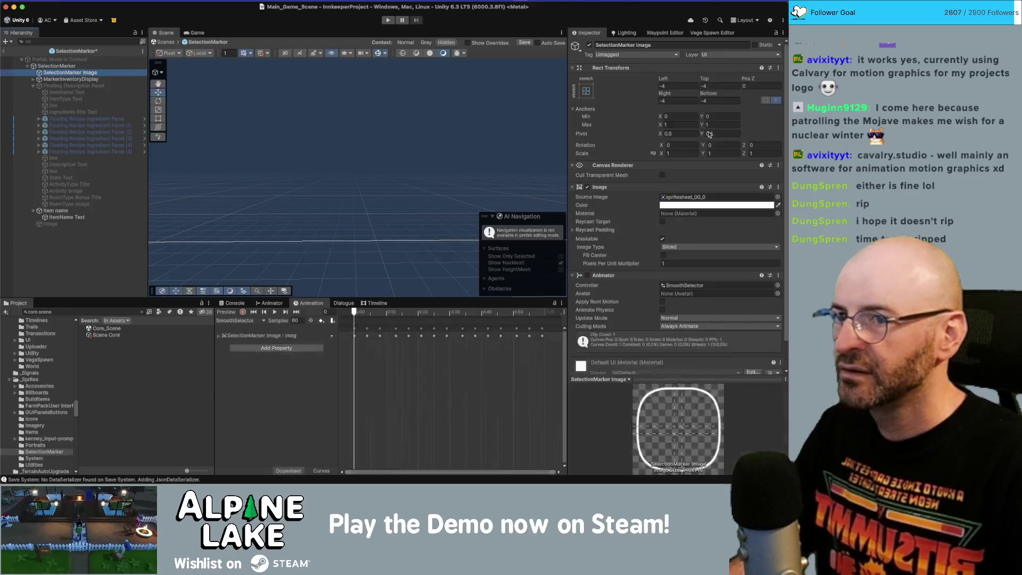
Step: Set the SelectionMarker prefab image's four edge offsets to -9, return to Core_Scene, and select the calendar marker image
{"action": "left_click", "coordinate": [695, 87]}
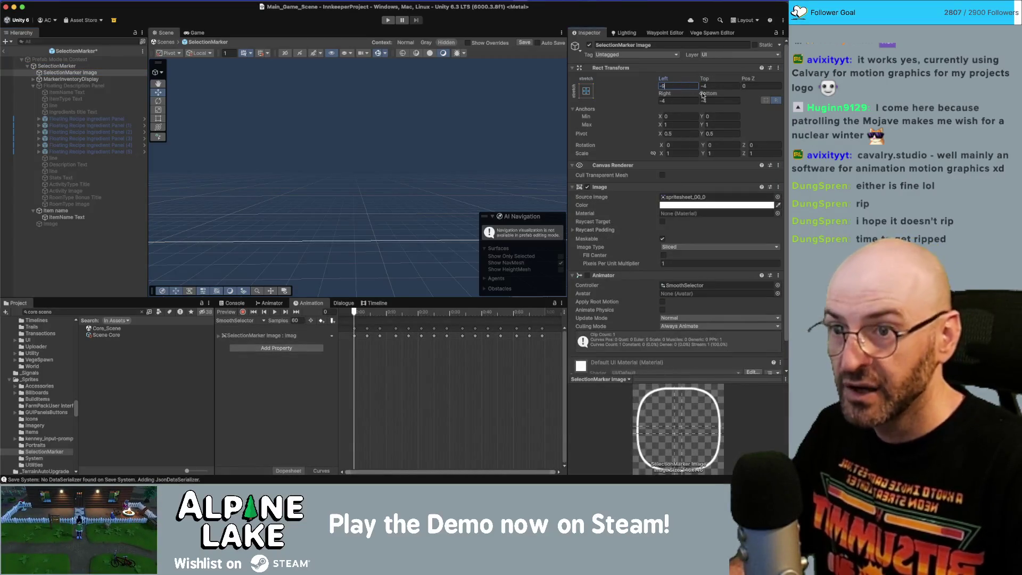
{"action": "key", "text": "Tab"}
{"action": "type", "text": "-9"}
{"action": "key", "text": "Tab"}
{"action": "key", "text": "Tab"}
{"action": "type", "text": "-9"}
{"action": "key", "text": "Tab"}
{"action": "type", "text": "-9"}
{"action": "key", "text": "Return"}
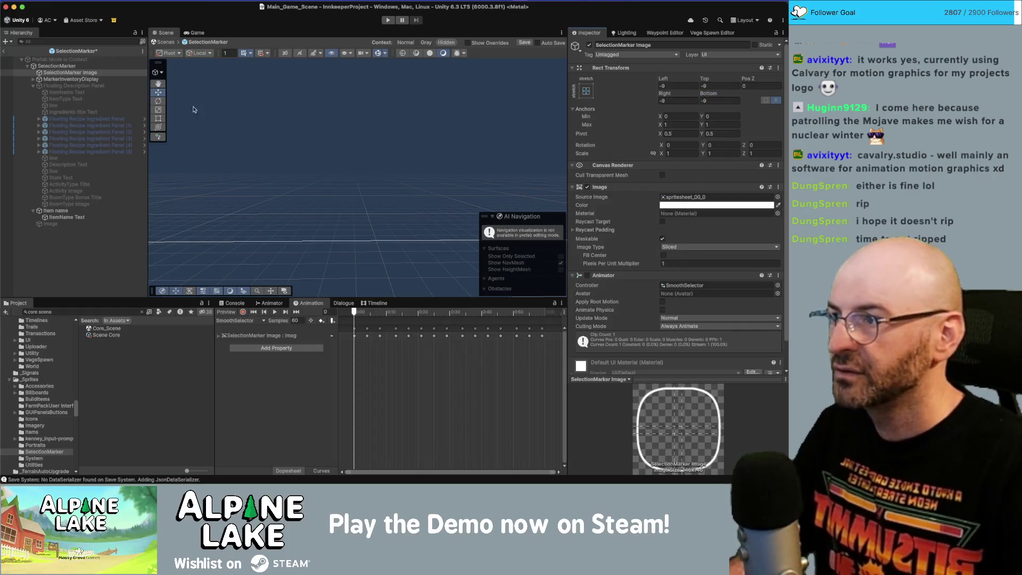
{"action": "left_click", "coordinate": [4, 51]}
{"action": "left_click", "coordinate": [99, 190]}
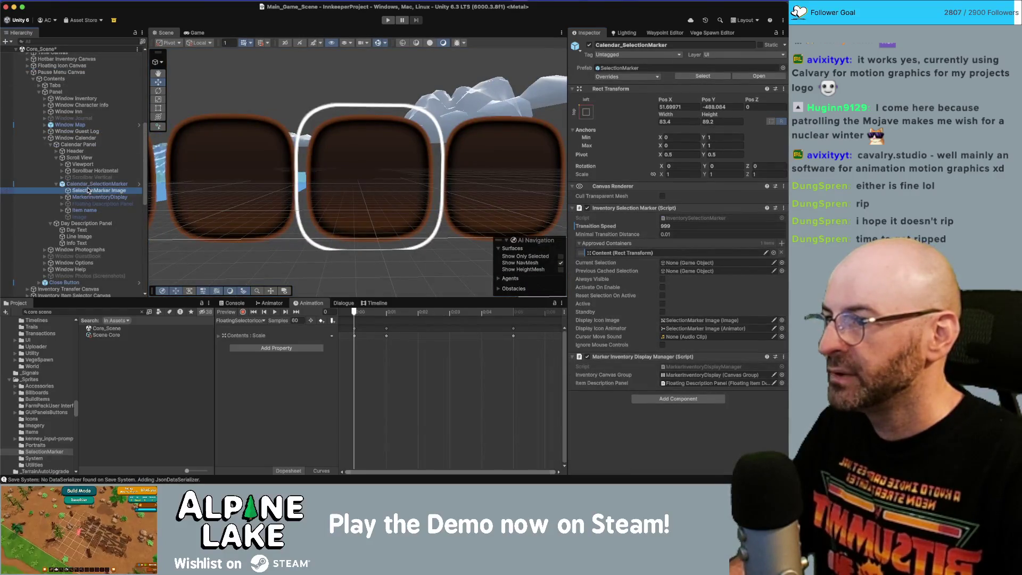
Step: Try -4 on all four offsets of the marker image, then undo back to -9
{"action": "left_click", "coordinate": [673, 87]}
{"action": "type", "text": "-4"}
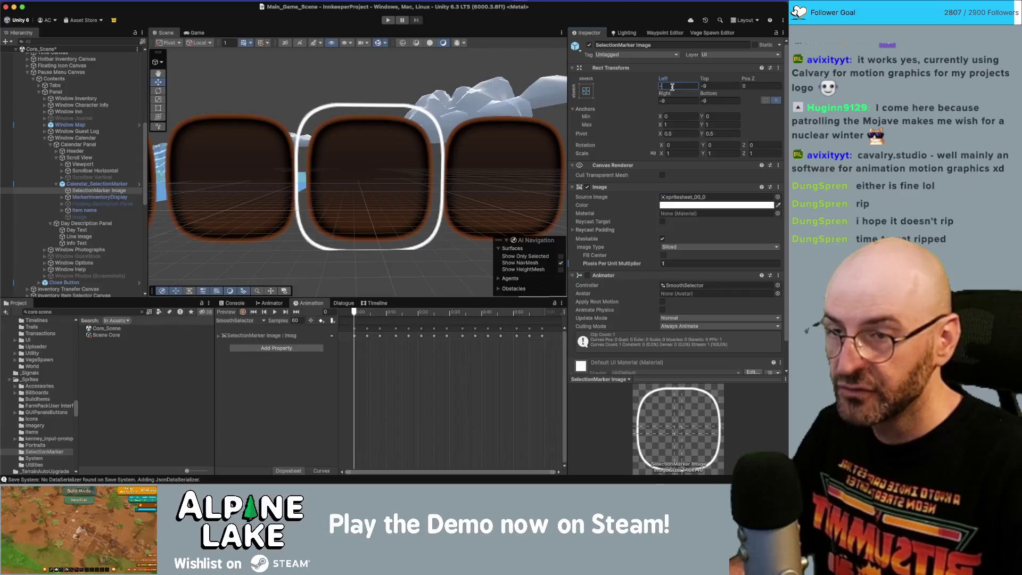
{"action": "key", "text": "Tab"}
{"action": "type", "text": "-4"}
{"action": "key", "text": "Tab"}
{"action": "type", "text": "-4"}
{"action": "key", "text": "Tab"}
{"action": "type", "text": "-4"}
{"action": "key", "text": "Return"}
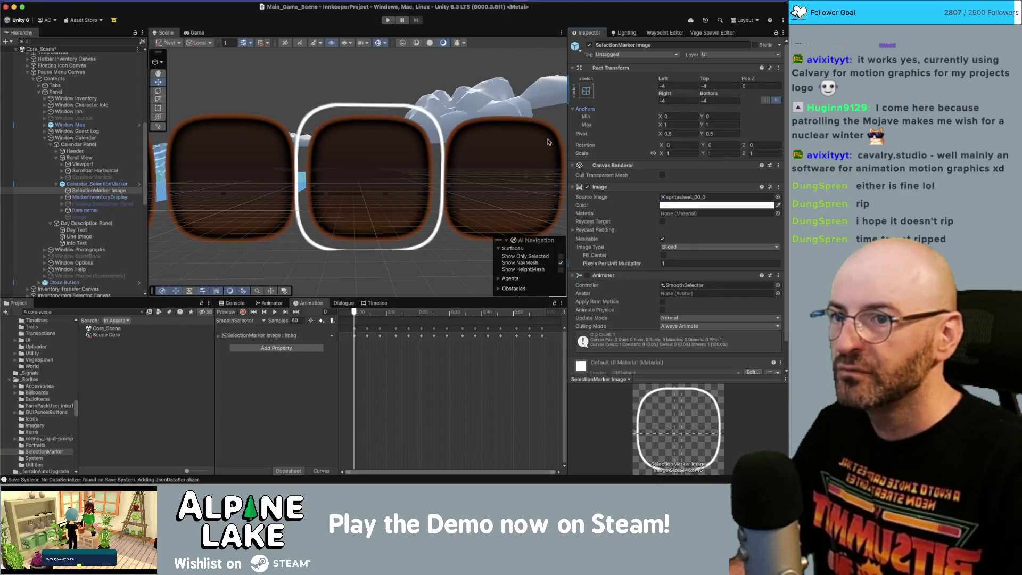
{"action": "key", "text": "super+z"}
{"action": "key", "text": "super+z"}
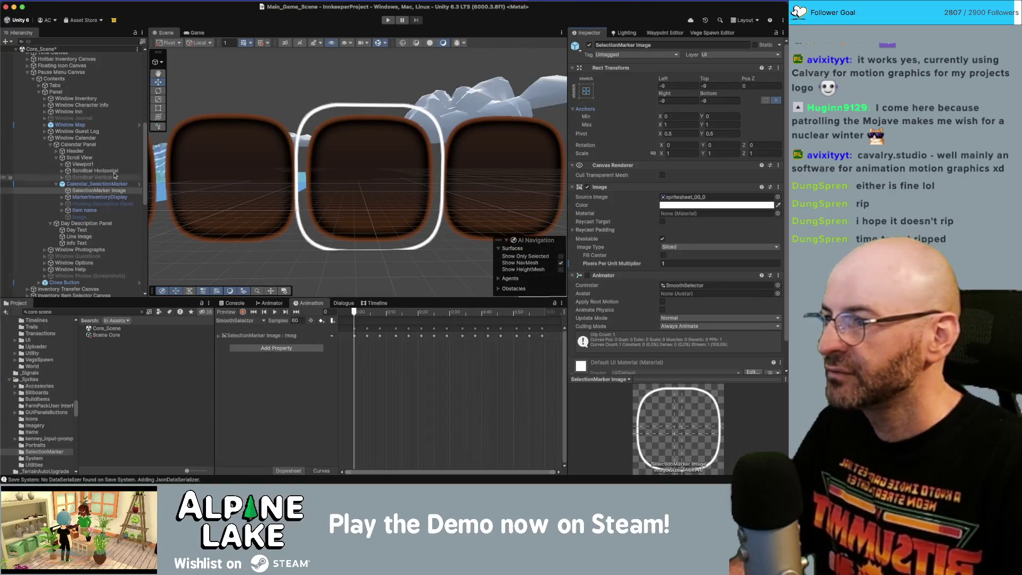
Step: Collapse the Panel and Pause Menu Canvas branches in the Hierarchy
{"action": "left_click", "coordinate": [39, 93]}
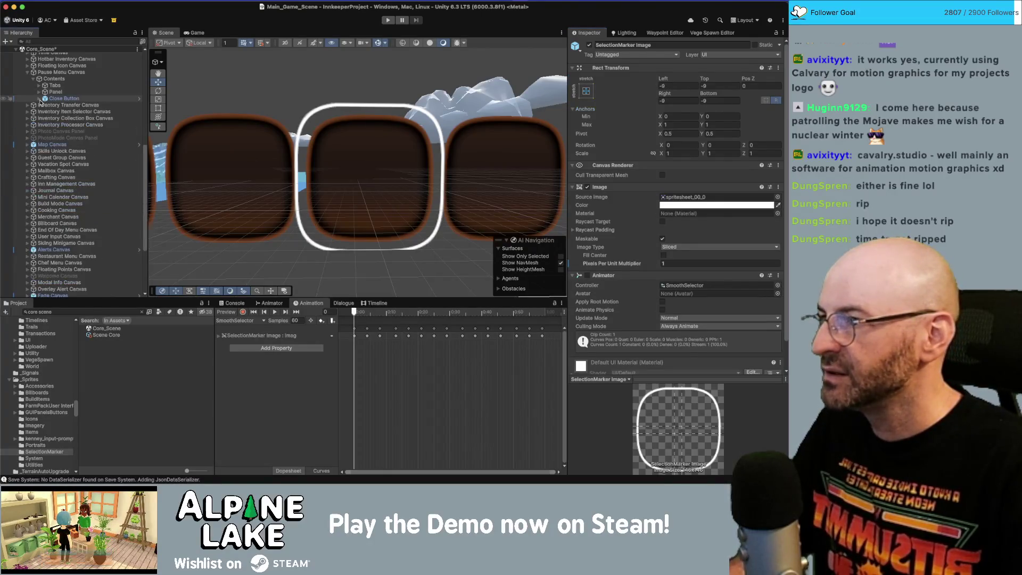
{"action": "left_click", "coordinate": [27, 72]}
{"action": "scroll", "coordinate": [30, 106], "scroll_direction": "up", "scroll_amount": 3}
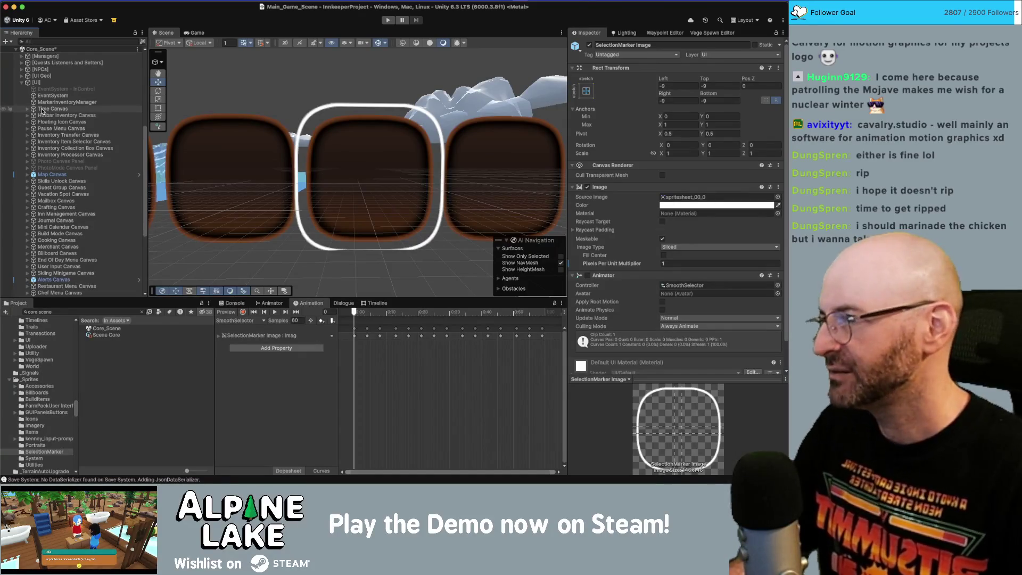
Step: Expand Hotbar Inventory Canvas, HotbarCanvasGroup and HotbarInventoryDisplay, then select HotbarSelectionMarker
{"action": "left_click", "coordinate": [27, 115]}
{"action": "left_click", "coordinate": [33, 122]}
{"action": "left_click", "coordinate": [39, 128]}
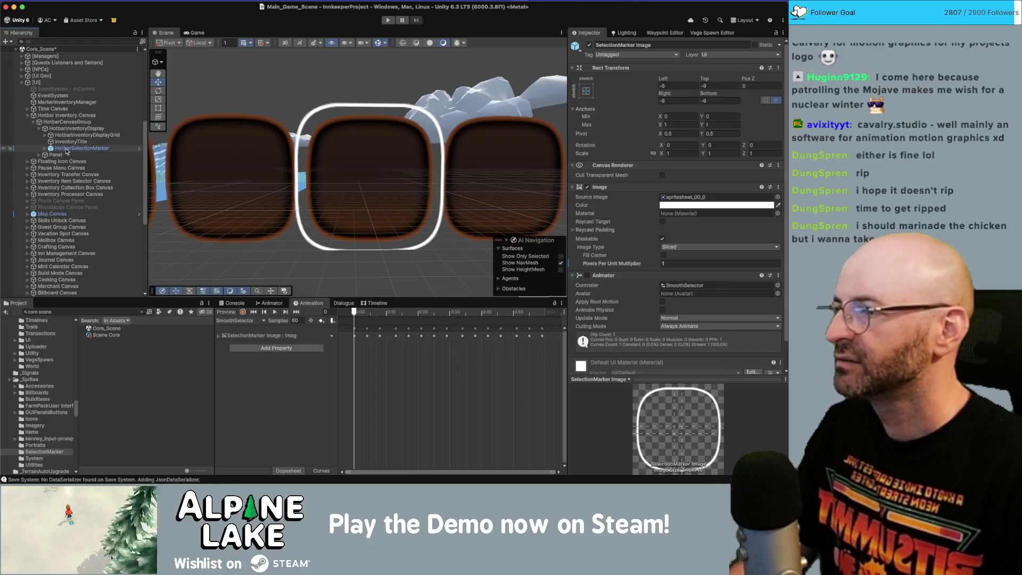
{"action": "left_click", "coordinate": [54, 148]}
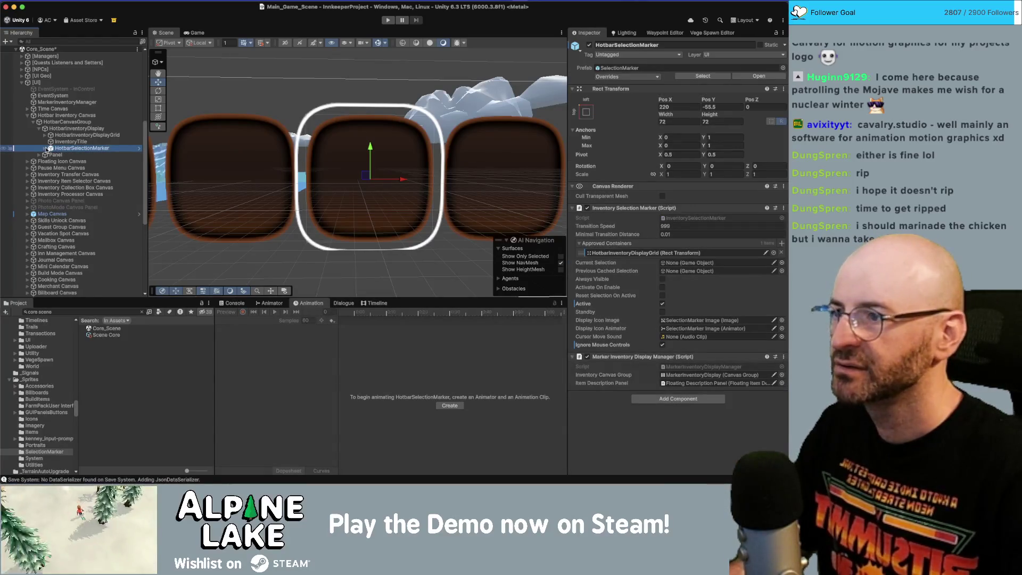
Step: Set the hotbar marker's SelectionMarker Image Left, Top, Right and Bottom offsets to -4
{"action": "left_click", "coordinate": [45, 149]}
{"action": "left_click", "coordinate": [76, 155]}
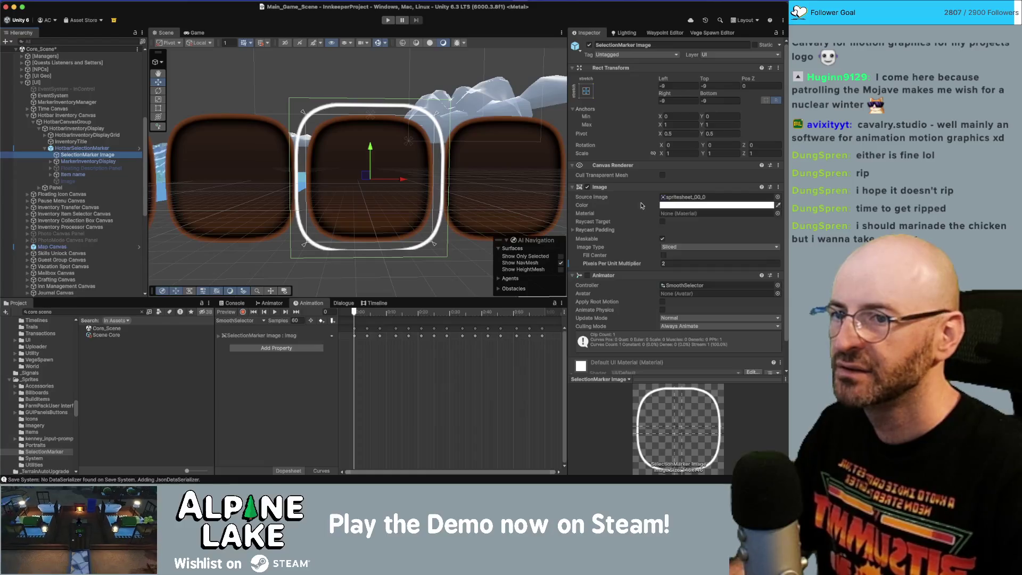
{"action": "left_click", "coordinate": [672, 85]}
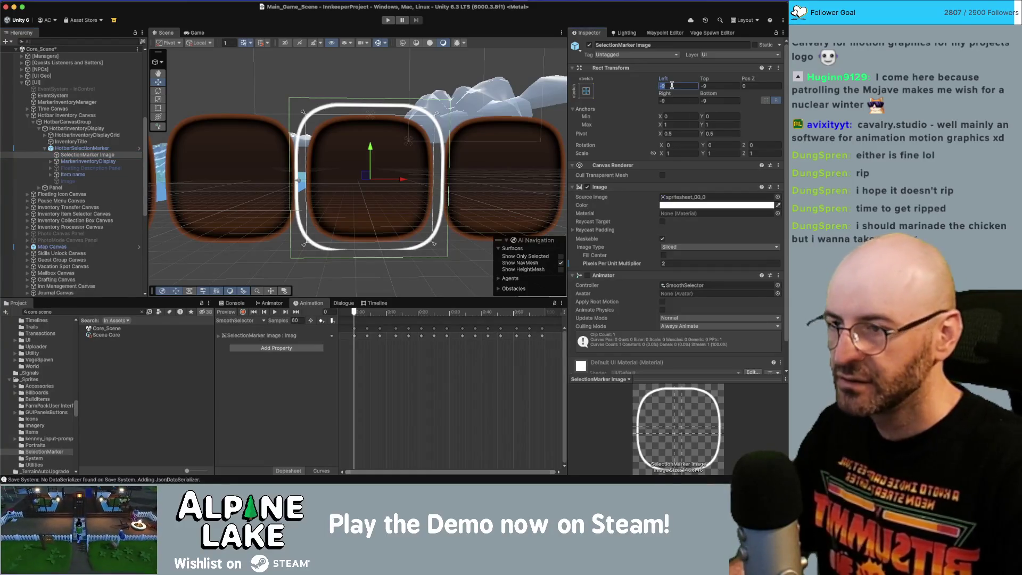
{"action": "type", "text": "-4"}
{"action": "key", "text": "Tab"}
{"action": "type", "text": "-4"}
{"action": "key", "text": "Tab"}
{"action": "type", "text": "-4"}
{"action": "key", "text": "Tab"}
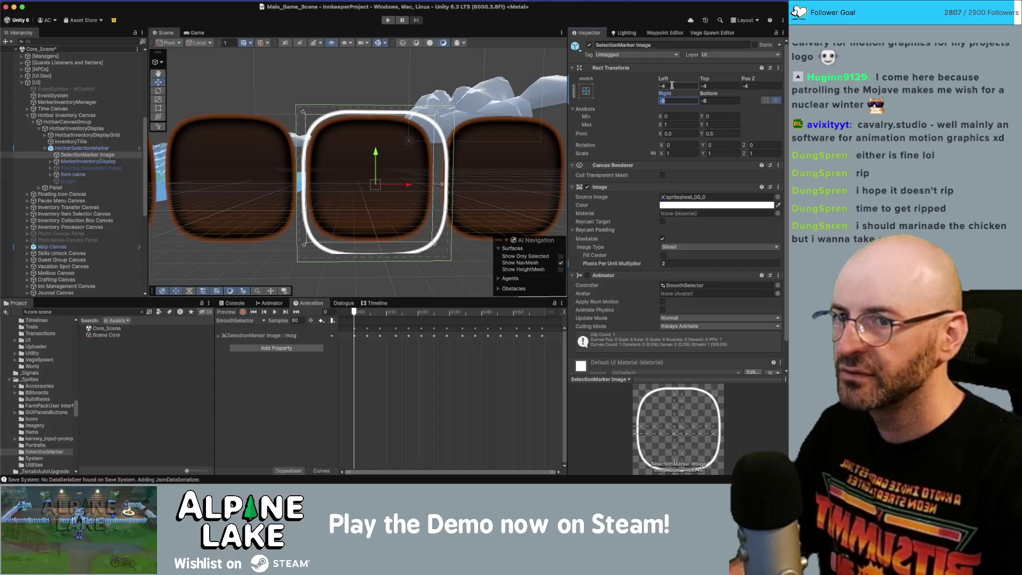
{"action": "type", "text": "-4"}
{"action": "key", "text": "Tab"}
{"action": "type", "text": "-"}
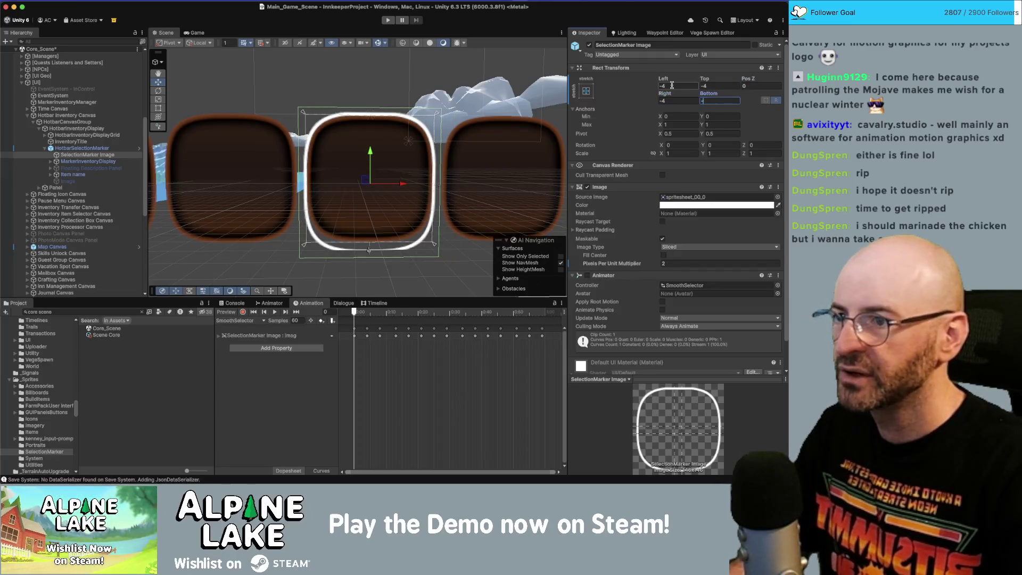
{"action": "type", "text": "4"}
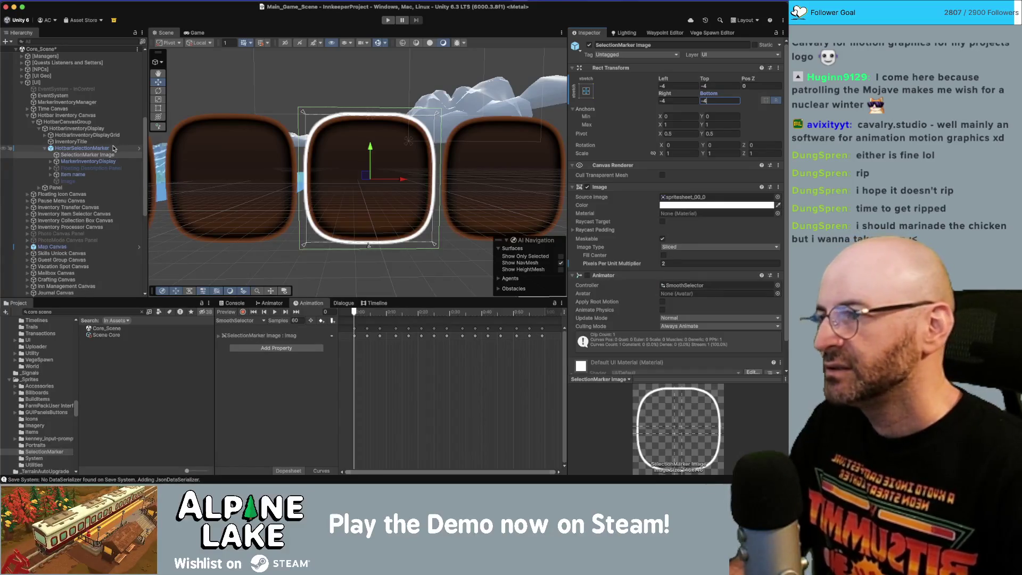
{"action": "left_click", "coordinate": [106, 150]}
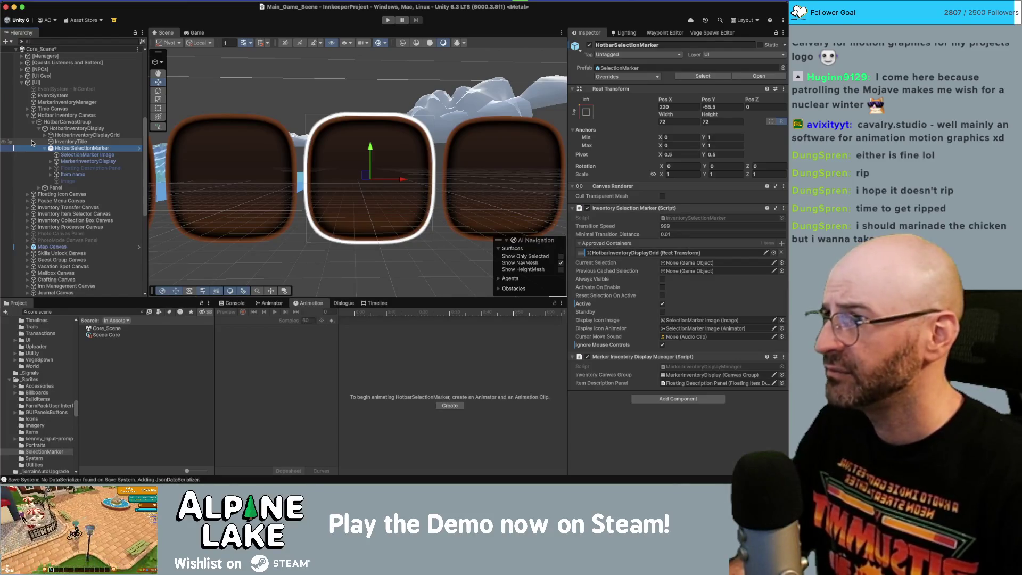
Step: Collapse HotbarSelectionMarker, HotbarInventoryDisplay, HotbarCanvasGroup and Hotbar Inventory Canvas
{"action": "left_click", "coordinate": [46, 146]}
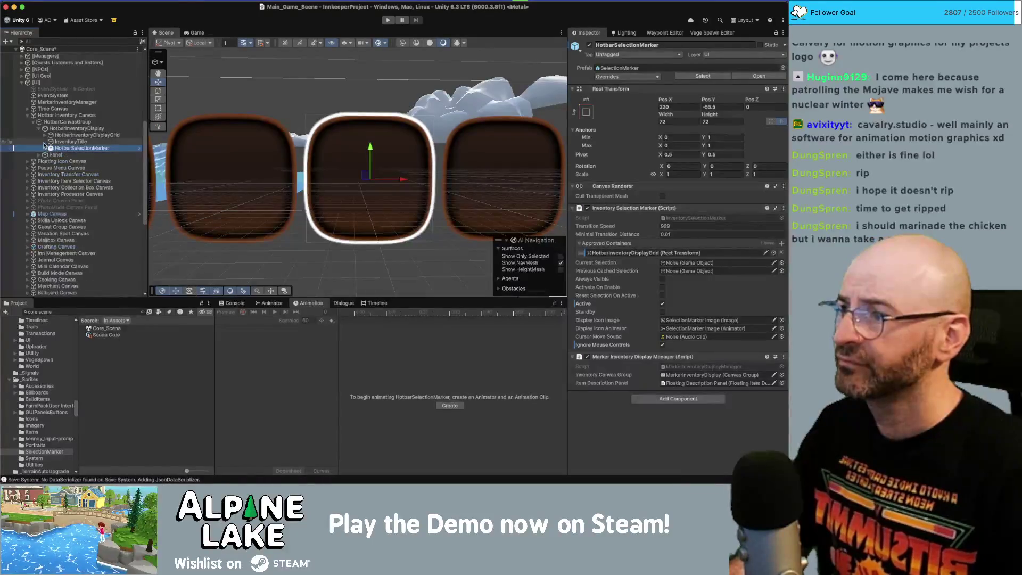
{"action": "left_click", "coordinate": [40, 129]}
{"action": "left_click", "coordinate": [33, 123]}
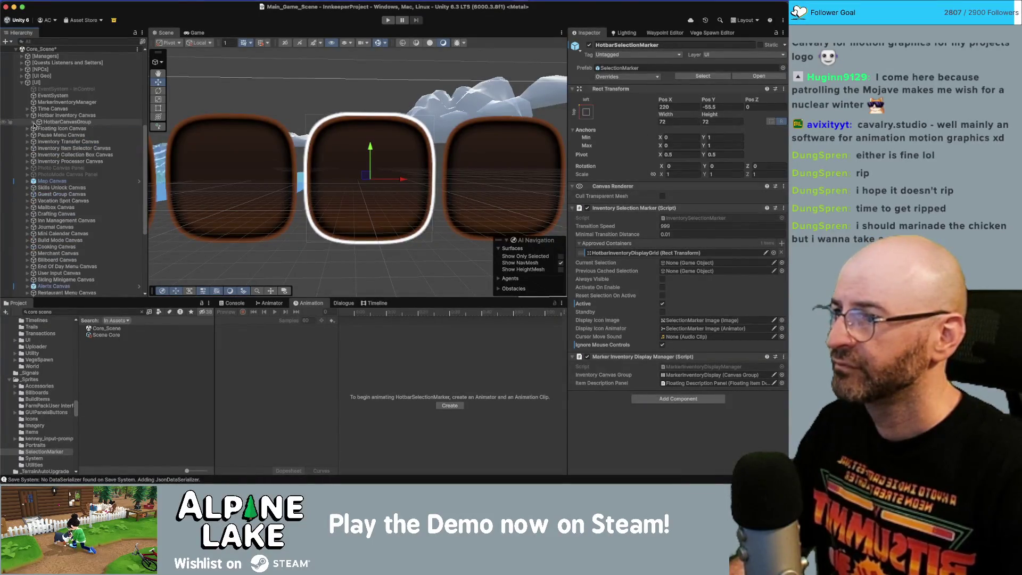
{"action": "left_click", "coordinate": [27, 116]}
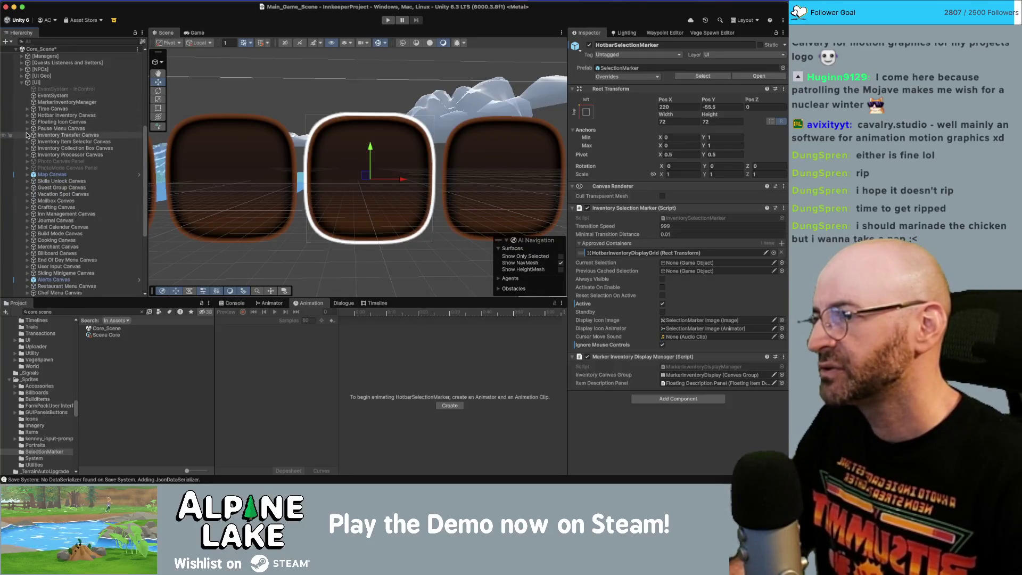
Step: Peek into Inventory Transfer Canvas, fold it back, and expand the Pause Menu Canvas
{"action": "left_click", "coordinate": [28, 136]}
{"action": "left_click", "coordinate": [34, 142]}
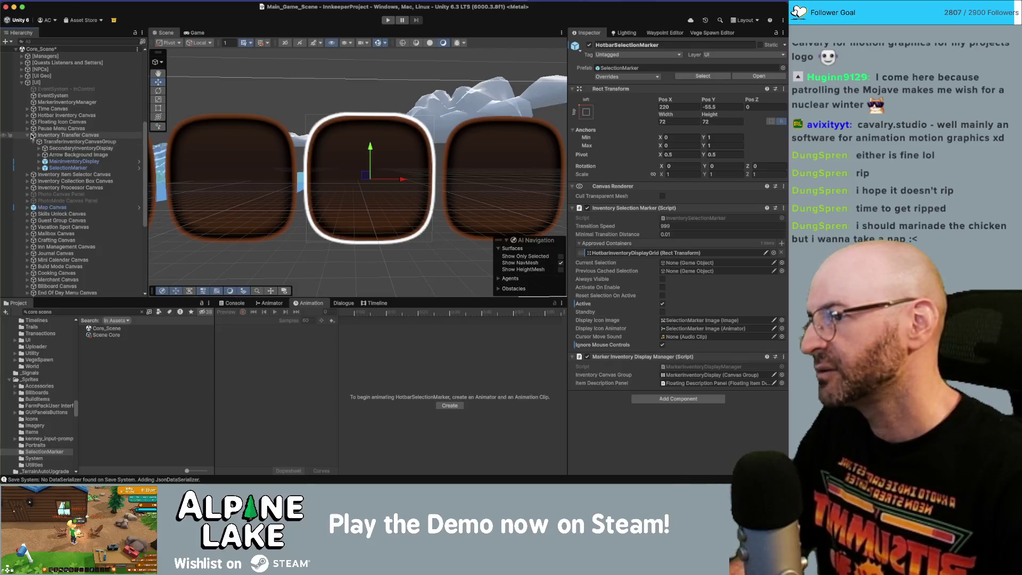
{"action": "left_click", "coordinate": [28, 135]}
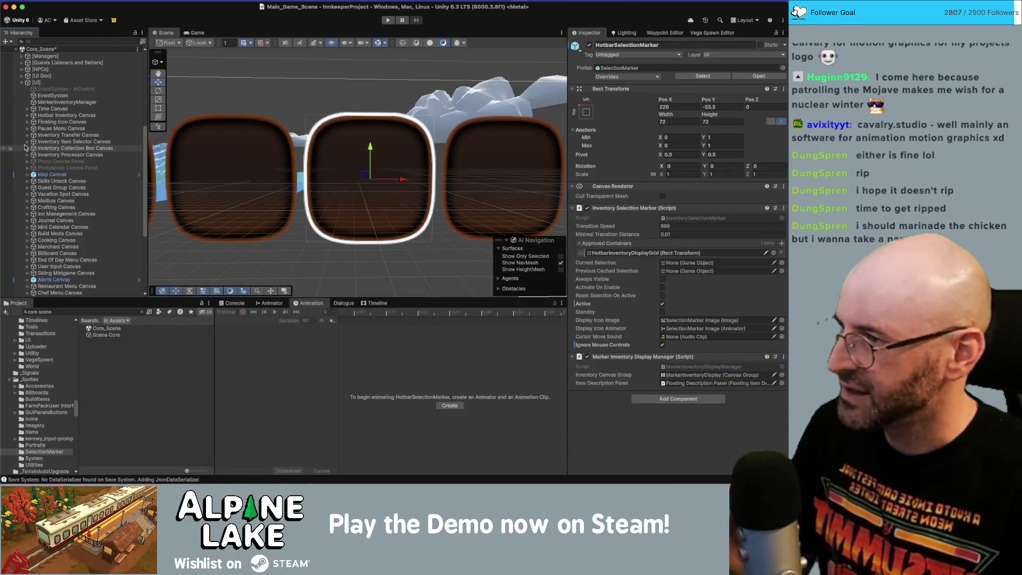
{"action": "left_click", "coordinate": [28, 129]}
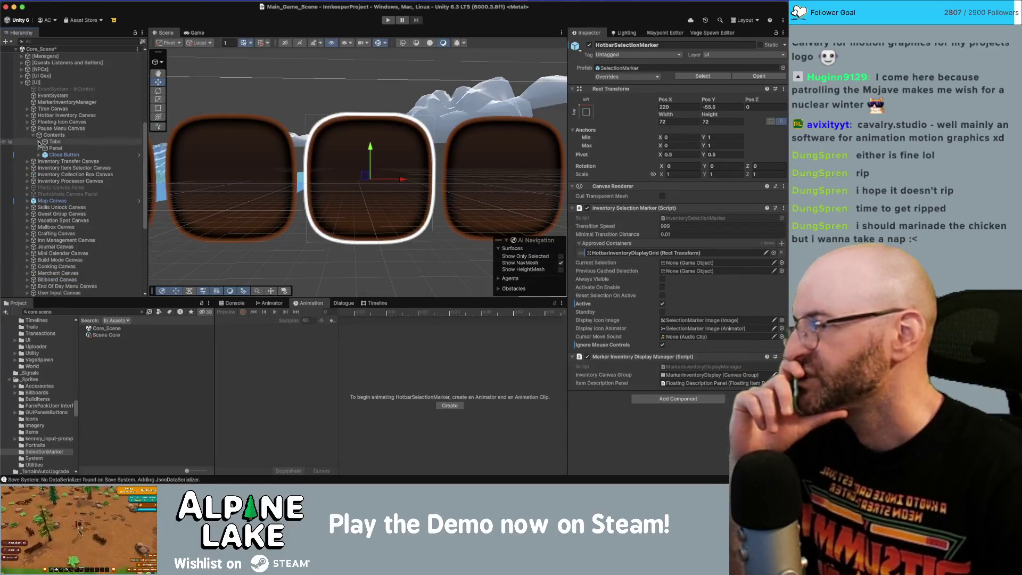
Step: Drill into Panel > Window Inventory > PauseInventorySelectionMarker and select its SelectionMarker Image
{"action": "left_click", "coordinate": [40, 149]}
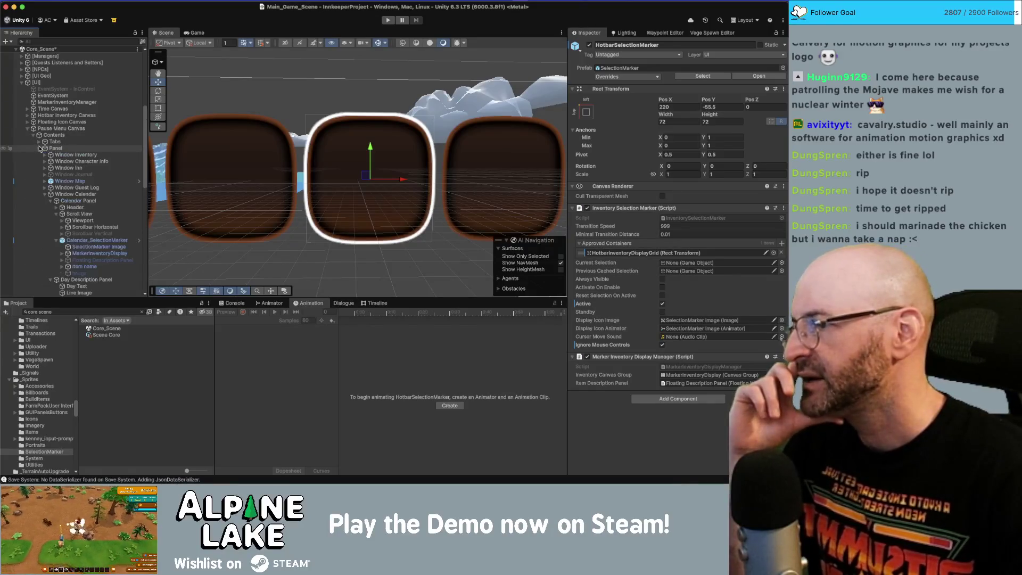
{"action": "left_click", "coordinate": [45, 193]}
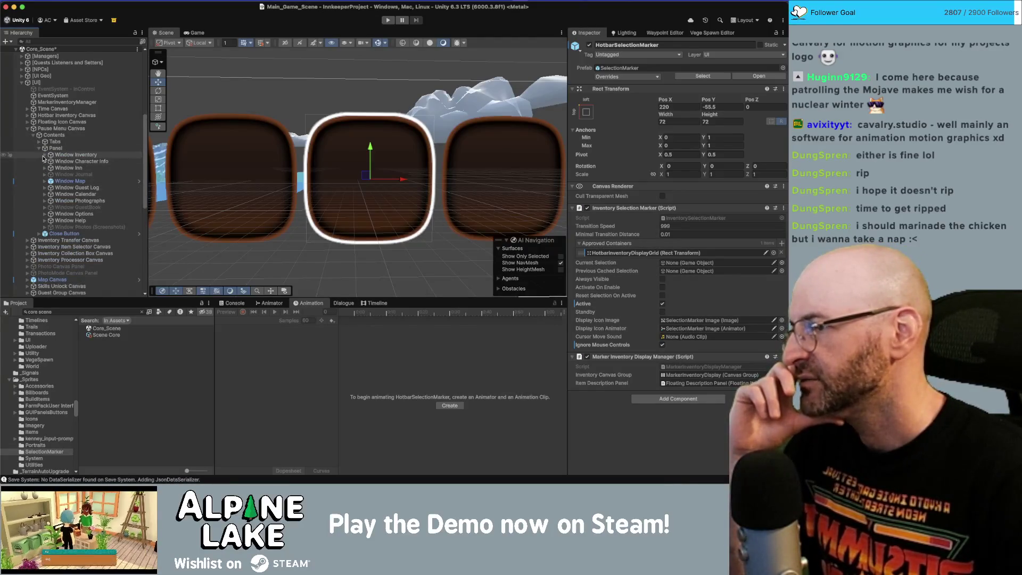
{"action": "left_click", "coordinate": [44, 155]}
{"action": "left_click", "coordinate": [50, 161]}
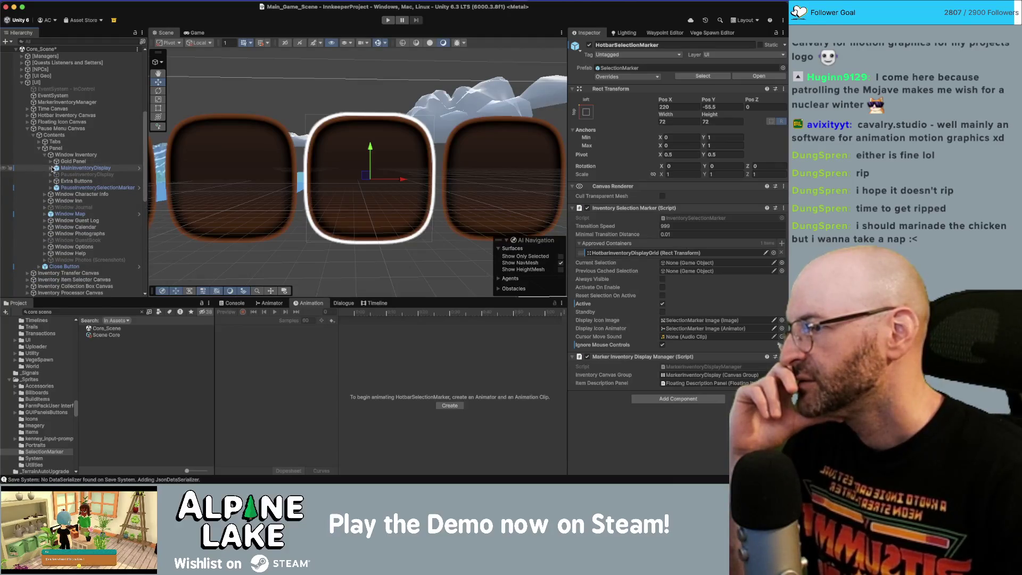
{"action": "left_click", "coordinate": [50, 187]}
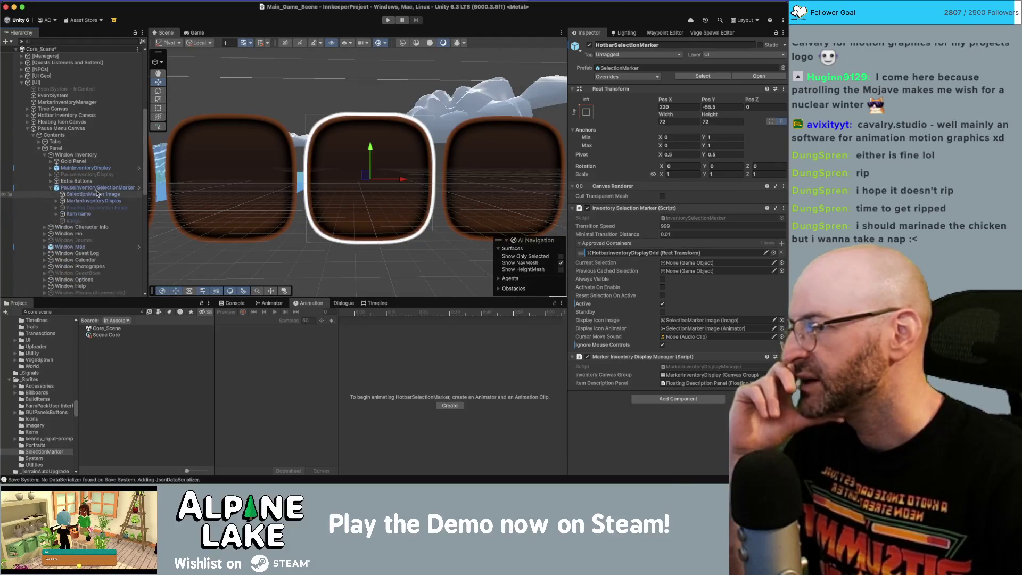
{"action": "left_click", "coordinate": [91, 194]}
Step: Set the pause marker image's Left, Top, Right and Bottom offsets to -4
{"action": "left_click", "coordinate": [677, 86]}
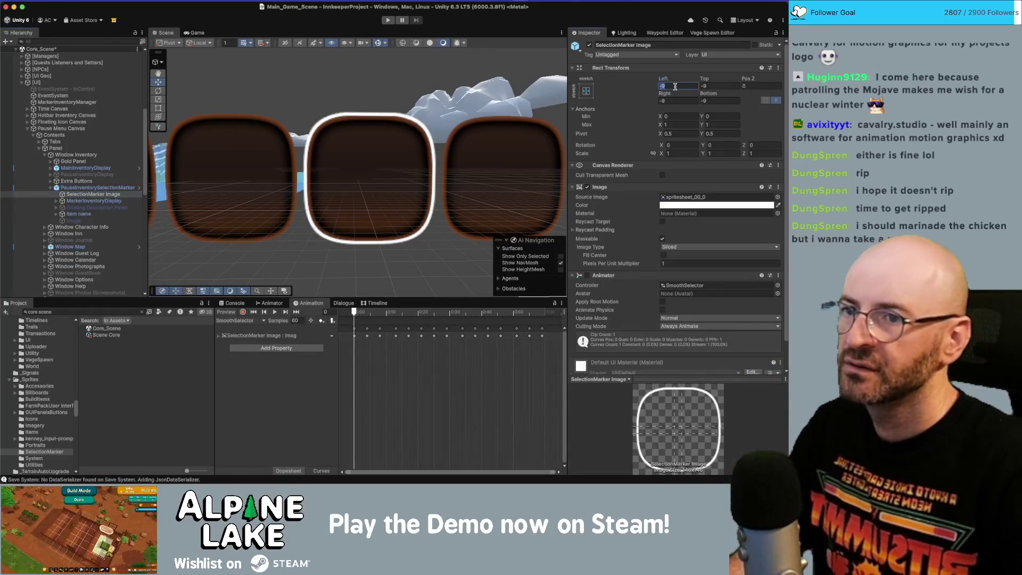
{"action": "type", "text": "-4"}
{"action": "key", "text": "Tab"}
{"action": "type", "text": "-4"}
{"action": "key", "text": "Tab"}
{"action": "key", "text": "Tab"}
{"action": "type", "text": "-4"}
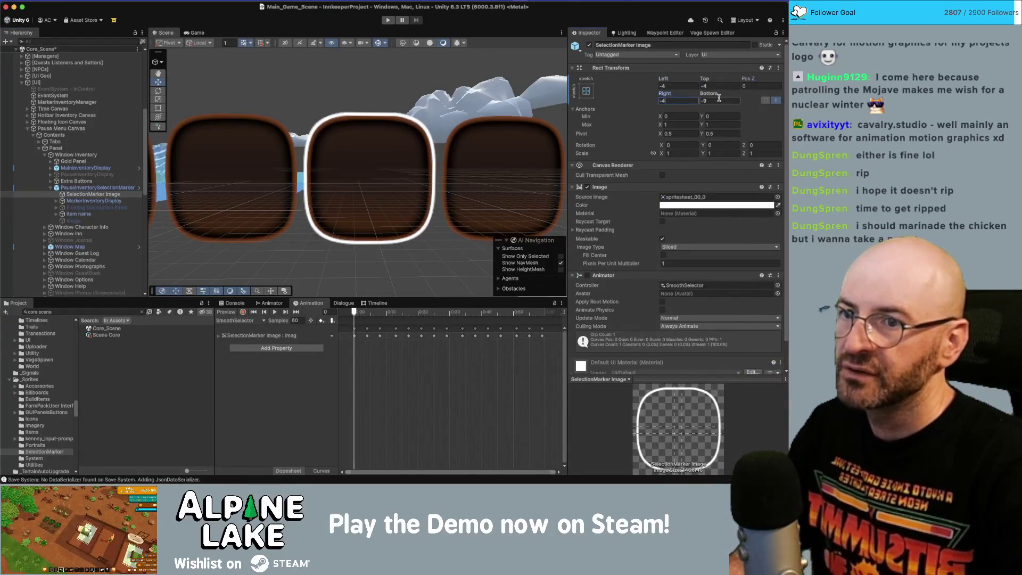
{"action": "key", "text": "Tab"}
{"action": "type", "text": "-4"}
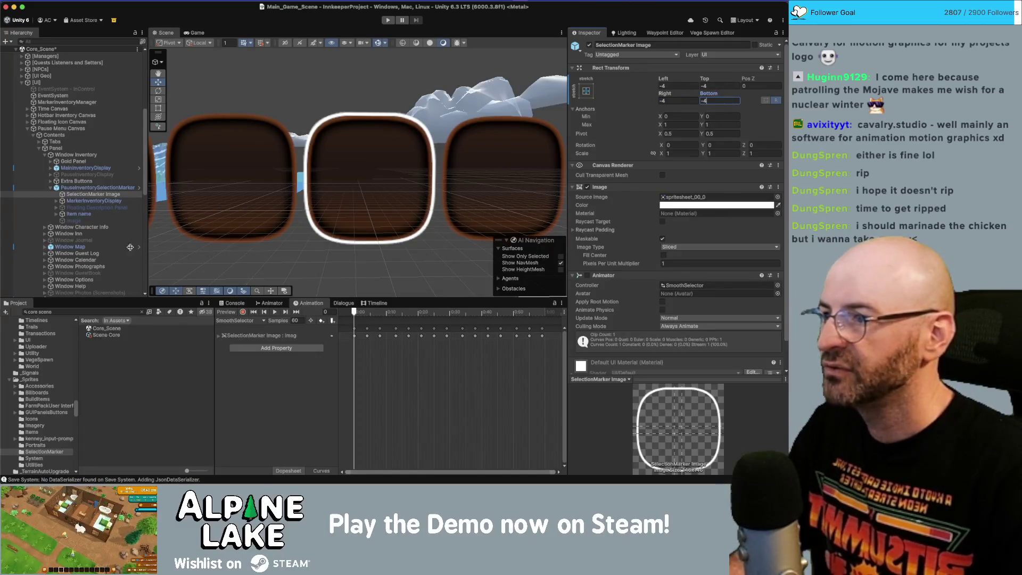
{"action": "scroll", "coordinate": [91, 229], "scroll_direction": "up", "scroll_amount": 5}
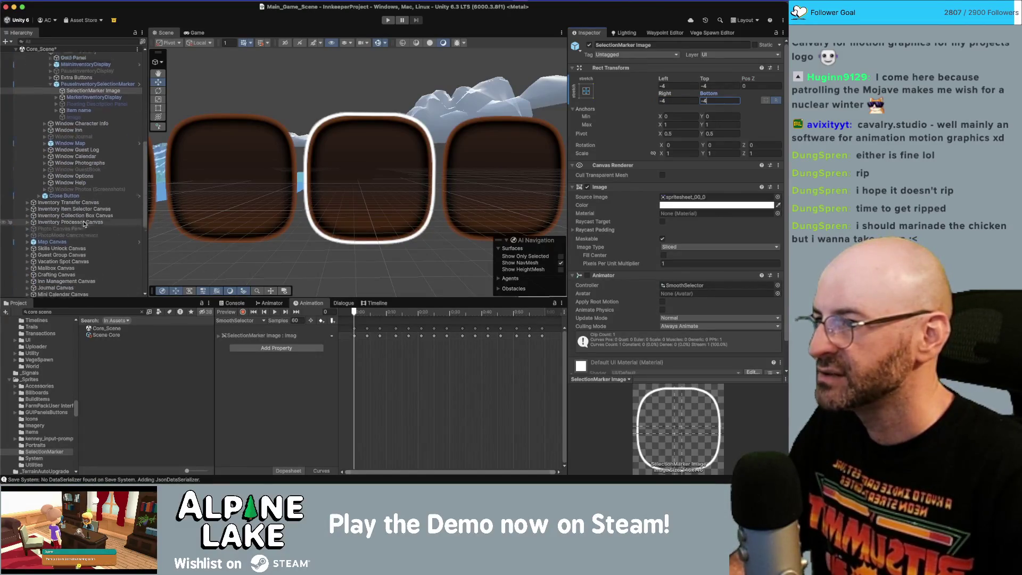
{"action": "left_click", "coordinate": [27, 183]}
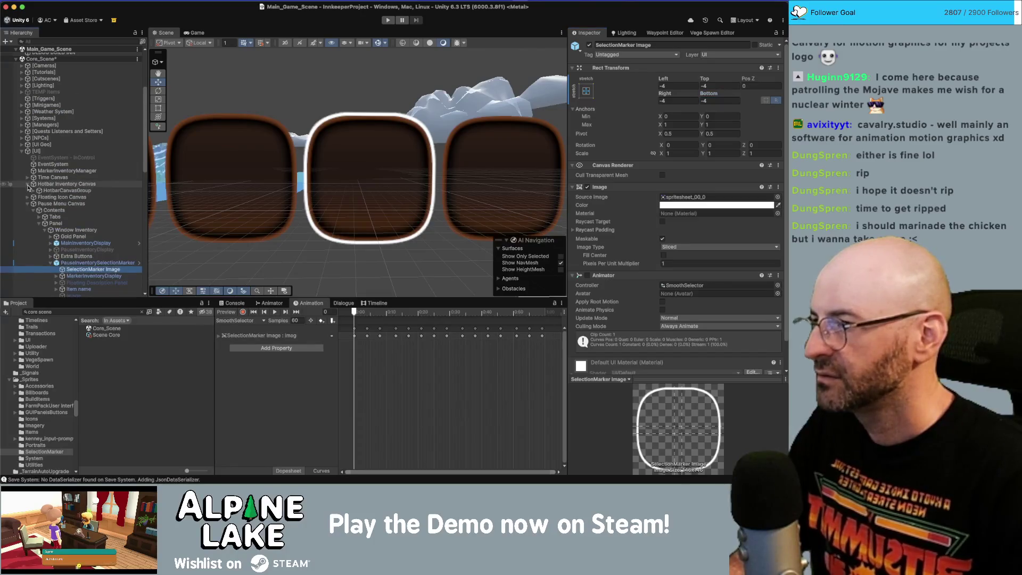
Step: Expand HotbarCanvasGroup and briefly inspect the hotbar Panel's Button_Move children
{"action": "left_click", "coordinate": [31, 190]}
{"action": "left_click", "coordinate": [33, 190]}
{"action": "left_click", "coordinate": [39, 203]}
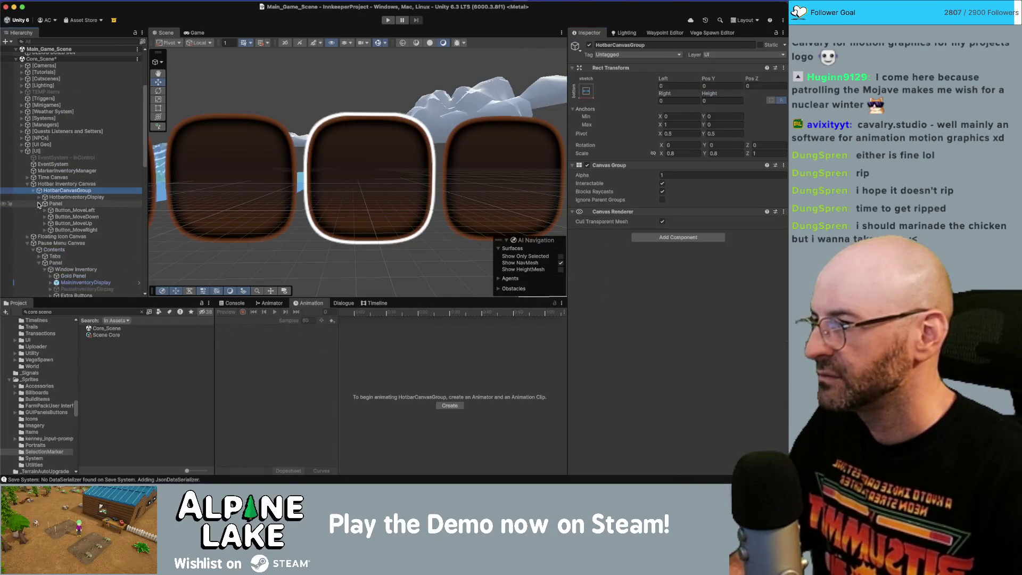
{"action": "left_click", "coordinate": [39, 203]}
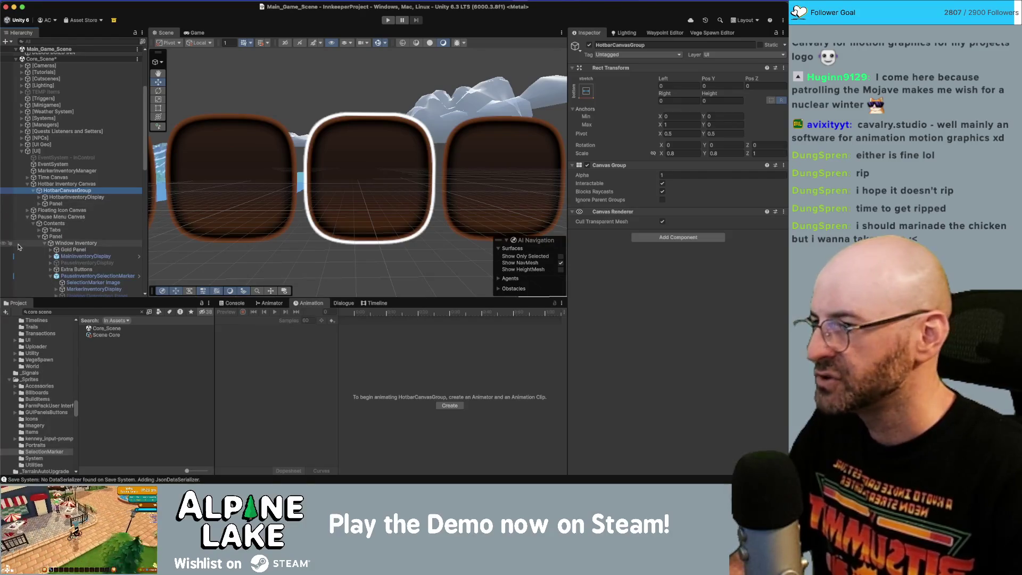
Step: Select the pause marker's SelectionMarker Image and edit its Pixels Per Unit Multiplier
{"action": "left_click", "coordinate": [50, 276]}
{"action": "scroll", "coordinate": [85, 261], "scroll_direction": "down", "scroll_amount": 2}
{"action": "left_click", "coordinate": [93, 247]}
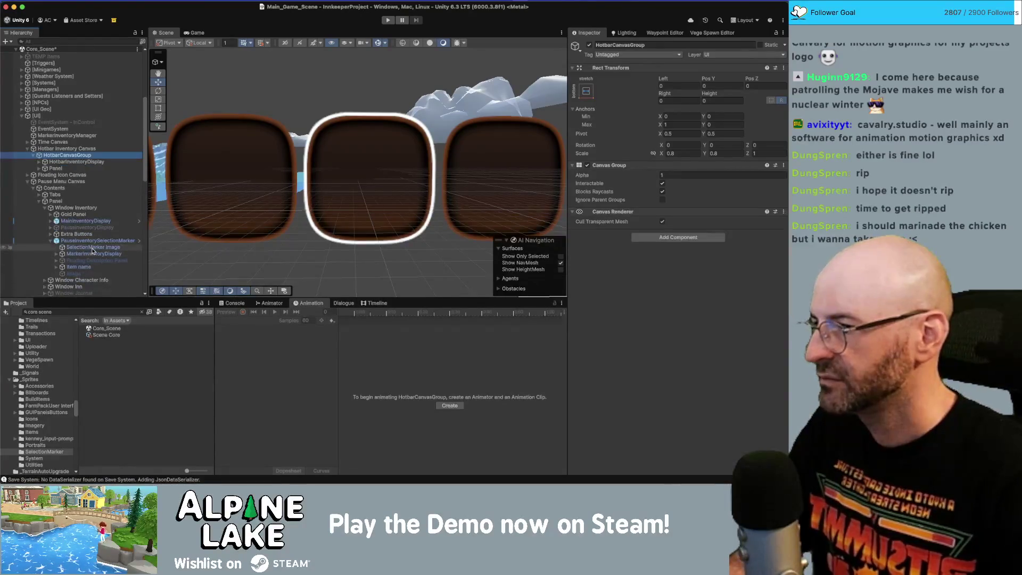
{"action": "left_click", "coordinate": [686, 263]}
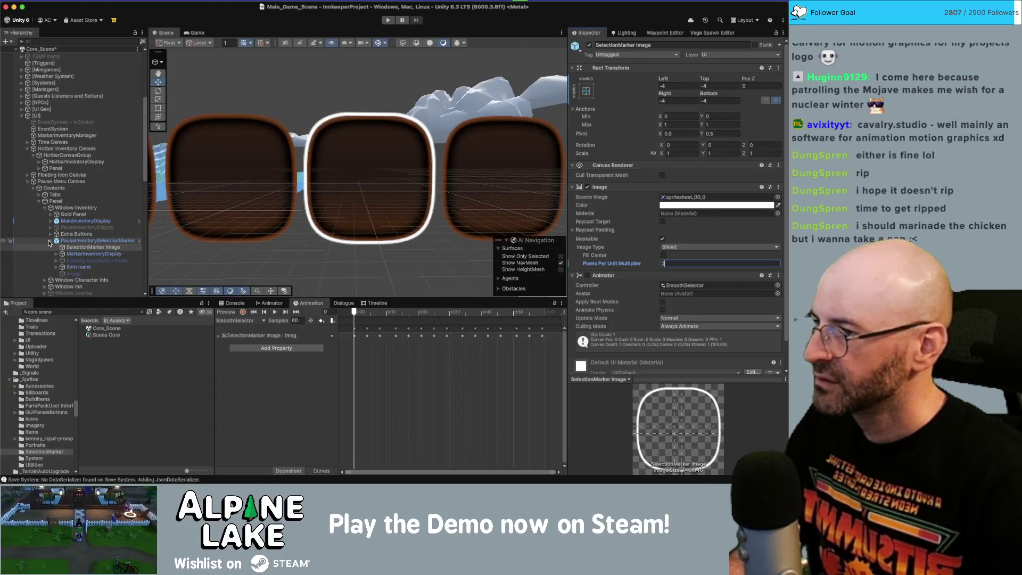
Step: Commit the multiplier of 2, collapse Window Inventory, and glance at Window Character Info
{"action": "left_click", "coordinate": [49, 243]}
{"action": "left_click", "coordinate": [45, 208]}
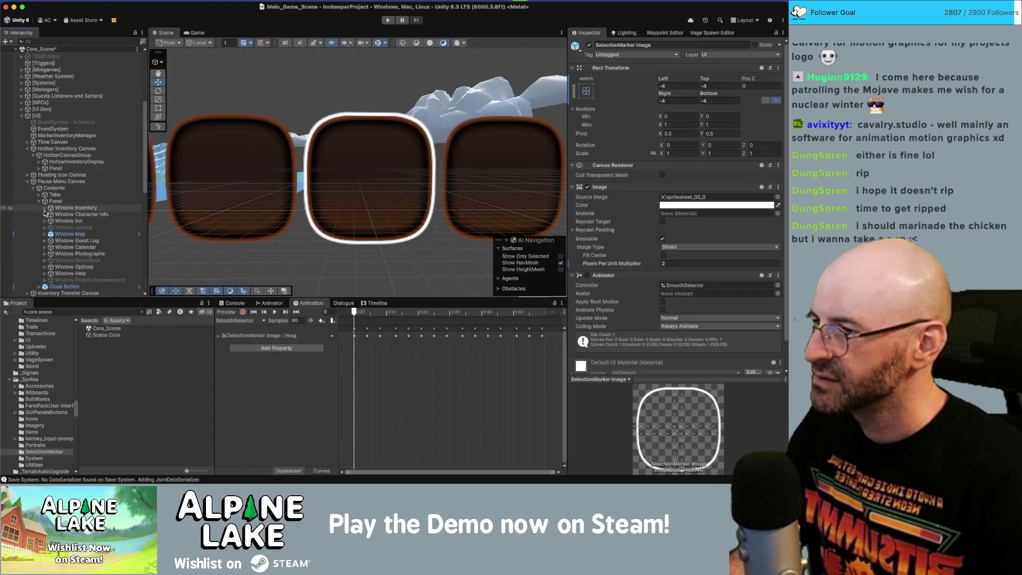
{"action": "left_click", "coordinate": [44, 214]}
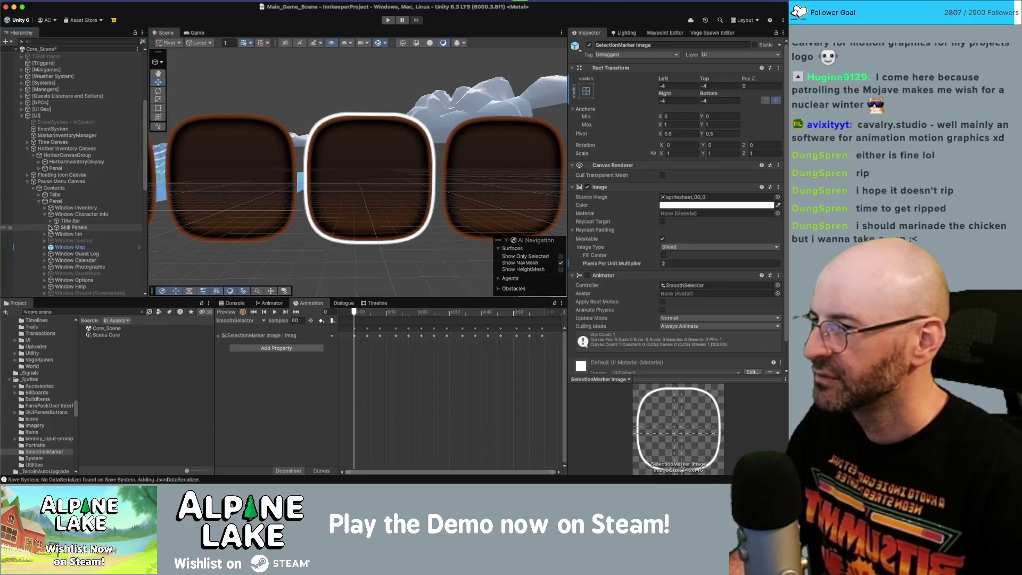
{"action": "left_click", "coordinate": [45, 214]}
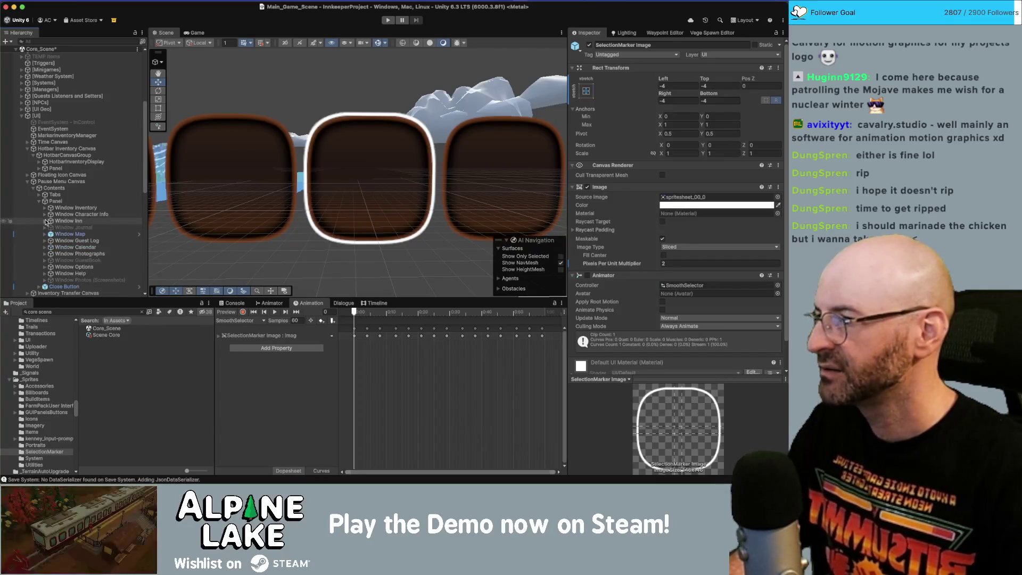
Step: Expand Window Inn's Tabs and Panels, plus the Activities, Rooms and Inn Description panels
{"action": "left_click", "coordinate": [45, 221]}
{"action": "left_click", "coordinate": [50, 234]}
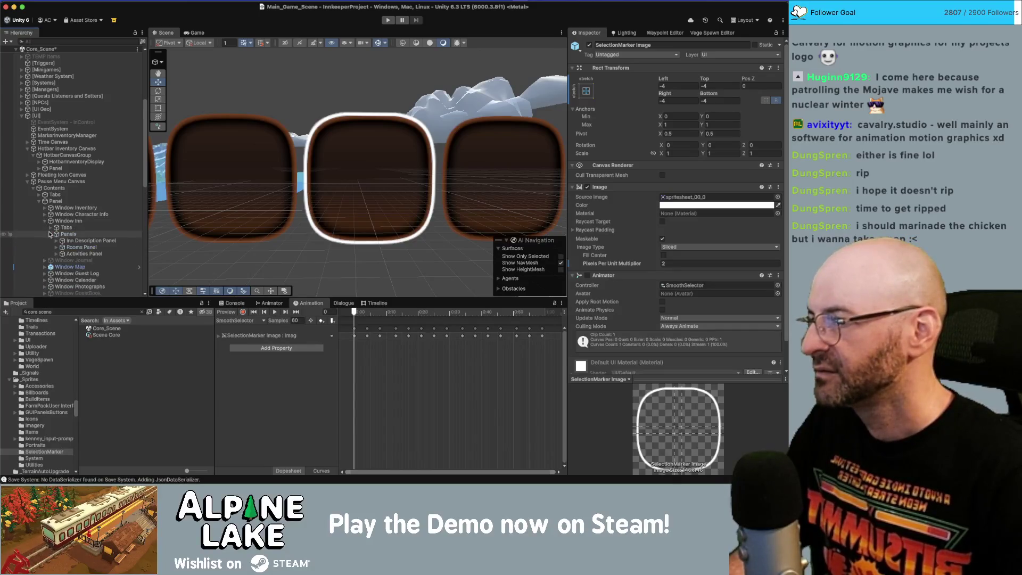
{"action": "left_click", "coordinate": [51, 227]}
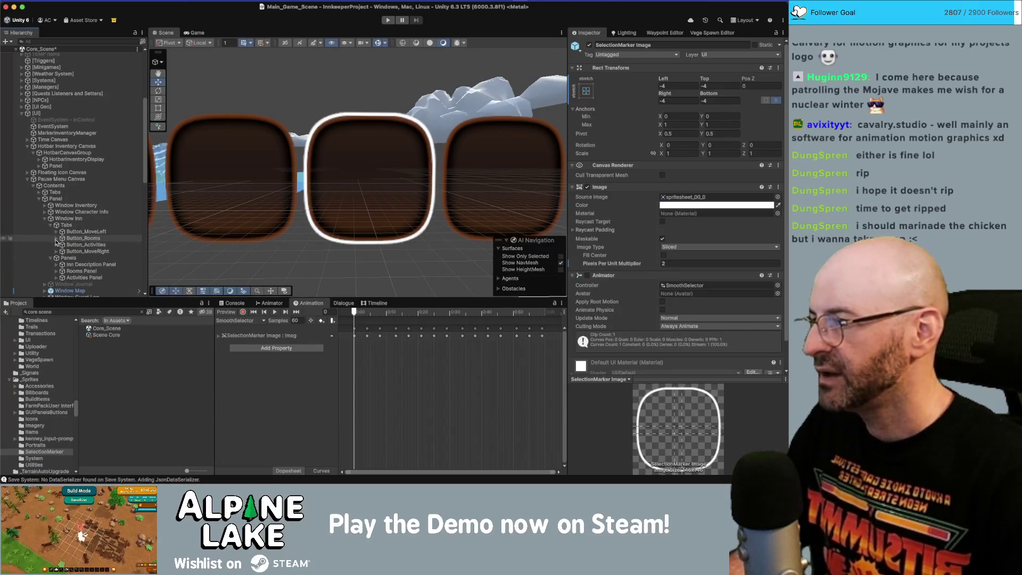
{"action": "left_click", "coordinate": [57, 278]}
{"action": "scroll", "coordinate": [56, 278], "scroll_direction": "down", "scroll_amount": 1}
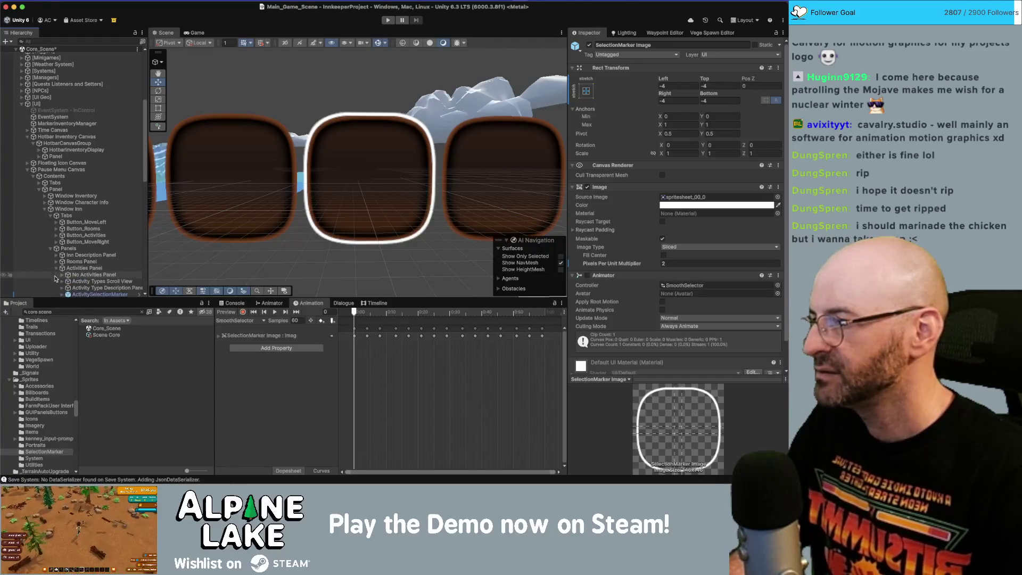
{"action": "left_click", "coordinate": [56, 262]}
{"action": "left_click", "coordinate": [56, 255]}
{"action": "scroll", "coordinate": [56, 259], "scroll_direction": "down", "scroll_amount": 5}
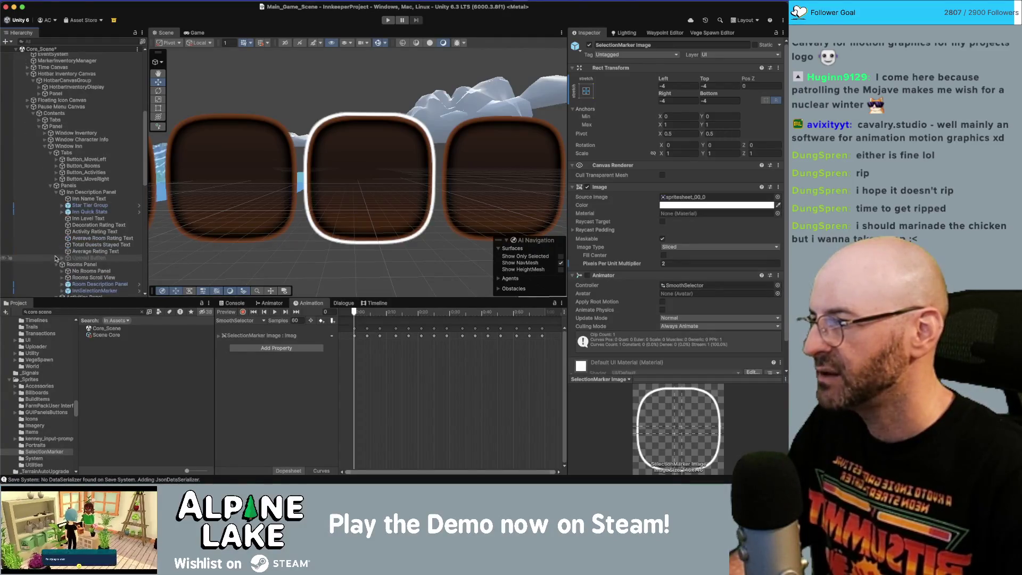
{"action": "scroll", "coordinate": [108, 236], "scroll_direction": "down", "scroll_amount": 4}
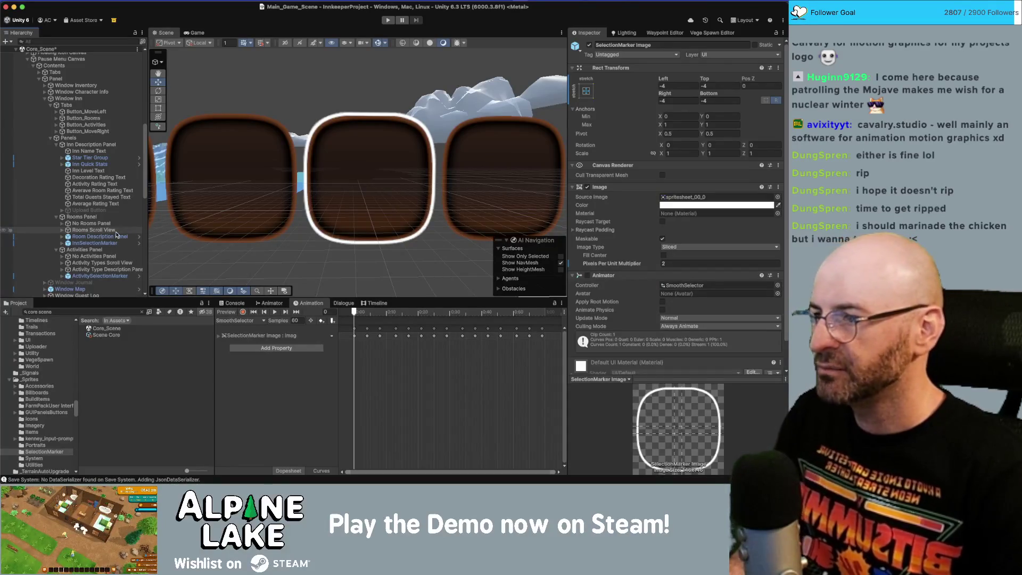
Step: From the Rooms Panel's Display Prefab field, locate and select the Room Selection Panel prefab
{"action": "left_click", "coordinate": [116, 230]}
{"action": "scroll", "coordinate": [597, 276], "scroll_direction": "down", "scroll_amount": 3}
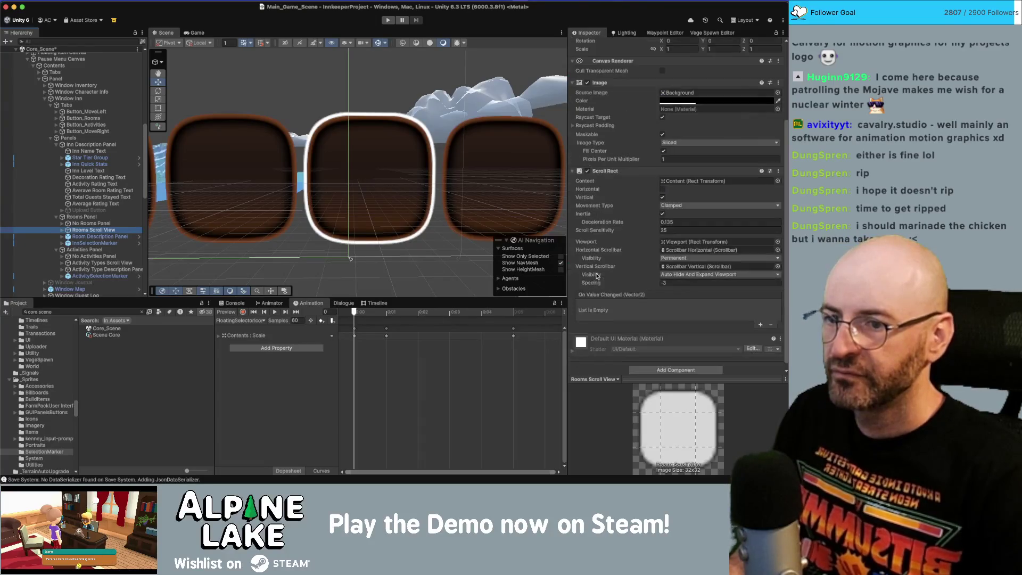
{"action": "left_click", "coordinate": [133, 219]}
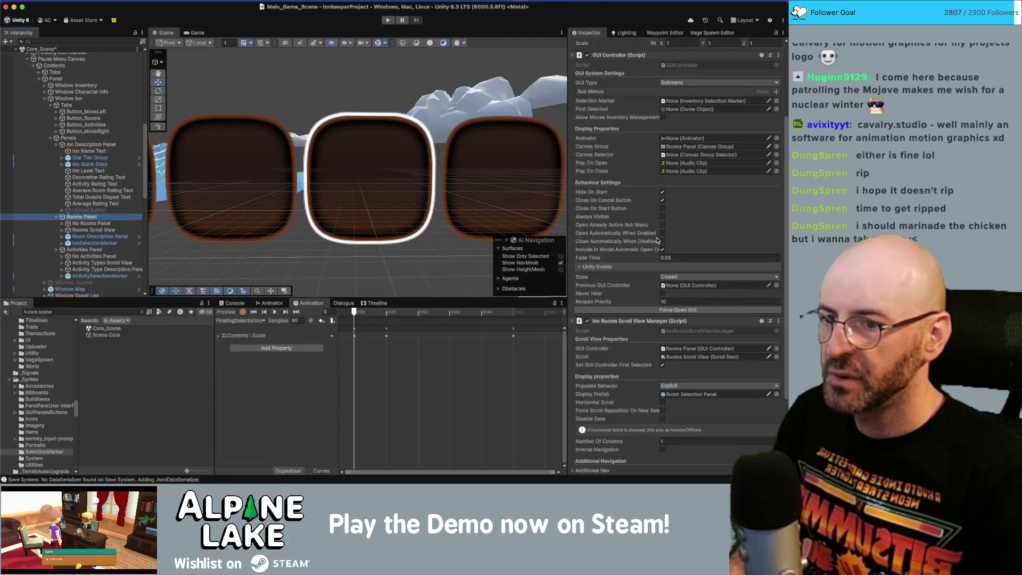
{"action": "scroll", "coordinate": [654, 243], "scroll_direction": "down", "scroll_amount": 1}
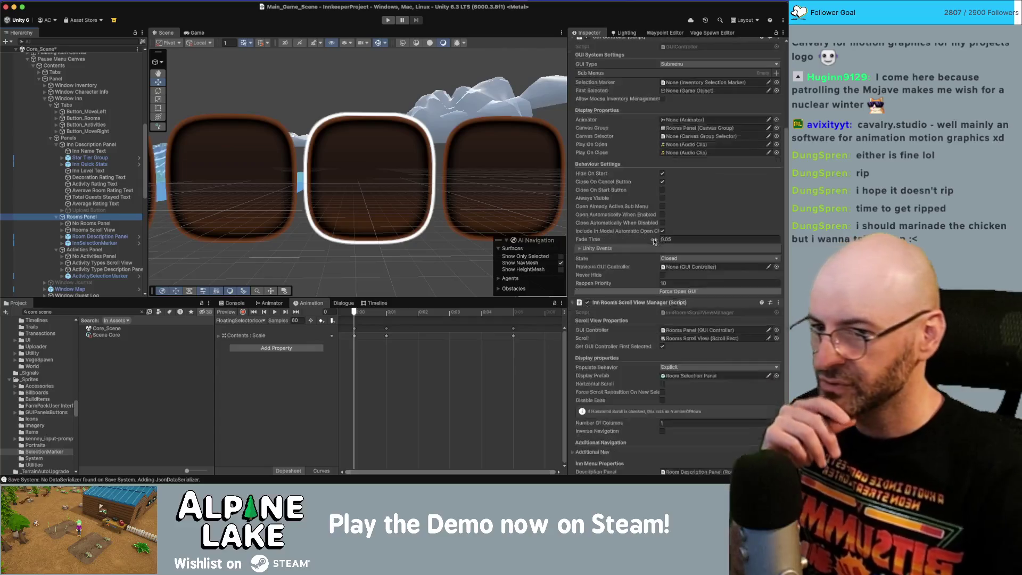
{"action": "left_click", "coordinate": [683, 374]}
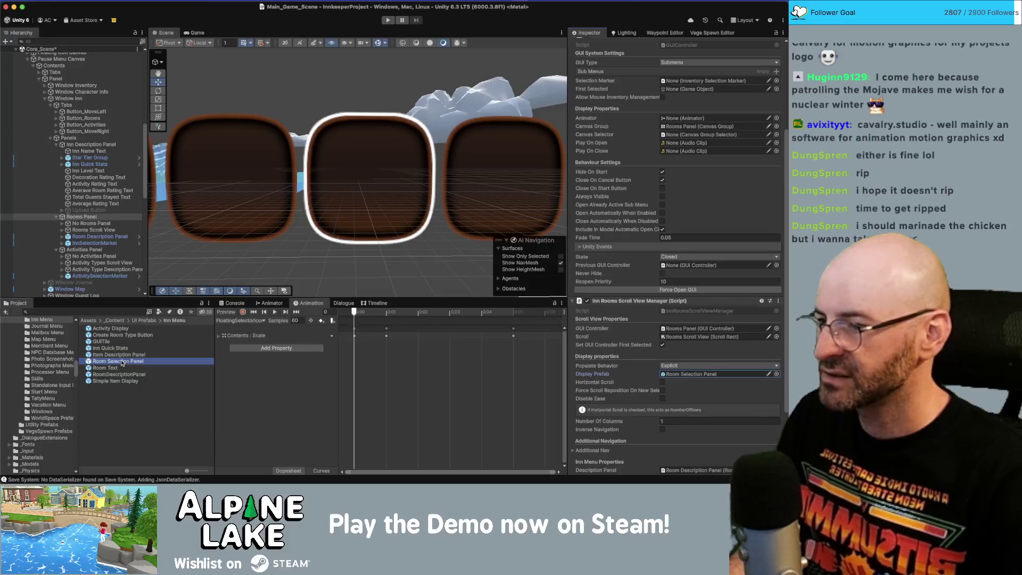
{"action": "left_click", "coordinate": [122, 362]}
{"action": "left_click", "coordinate": [671, 186]}
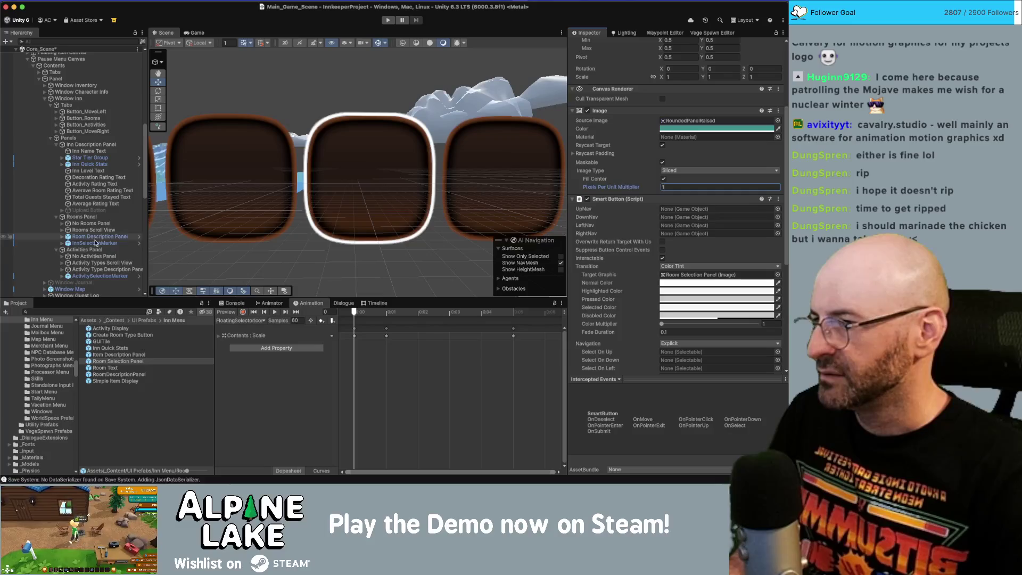
Step: From the Activities Panel, locate the Activity Display prefab and open it in prefab mode
{"action": "left_click", "coordinate": [99, 256]}
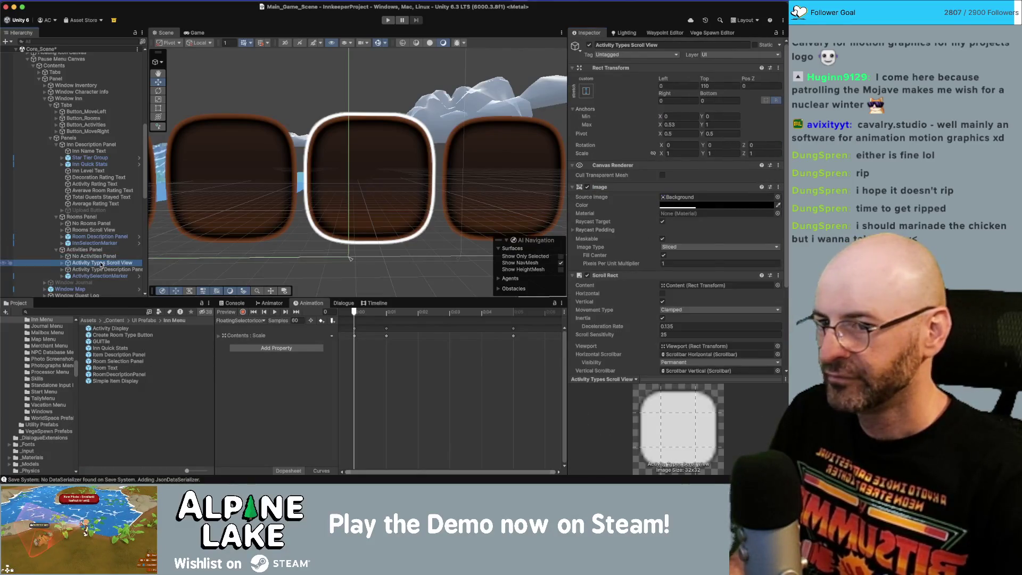
{"action": "left_click", "coordinate": [100, 250]}
{"action": "scroll", "coordinate": [656, 348], "scroll_direction": "down", "scroll_amount": 6}
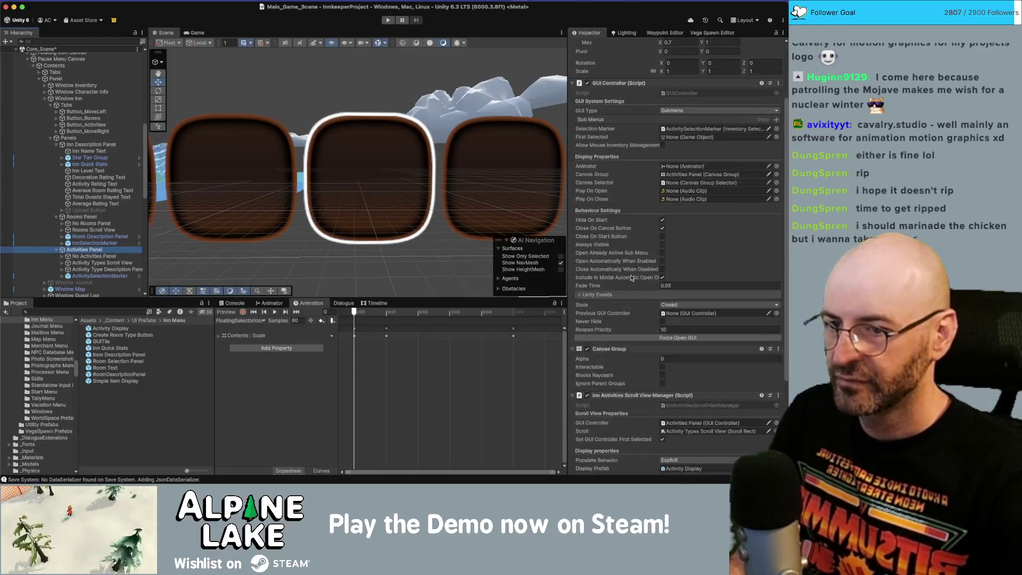
{"action": "left_click", "coordinate": [684, 400]}
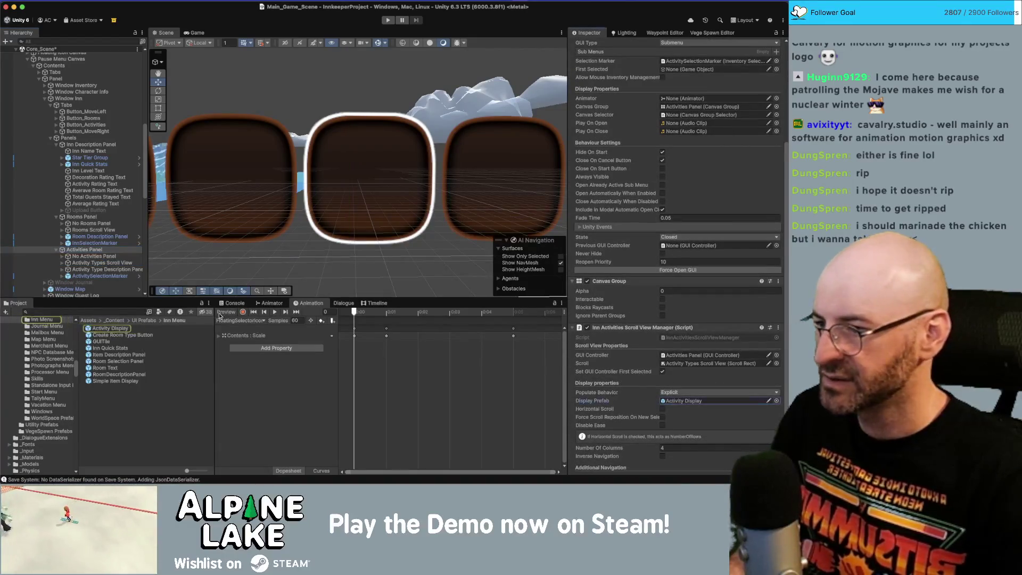
{"action": "left_click", "coordinate": [98, 329]}
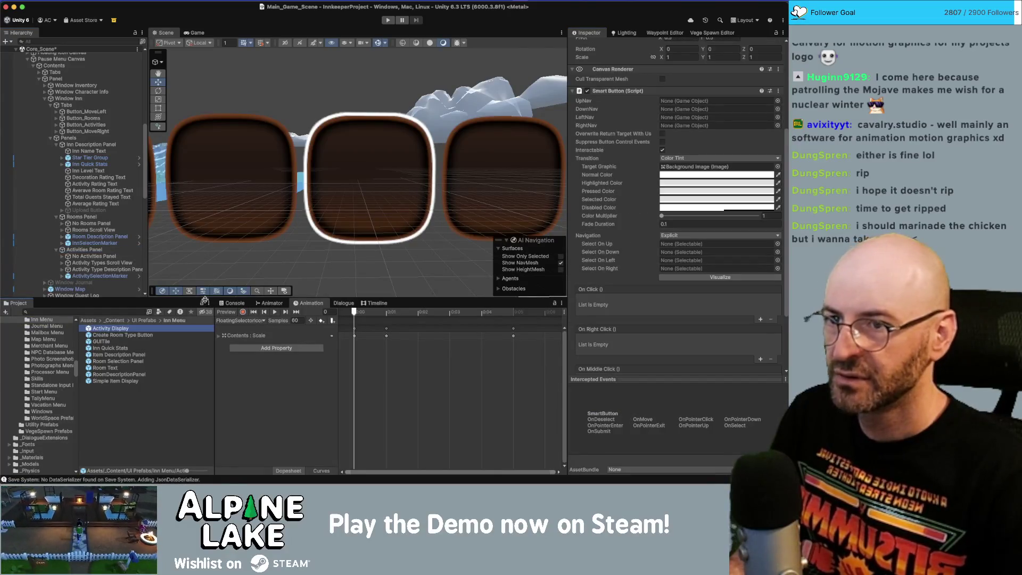
{"action": "scroll", "coordinate": [660, 213], "scroll_direction": "up", "scroll_amount": 6}
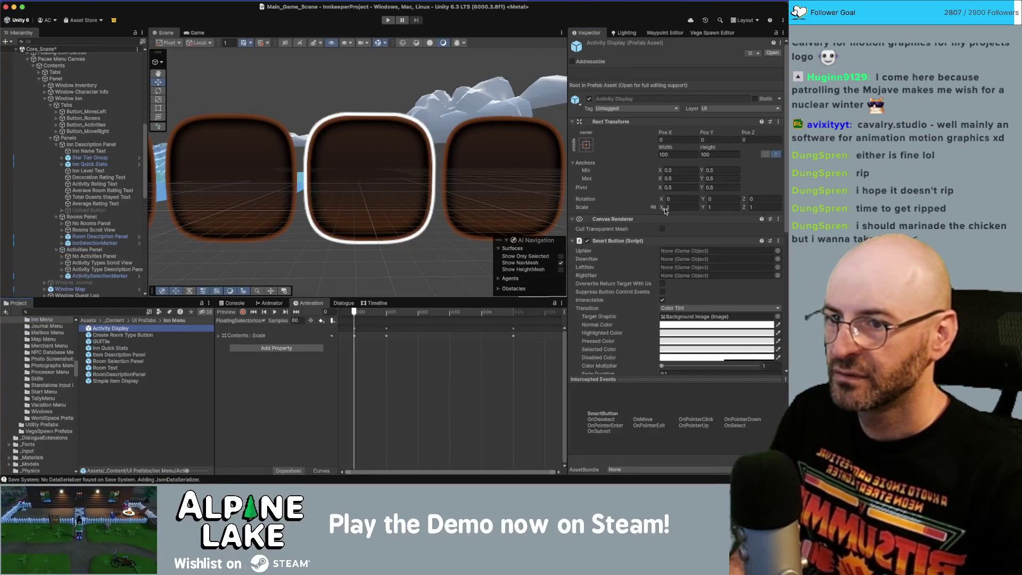
{"action": "scroll", "coordinate": [664, 211], "scroll_direction": "down", "scroll_amount": 10}
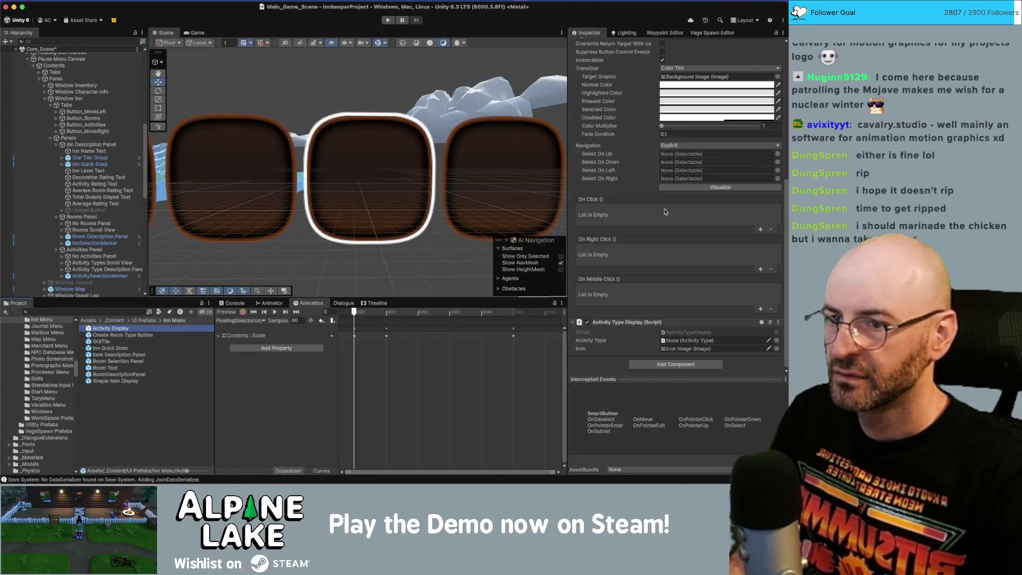
{"action": "double_click", "coordinate": [122, 328]}
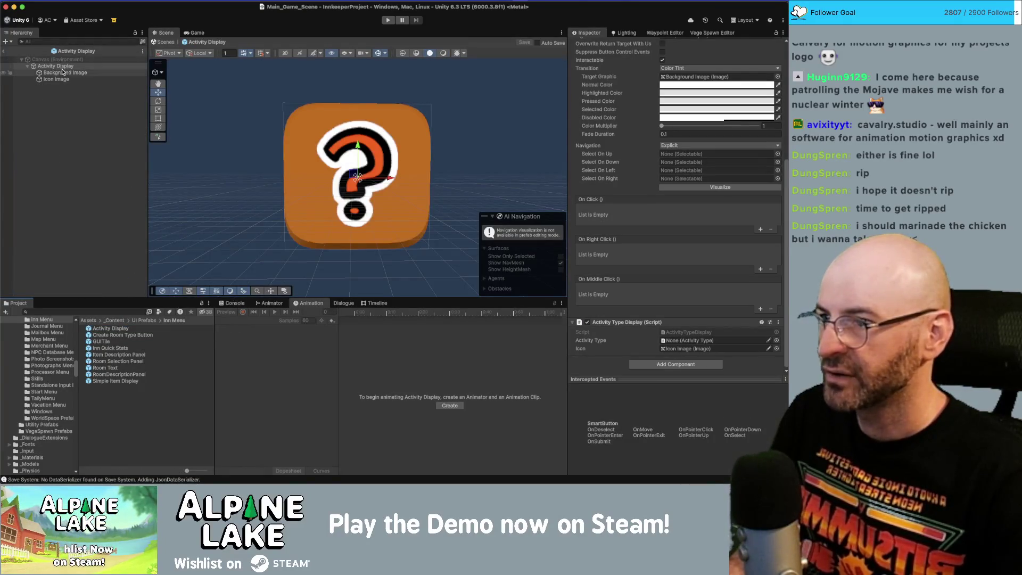
Step: Set the Background Image's Pixels Per Unit Multiplier to 12 and save the Activity Display prefab
{"action": "left_click", "coordinate": [64, 73]}
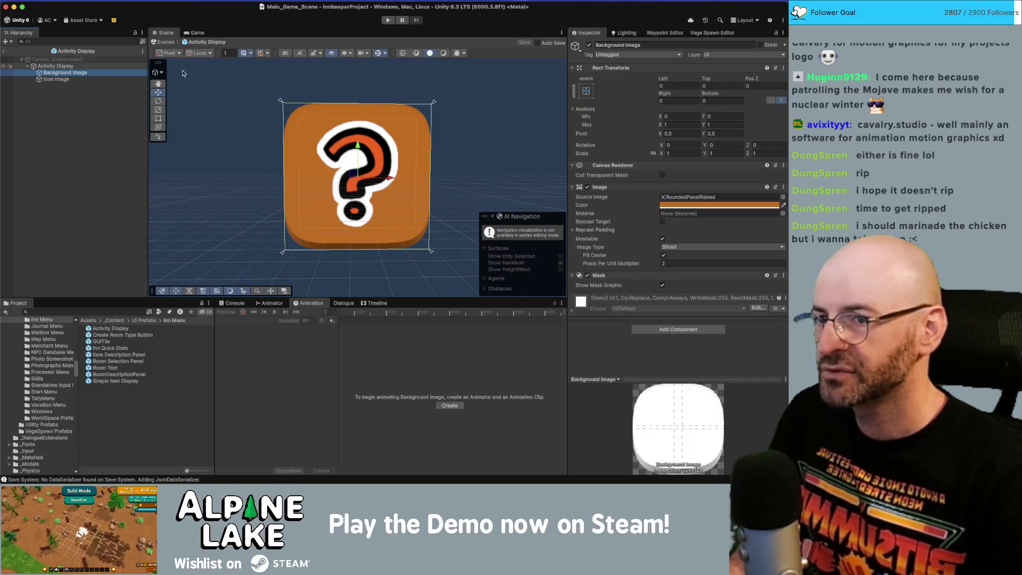
{"action": "left_click", "coordinate": [666, 263]}
{"action": "type", "text": "1"}
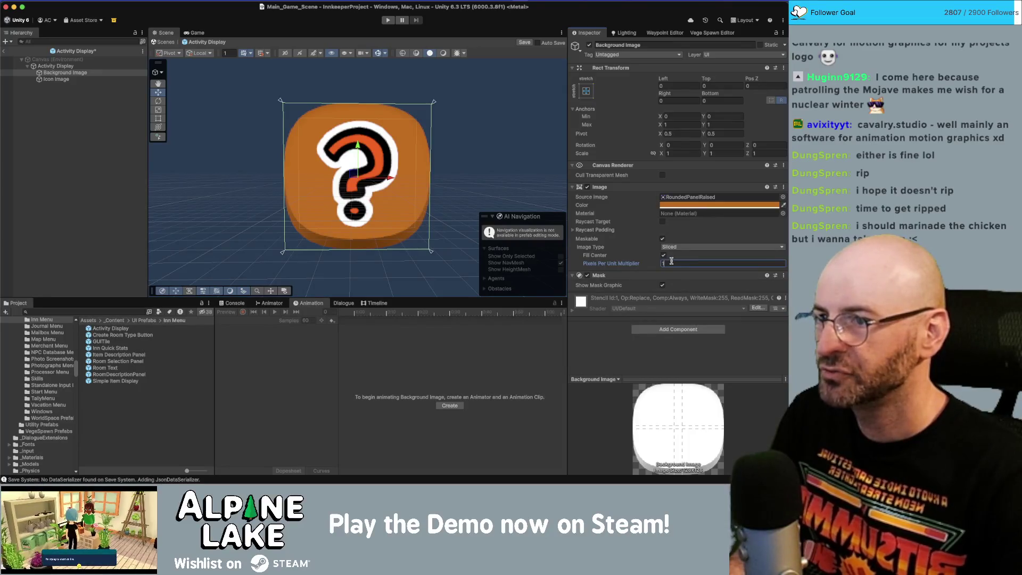
{"action": "type", "text": "2"}
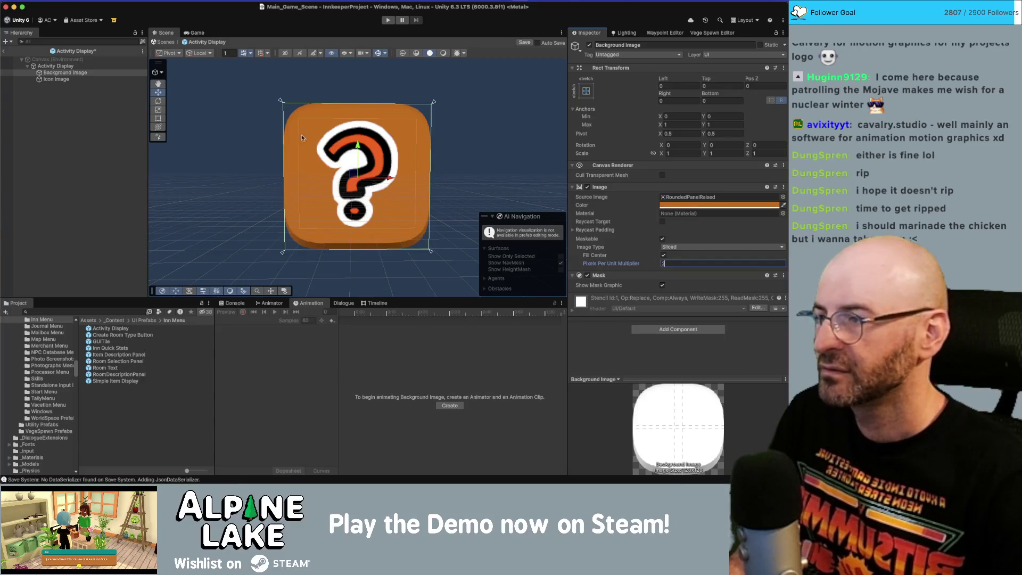
{"action": "left_click", "coordinate": [108, 117]}
{"action": "key", "text": "super+s"}
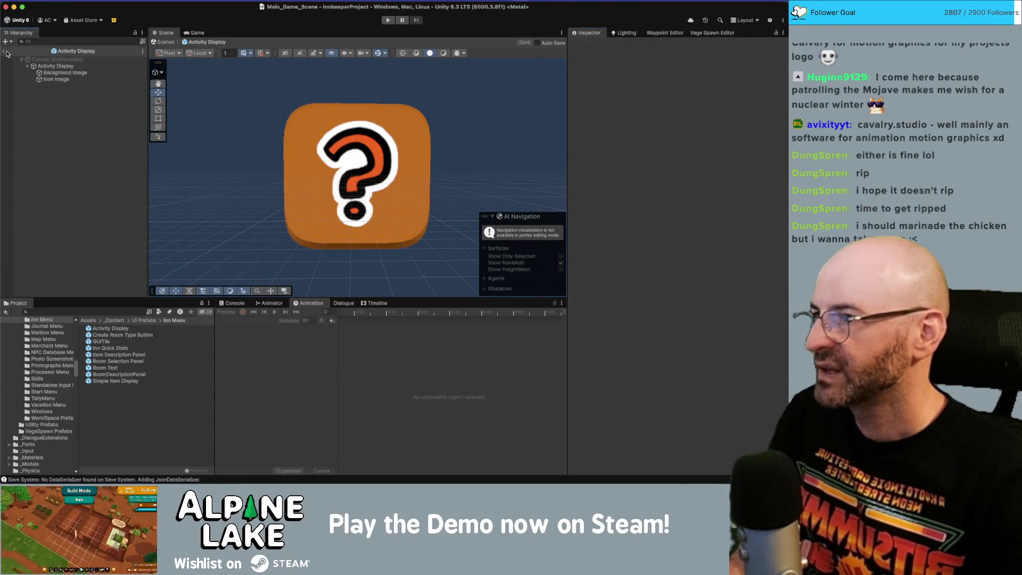
Step: Back in the main scene, set the ActivitySelectionMarker's SelectionMarker Image Pixels Per Unit Multiplier to 2
{"action": "left_click", "coordinate": [5, 52]}
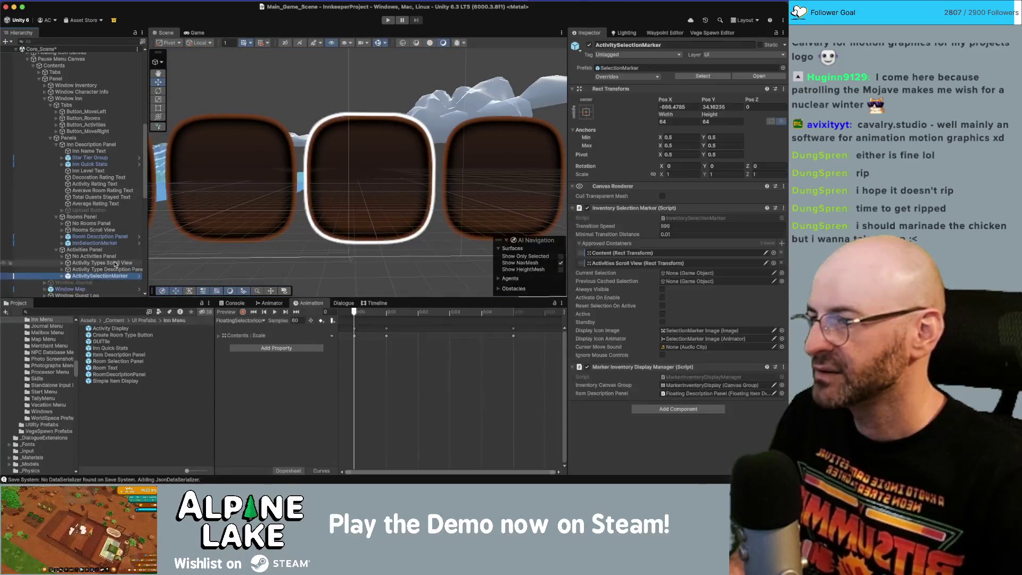
{"action": "key", "text": "Right"}
{"action": "key", "text": "Down"}
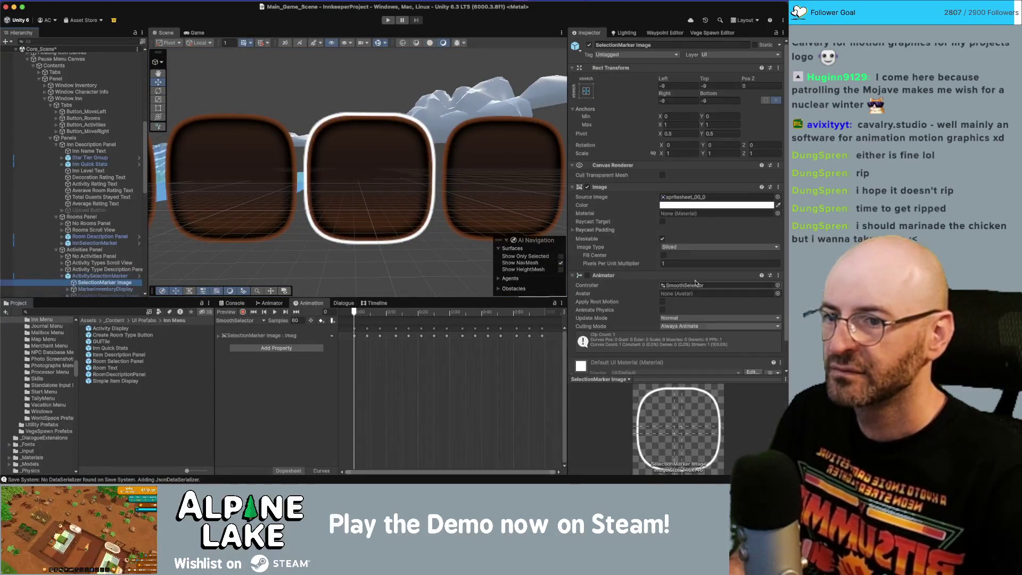
{"action": "left_click", "coordinate": [674, 264]}
{"action": "type", "text": "2"}
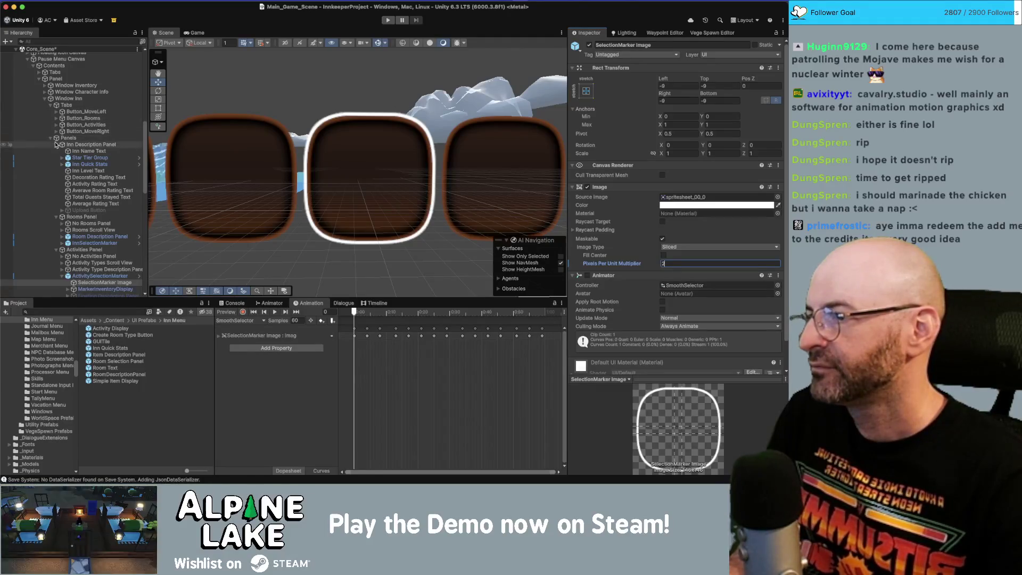
Step: Browse the Hierarchy from Inn Quick Stats past InnSelectionMarker and settle on Rooms Panel
{"action": "left_click", "coordinate": [136, 164]}
{"action": "key", "text": "Right"}
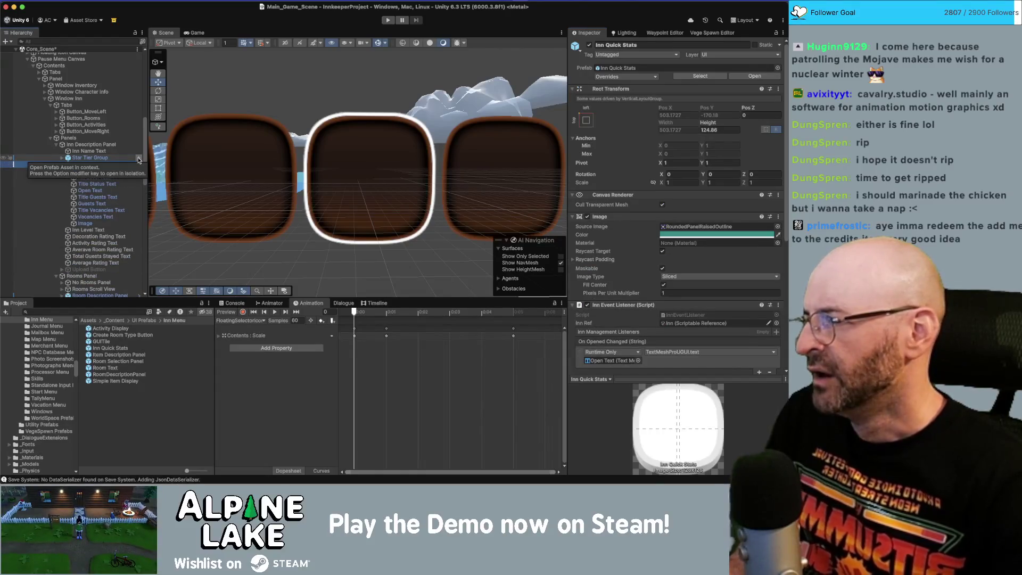
{"action": "key", "text": "Left"}
{"action": "key", "text": "Down"}
{"action": "key", "text": "Down"}
{"action": "key", "text": "Down"}
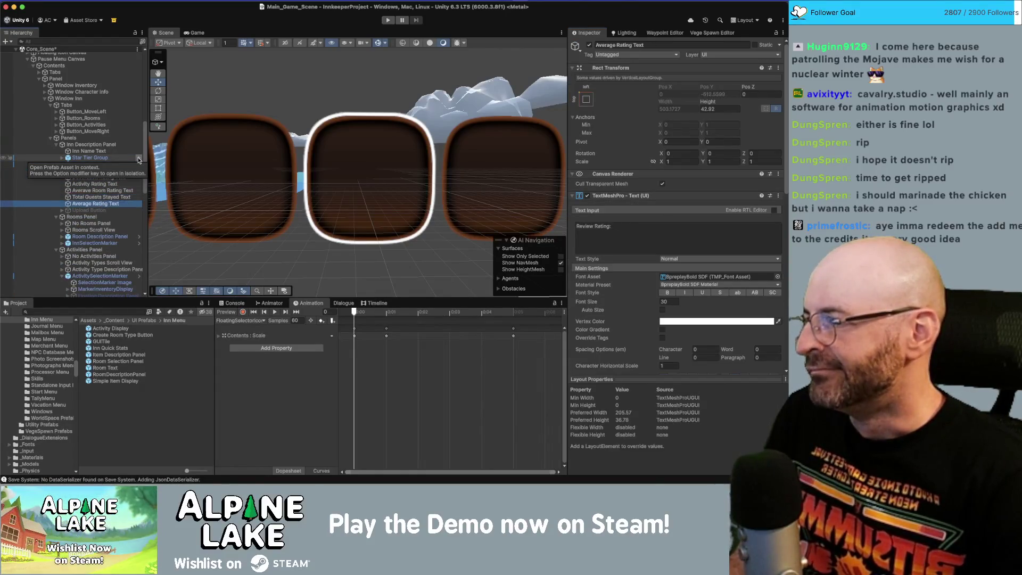
{"action": "key", "text": "Down"}
{"action": "key", "text": "Down"}
{"action": "key", "text": "Down"}
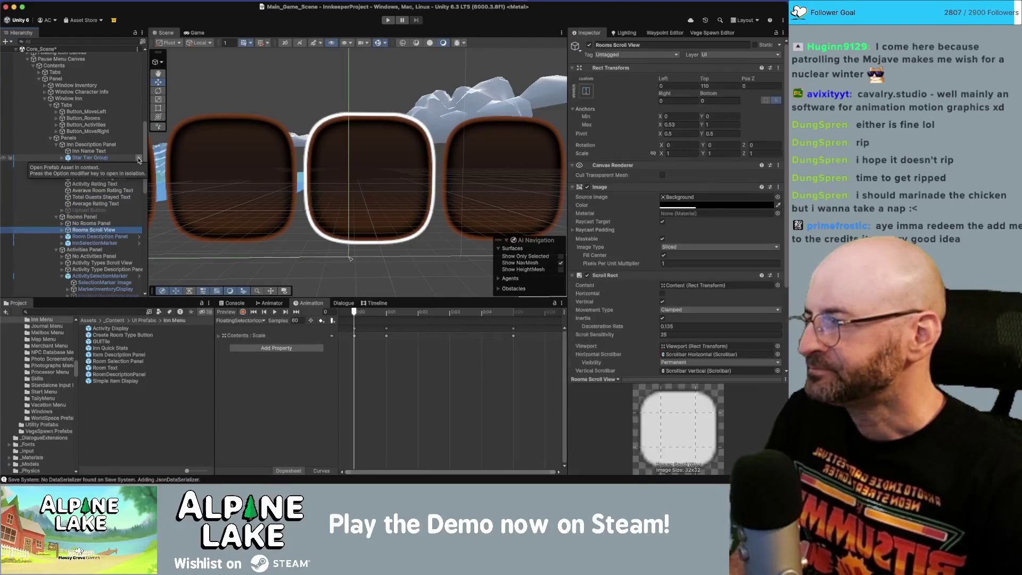
{"action": "key", "text": "Up"}
{"action": "key", "text": "Up"}
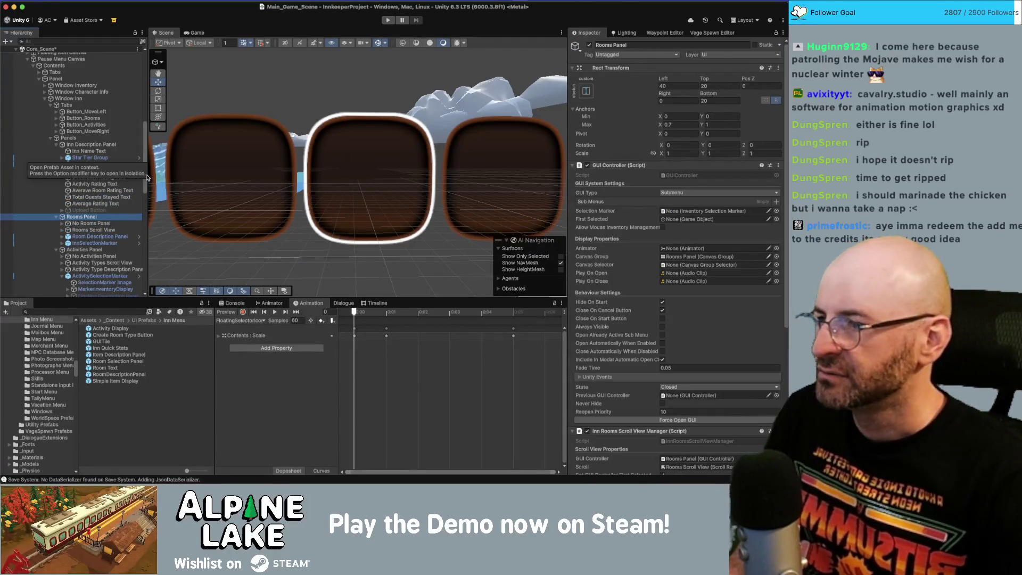
{"action": "key", "text": "Down"}
{"action": "key", "text": "Down"}
{"action": "key", "text": "Down"}
{"action": "key", "text": "Right"}
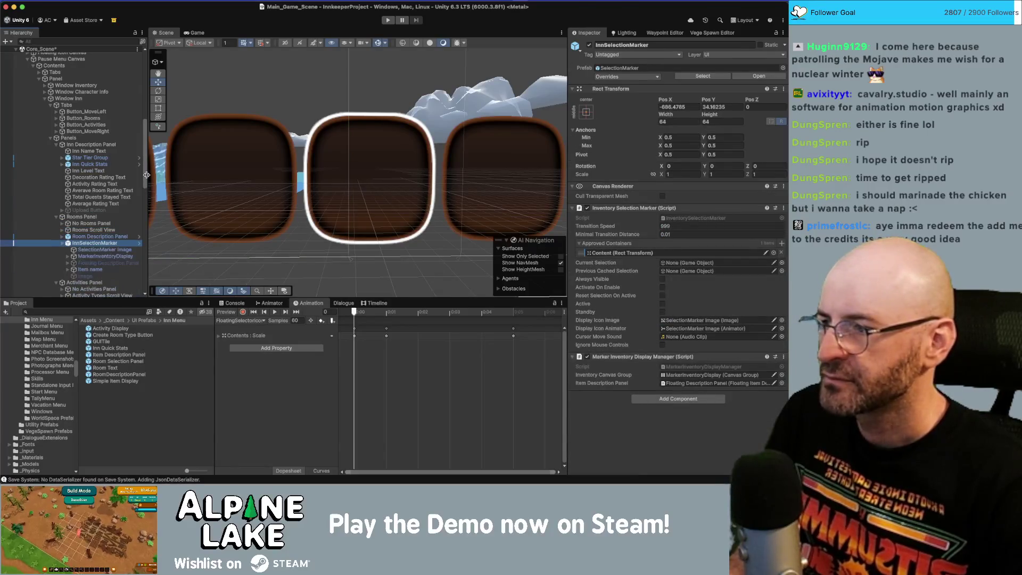
{"action": "key", "text": "Down"}
{"action": "key", "text": "Up"}
{"action": "key", "text": "Up"}
{"action": "key", "text": "Up"}
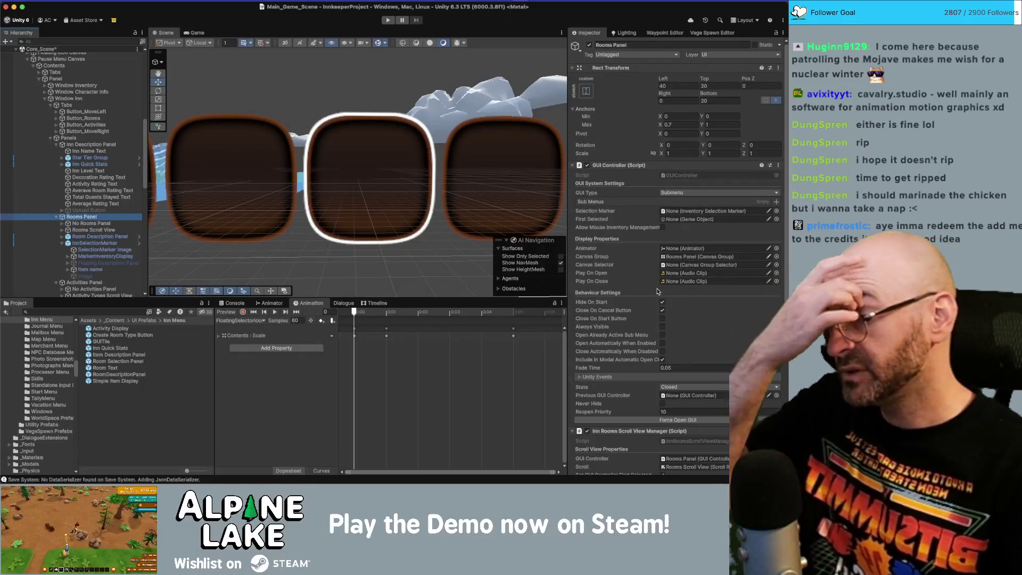
Step: Ping the Rooms Panel's Room Selection Panel display prefab in the Project assets
{"action": "scroll", "coordinate": [684, 388], "scroll_direction": "down", "scroll_amount": 3}
{"action": "left_click", "coordinate": [692, 443]}
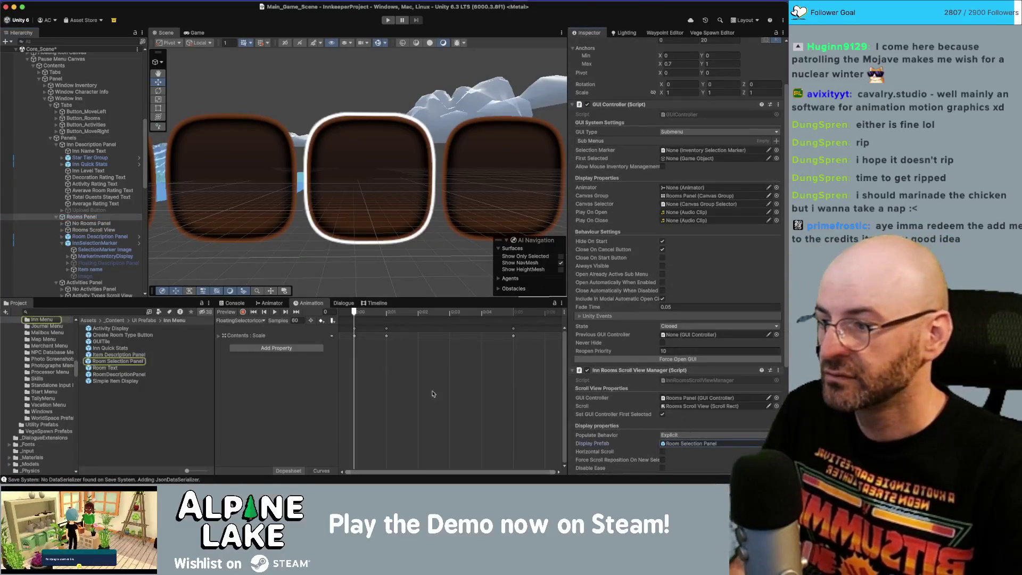
{"action": "left_click", "coordinate": [126, 363]}
Step: Open the Room Selection Panel prefab and select its sliced button background
{"action": "double_click", "coordinate": [125, 362]}
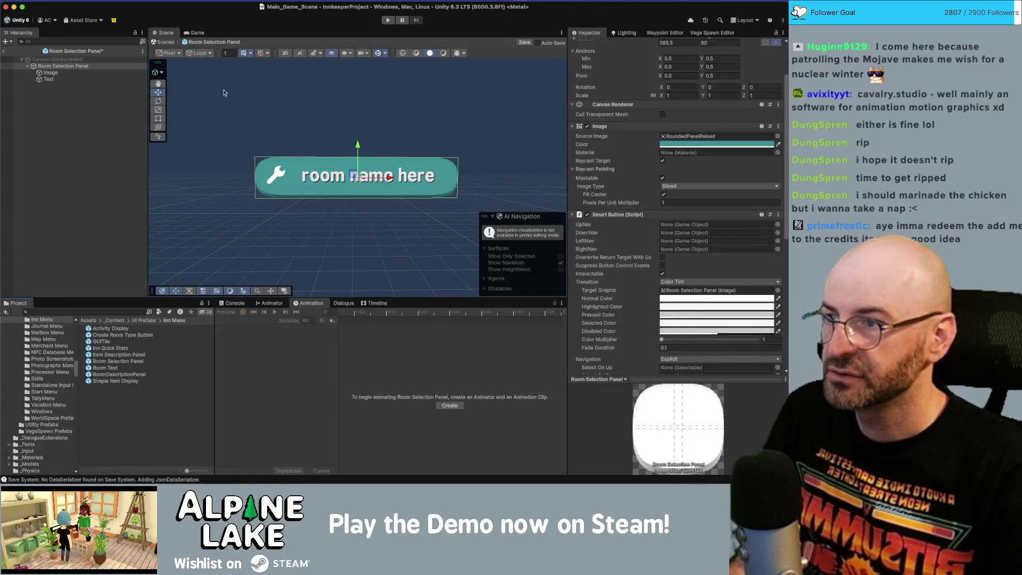
{"action": "left_click", "coordinate": [50, 72]}
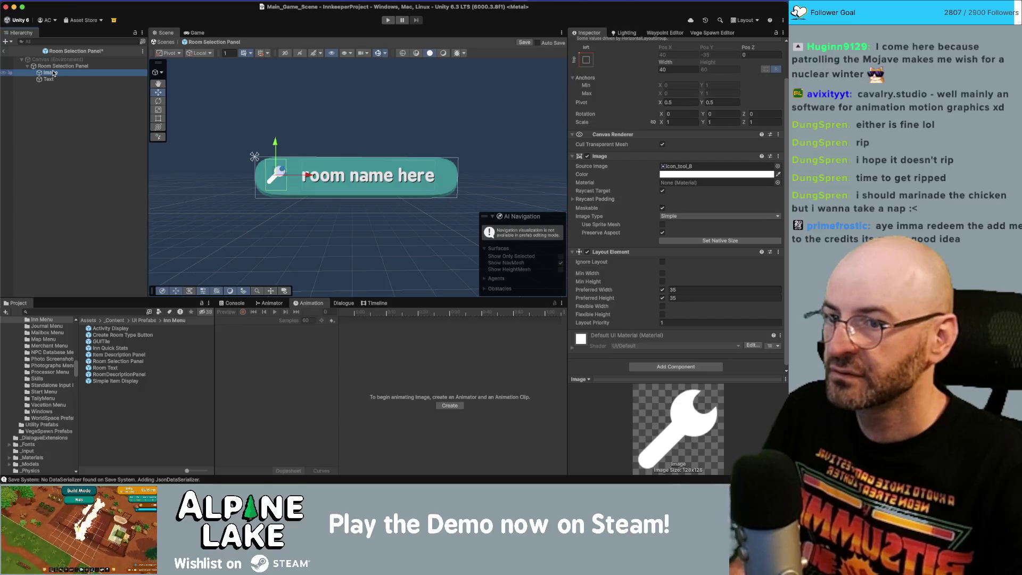
{"action": "left_click", "coordinate": [58, 66]}
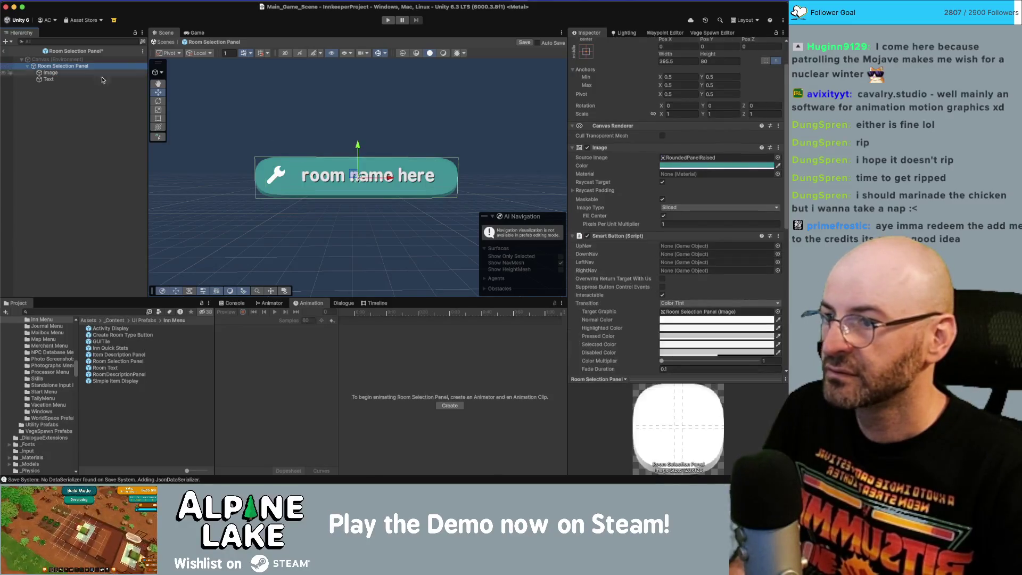
Step: Set the background's Pixels Per Unit Multiplier to 21.5, save the prefab, and return to the scene
{"action": "scroll", "coordinate": [678, 275], "scroll_direction": "up", "scroll_amount": 3}
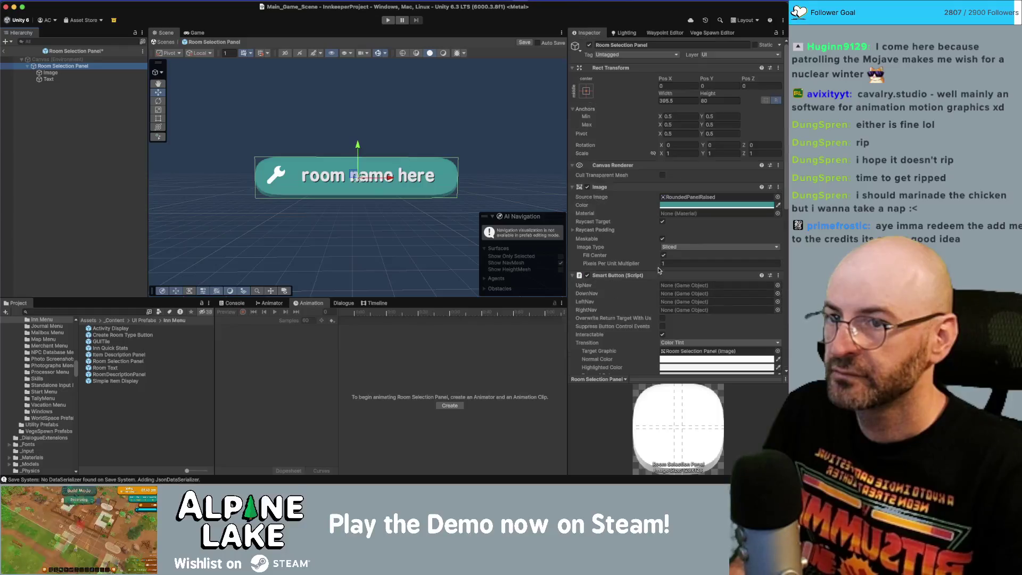
{"action": "left_click", "coordinate": [670, 262]}
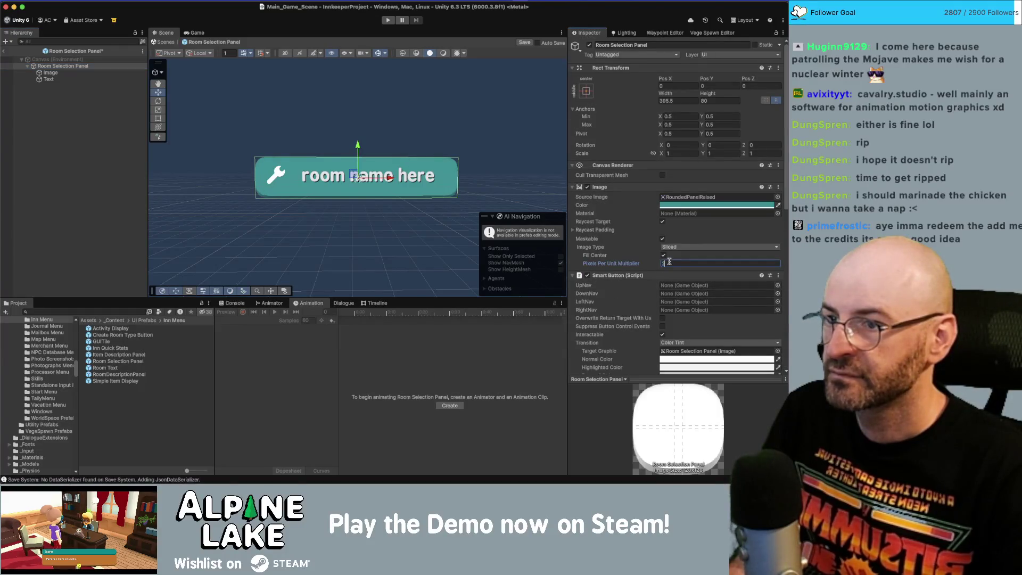
{"action": "type", "text": "21.5"}
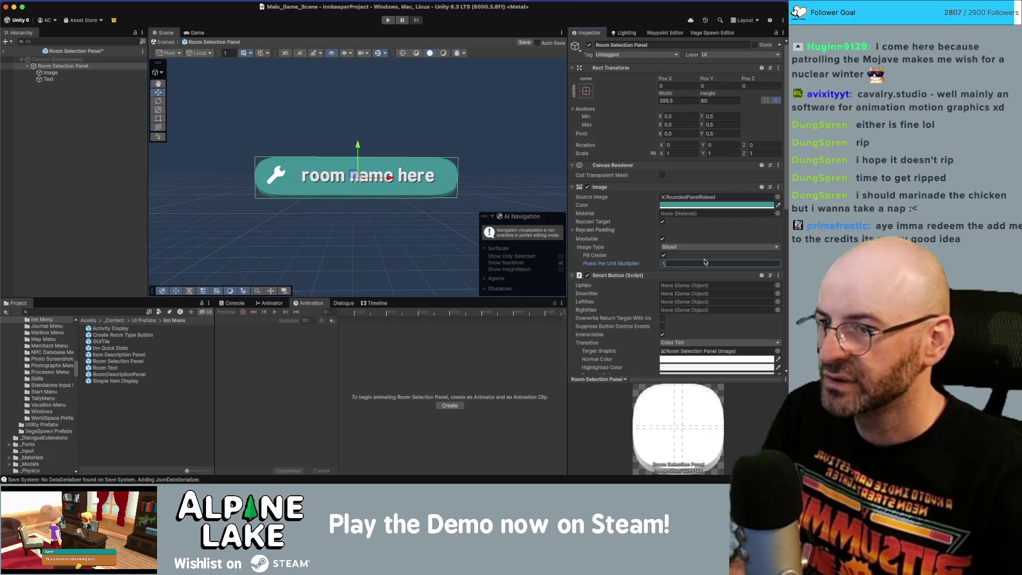
{"action": "left_click", "coordinate": [495, 123]}
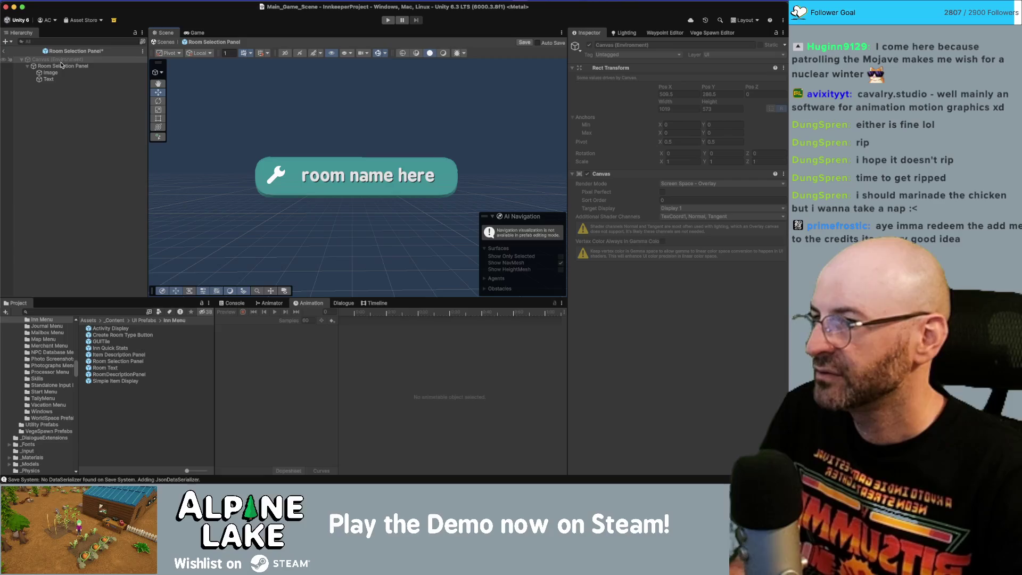
{"action": "key", "text": "super+s"}
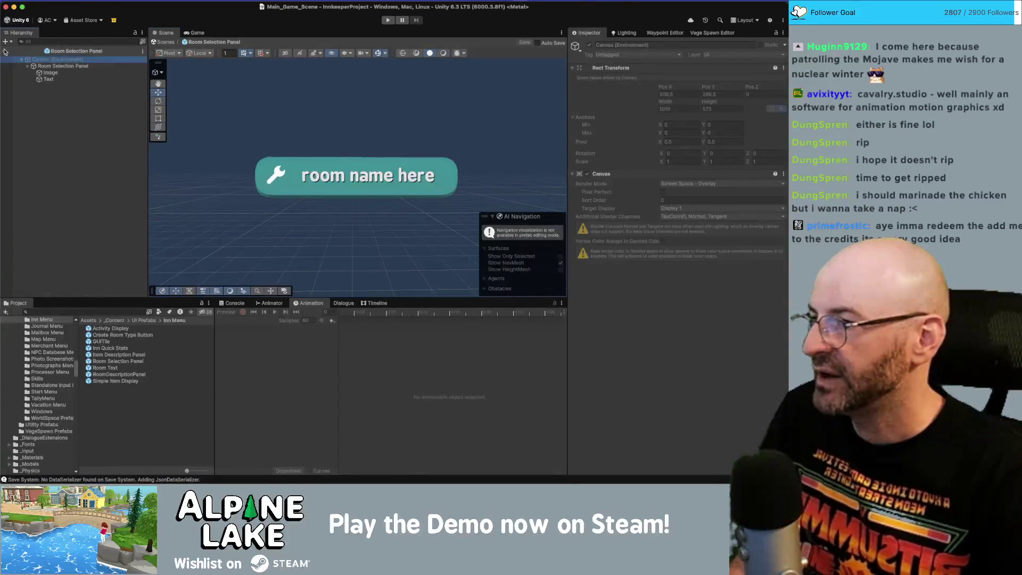
{"action": "left_click", "coordinate": [4, 51]}
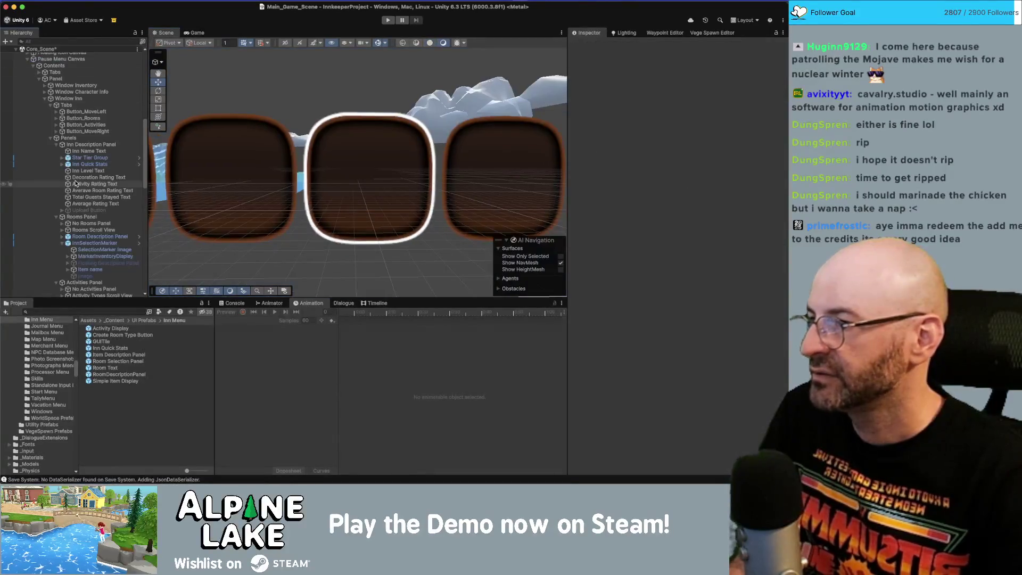
Step: Set the InnSelectionMarker's SelectionMarker Image Pixels Per Unit Multiplier to 1.5 and save the scene
{"action": "left_click", "coordinate": [86, 145]}
{"action": "left_click", "coordinate": [101, 250]}
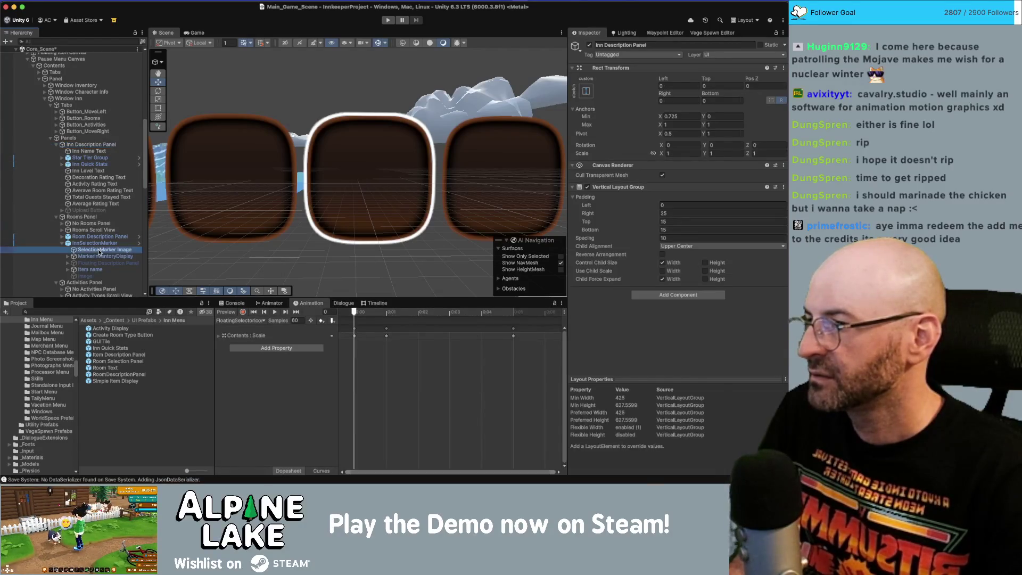
{"action": "left_click", "coordinate": [680, 264]}
{"action": "type", "text": "1.5"}
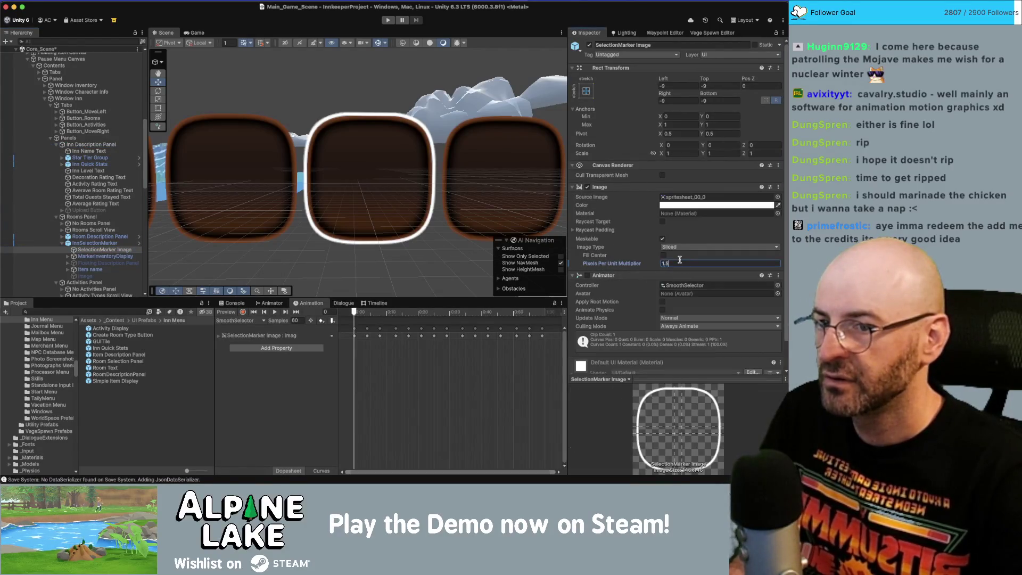
{"action": "key", "text": "super+s"}
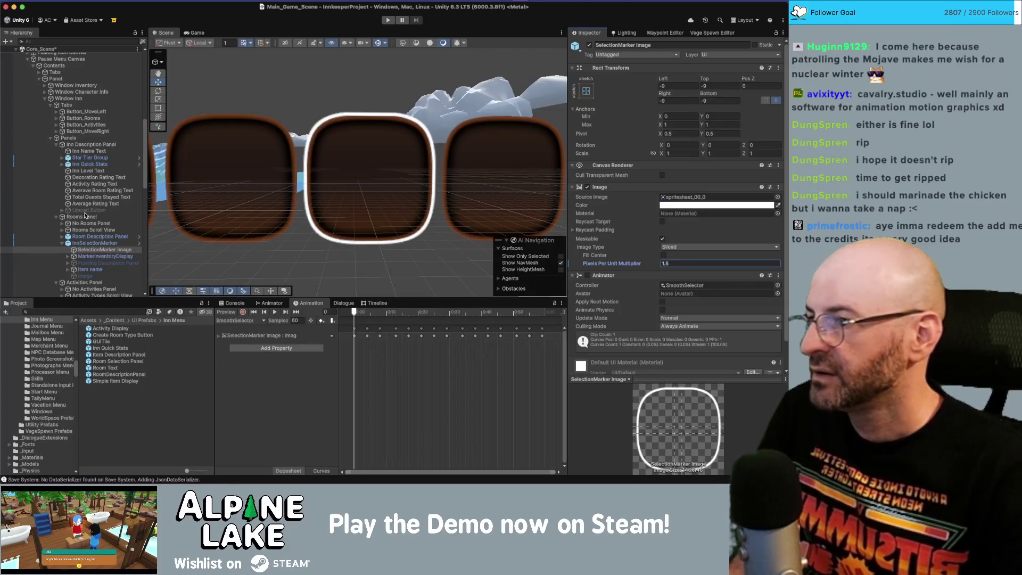
Step: Collapse Window Inn in the Hierarchy and expand Window Guest Log
{"action": "left_click", "coordinate": [49, 138]}
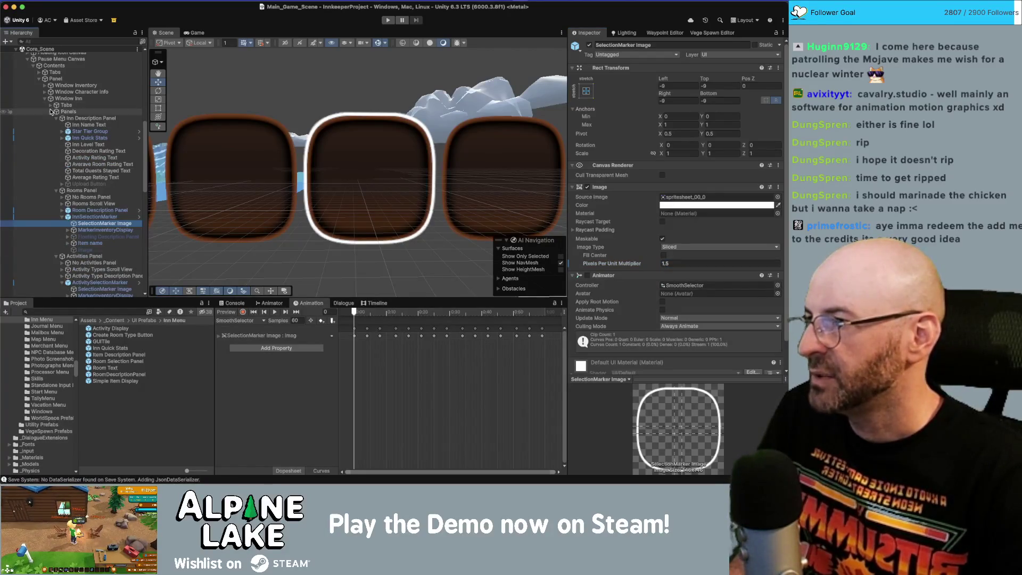
{"action": "left_click", "coordinate": [47, 105]}
{"action": "left_click", "coordinate": [45, 98]}
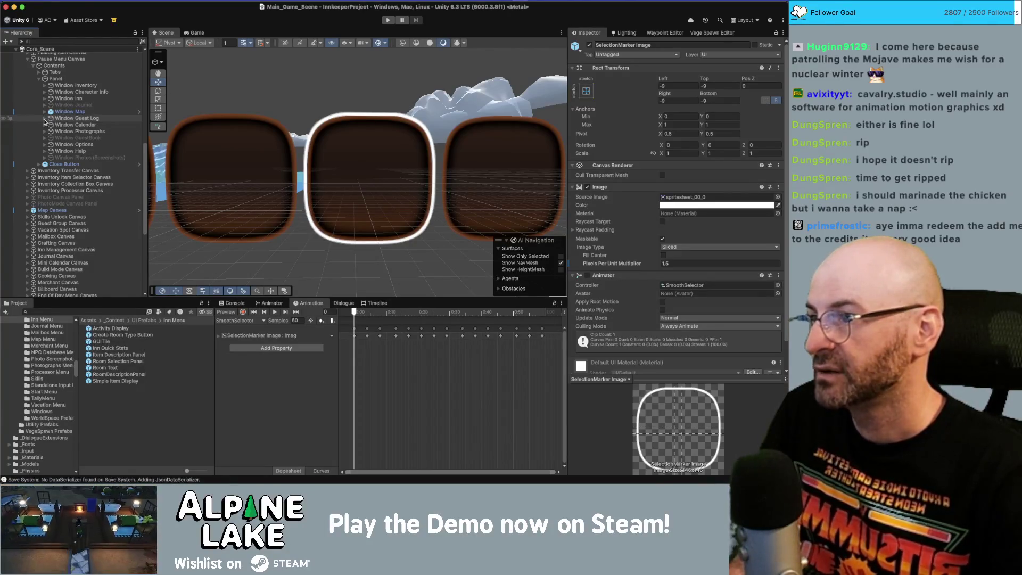
{"action": "left_click", "coordinate": [44, 118]}
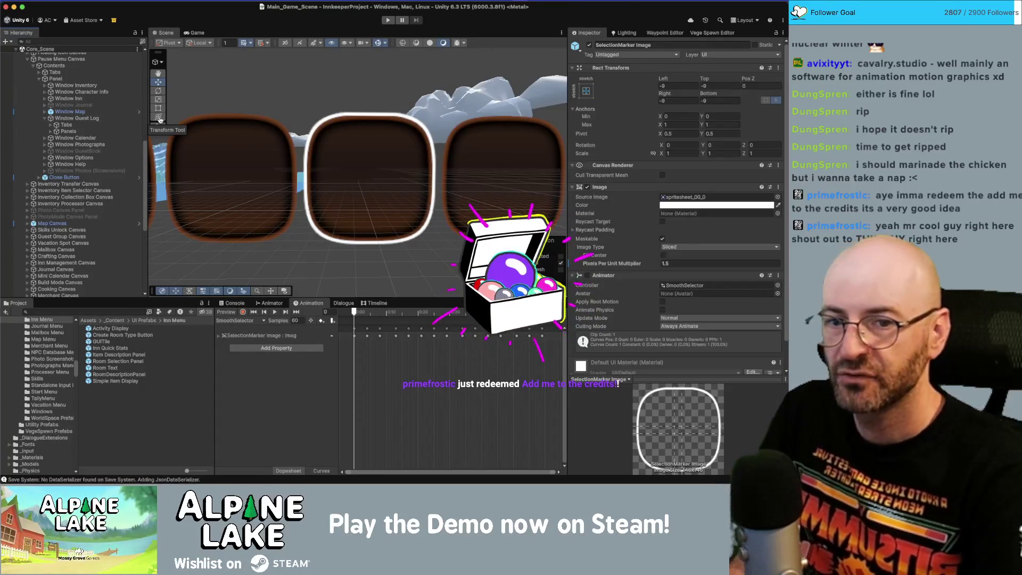
Step: In Obsidian's Credits note, add a new line with a viewer's username after the last credited name
{"action": "key", "text": "super+Tab"}
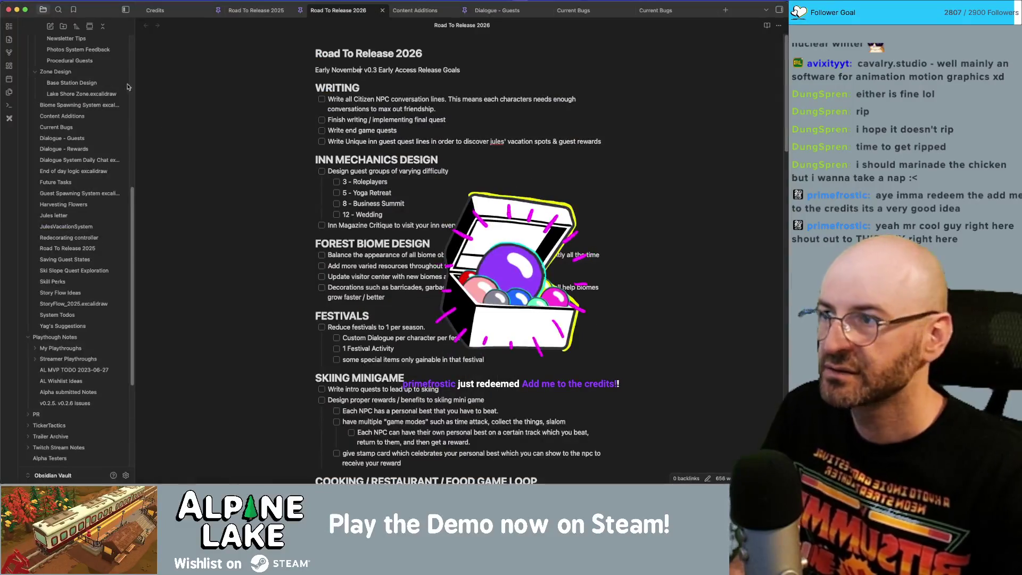
{"action": "left_click", "coordinate": [155, 10]}
{"action": "scroll", "coordinate": [242, 183], "scroll_direction": "down", "scroll_amount": 10}
{"action": "scroll", "coordinate": [336, 278], "scroll_direction": "down", "scroll_amount": 5}
{"action": "left_click", "coordinate": [414, 314]}
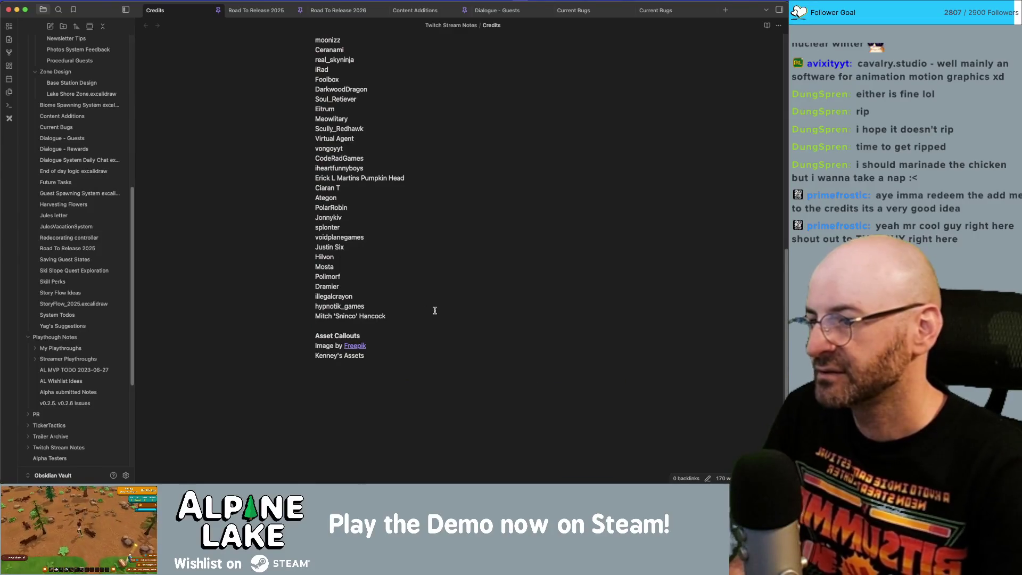
{"action": "key", "text": "Return"}
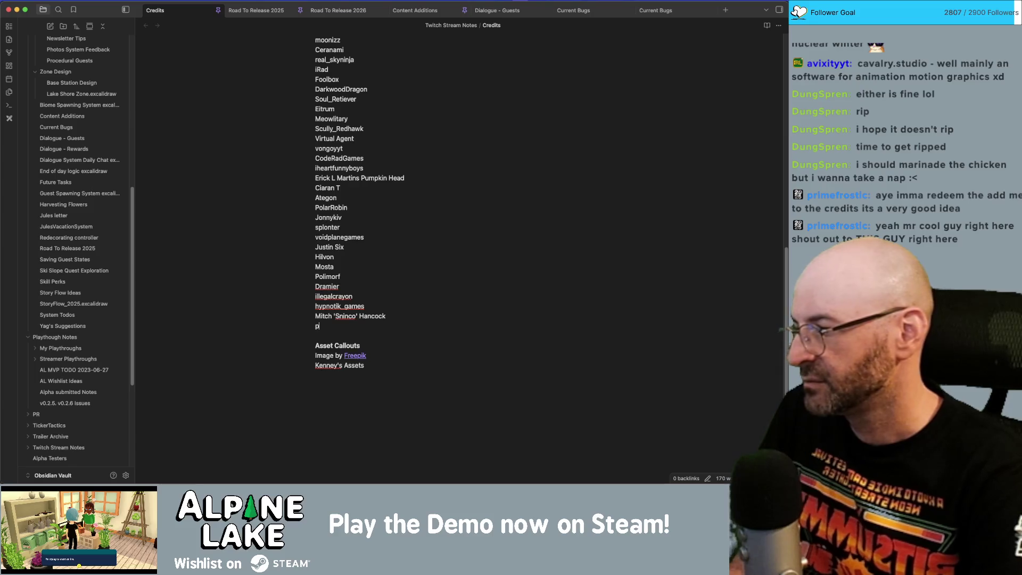
{"action": "type", "text": "rimefrostic"}
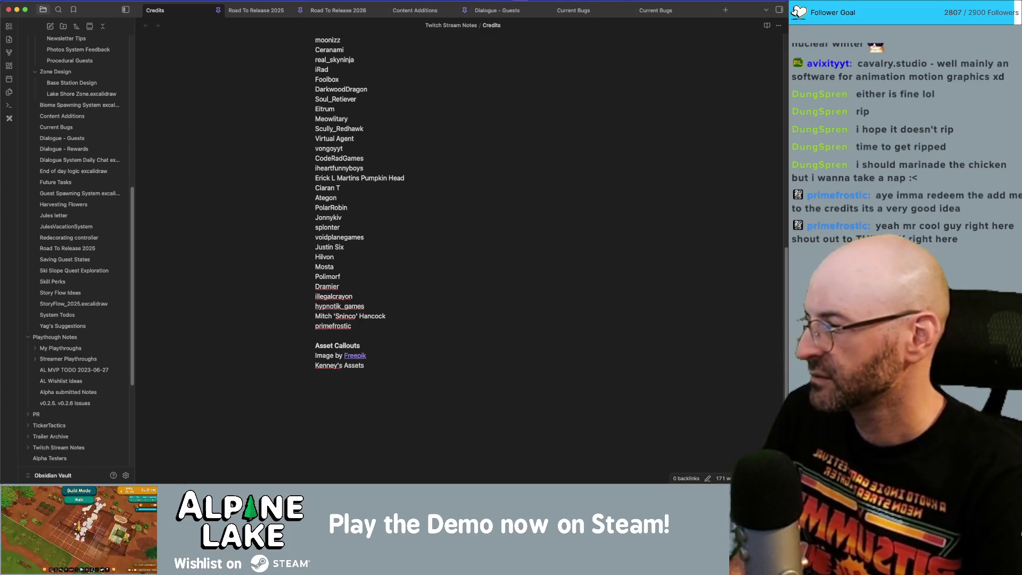
{"action": "key", "text": "shift+Home"}
{"action": "type", "text": "mr cool g"}
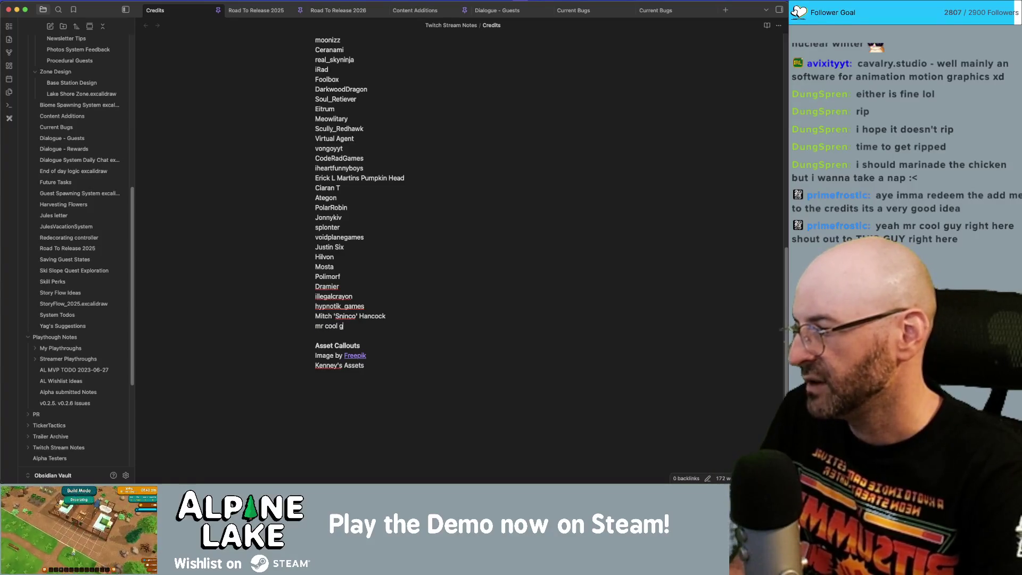
{"action": "type", "text": "uy right here shout out to THIS"}
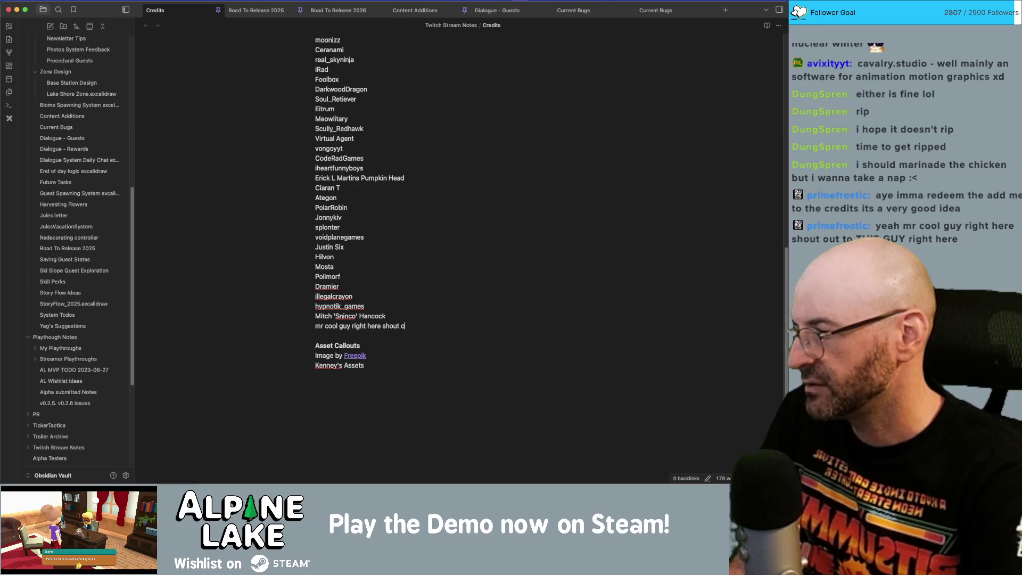
{"action": "type", "text": " GUY right here"}
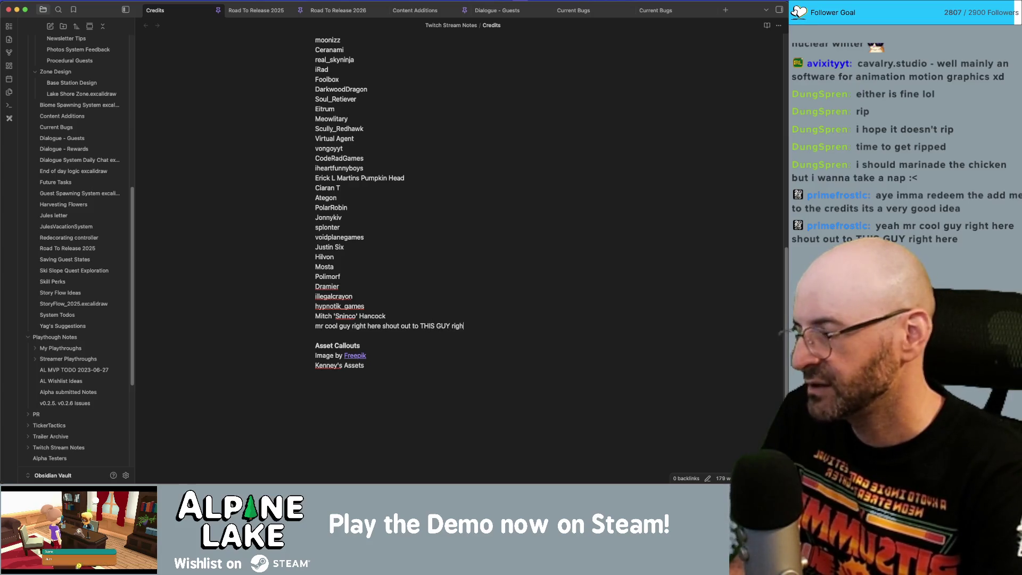
{"action": "key", "text": "super+shift+Left"}
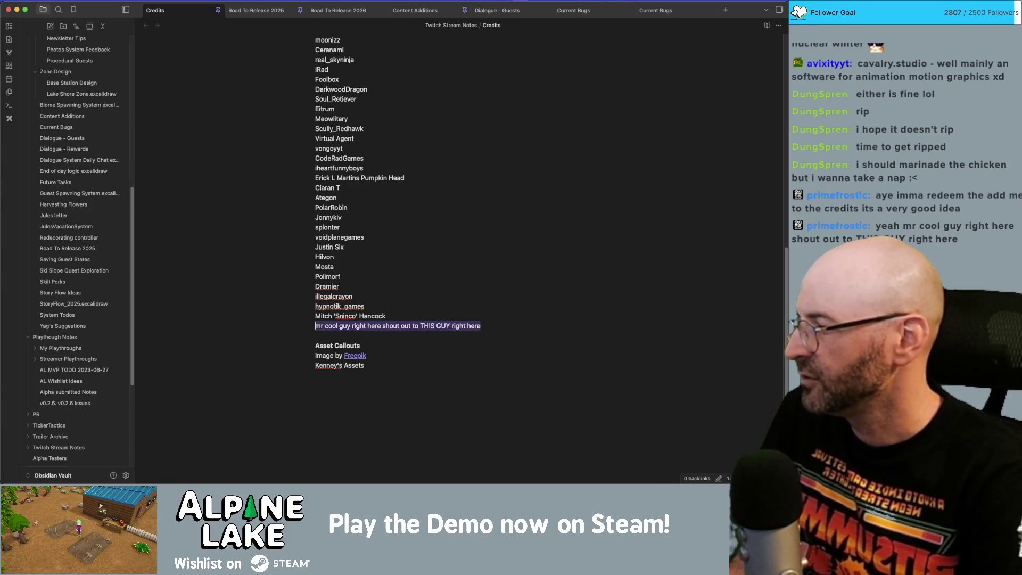
{"action": "type", "text": "primefrostic"}
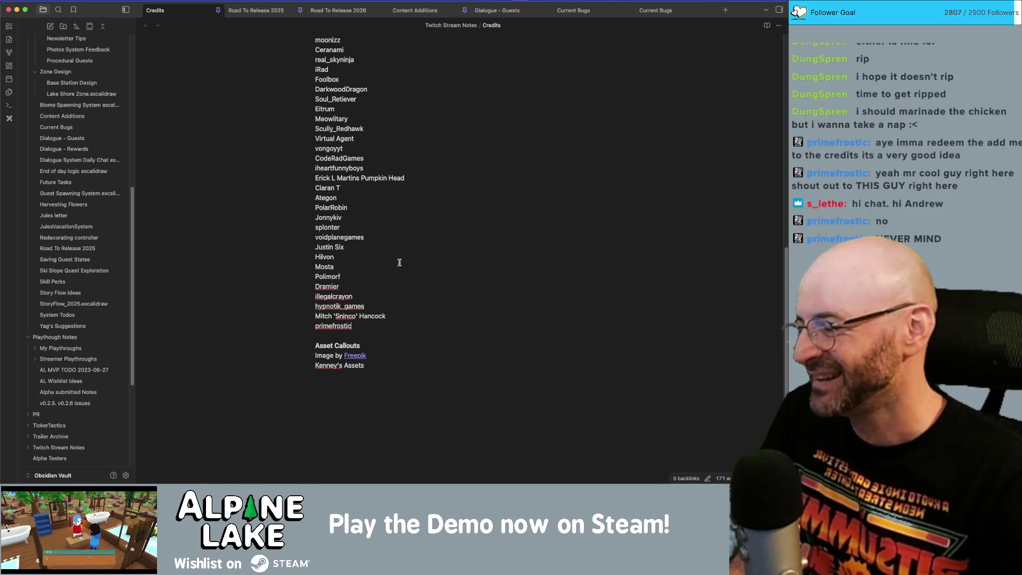
{"action": "left_click", "coordinate": [410, 283]}
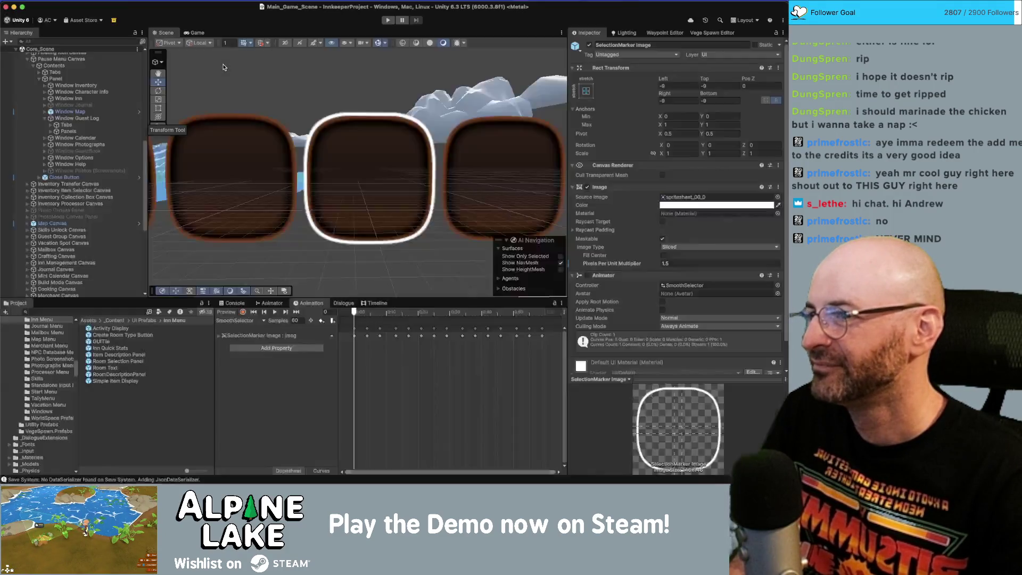
Step: Back in Unity, expand Window Guest Log > Panels > Guest Log Panel and select its Scroll View
{"action": "key", "text": "super+Tab"}
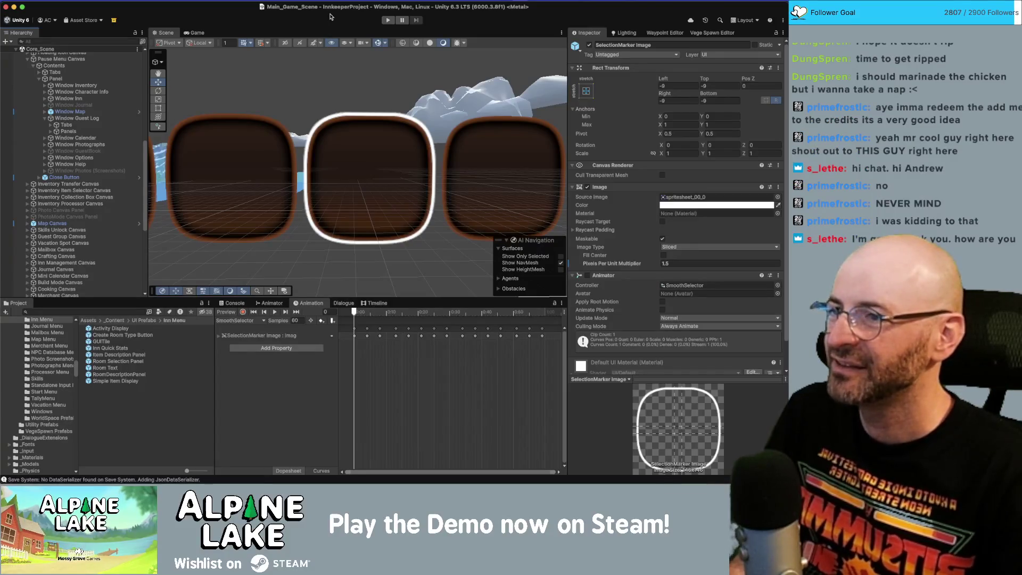
{"action": "left_click", "coordinate": [76, 118]}
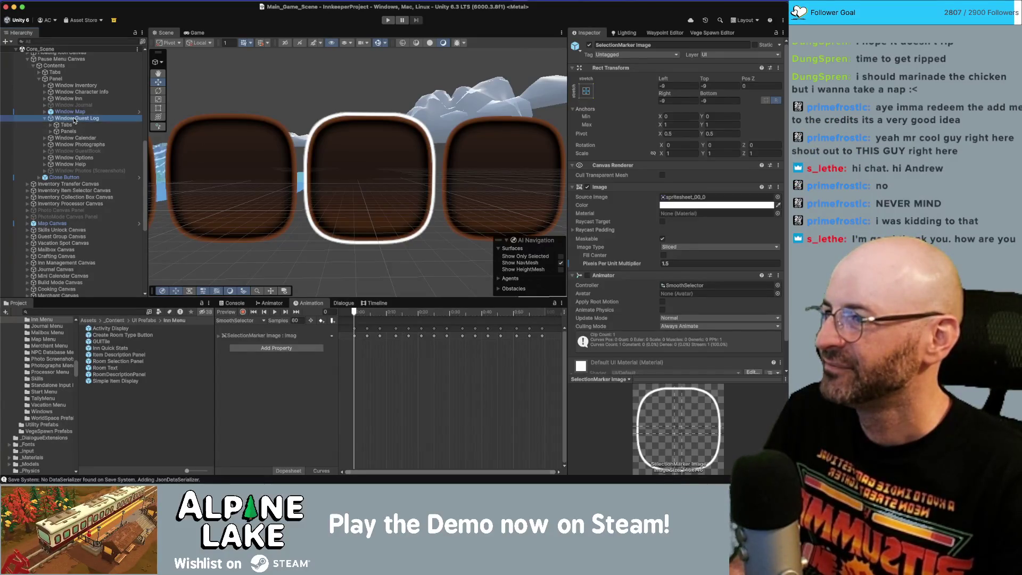
{"action": "left_click", "coordinate": [67, 125]}
{"action": "key", "text": "Right"}
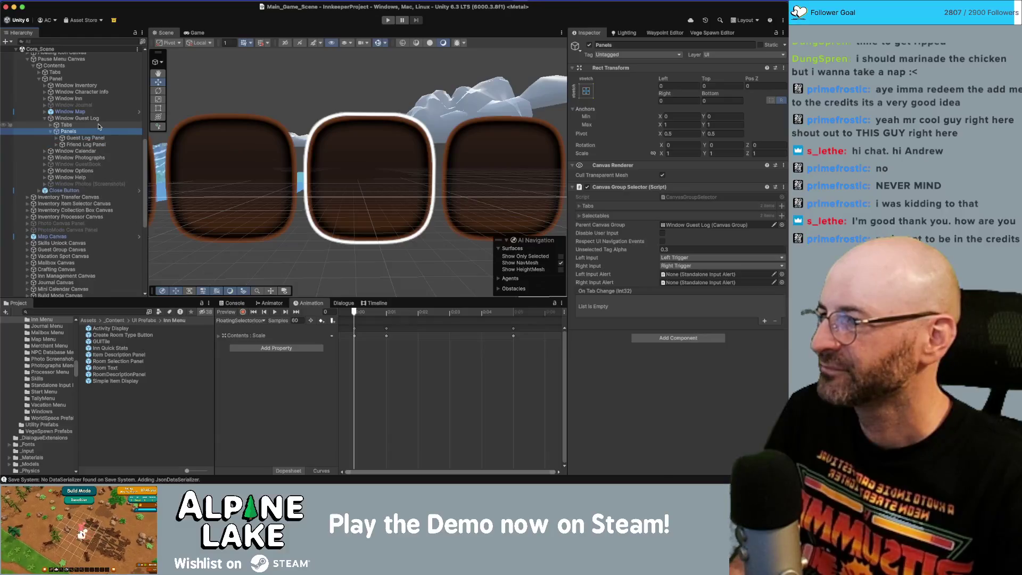
{"action": "key", "text": "Down"}
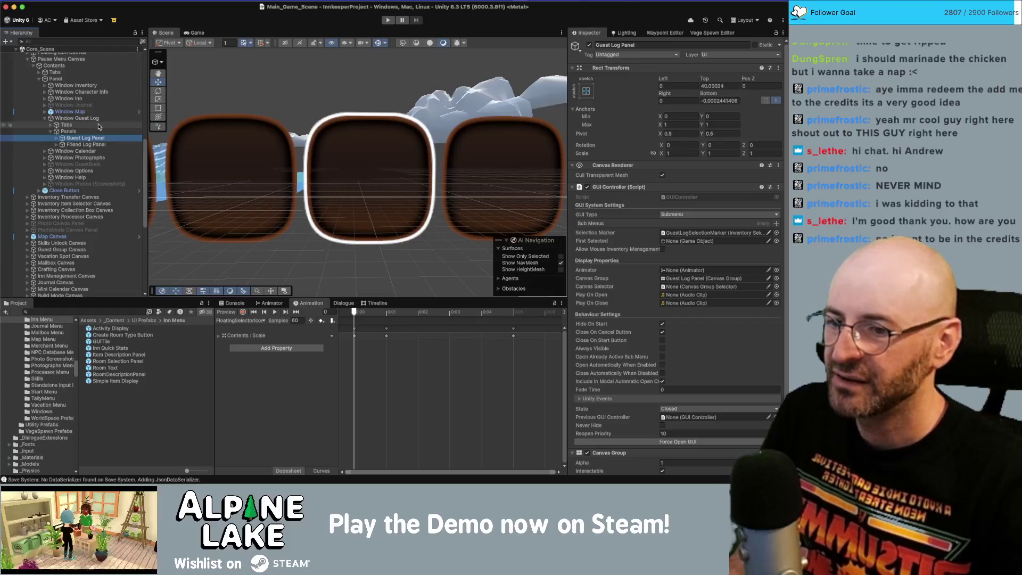
{"action": "scroll", "coordinate": [637, 318], "scroll_direction": "down", "scroll_amount": 3}
{"action": "key", "text": "Down"}
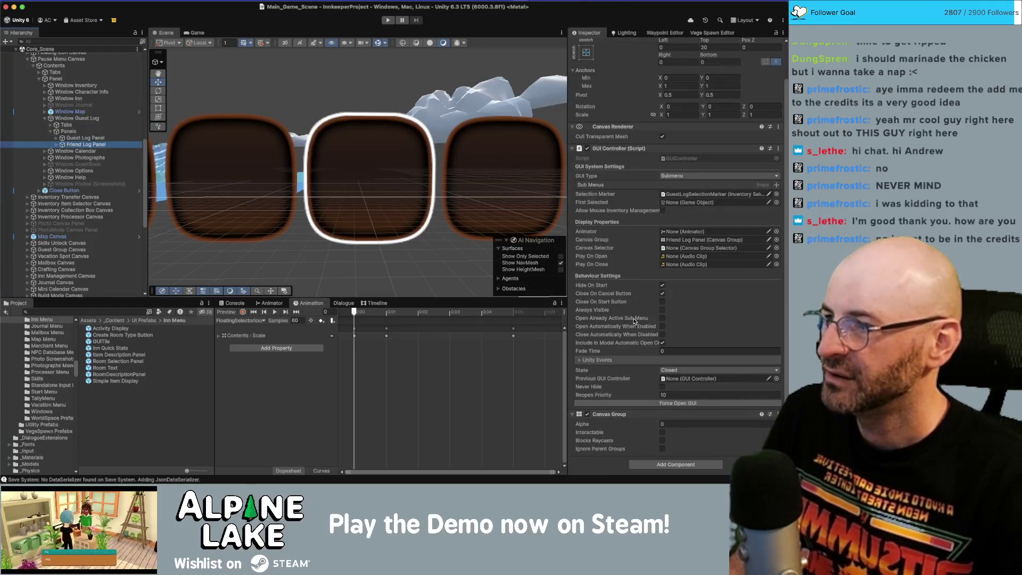
{"action": "key", "text": "Up"}
{"action": "key", "text": "Right"}
{"action": "key", "text": "Down"}
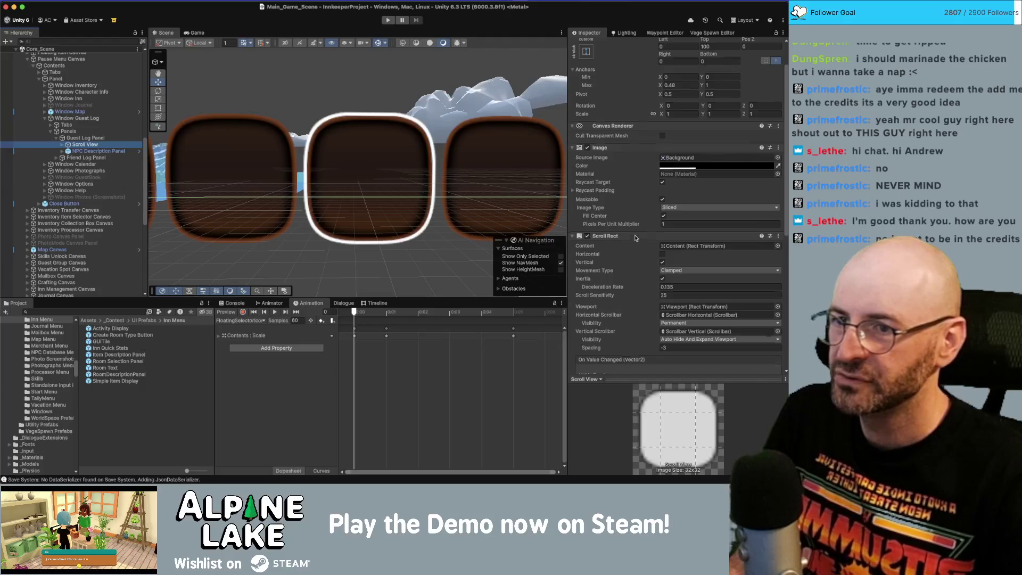
Step: Ping the Scroll View's NPC Selection Panel display prefab and open it for editing
{"action": "scroll", "coordinate": [635, 238], "scroll_direction": "down", "scroll_amount": 10}
{"action": "left_click", "coordinate": [678, 219]}
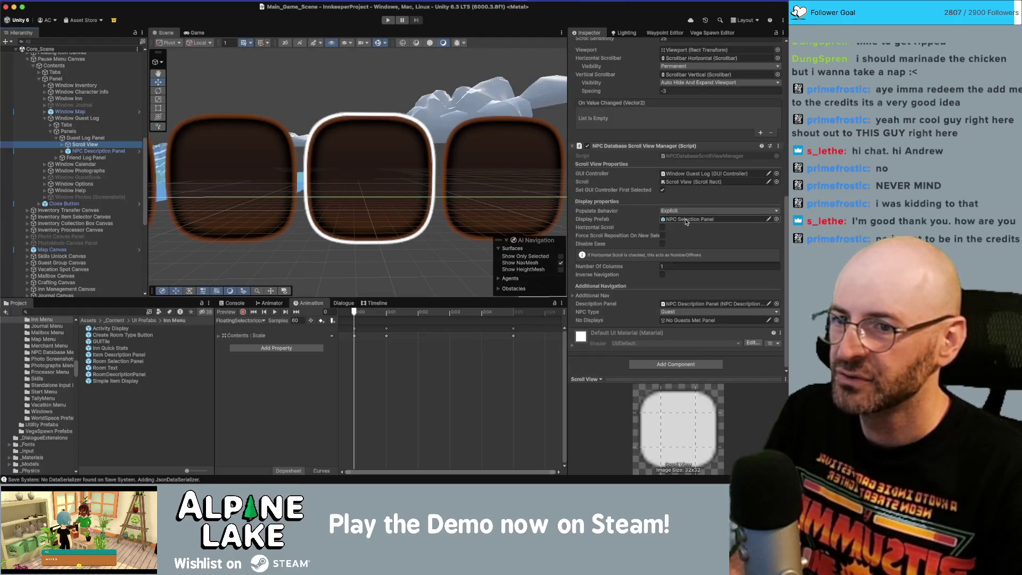
{"action": "double_click", "coordinate": [141, 371]}
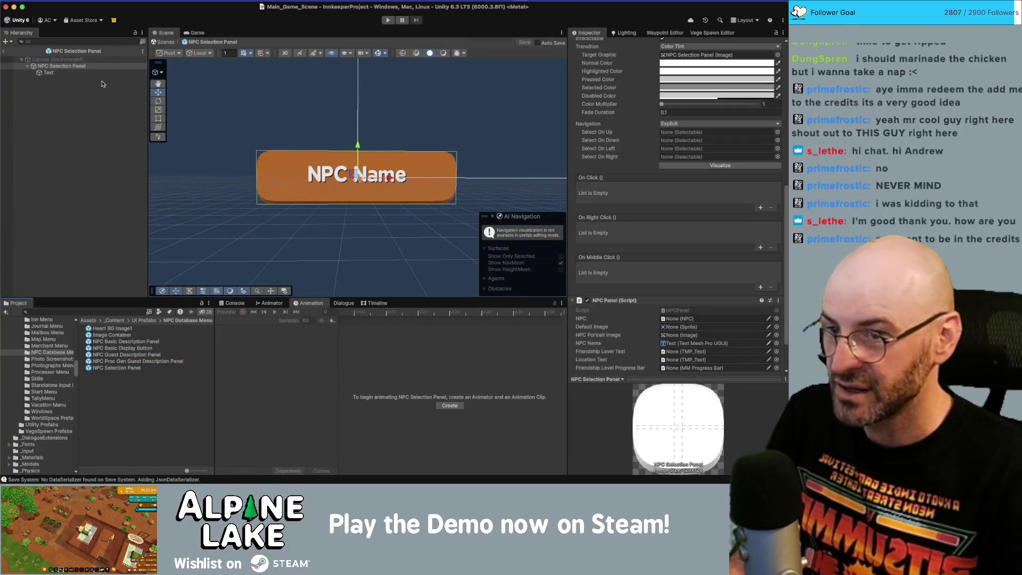
Step: Set the NPC Selection Panel background Image's Pixels Per Unit Multiplier to 1 and commit it
{"action": "scroll", "coordinate": [636, 248], "scroll_direction": "up", "scroll_amount": 8}
{"action": "scroll", "coordinate": [636, 248], "scroll_direction": "up", "scroll_amount": 4}
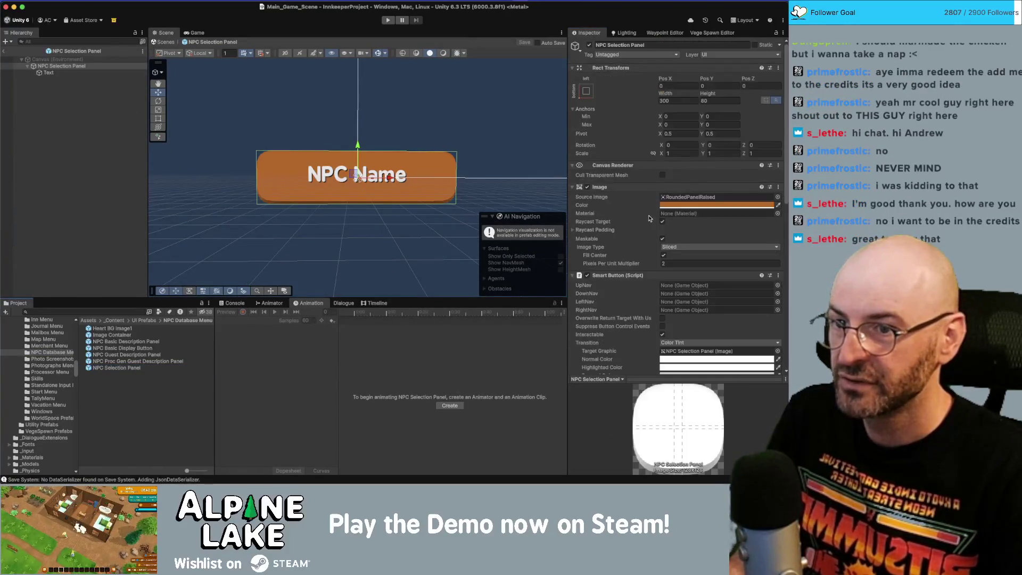
{"action": "left_click", "coordinate": [679, 263]}
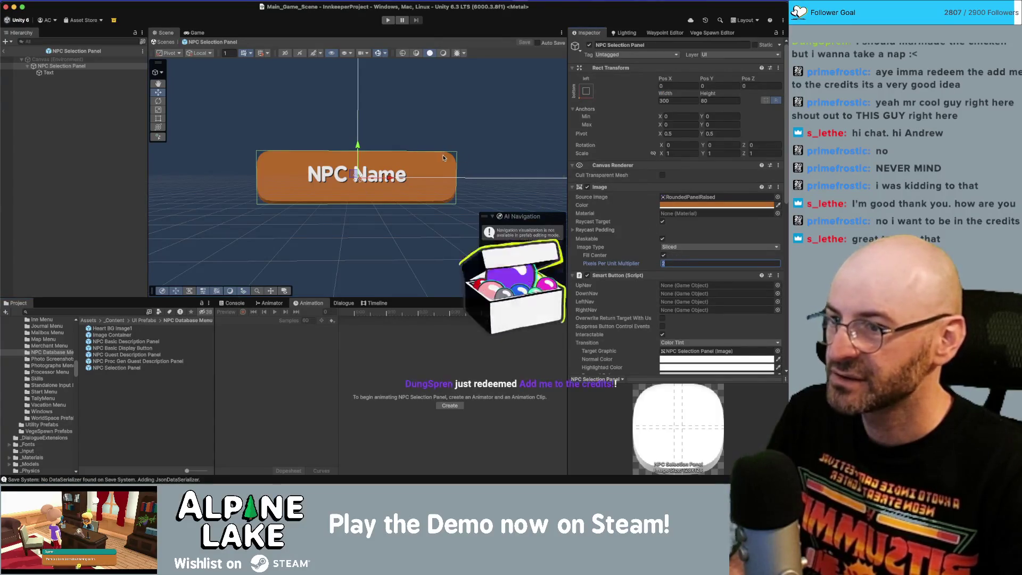
{"action": "left_click", "coordinate": [681, 264]}
{"action": "type", "text": "1"}
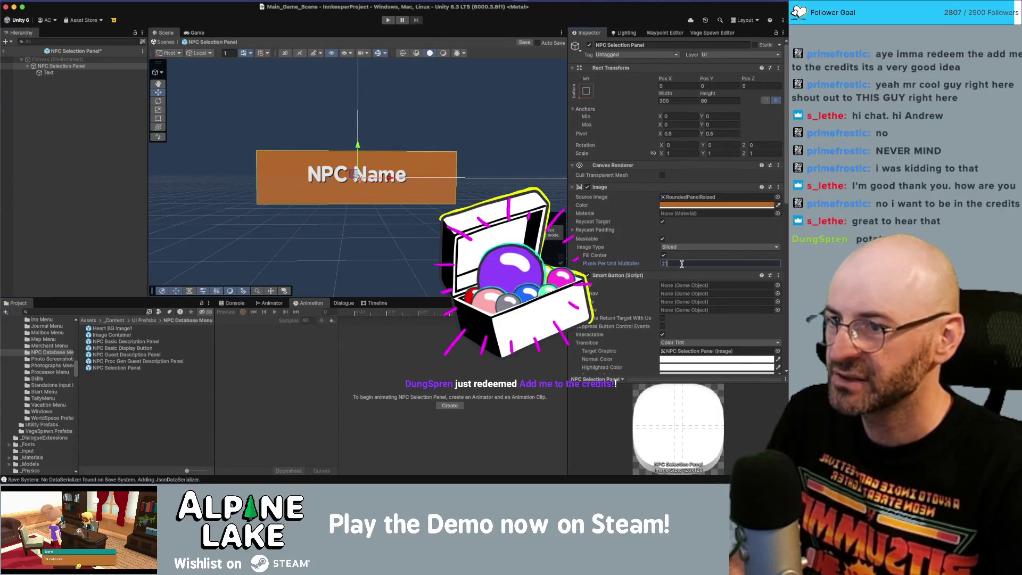
{"action": "key", "text": "BackSpace"}
{"action": "key", "text": "BackSpace"}
{"action": "type", "text": "1"}
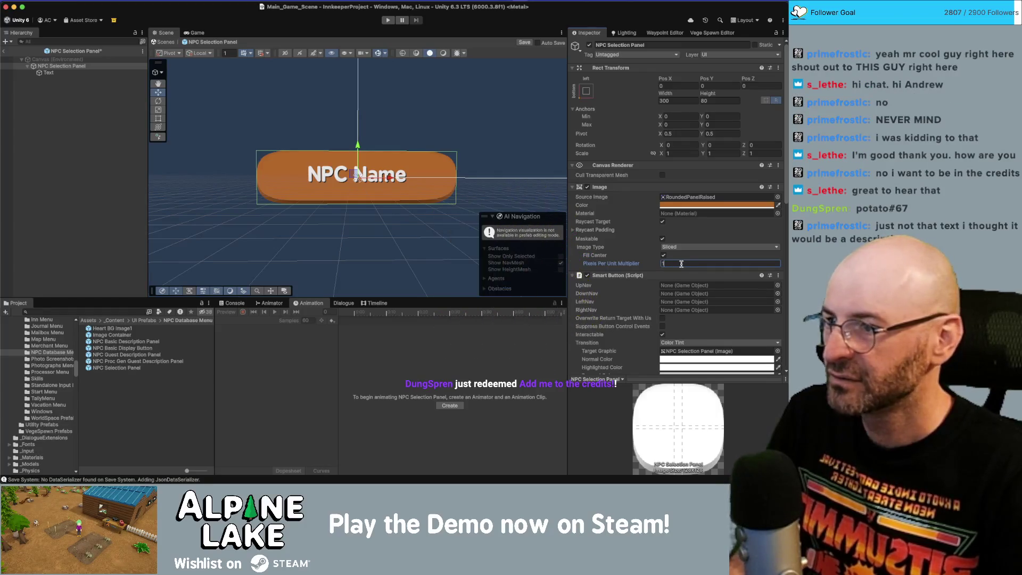
{"action": "left_click", "coordinate": [104, 102]}
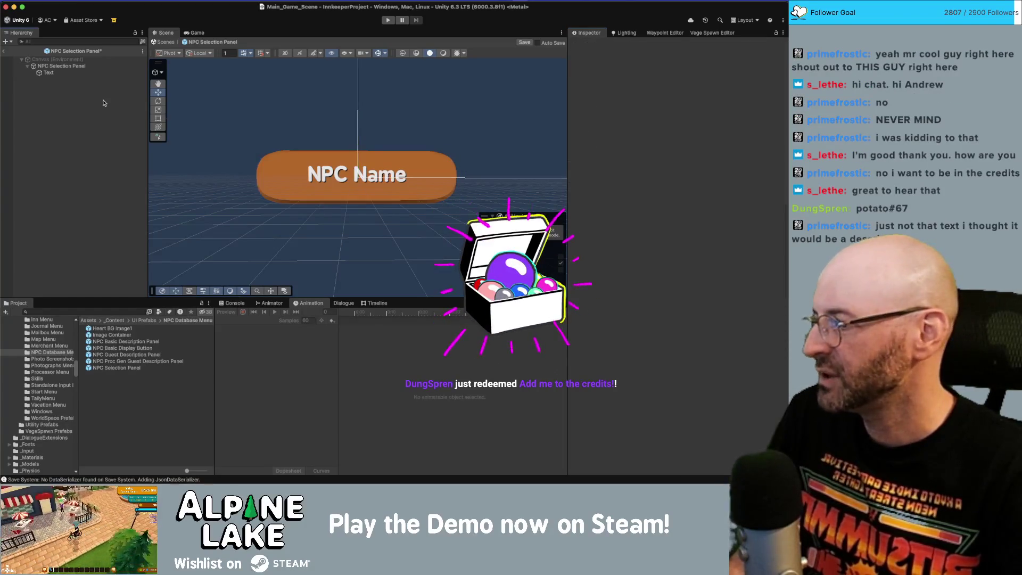
Step: In Obsidian's Credits note, find the end of the name list above Asset Callouts
{"action": "key", "text": "super+Tab"}
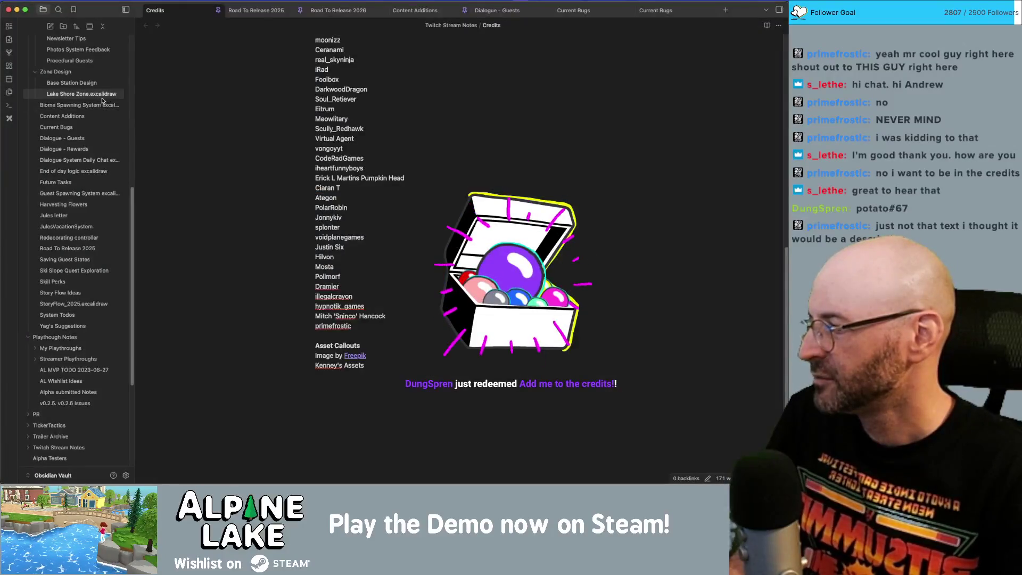
{"action": "scroll", "coordinate": [440, 252], "scroll_direction": "up", "scroll_amount": 10}
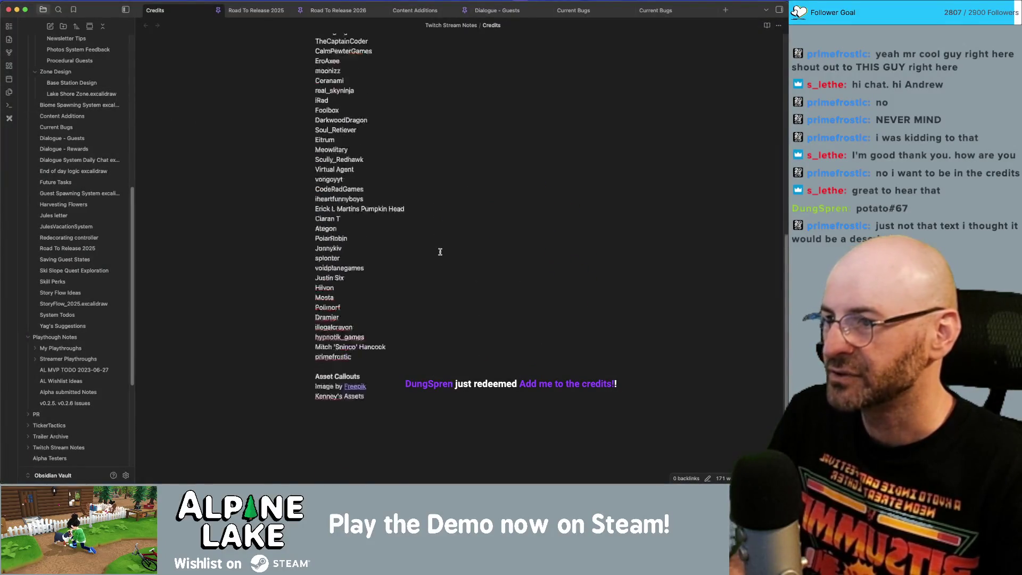
{"action": "scroll", "coordinate": [440, 251], "scroll_direction": "up", "scroll_amount": 5}
{"action": "scroll", "coordinate": [442, 250], "scroll_direction": "down", "scroll_amount": 6}
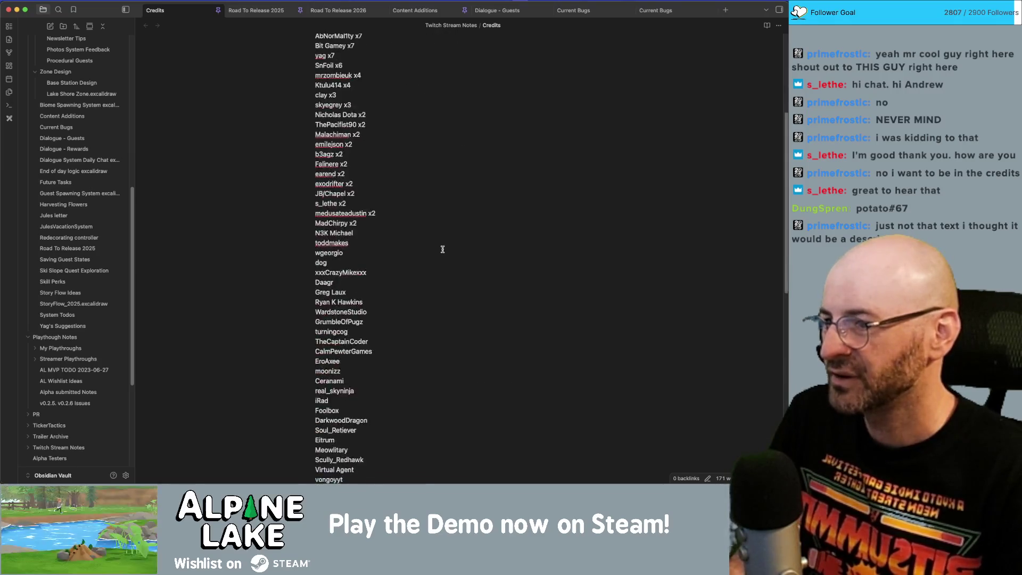
{"action": "left_click", "coordinate": [442, 249]}
{"action": "key", "text": "super+f"}
{"action": "type", "text": "dung"}
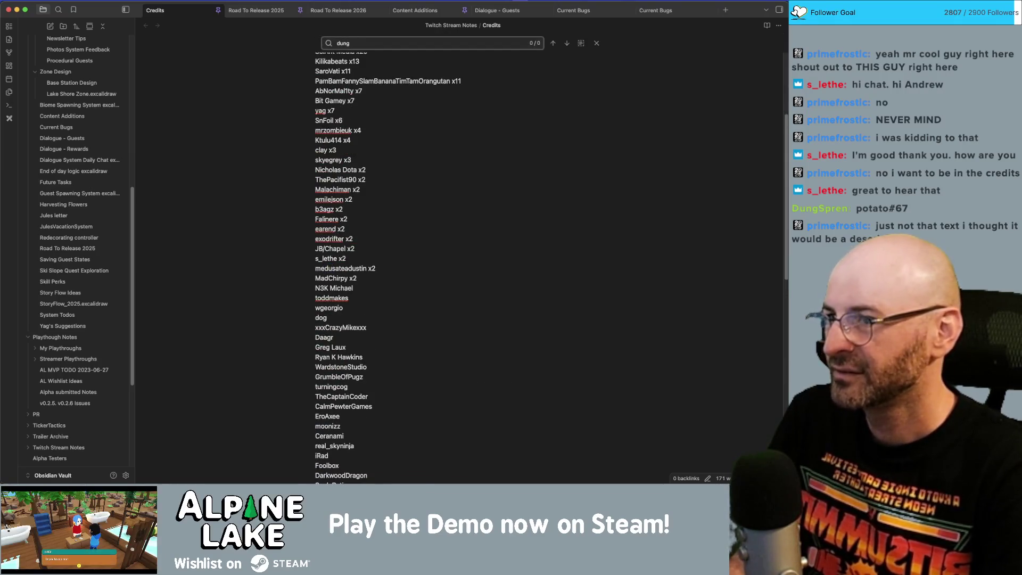
{"action": "key", "text": "BackSpace"}
{"action": "key", "text": "BackSpace"}
{"action": "key", "text": "BackSpace"}
{"action": "left_click", "coordinate": [441, 262]}
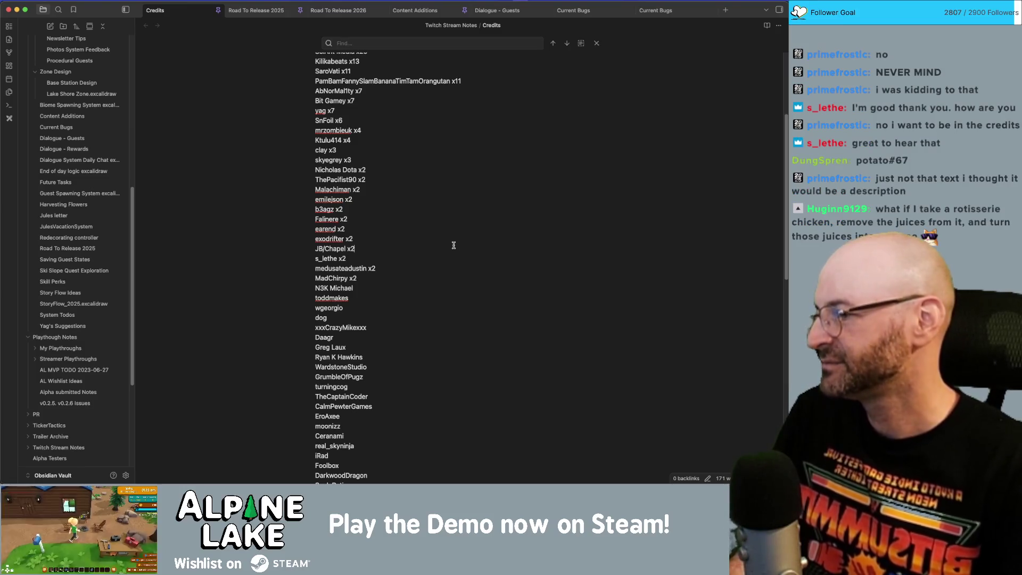
{"action": "scroll", "coordinate": [441, 262], "scroll_direction": "down", "scroll_amount": 6}
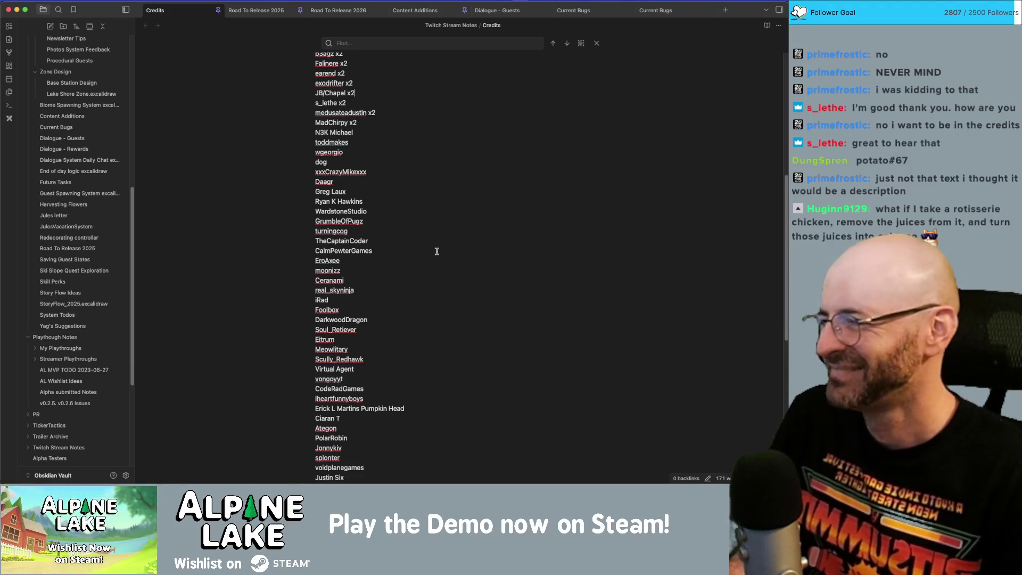
{"action": "scroll", "coordinate": [445, 249], "scroll_direction": "down", "scroll_amount": 10}
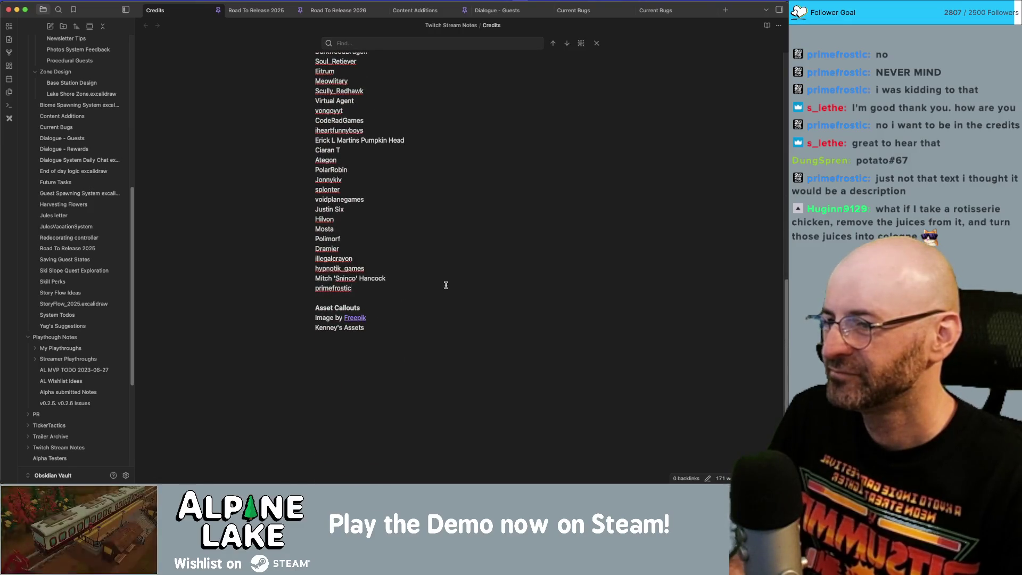
Step: Add another viewer's name on a new line with a lowercase first letter, then return to Unity
{"action": "key", "text": "Return"}
{"action": "type", "text": "D"}
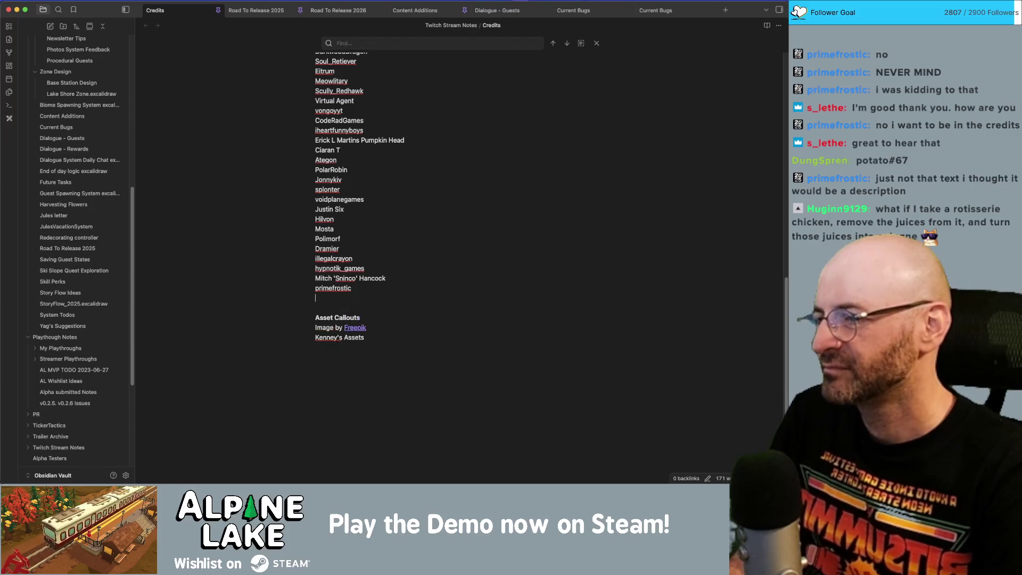
{"action": "type", "text": "ungSpren"}
{"action": "left_click", "coordinate": [445, 288]}
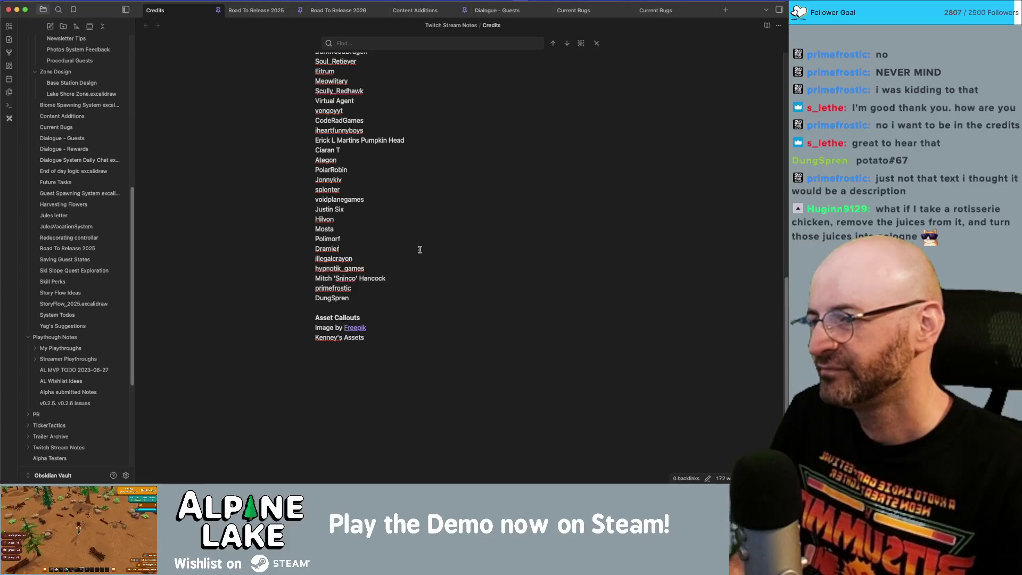
{"action": "key", "text": "super+Tab"}
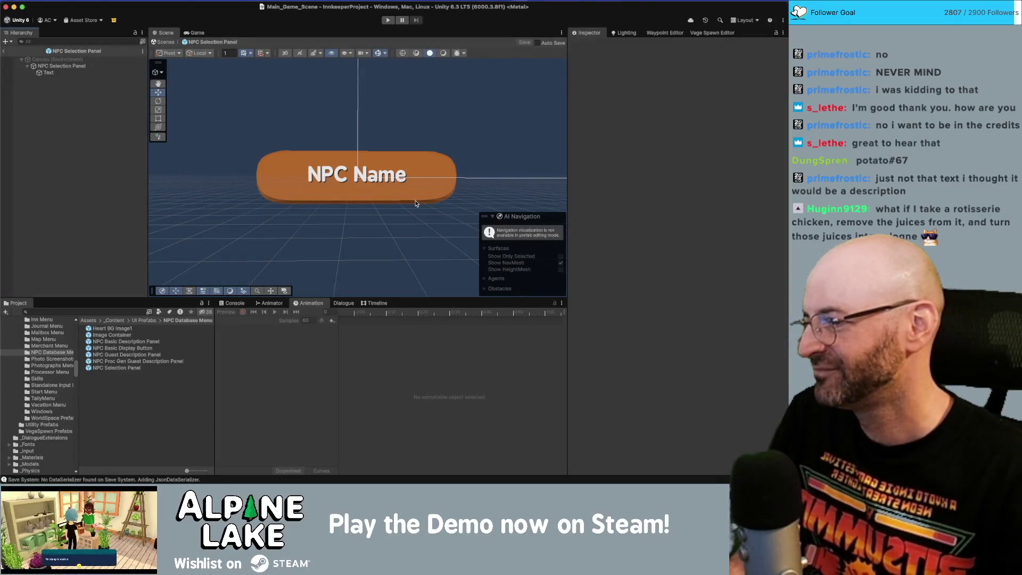
{"action": "key", "text": "super+Tab"}
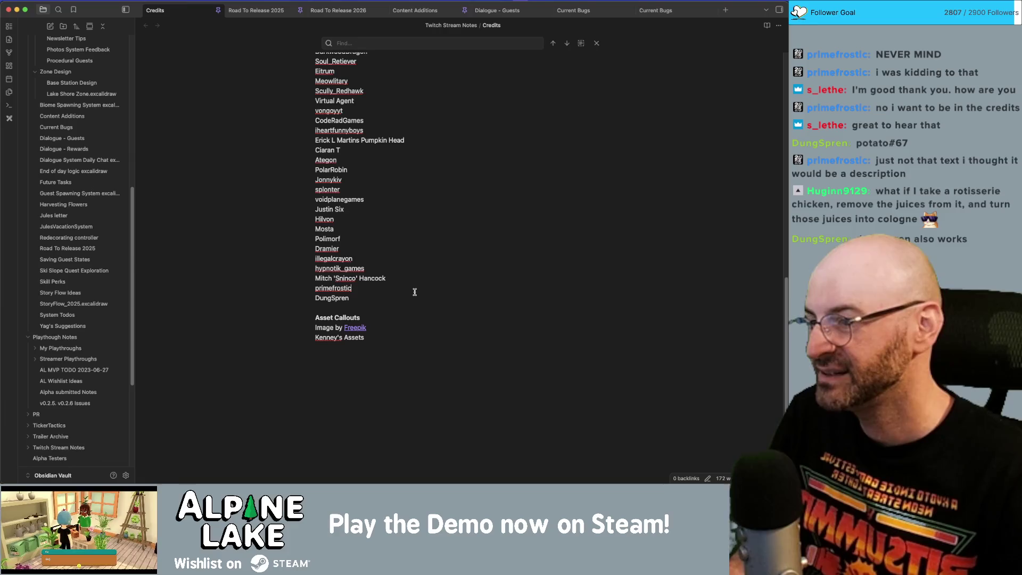
{"action": "key", "text": "Delete"}
{"action": "type", "text": "d"}
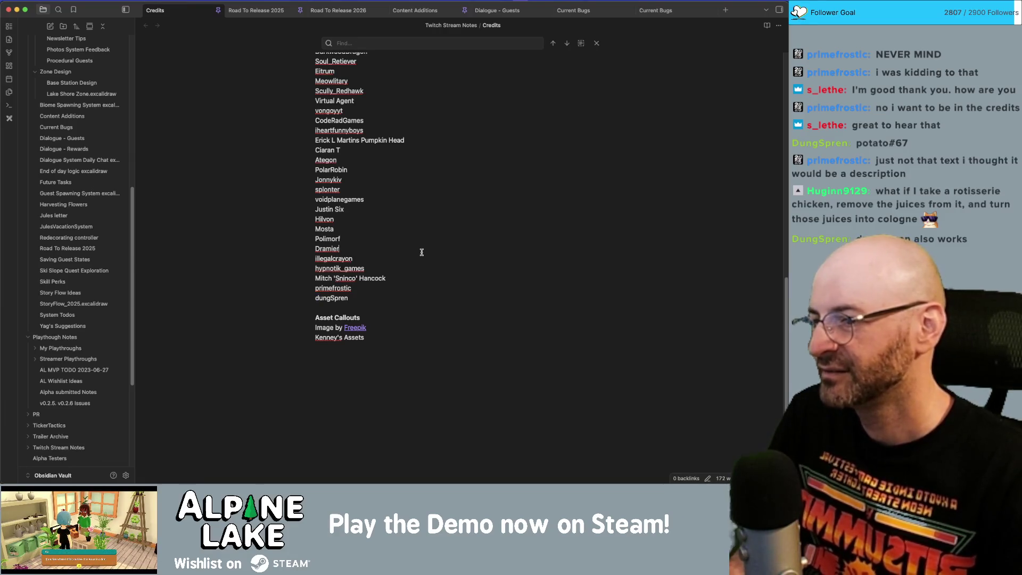
{"action": "key", "text": "super+Tab"}
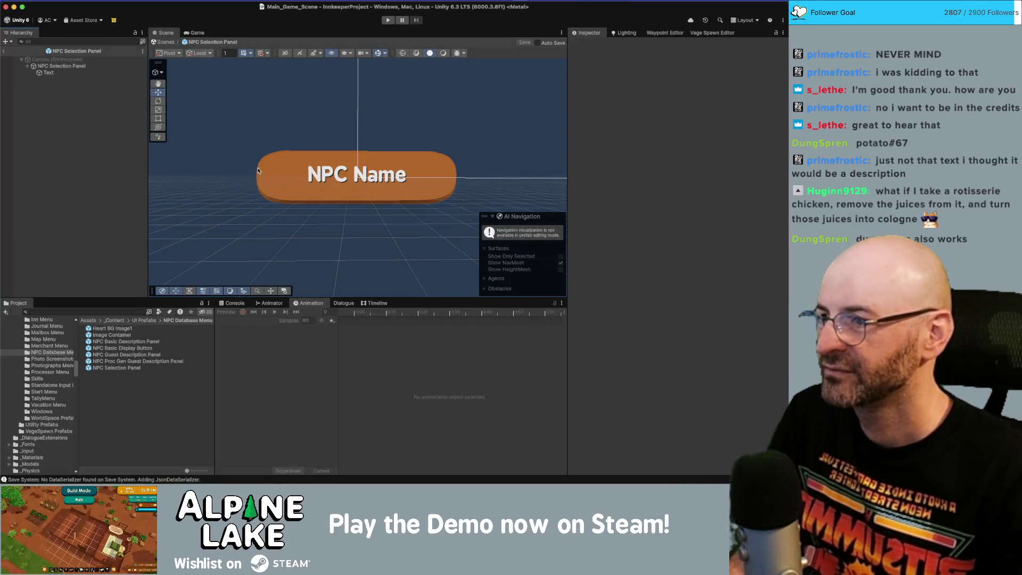
Step: Set the NPC Selection Panel Text child's bottom offset to 76
{"action": "left_click", "coordinate": [105, 75]}
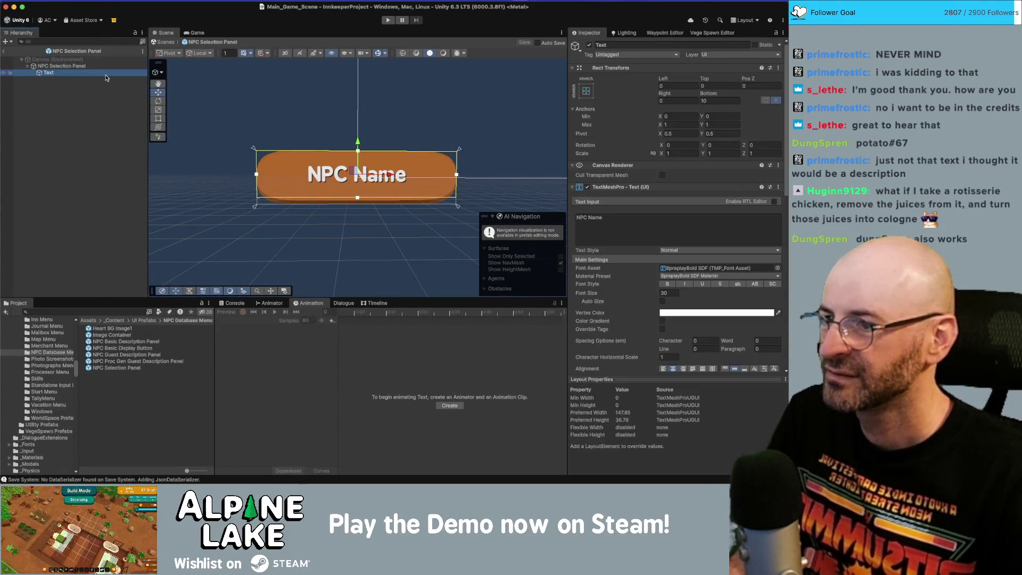
{"action": "left_click", "coordinate": [729, 100]}
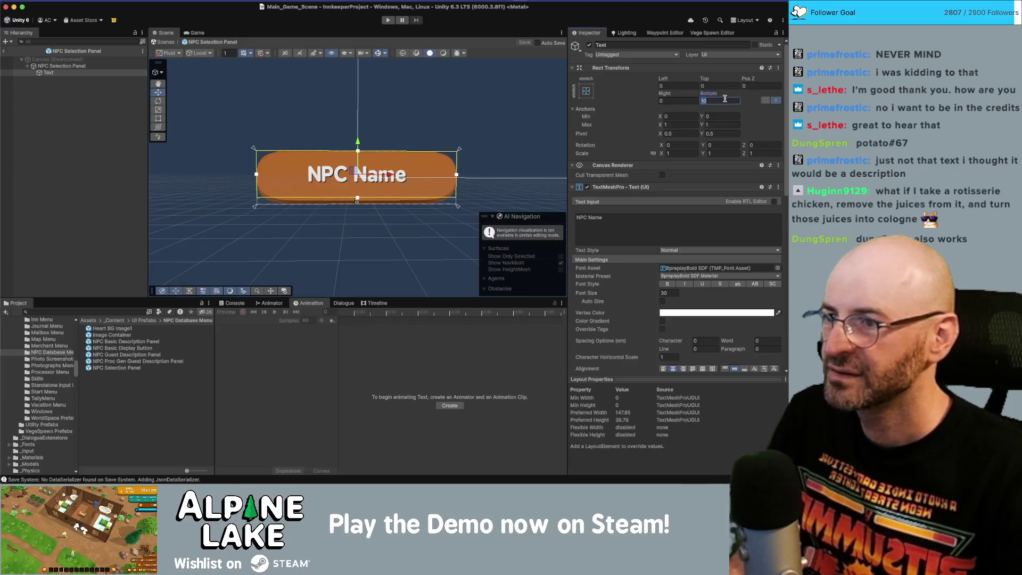
{"action": "type", "text": "8"}
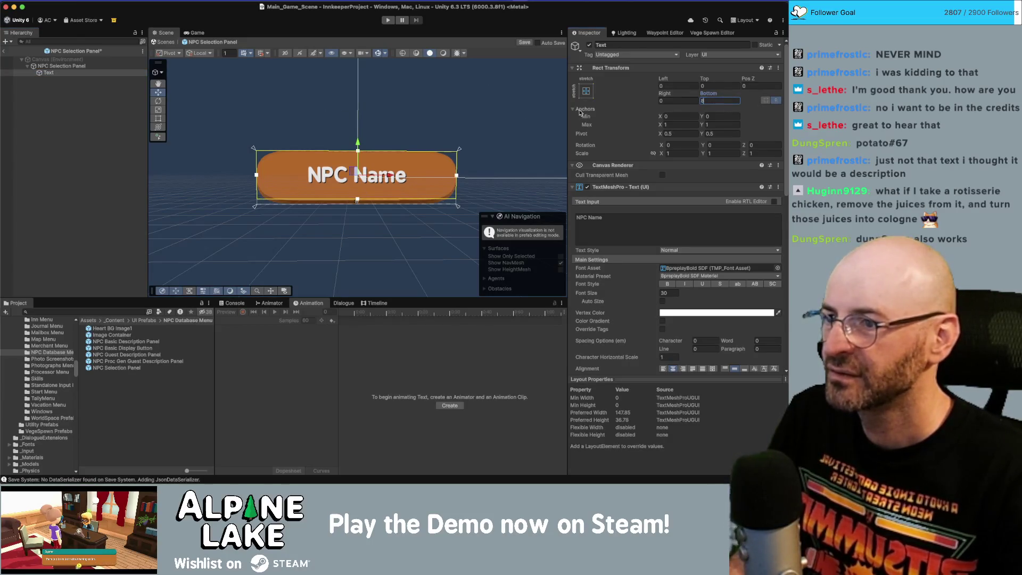
{"action": "key", "text": "BackSpace"}
{"action": "type", "text": "7"}
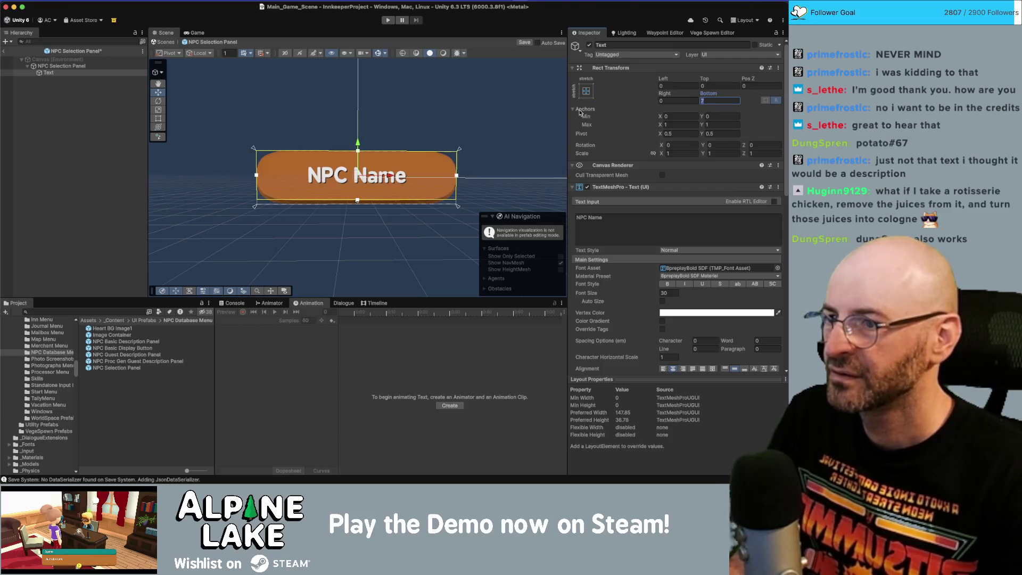
{"action": "type", "text": "6"}
{"action": "left_click", "coordinate": [107, 96]}
Step: Save the NPC Selection Panel prefab and return to the main Core_Scene
{"action": "left_click", "coordinate": [47, 72]}
{"action": "left_click", "coordinate": [61, 66]}
{"action": "left_click", "coordinate": [100, 117]}
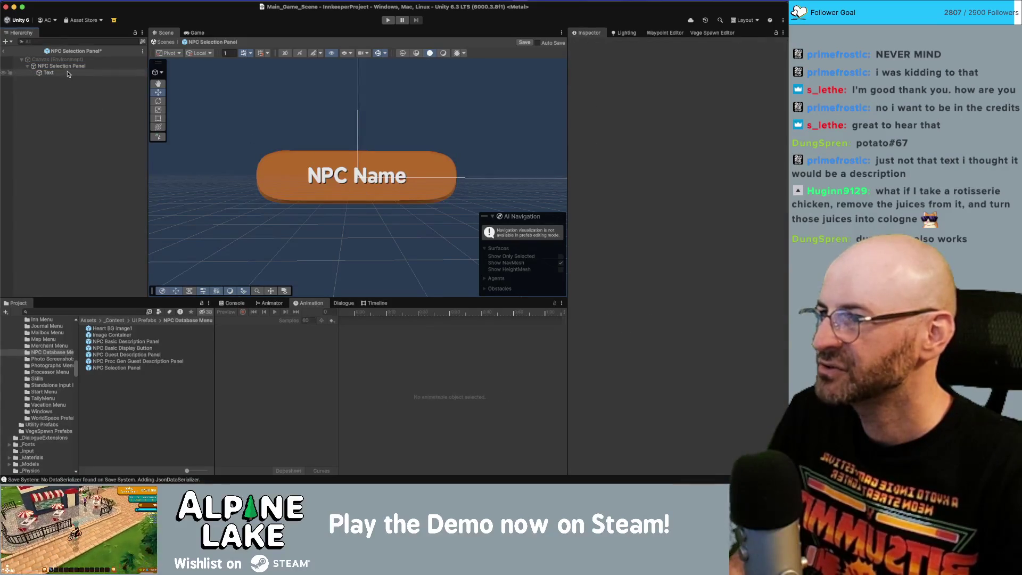
{"action": "scroll", "coordinate": [290, 155], "scroll_direction": "down", "scroll_amount": 4}
{"action": "mouse_move", "coordinate": [290, 155]}
{"action": "left_mouse_down"}
{"action": "mouse_move", "coordinate": [541, 155]}
{"action": "mouse_move", "coordinate": [298, 155]}
{"action": "left_mouse_up"}
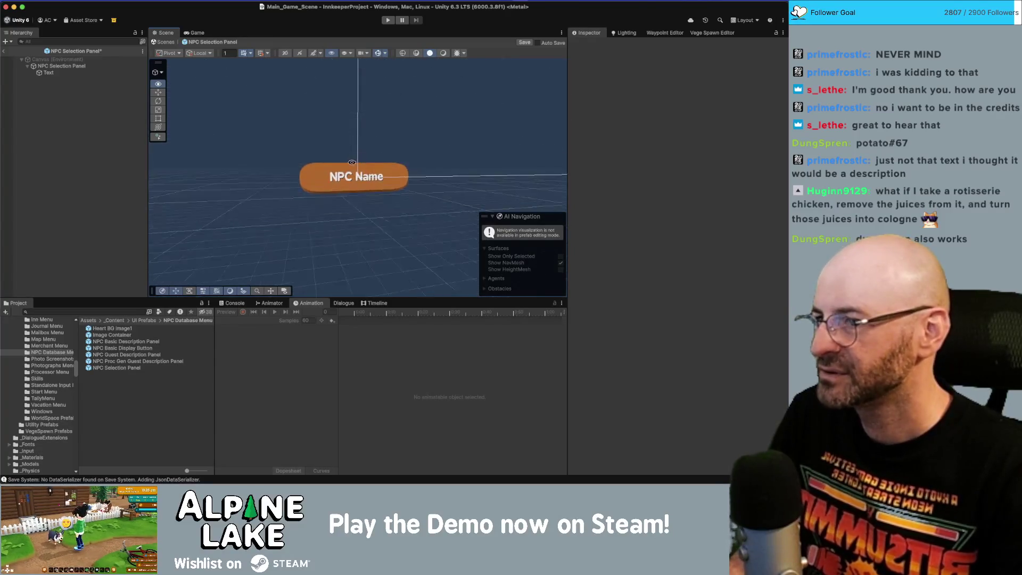
{"action": "left_click", "coordinate": [93, 65]}
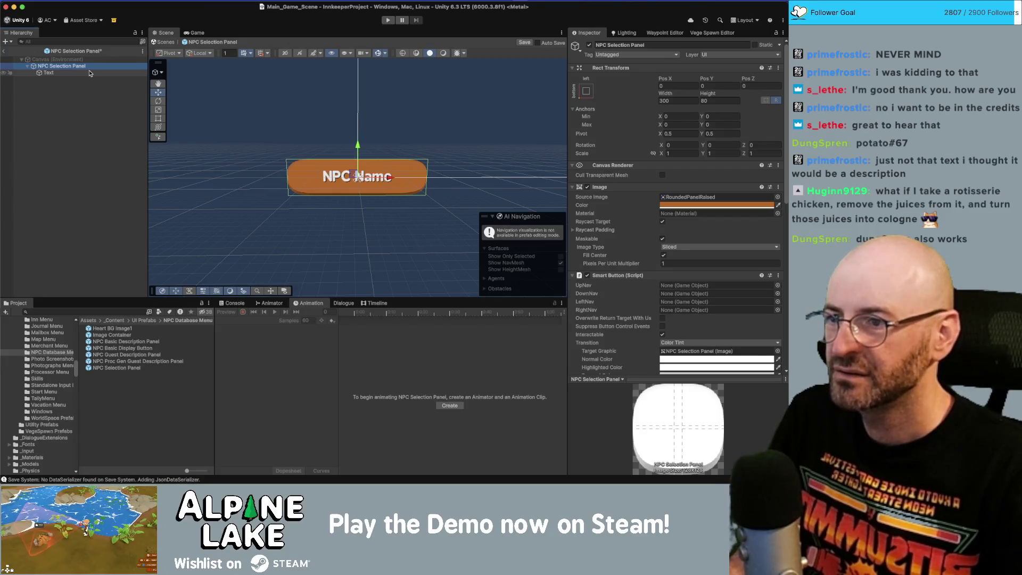
{"action": "key", "text": "ctrl+s"}
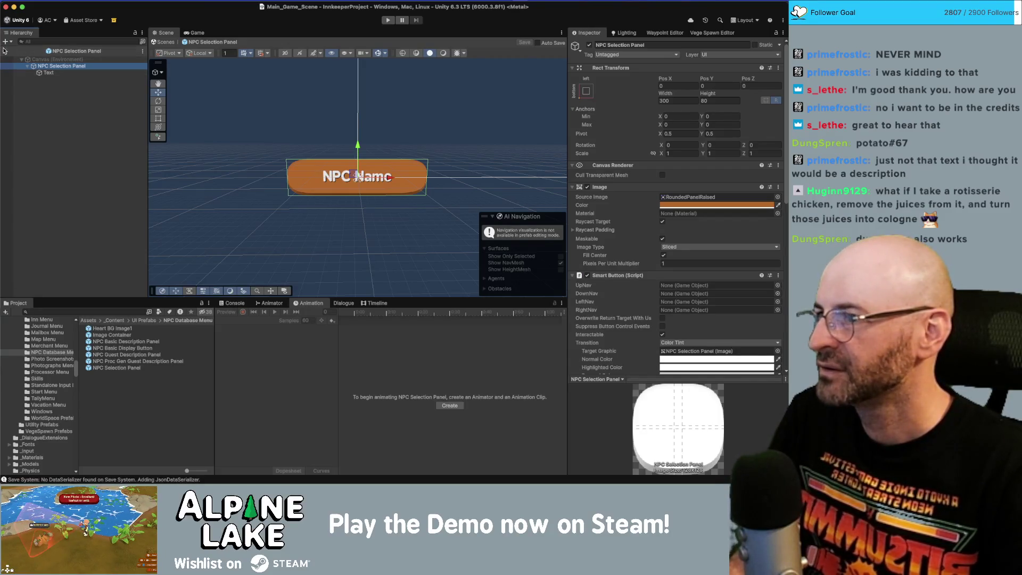
{"action": "left_click", "coordinate": [5, 51]}
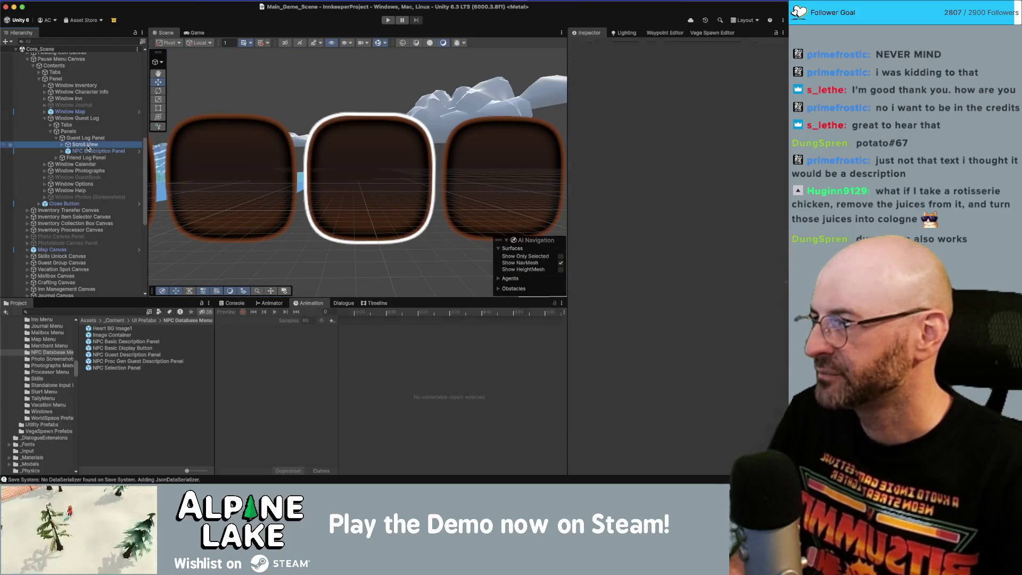
Step: From the Friend Log Panel's Scroll View, open its NPC Basic Display Button display prefab
{"action": "left_click", "coordinate": [110, 144]}
{"action": "key", "text": "Down"}
{"action": "key", "text": "Down"}
{"action": "key", "text": "Right"}
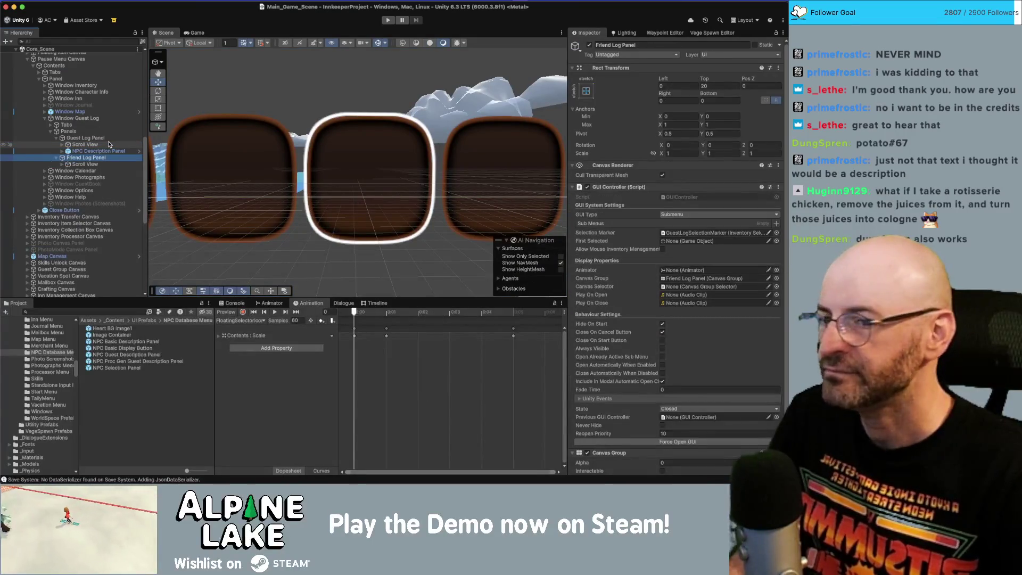
{"action": "key", "text": "Down"}
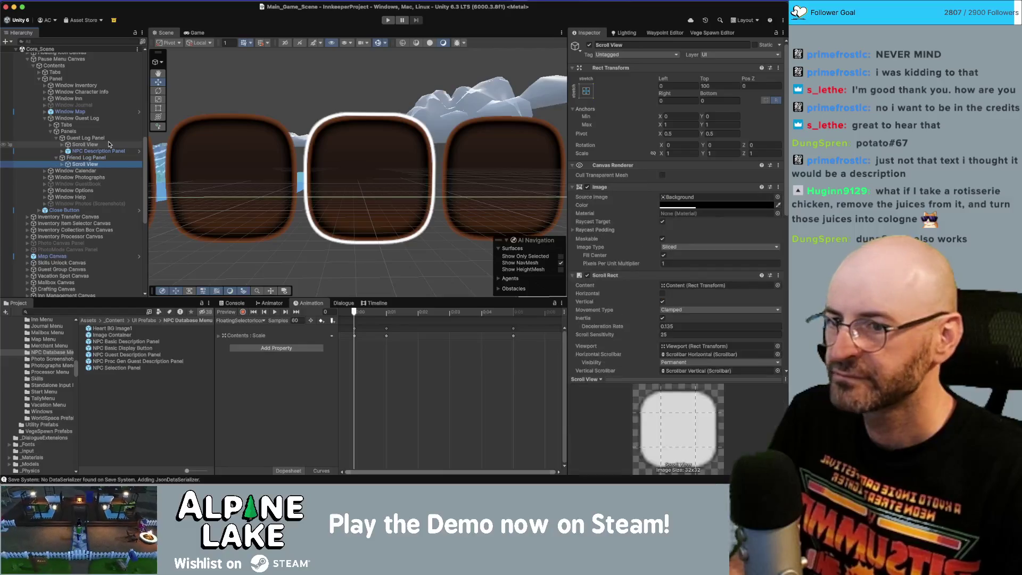
{"action": "scroll", "coordinate": [619, 226], "scroll_direction": "down", "scroll_amount": 10}
{"action": "left_click", "coordinate": [687, 218]}
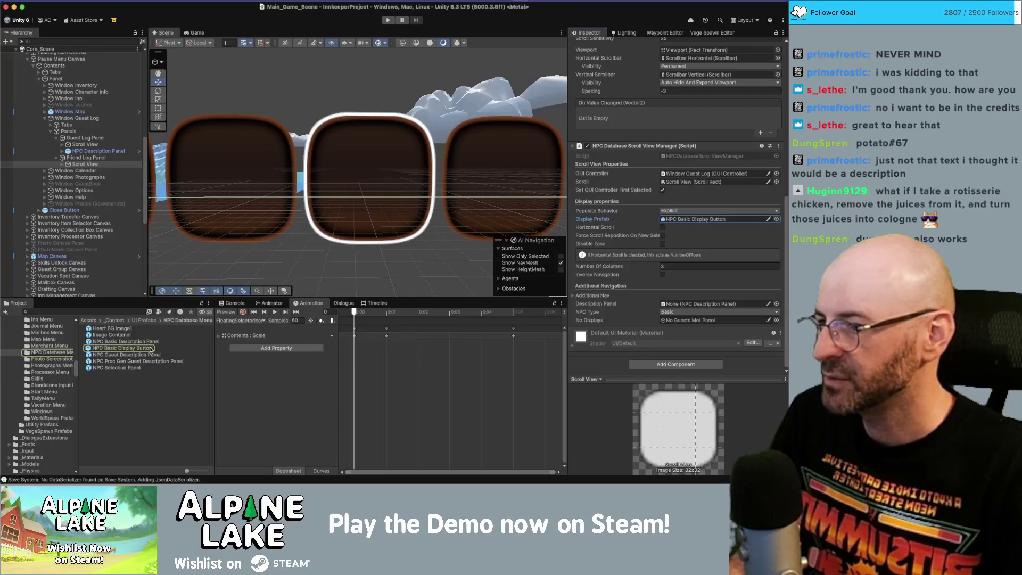
{"action": "double_click", "coordinate": [151, 349]}
Step: Set the NPC Basic Display Button image's Pixels Per Unit Multiplier to 1 and save the prefab
{"action": "left_click", "coordinate": [286, 105]}
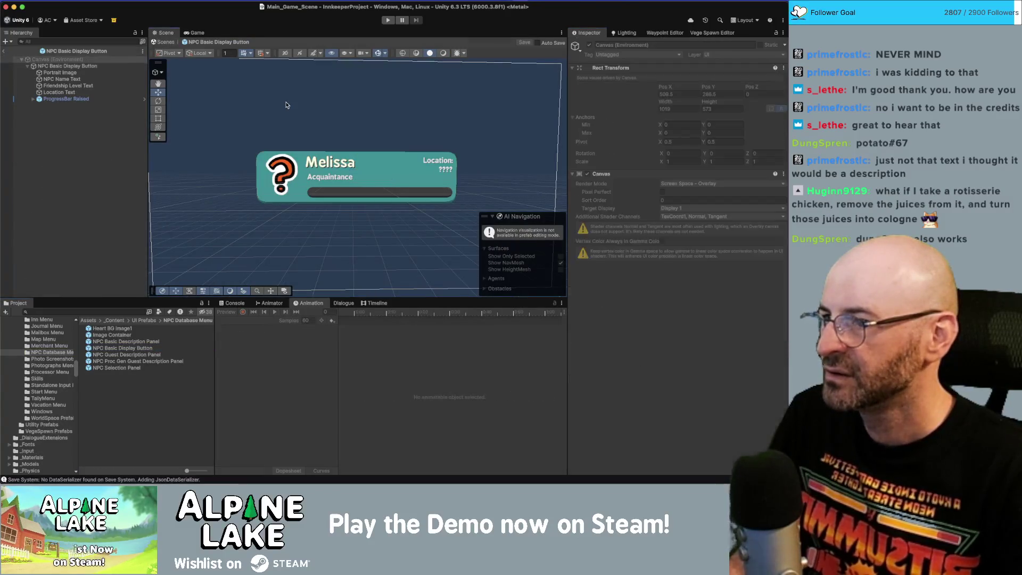
{"action": "scroll", "coordinate": [336, 144], "scroll_direction": "up", "scroll_amount": 2}
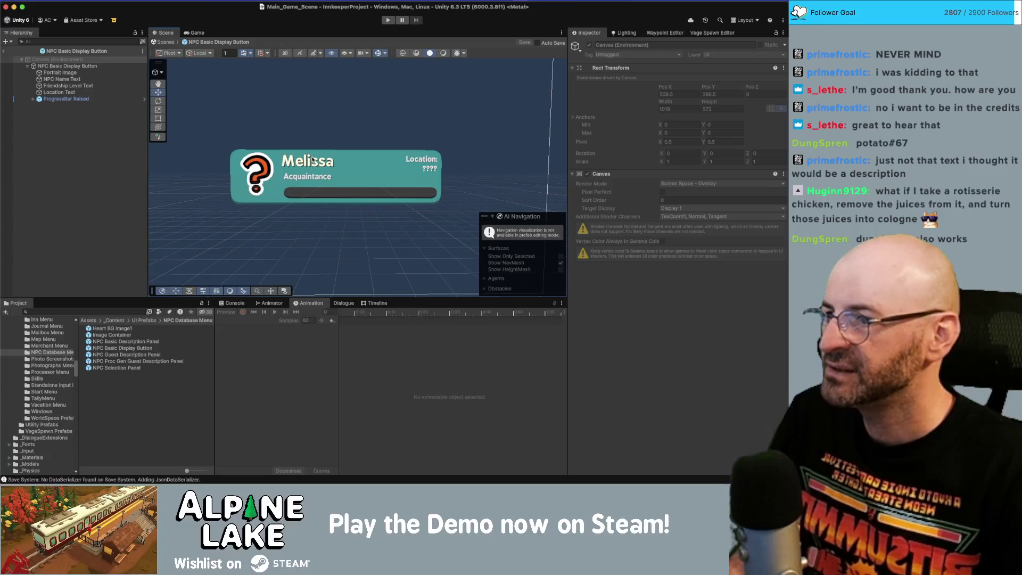
{"action": "left_click", "coordinate": [81, 67]}
{"action": "scroll", "coordinate": [607, 256], "scroll_direction": "down", "scroll_amount": 10}
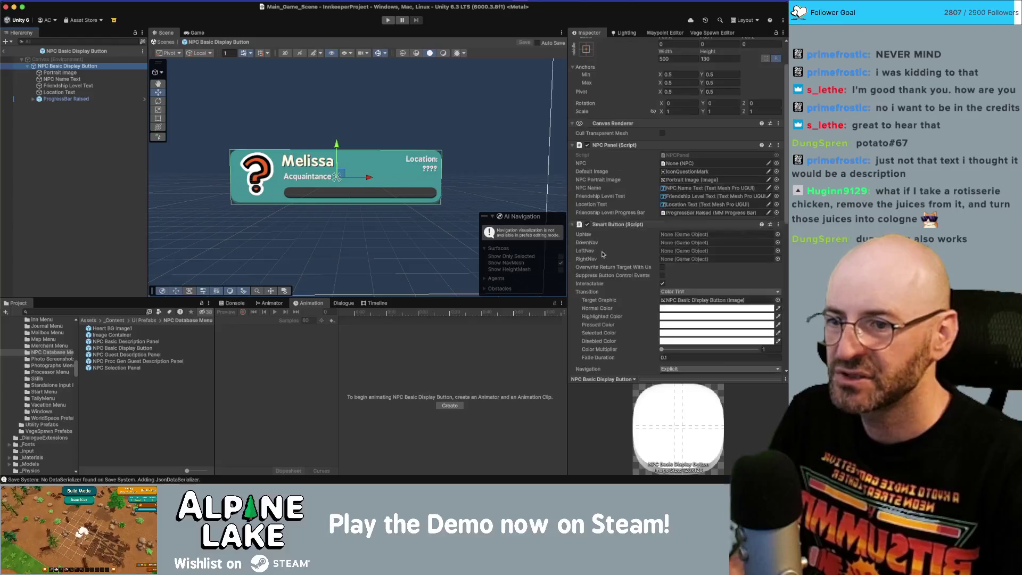
{"action": "scroll", "coordinate": [613, 261], "scroll_direction": "down", "scroll_amount": 2}
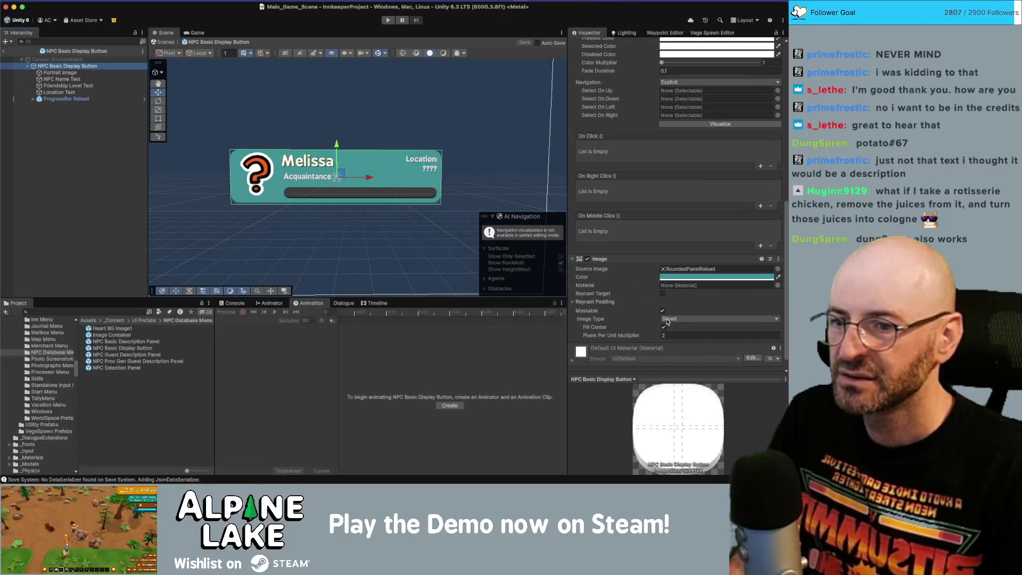
{"action": "left_click", "coordinate": [675, 333]}
{"action": "type", "text": "1"}
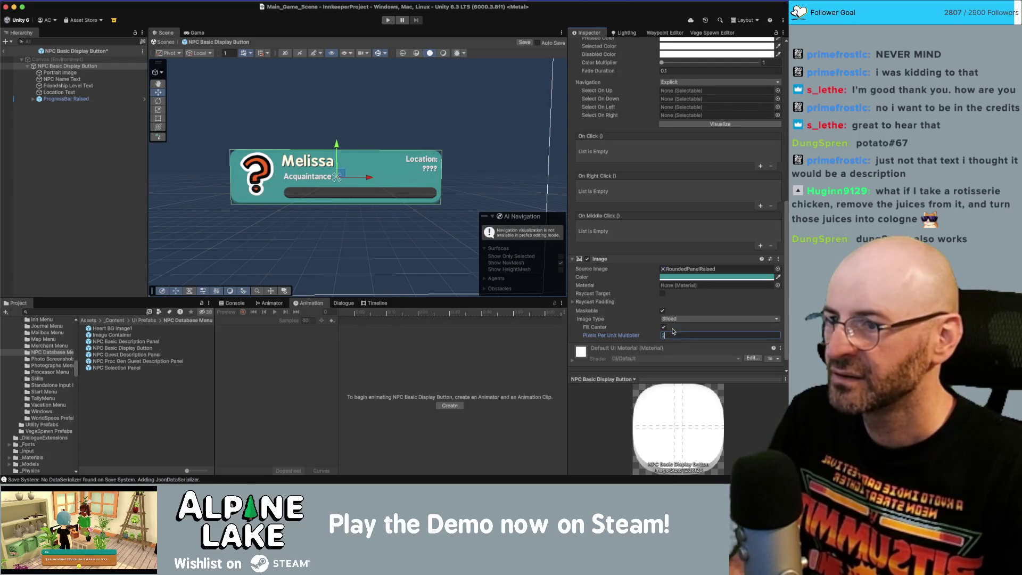
{"action": "left_click", "coordinate": [75, 136]}
{"action": "key", "text": "super+s"}
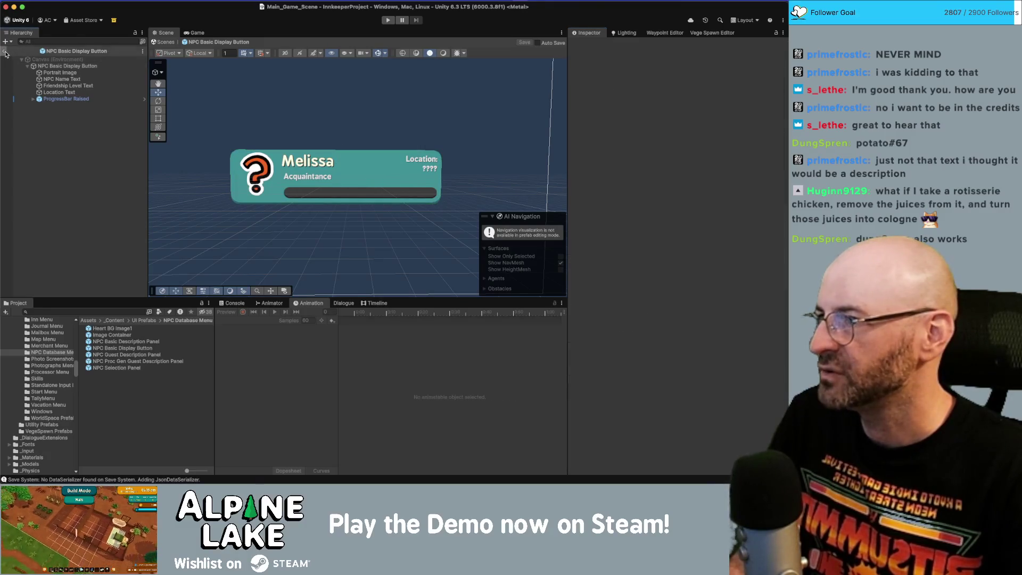
Step: Leave Prefab Mode and expand the Friend Log Panel down to its Scroll View
{"action": "left_click", "coordinate": [3, 52]}
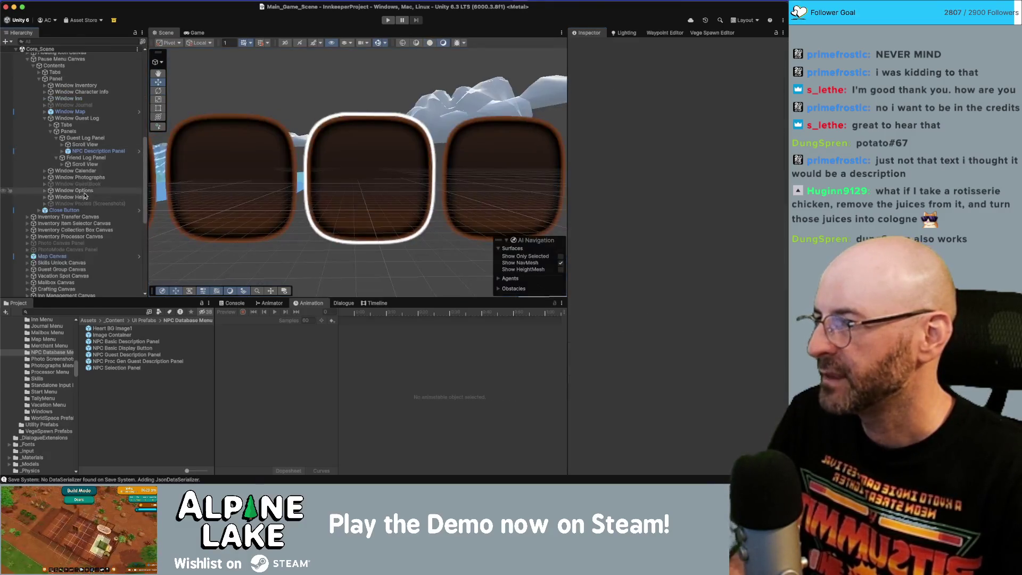
{"action": "left_click", "coordinate": [93, 163]}
{"action": "key", "text": "Right"}
{"action": "key", "text": "Down"}
{"action": "key", "text": "Down"}
{"action": "key", "text": "Down"}
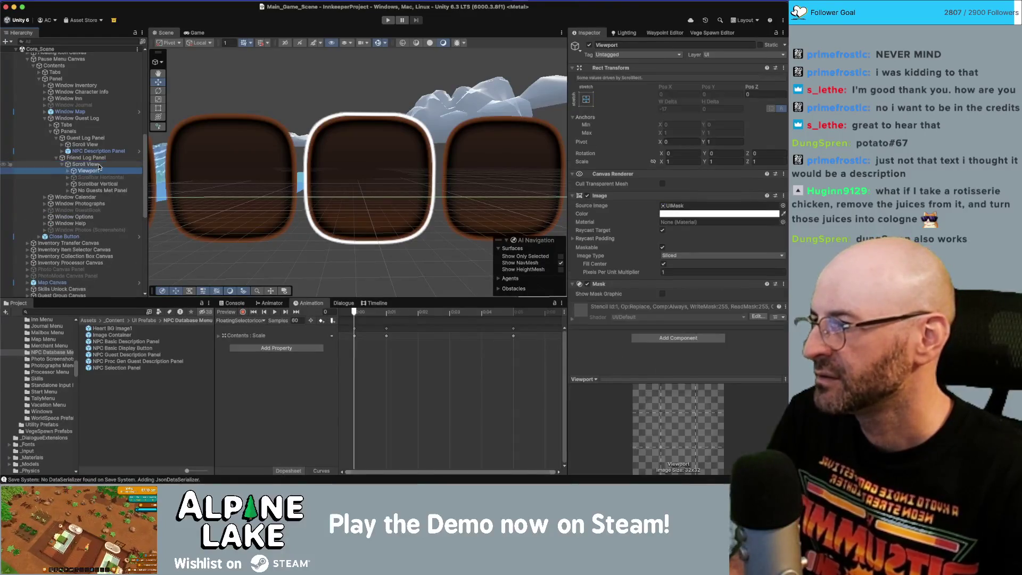
{"action": "key", "text": "Up"}
{"action": "key", "text": "Up"}
{"action": "key", "text": "Up"}
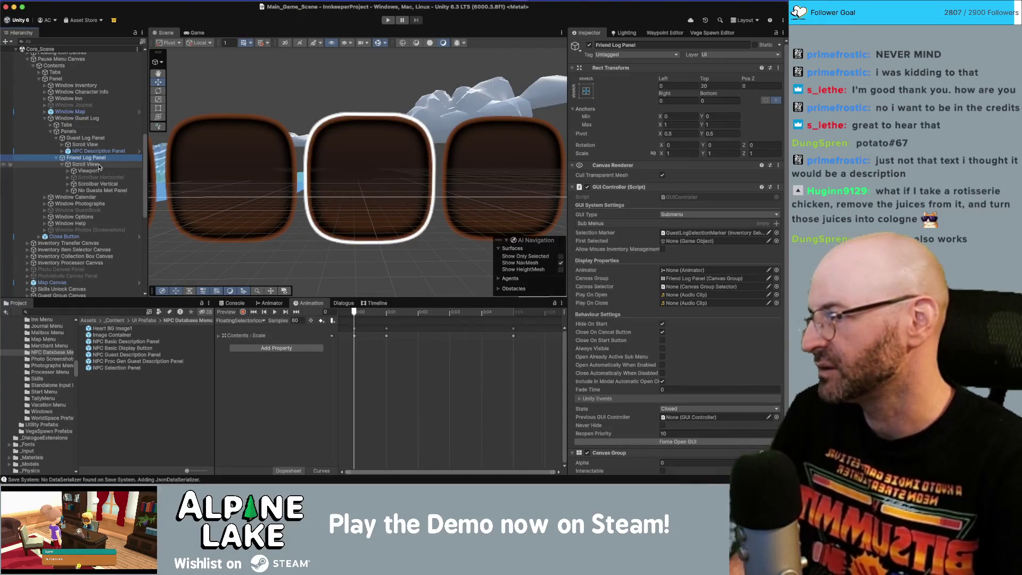
{"action": "key", "text": "Left"}
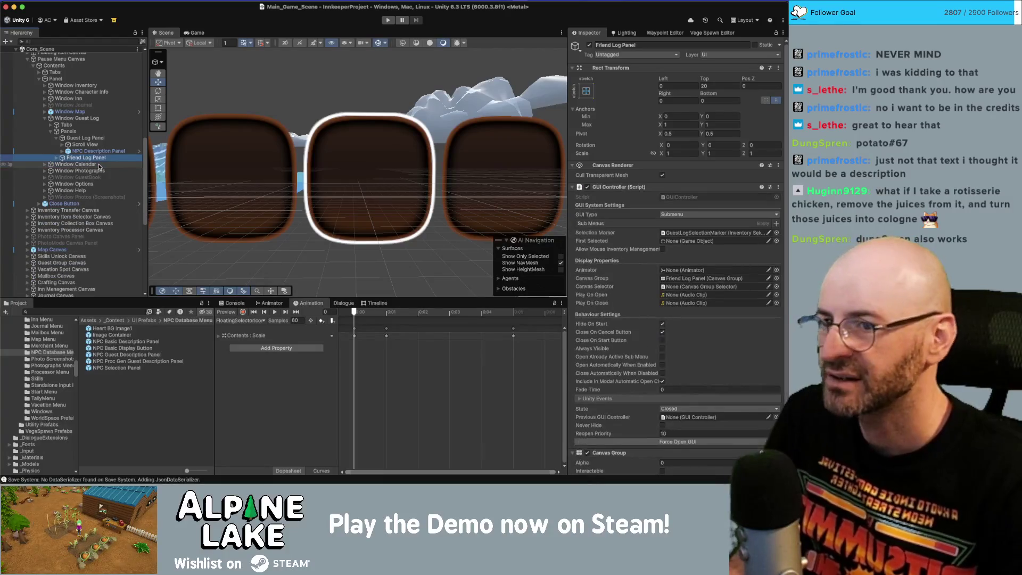
{"action": "key", "text": "Right"}
{"action": "key", "text": "Down"}
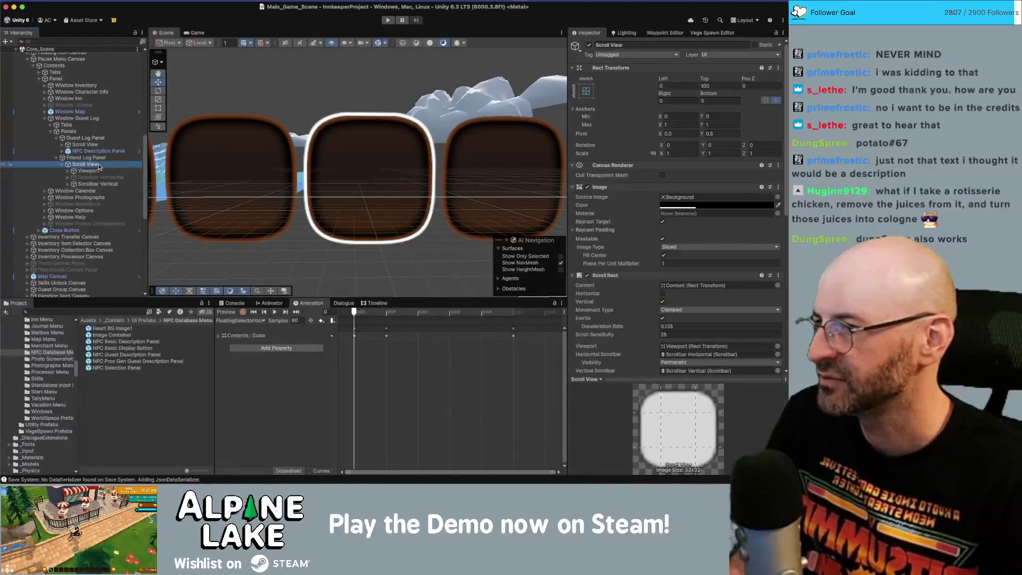
{"action": "key", "text": "Right"}
Step: Select GuestLogSelectionMarker's SelectionMarker Image and set its Pixels Per Unit Multiplier to 2
{"action": "key", "text": "Down"}
{"action": "key", "text": "Right"}
{"action": "key", "text": "Down"}
{"action": "key", "text": "Right"}
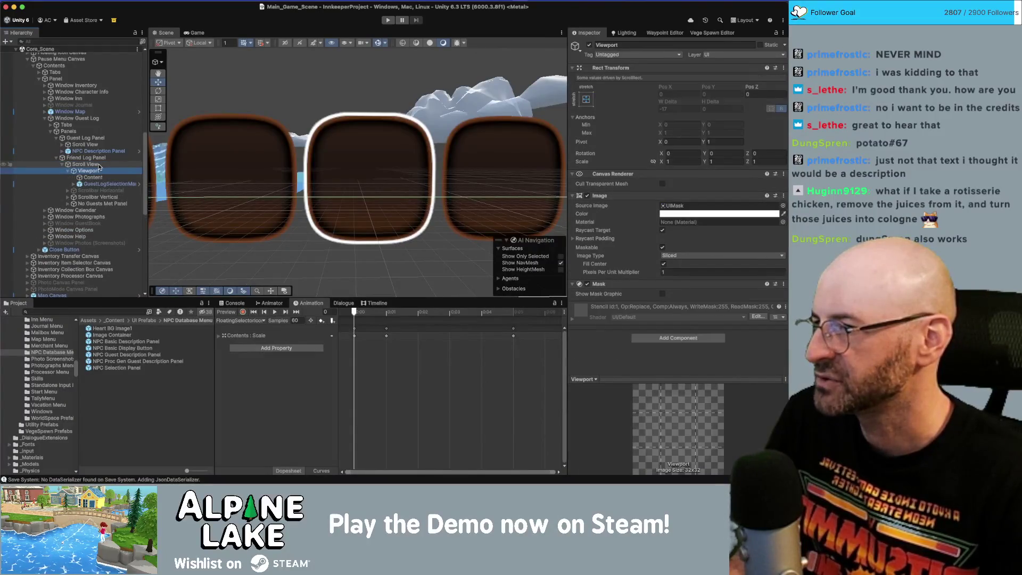
{"action": "key", "text": "Down"}
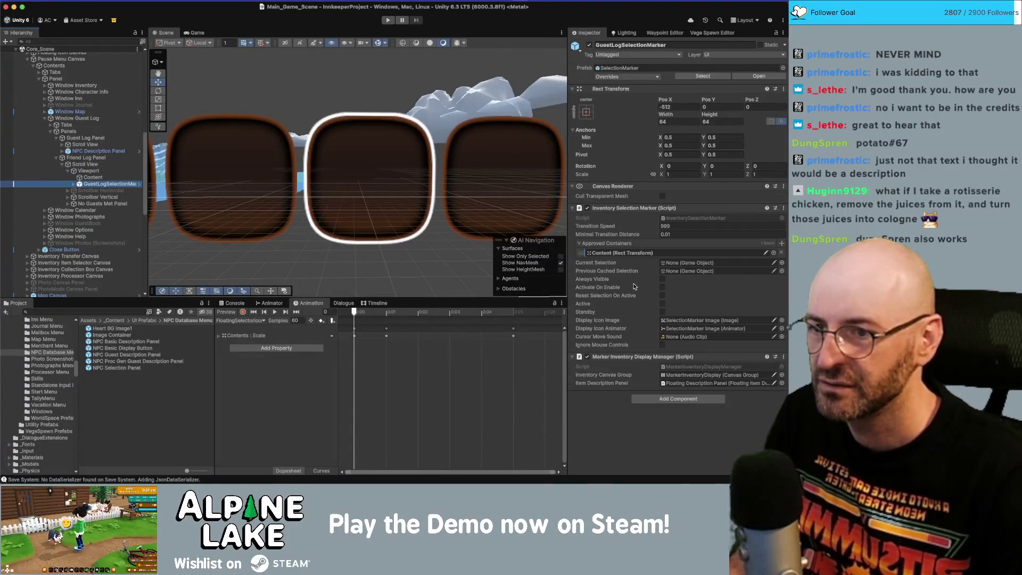
{"action": "key", "text": "Right"}
{"action": "key", "text": "Down"}
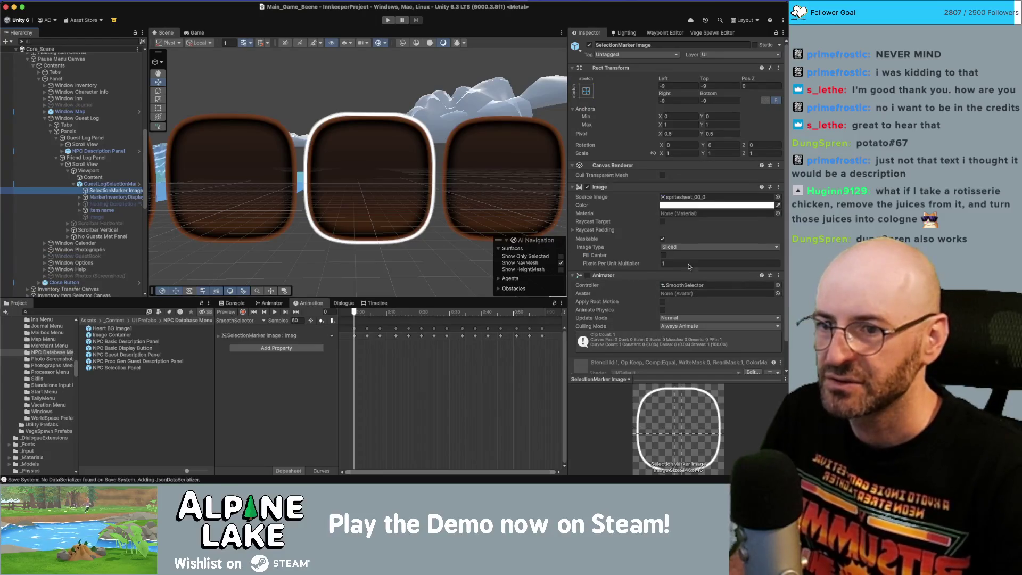
{"action": "left_click", "coordinate": [676, 262]}
{"action": "type", "text": "2"}
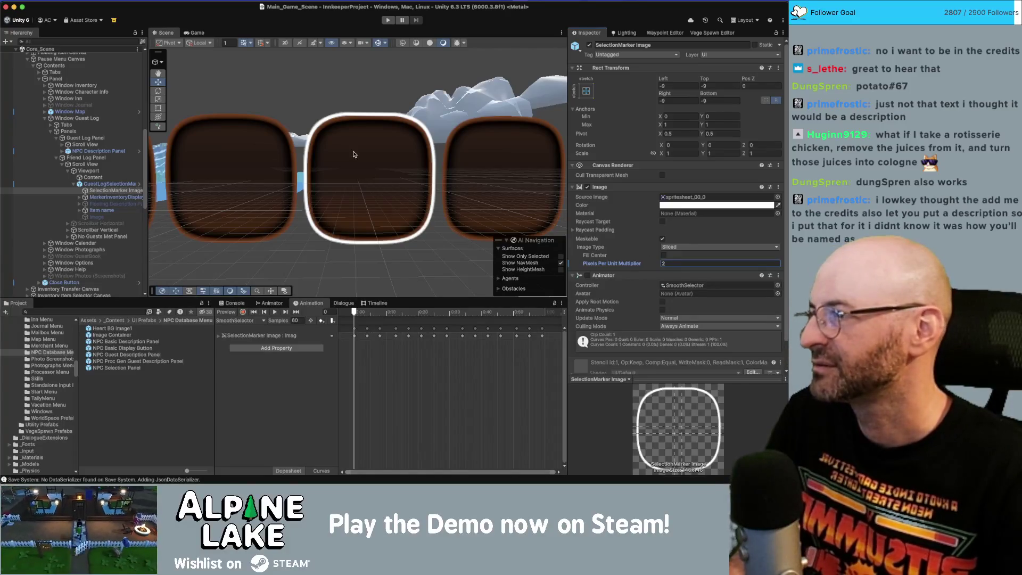
Step: Expand Window Calendar and inspect its SelectionMarker Image and Header objects
{"action": "left_click", "coordinate": [45, 119]}
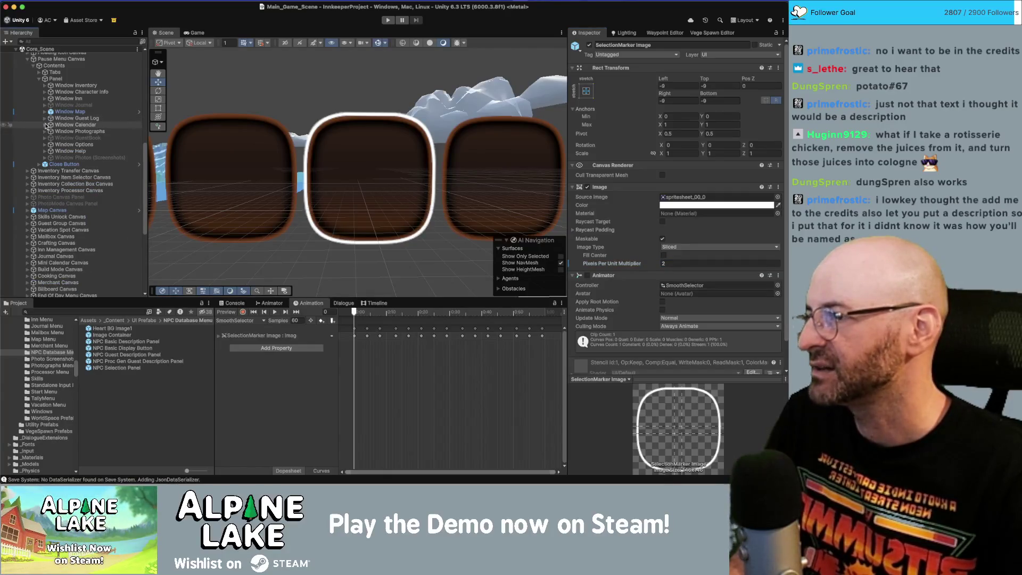
{"action": "left_click", "coordinate": [45, 124]}
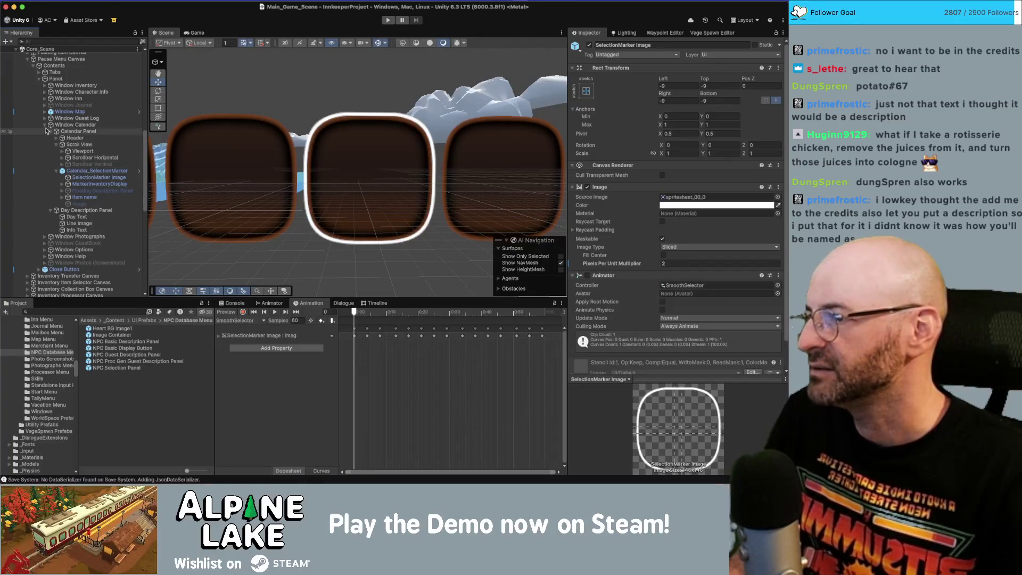
{"action": "left_click", "coordinate": [83, 177]}
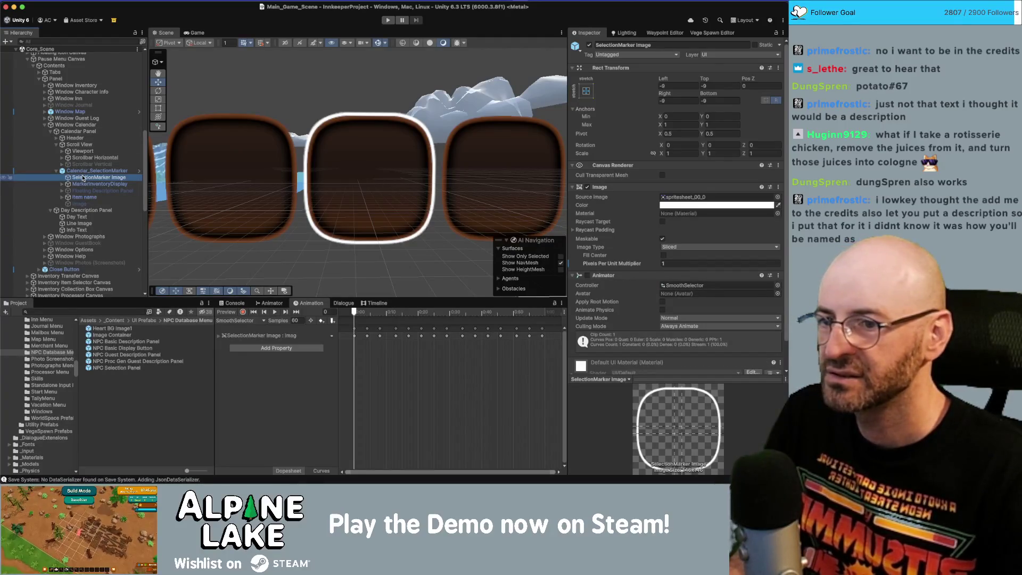
{"action": "key", "text": "Up"}
{"action": "left_click", "coordinate": [96, 178]}
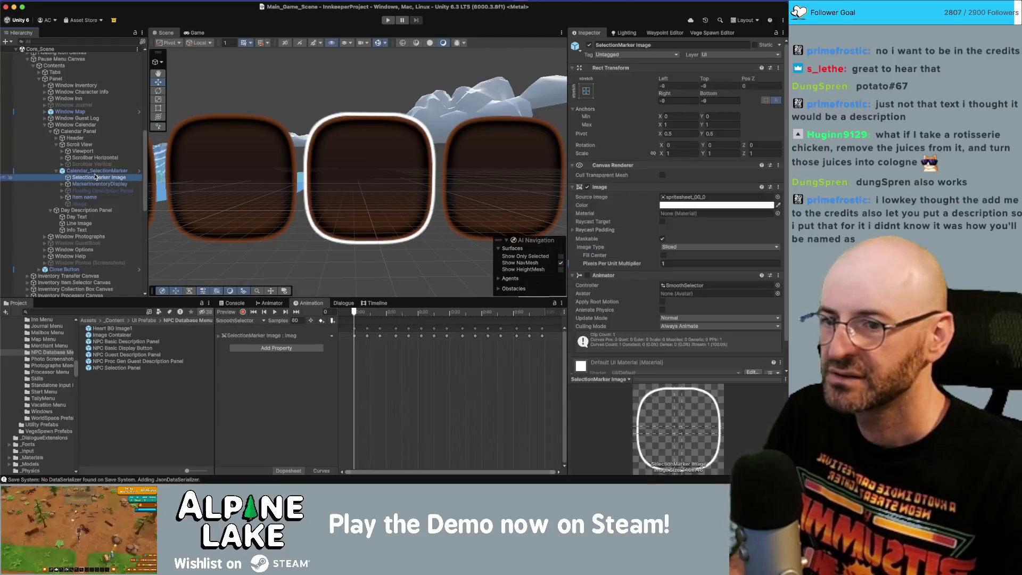
{"action": "left_click", "coordinate": [96, 173]}
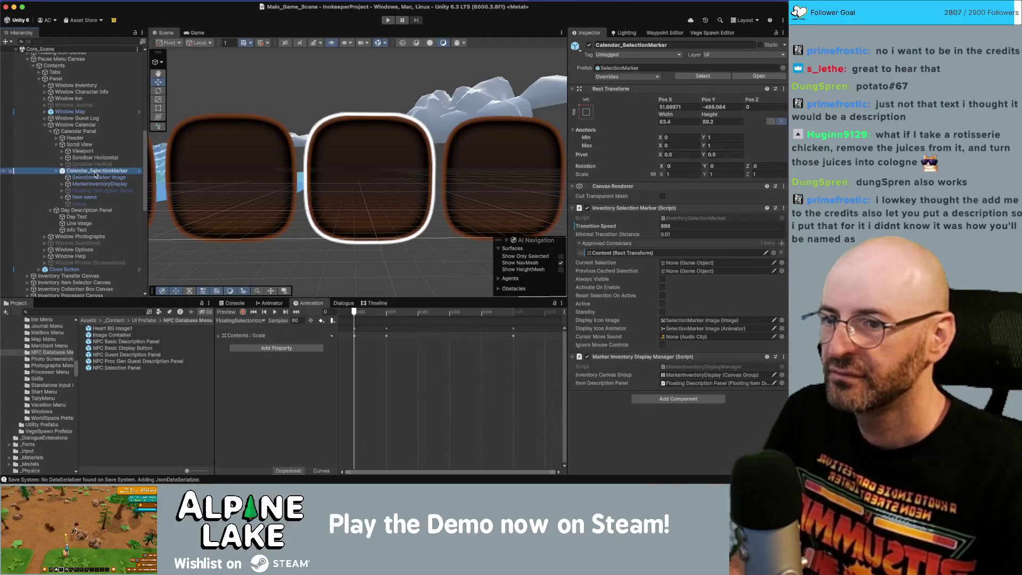
{"action": "left_click_drag", "start_coordinate": [96, 174], "coordinate": [63, 138]}
{"action": "left_click", "coordinate": [63, 138]}
Step: Select Window Calendar and open its CalendarDayDisplay prefab from the Display Prefab field
{"action": "left_click", "coordinate": [56, 145]}
{"action": "key", "text": "Up"}
{"action": "key", "text": "Up"}
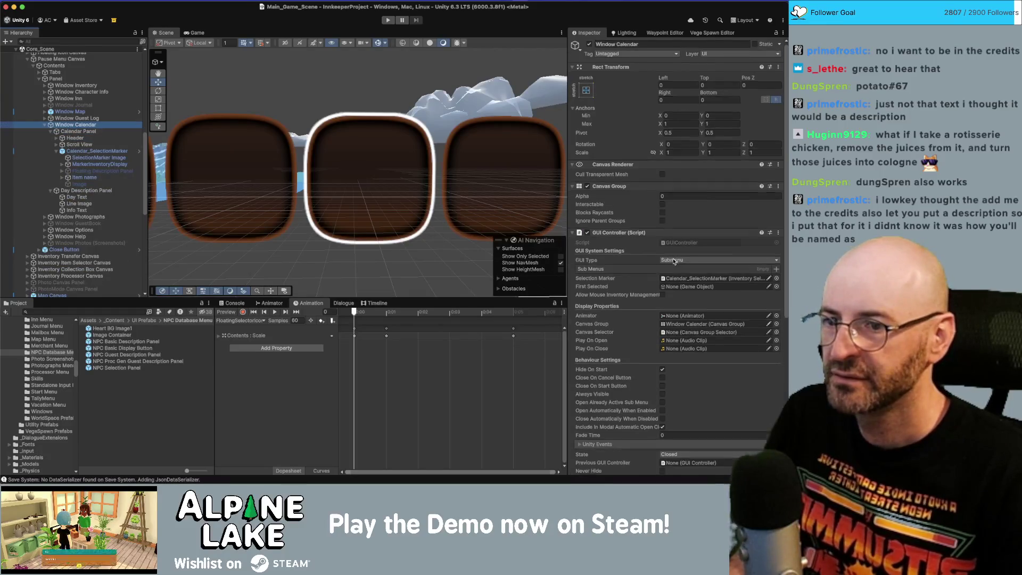
{"action": "scroll", "coordinate": [673, 260], "scroll_direction": "down", "scroll_amount": 5}
{"action": "left_click", "coordinate": [692, 333]}
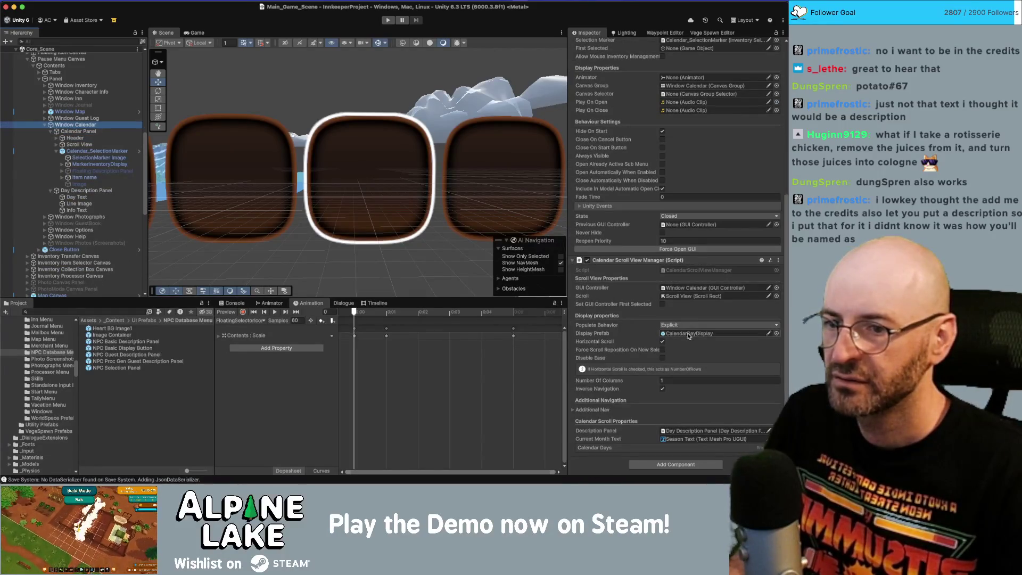
{"action": "double_click", "coordinate": [111, 328]}
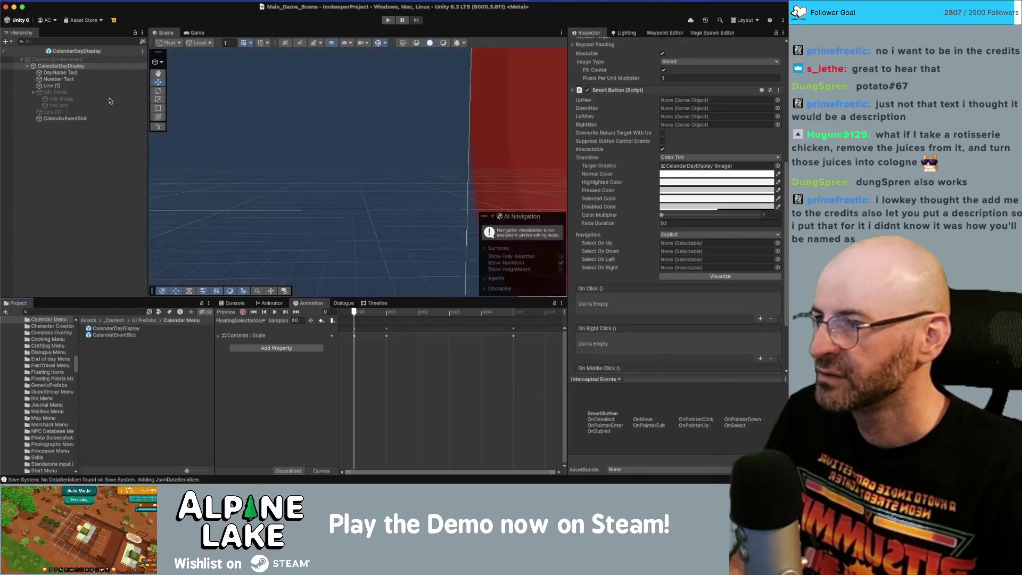
Step: Review the CalendarDayDisplay root's layout components, then return to Core_Scene
{"action": "scroll", "coordinate": [622, 248], "scroll_direction": "down", "scroll_amount": 5}
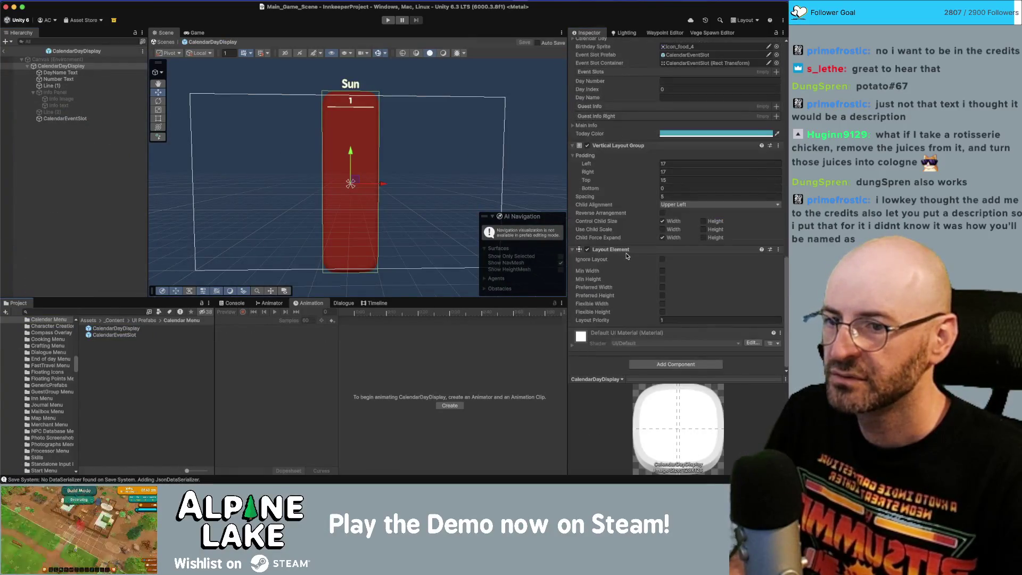
{"action": "left_click", "coordinate": [61, 66]}
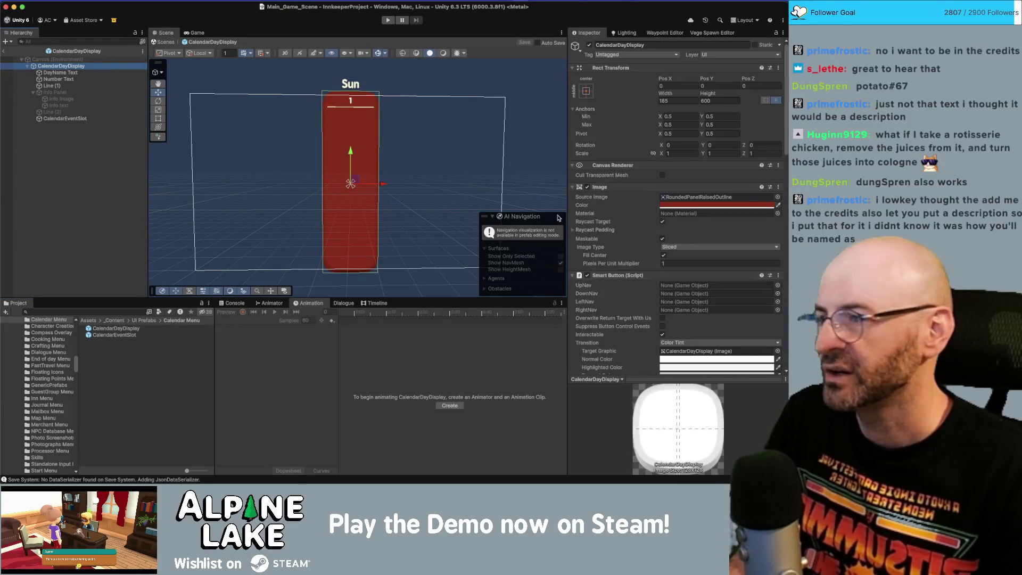
{"action": "left_click", "coordinate": [6, 51]}
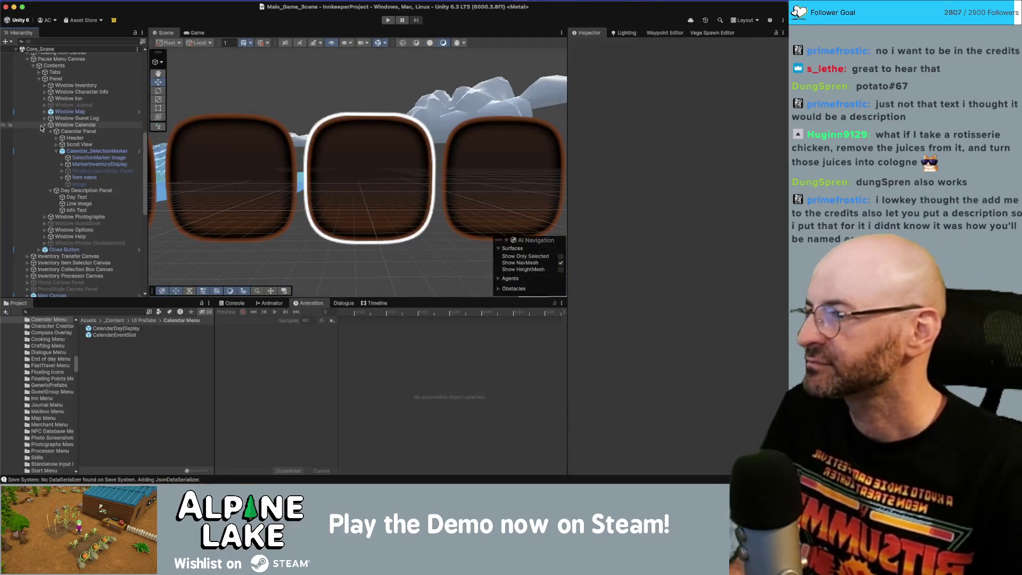
Step: Collapse Window Calendar and review the Photograph Display prefab used by Window Photographs
{"action": "left_click", "coordinate": [44, 125]}
{"action": "left_click", "coordinate": [45, 131]}
{"action": "left_click", "coordinate": [73, 138]}
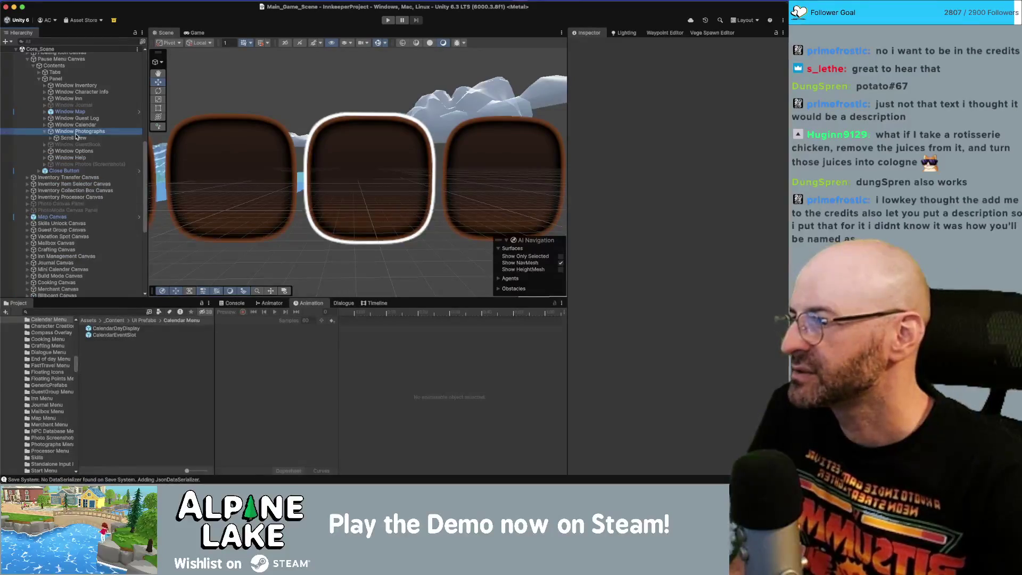
{"action": "key", "text": "Up"}
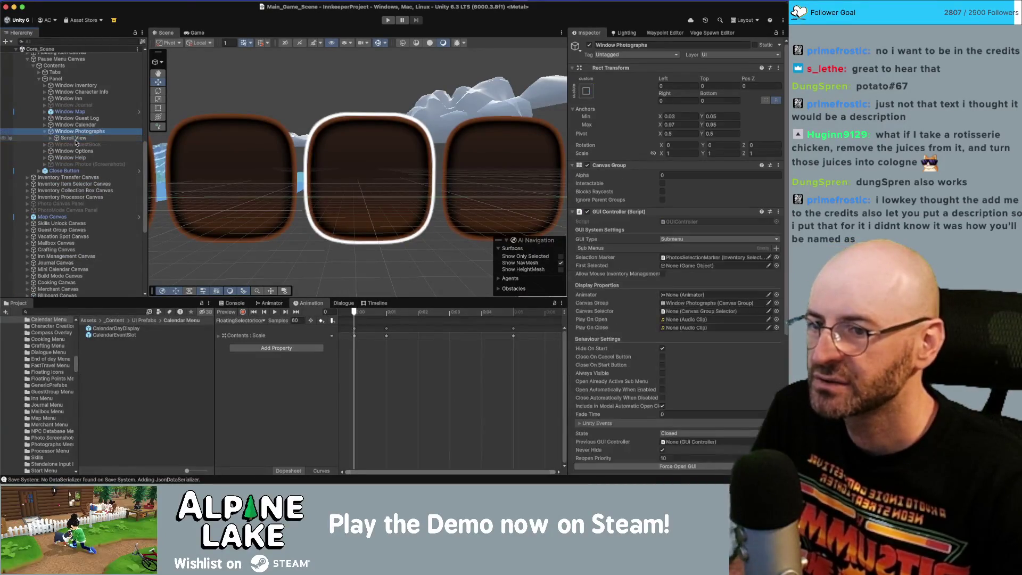
{"action": "scroll", "coordinate": [705, 313], "scroll_direction": "down", "scroll_amount": 10}
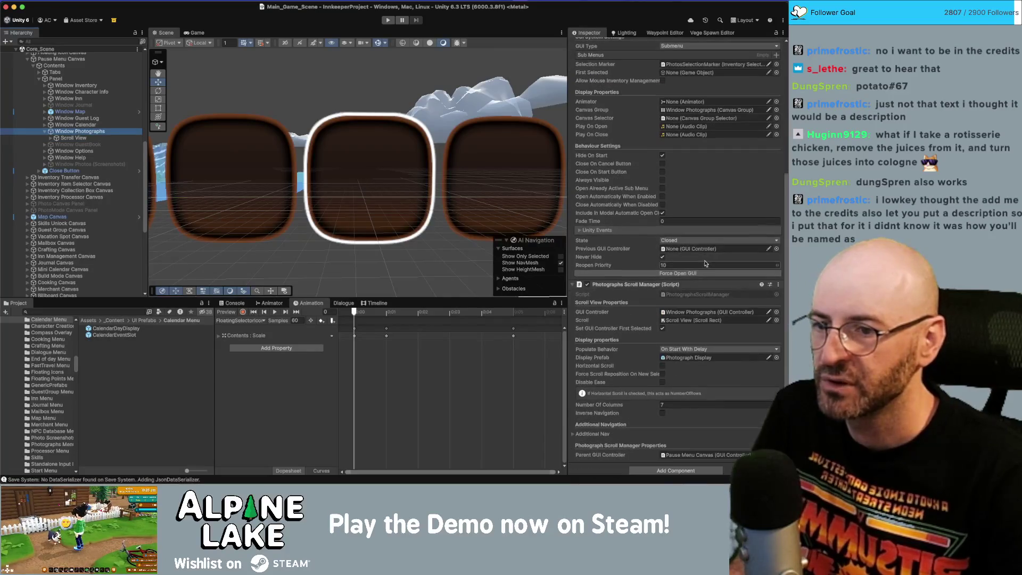
{"action": "left_click", "coordinate": [692, 358]}
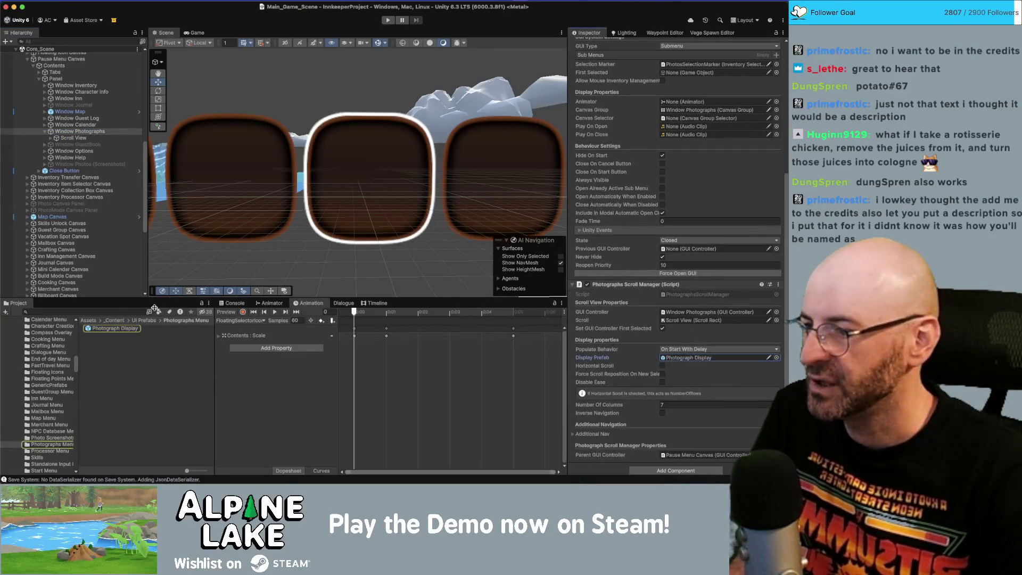
{"action": "left_click", "coordinate": [134, 329]}
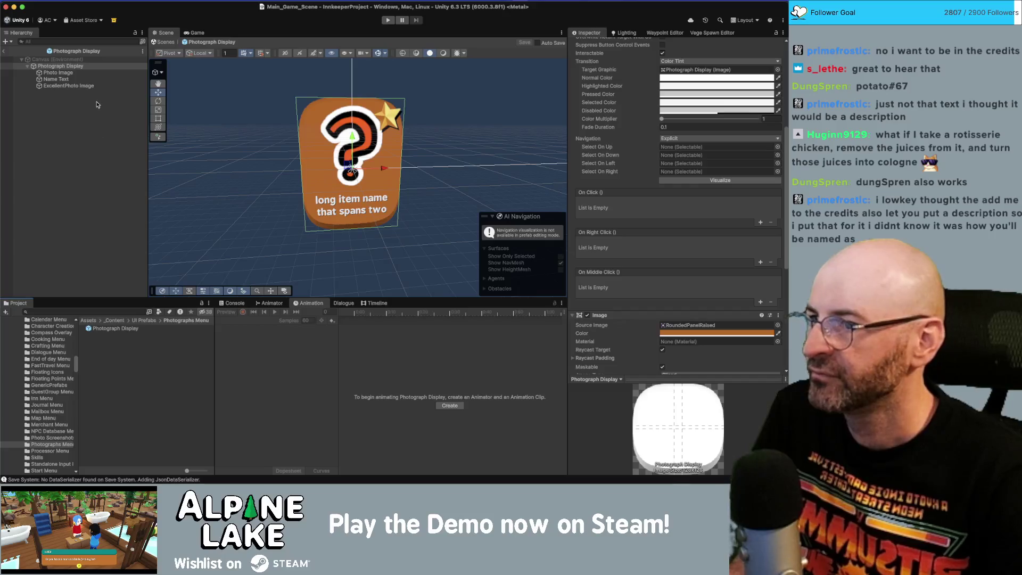
{"action": "scroll", "coordinate": [325, 150], "scroll_direction": "down", "scroll_amount": 2}
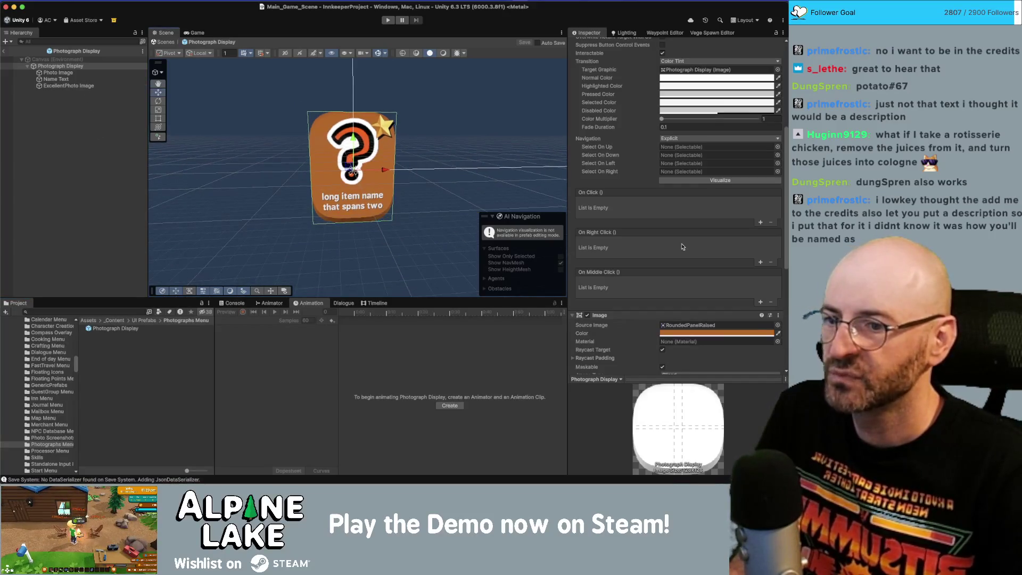
{"action": "scroll", "coordinate": [668, 297], "scroll_direction": "down", "scroll_amount": 4}
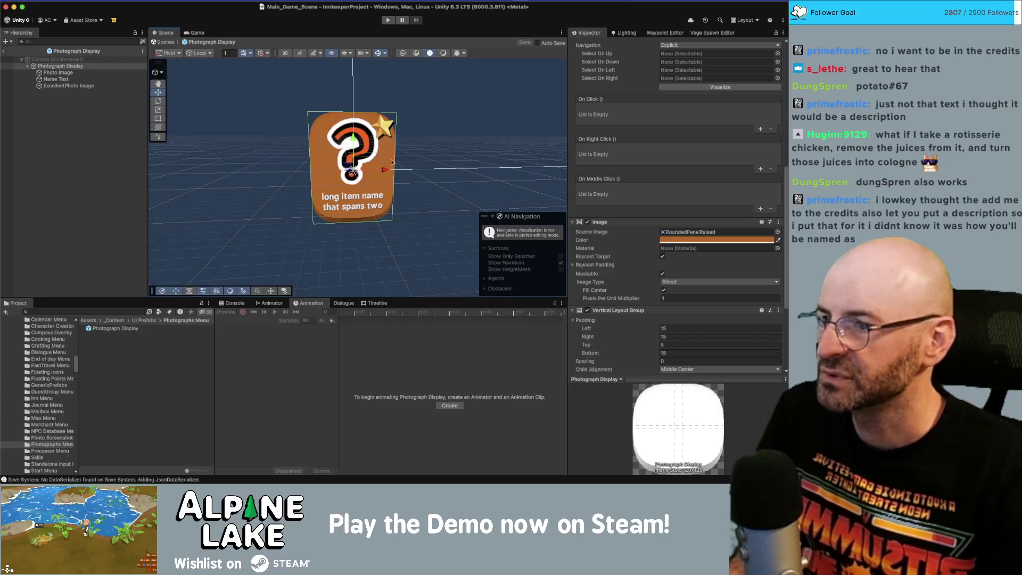
Step: Return to Core_Scene, then expand and select Window Options
{"action": "left_click", "coordinate": [5, 52]}
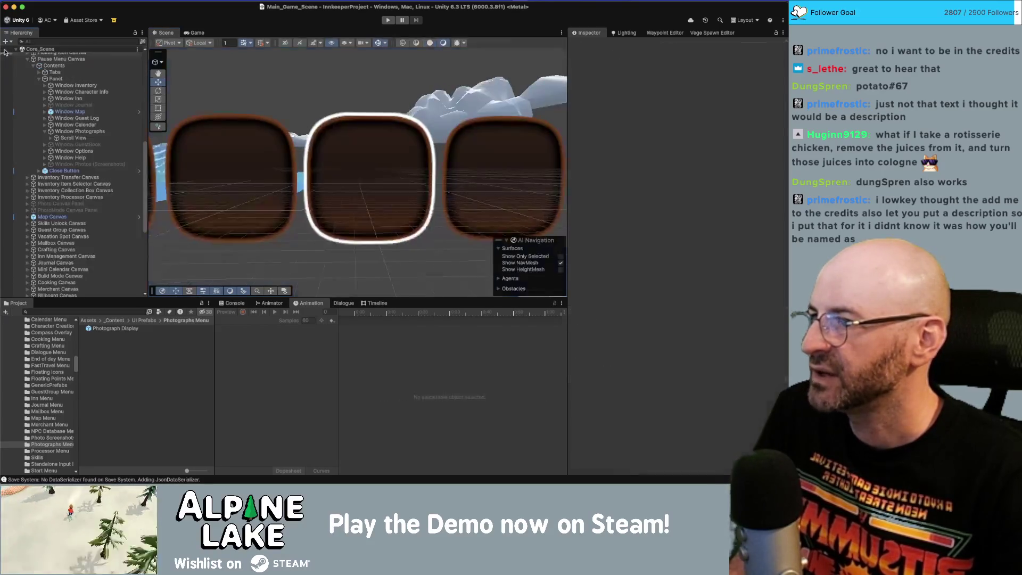
{"action": "left_click", "coordinate": [85, 145]}
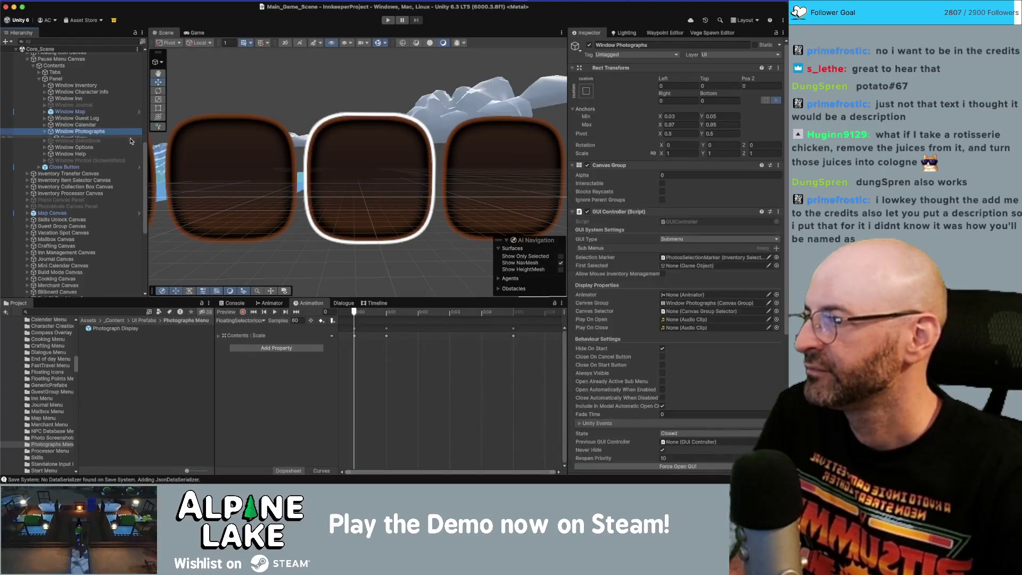
{"action": "left_click", "coordinate": [44, 145]}
{"action": "left_click", "coordinate": [80, 144]}
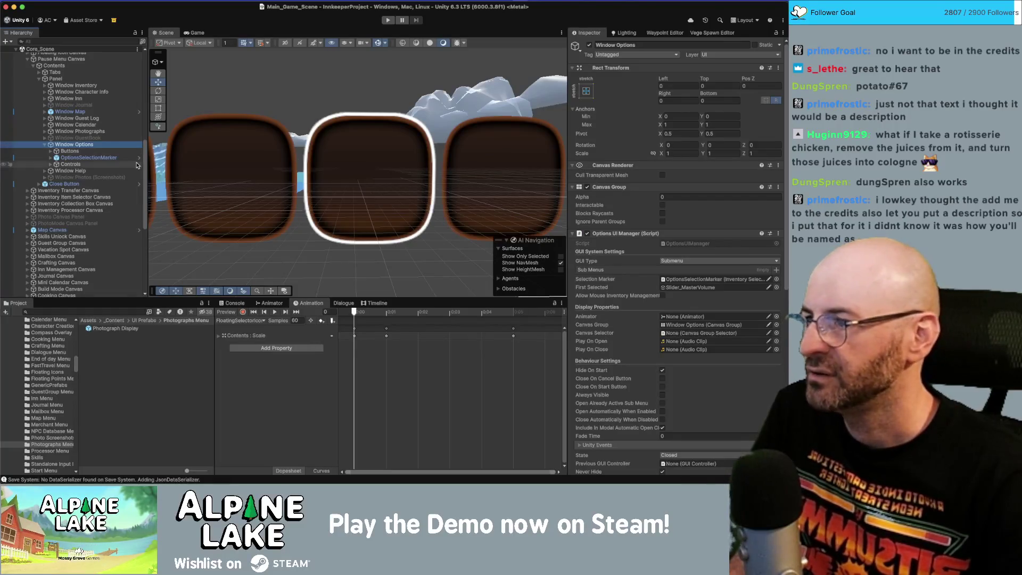
Step: Turn on Hide On Start for Pause Menu Canvas and set its Canvas Group alpha to 1
{"action": "left_click", "coordinate": [90, 66]}
{"action": "left_click", "coordinate": [90, 59]}
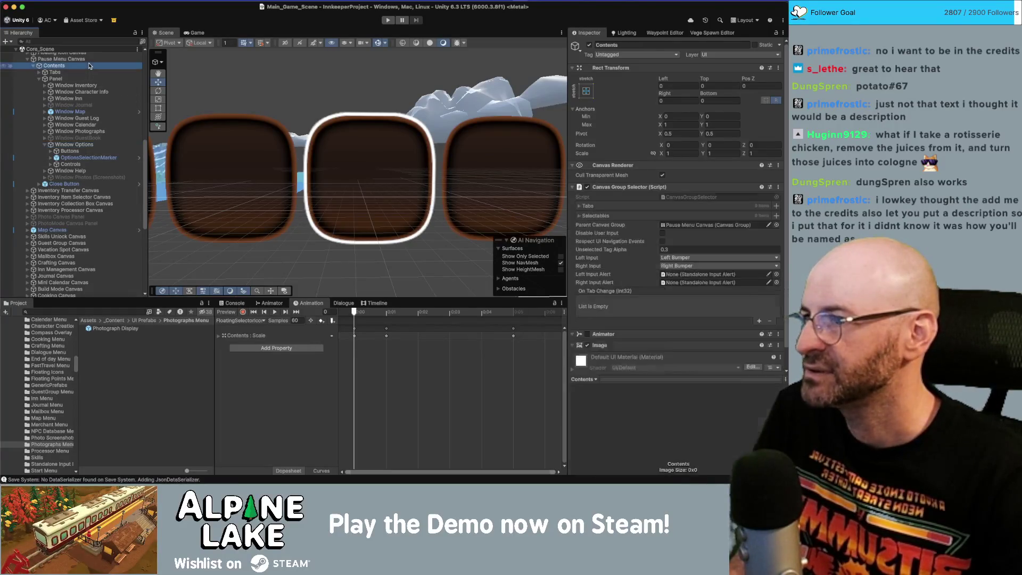
{"action": "scroll", "coordinate": [663, 328], "scroll_direction": "down", "scroll_amount": 10}
{"action": "left_click", "coordinate": [662, 331]}
{"action": "scroll", "coordinate": [669, 214], "scroll_direction": "up", "scroll_amount": 5}
{"action": "left_click", "coordinate": [680, 155]}
{"action": "type", "text": "1"}
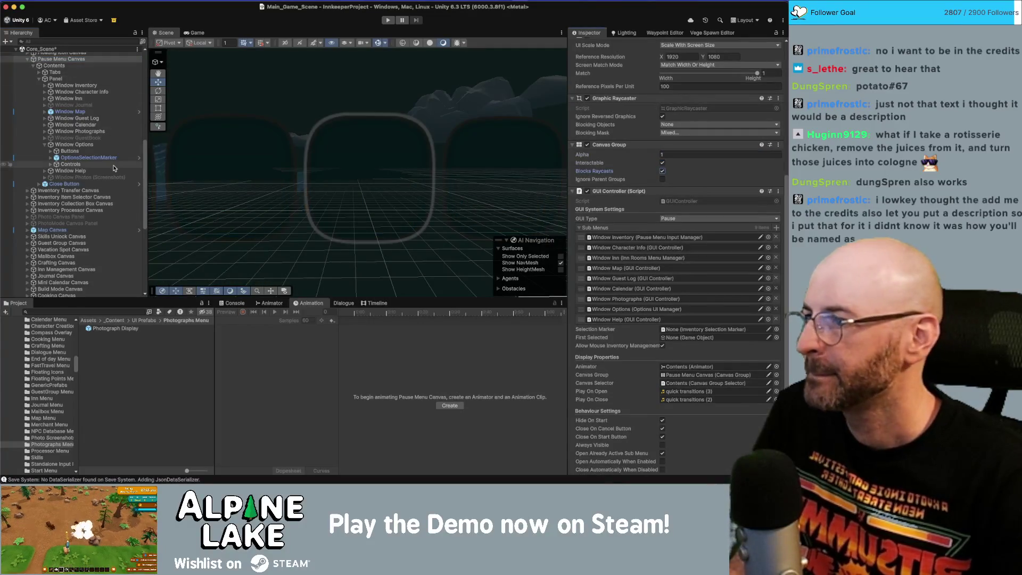
Step: Make Window Options' Canvas Group visible and interactive, checking the result in the Game view
{"action": "left_click", "coordinate": [74, 144]}
{"action": "key", "text": "f"}
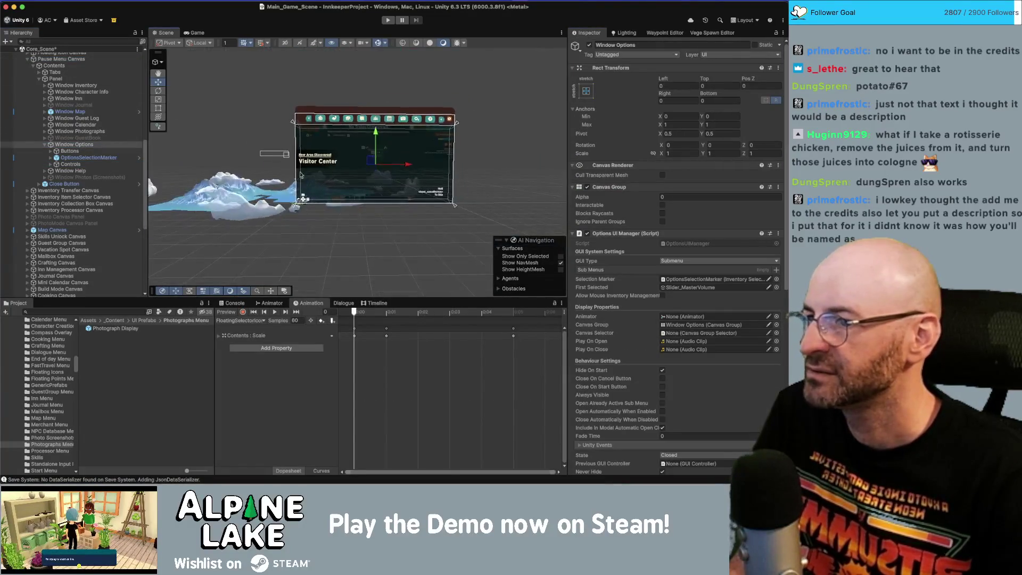
{"action": "left_click", "coordinate": [663, 205]}
{"action": "scroll", "coordinate": [497, 171], "scroll_direction": "up", "scroll_amount": 3}
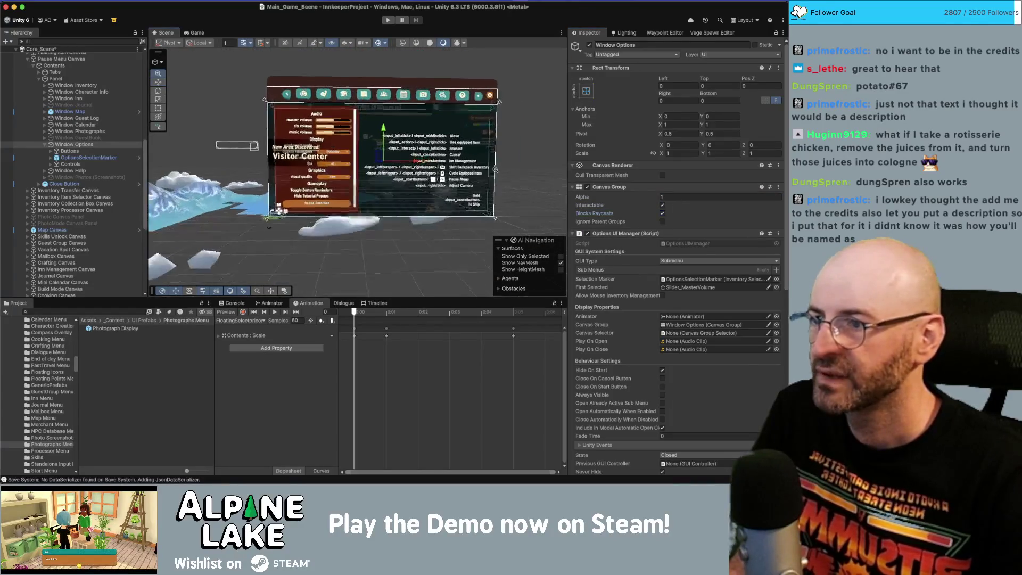
{"action": "left_click", "coordinate": [193, 33]}
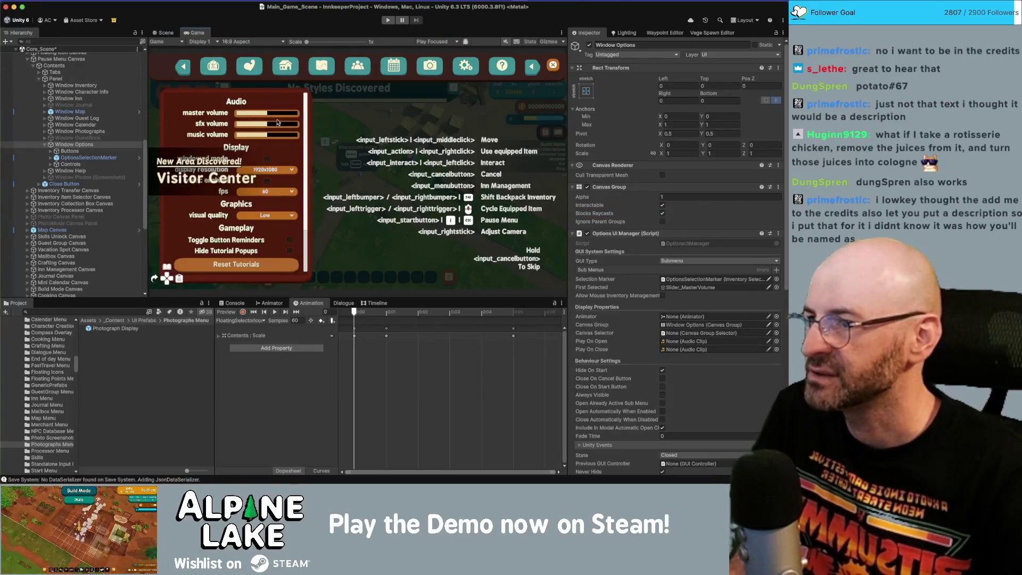
{"action": "left_click", "coordinate": [166, 33]}
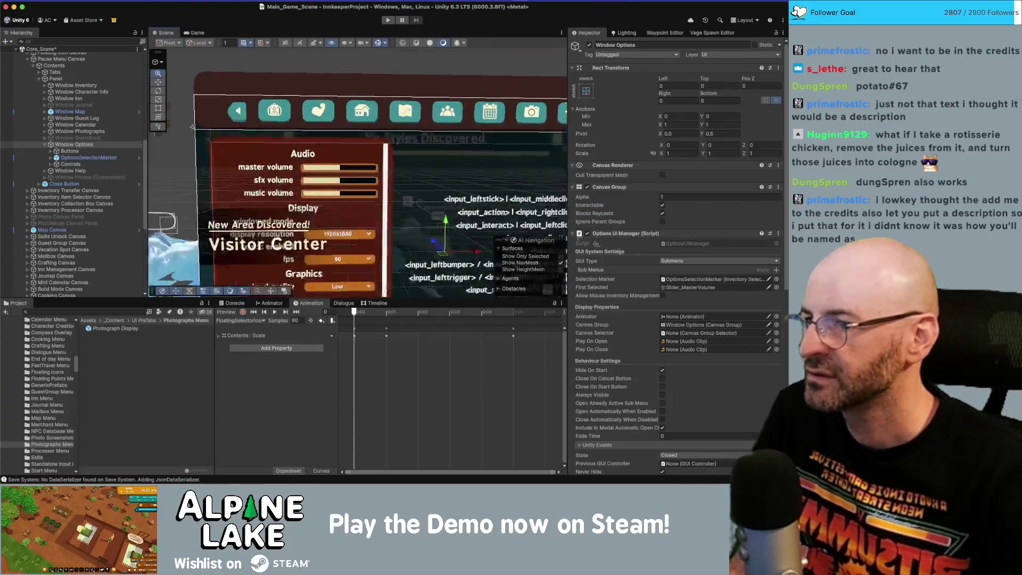
{"action": "scroll", "coordinate": [302, 158], "scroll_direction": "up", "scroll_amount": 5}
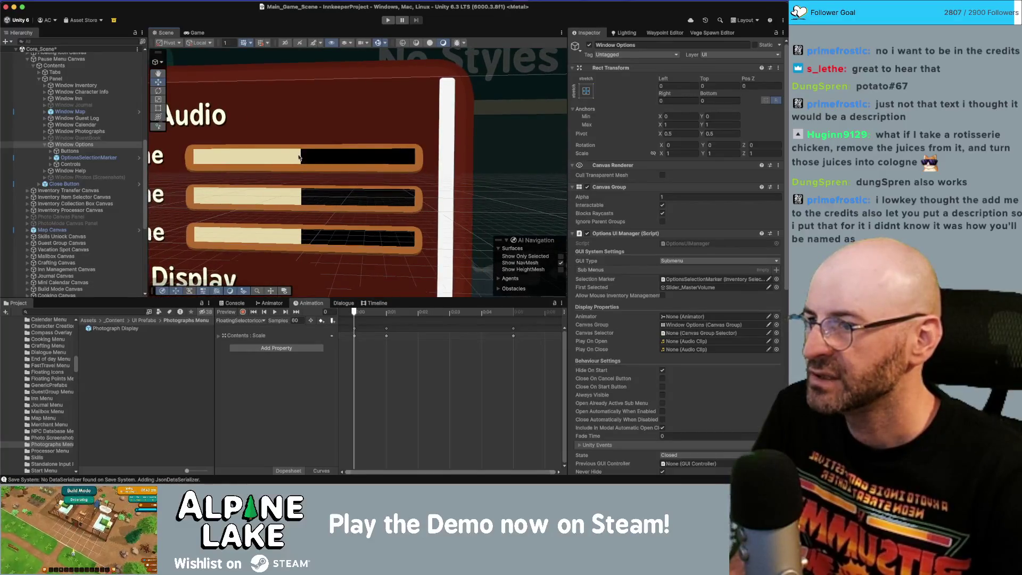
{"action": "scroll", "coordinate": [301, 158], "scroll_direction": "down", "scroll_amount": 2}
{"action": "left_click", "coordinate": [82, 151]}
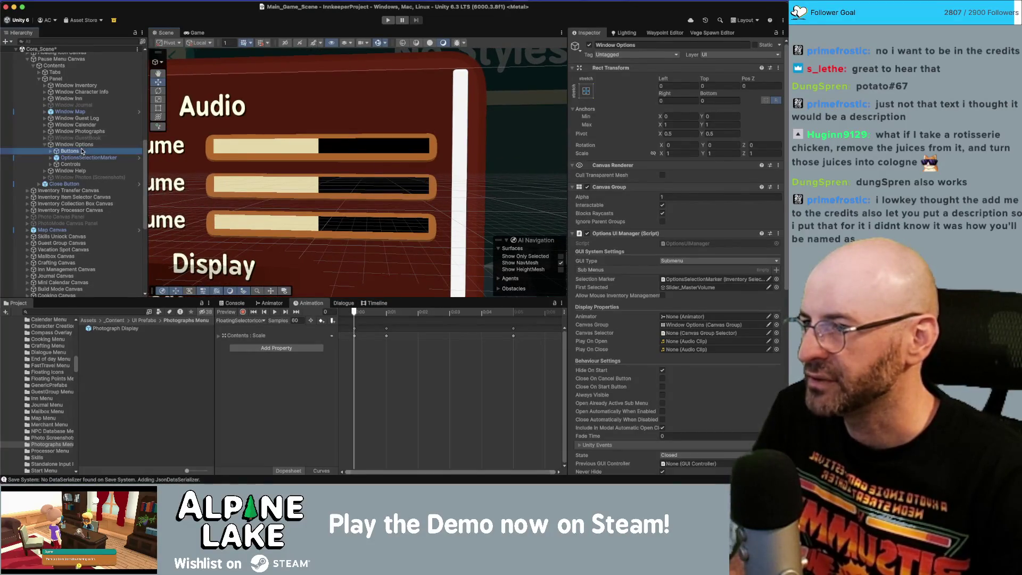
Step: Expand Buttons > Scroll View > Viewport > Content to reveal the volume sliders' parts
{"action": "key", "text": "Right"}
{"action": "key", "text": "Down"}
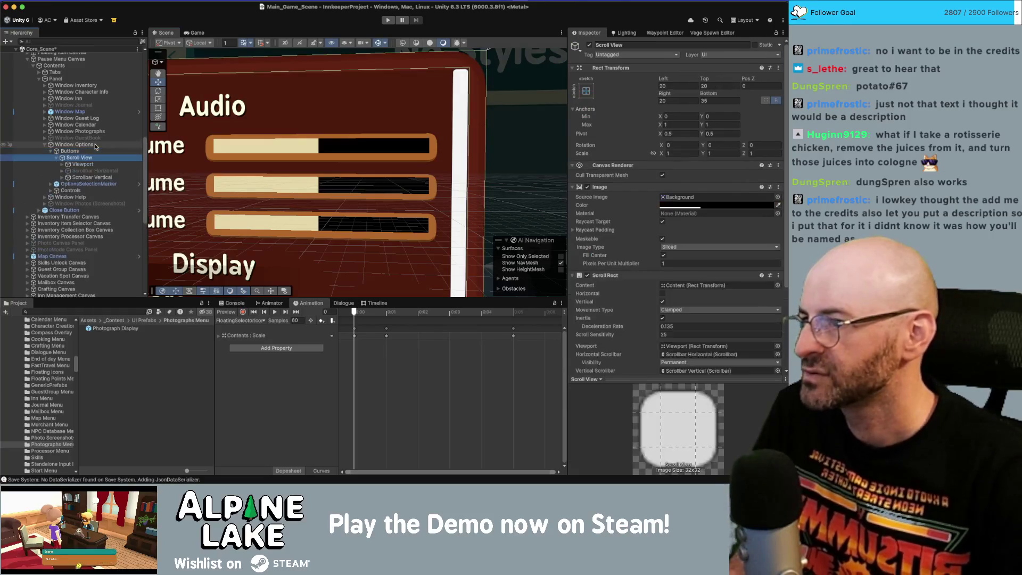
{"action": "key", "text": "Right"}
{"action": "key", "text": "Down"}
{"action": "key", "text": "Right"}
{"action": "key", "text": "Down"}
{"action": "key", "text": "Right"}
{"action": "key", "text": "Down"}
{"action": "key", "text": "Down"}
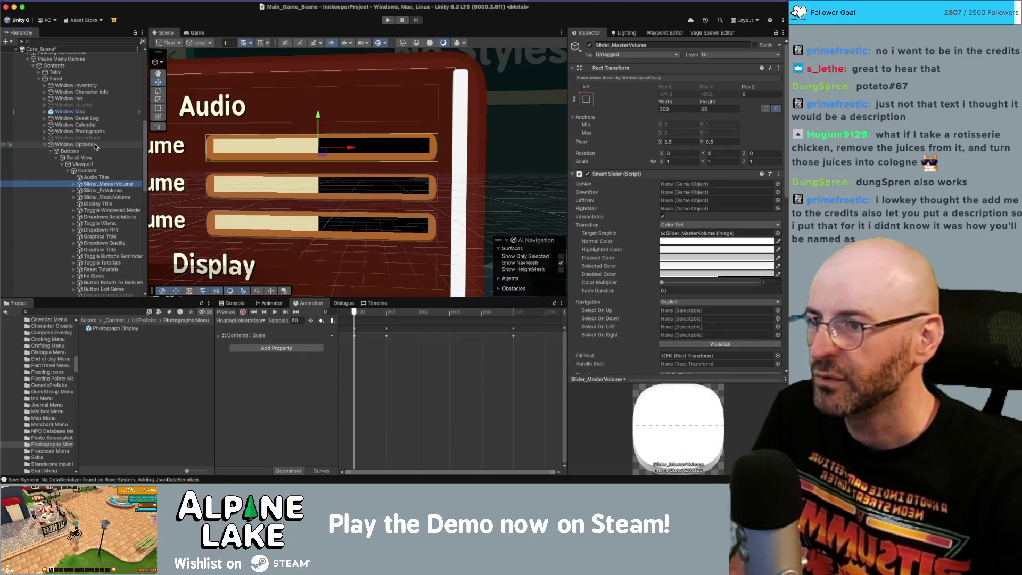
{"action": "key", "text": "Right"}
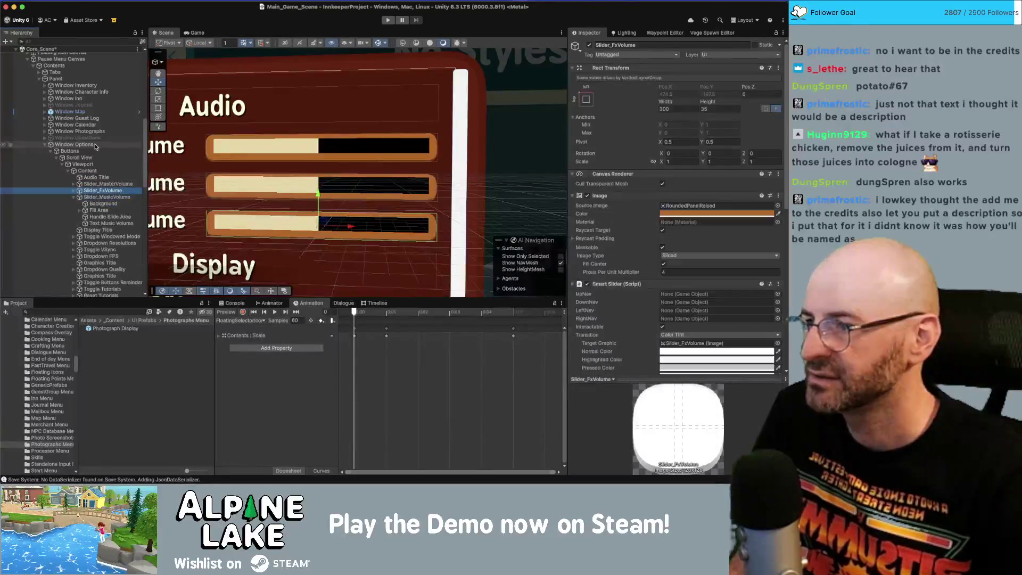
{"action": "key", "text": "Down"}
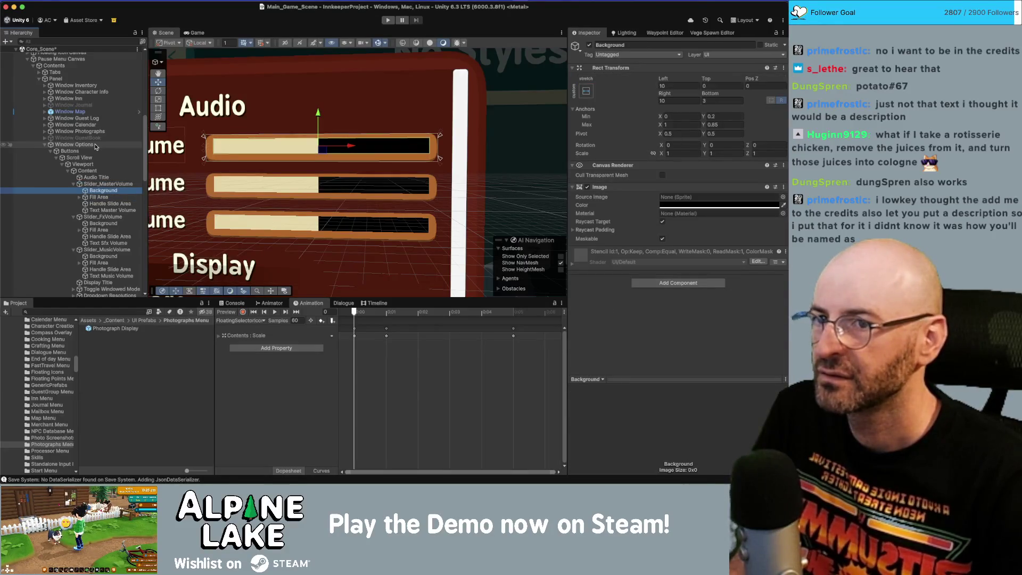
{"action": "left_click", "coordinate": [108, 198]}
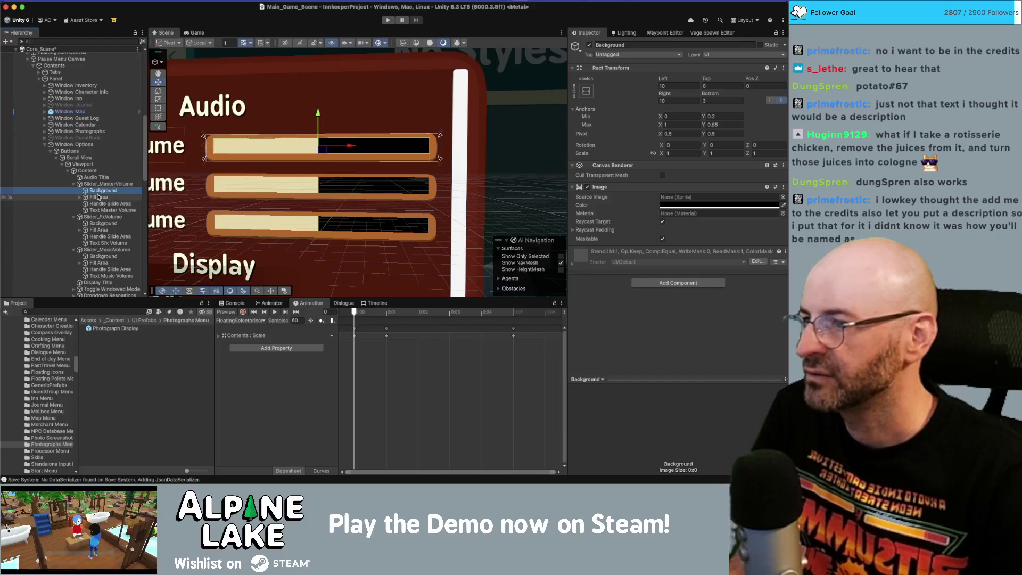
{"action": "left_click", "coordinate": [108, 205]}
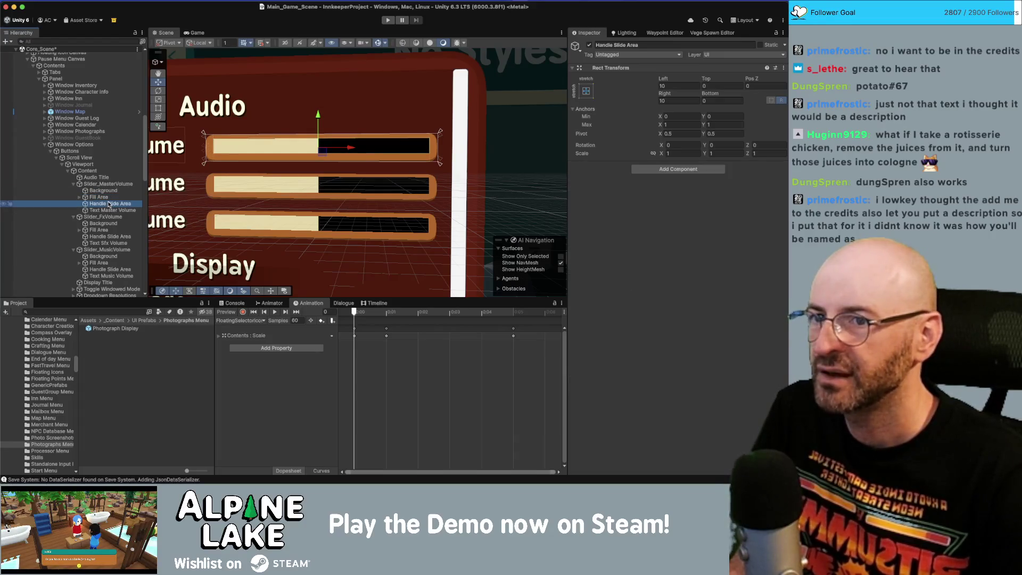
{"action": "key", "text": "Down"}
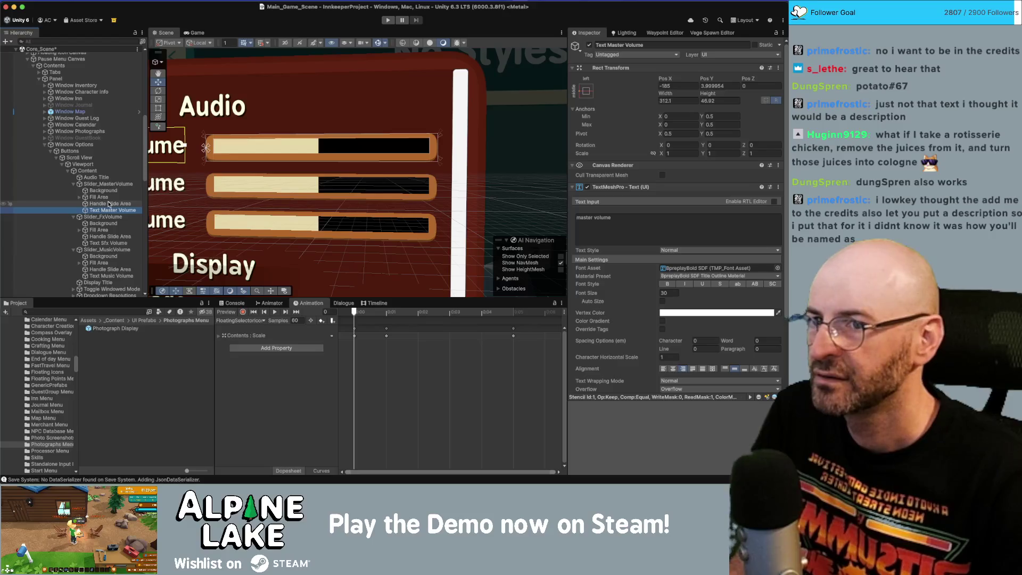
{"action": "key", "text": "Up"}
{"action": "key", "text": "Up"}
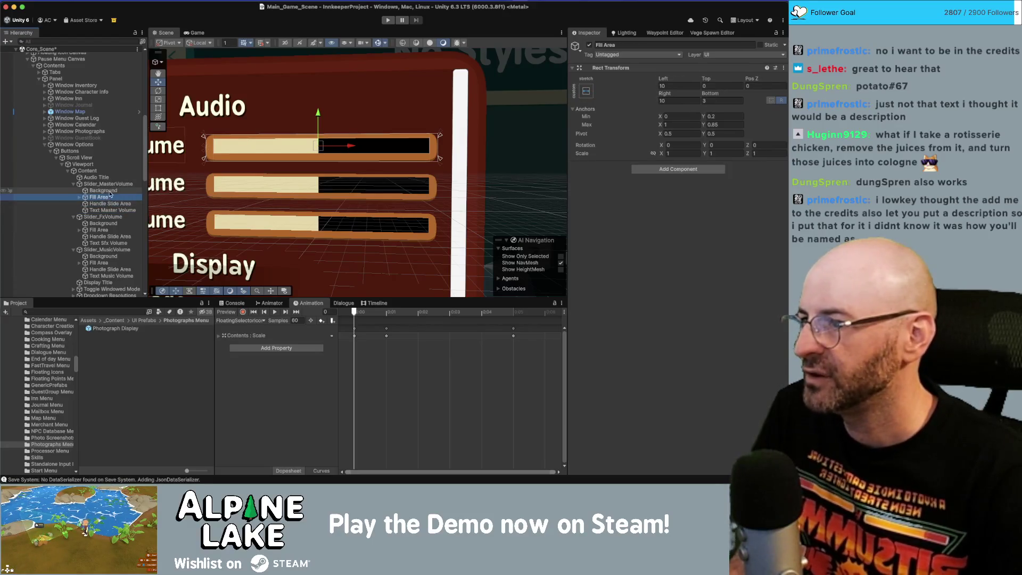
Step: Multi-select Background and Fill Area of the master, FX and music sliders; set Bottom to 1
{"action": "key", "text": "shift+Up"}
{"action": "left_click", "coordinate": [104, 223], "text": "super"}
{"action": "left_click", "coordinate": [101, 230], "text": "super"}
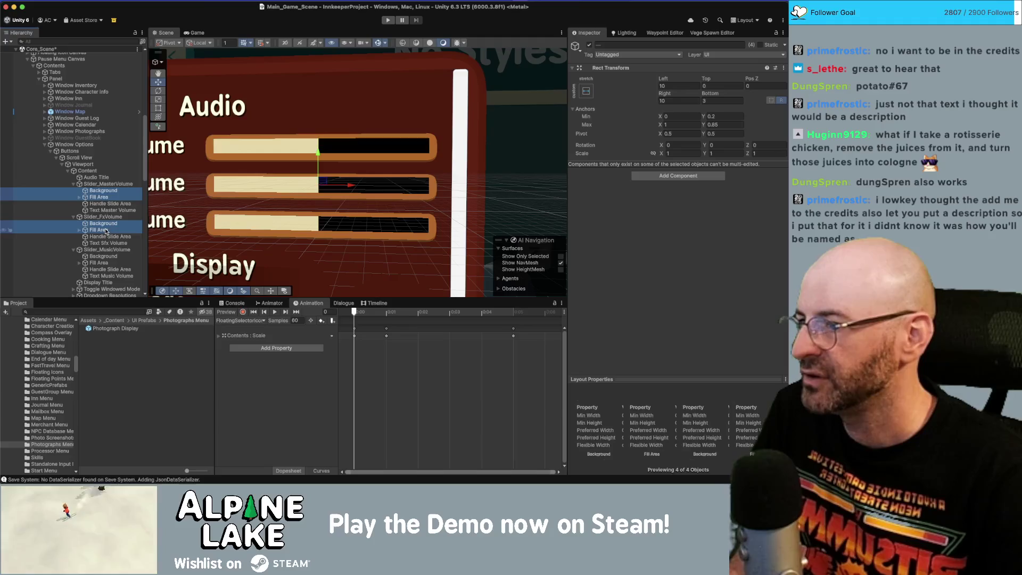
{"action": "left_click", "coordinate": [104, 256], "text": "super"}
{"action": "left_click", "coordinate": [99, 263], "text": "super"}
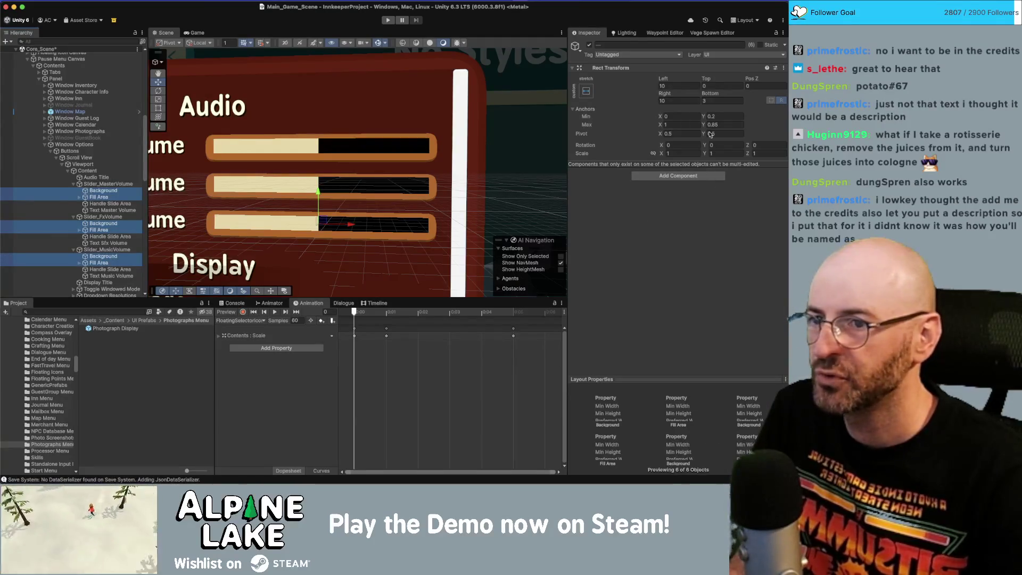
{"action": "left_click", "coordinate": [718, 99]}
{"action": "type", "text": "2"}
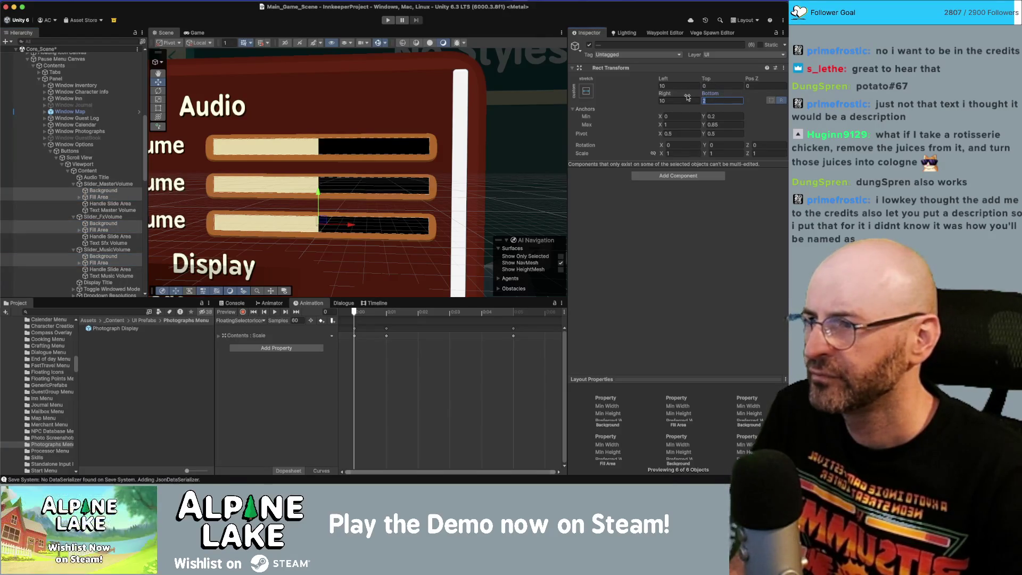
{"action": "type", "text": "101"}
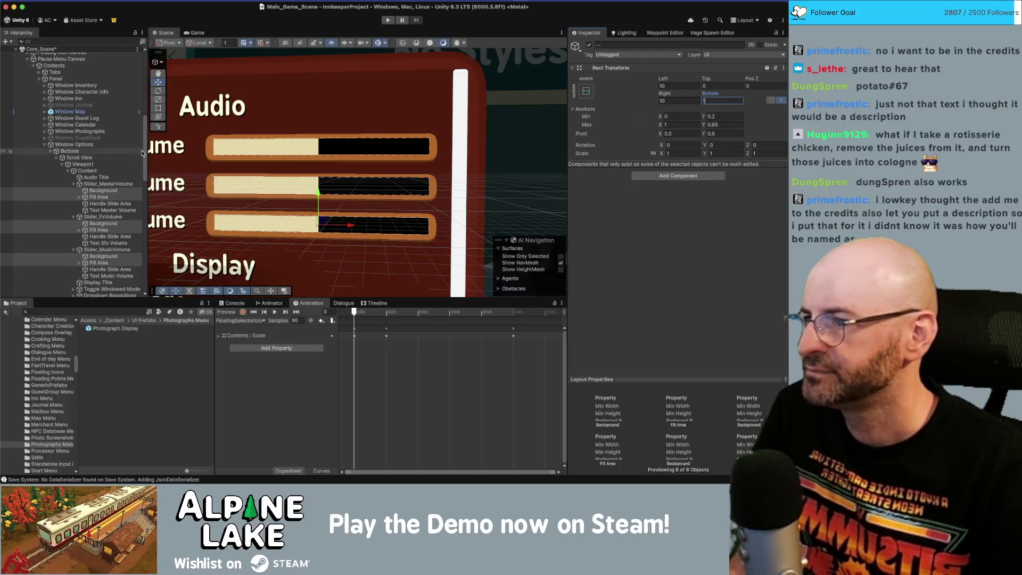
{"action": "left_click", "coordinate": [135, 183]}
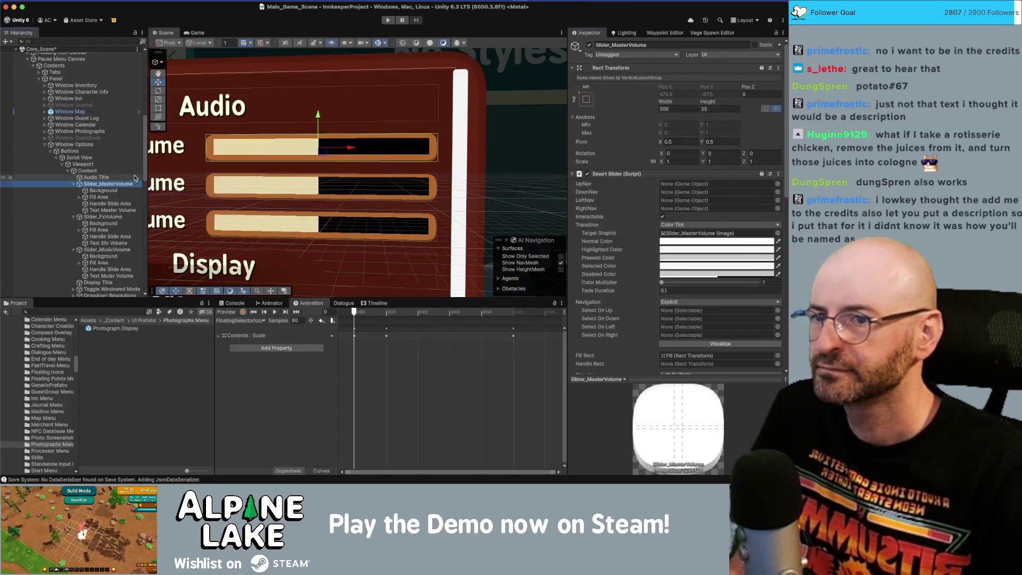
Step: Set the master volume slider's Image Pixels Per Unit Multiplier to 5
{"action": "scroll", "coordinate": [630, 259], "scroll_direction": "down", "scroll_amount": 10}
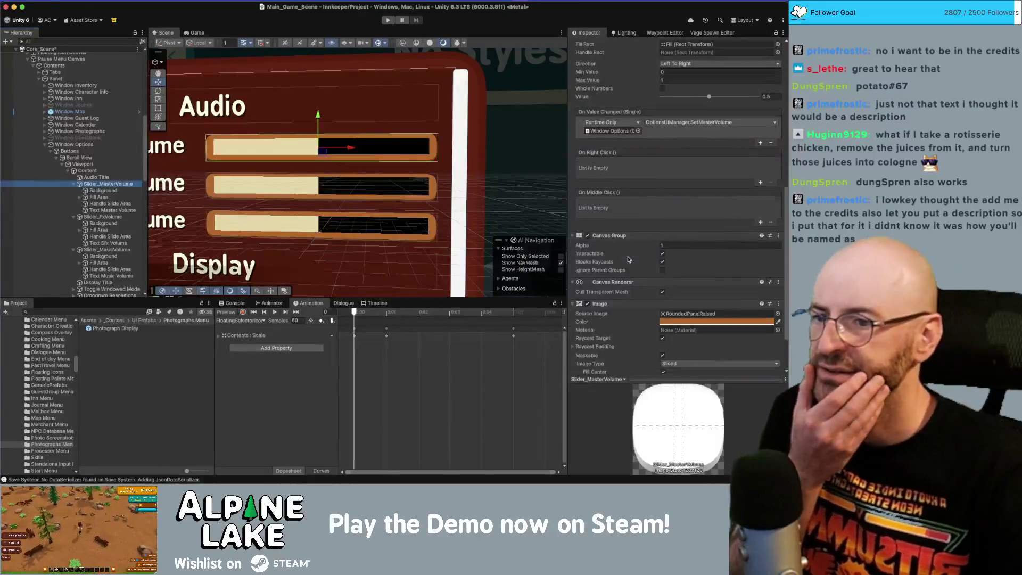
{"action": "scroll", "coordinate": [630, 259], "scroll_direction": "down", "scroll_amount": 2}
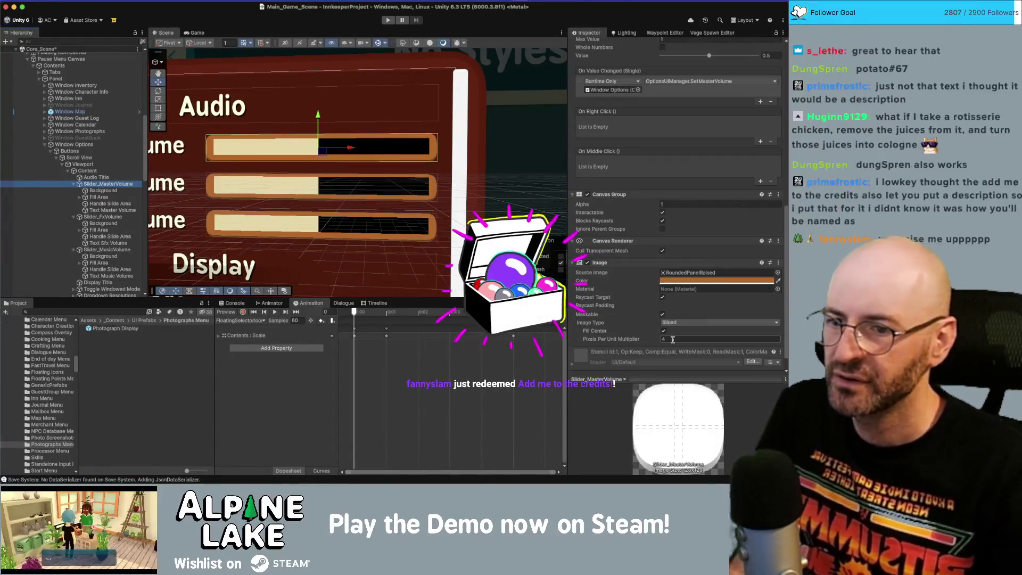
{"action": "left_click", "coordinate": [672, 339]}
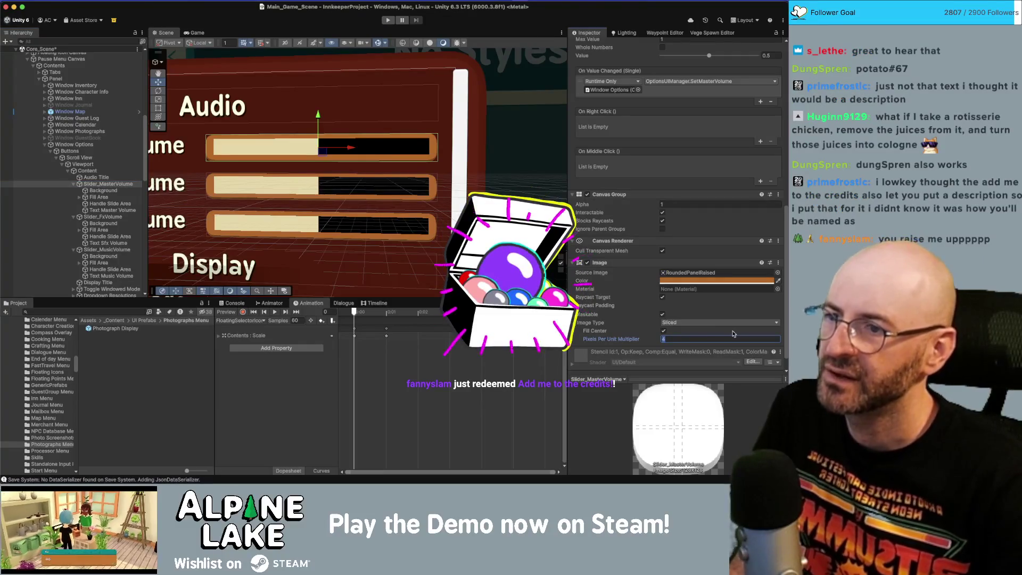
{"action": "type", "text": "3"}
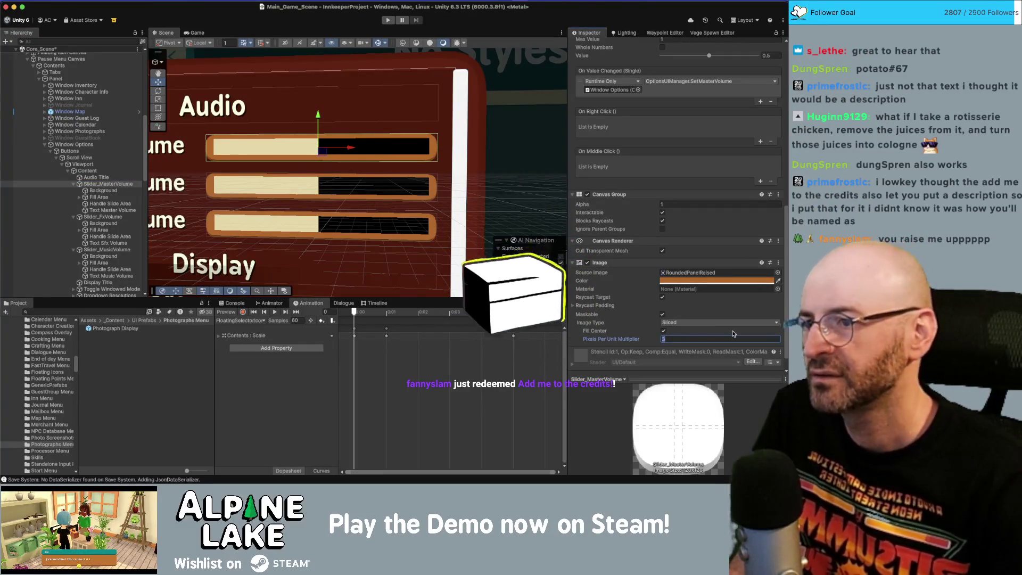
{"action": "type", "text": "4"}
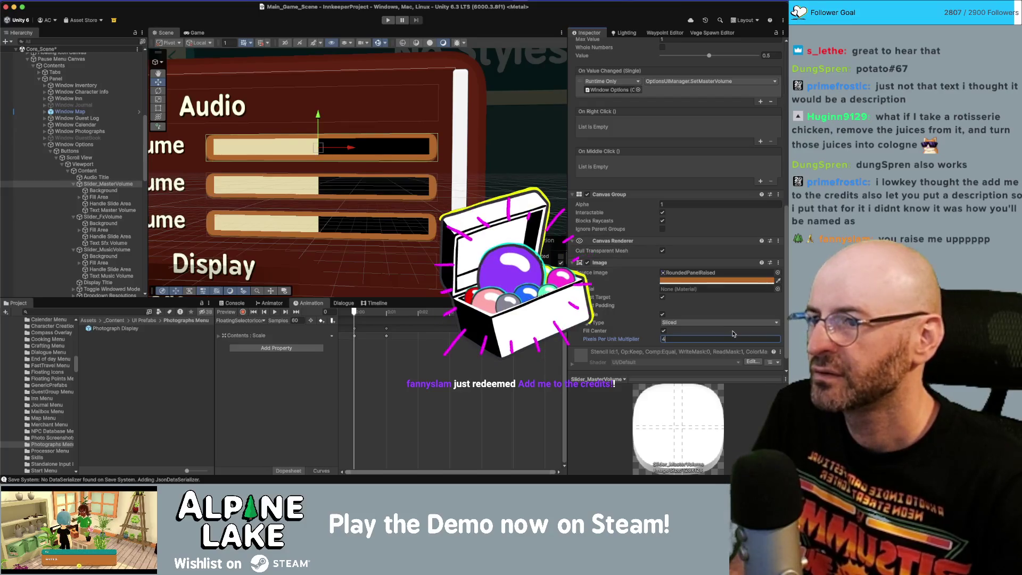
{"action": "type", "text": "5"}
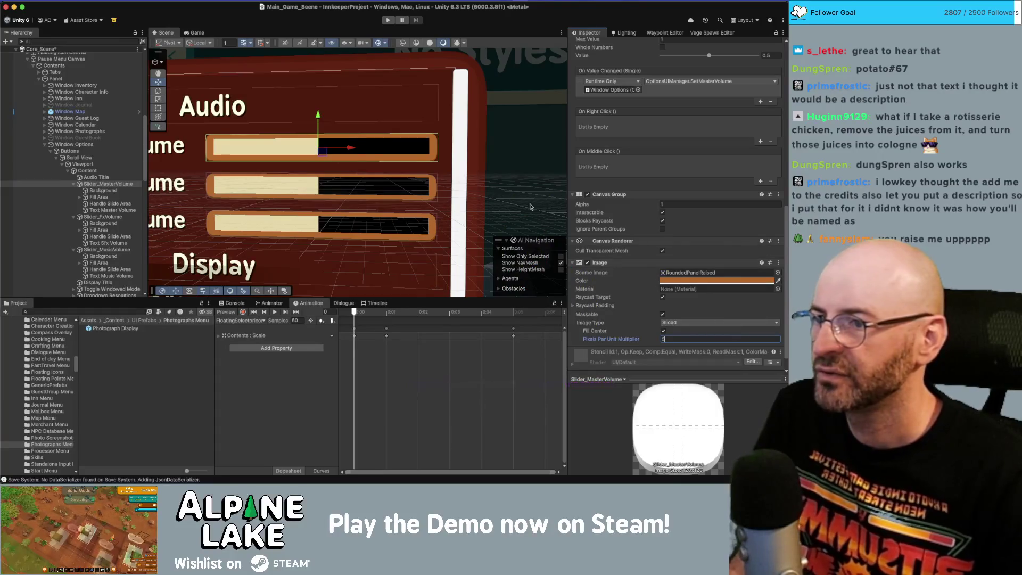
{"action": "left_click_drag", "start_coordinate": [402, 186], "coordinate": [412, 175]}
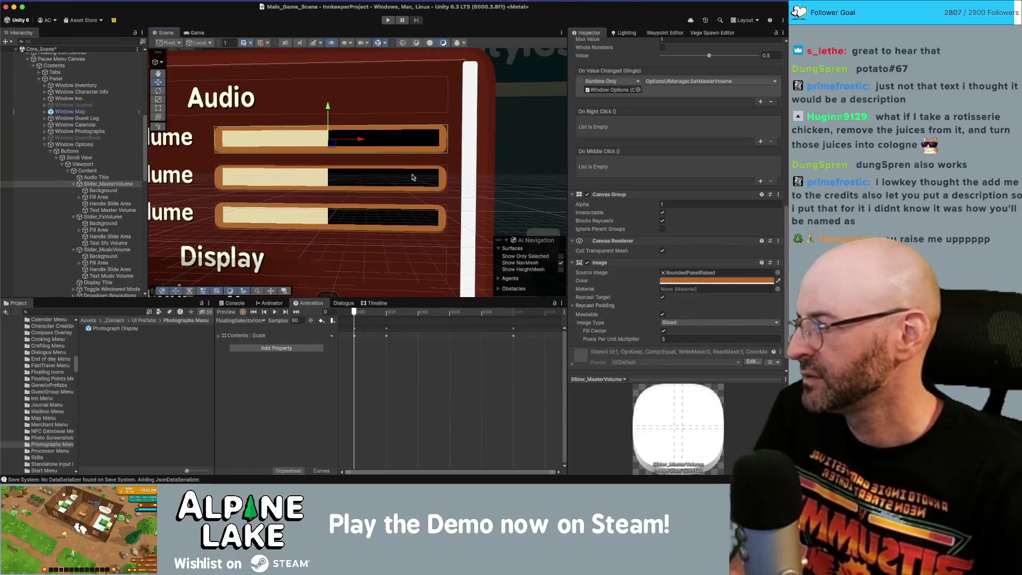
{"action": "key", "text": "super+Tab"}
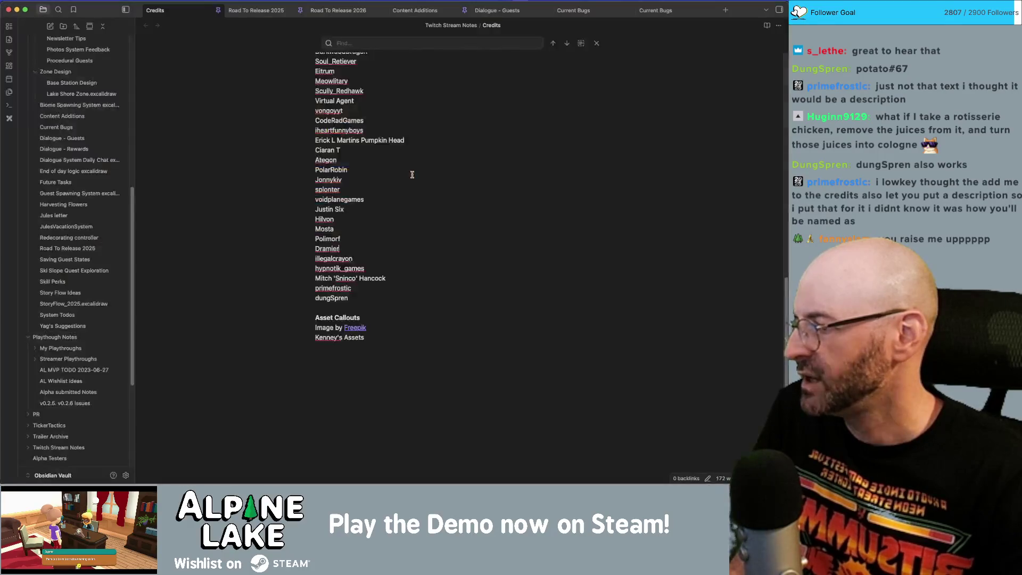
Step: Change a supporter's count from x11 to x12 and move that line above the other x11 entry
{"action": "scroll", "coordinate": [364, 163], "scroll_direction": "up", "scroll_amount": 15}
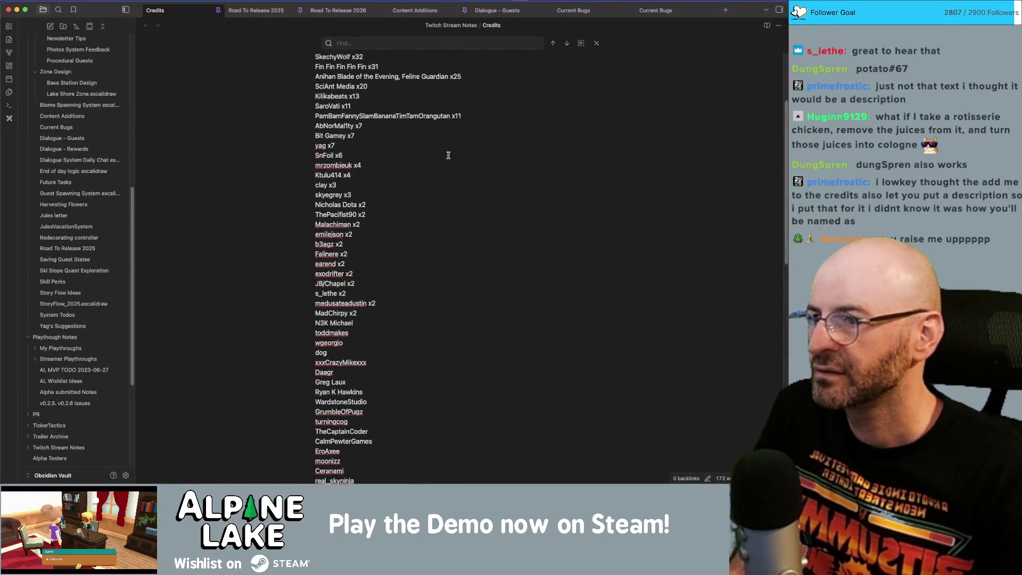
{"action": "left_click", "coordinate": [483, 132]}
{"action": "key", "text": "Up"}
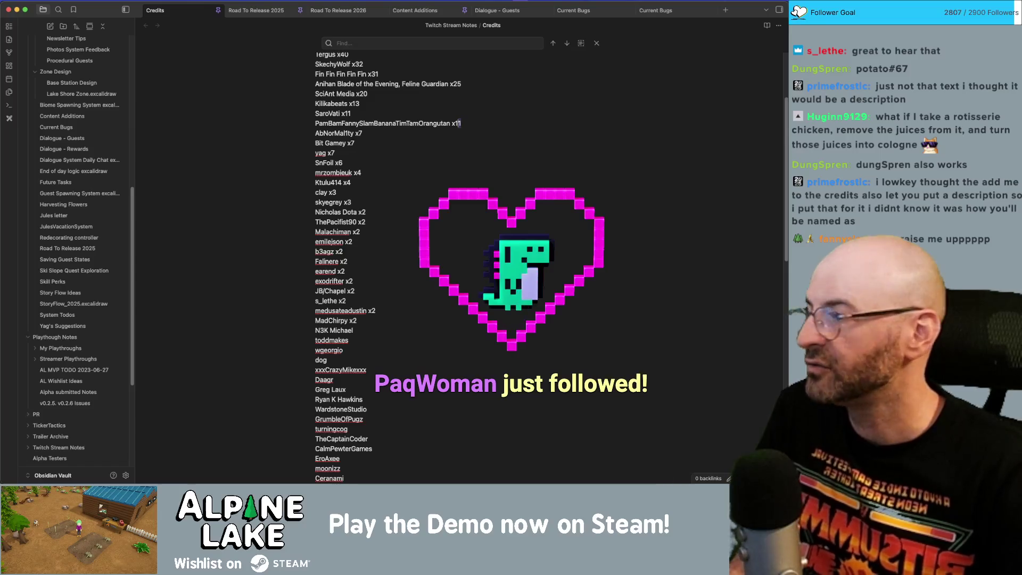
{"action": "key", "text": "BackSpace"}
{"action": "type", "text": "2"}
{"action": "key", "text": "super+x"}
{"action": "key", "text": "alt+Up"}
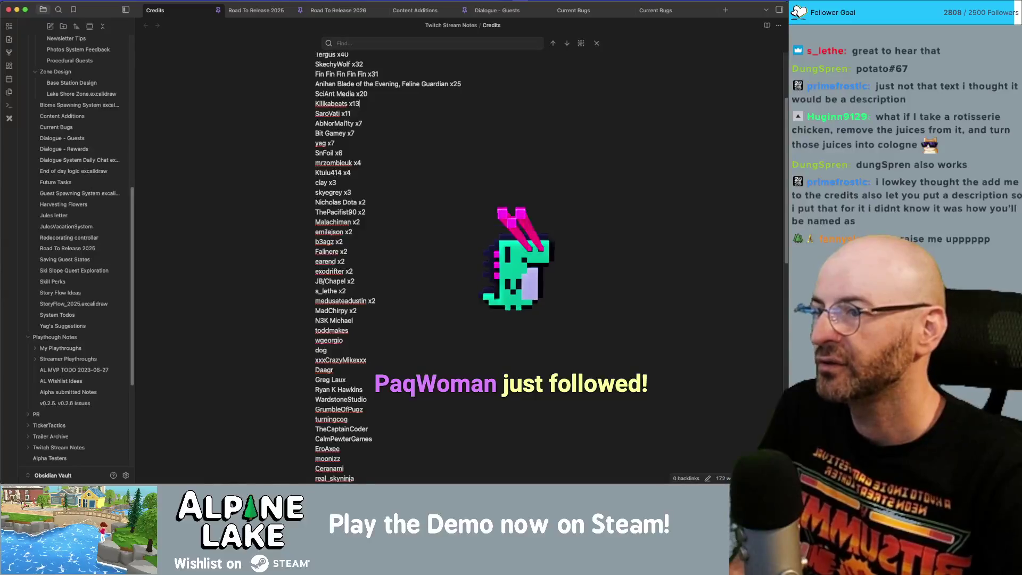
{"action": "key", "text": "super+v"}
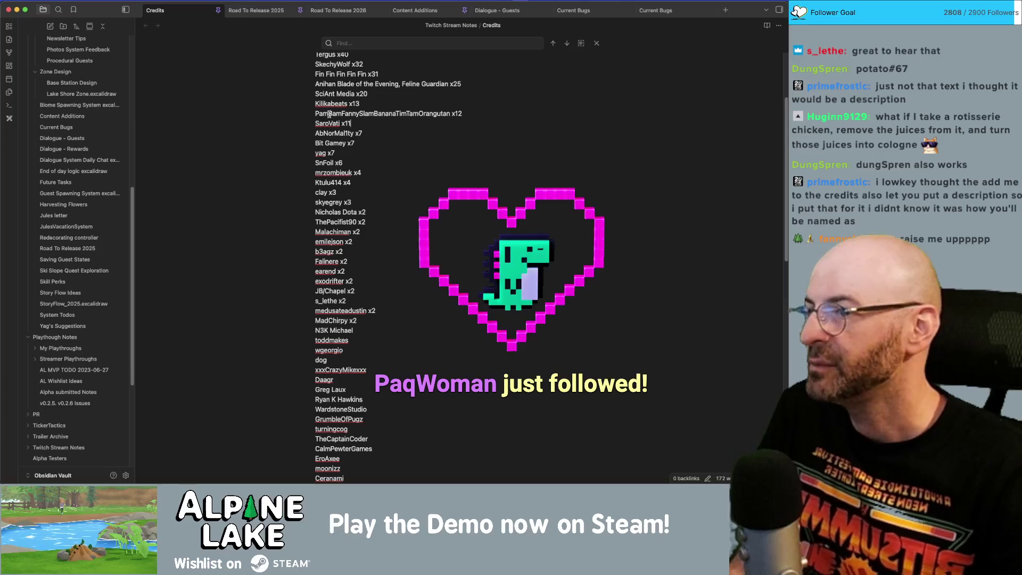
{"action": "key", "text": "Down"}
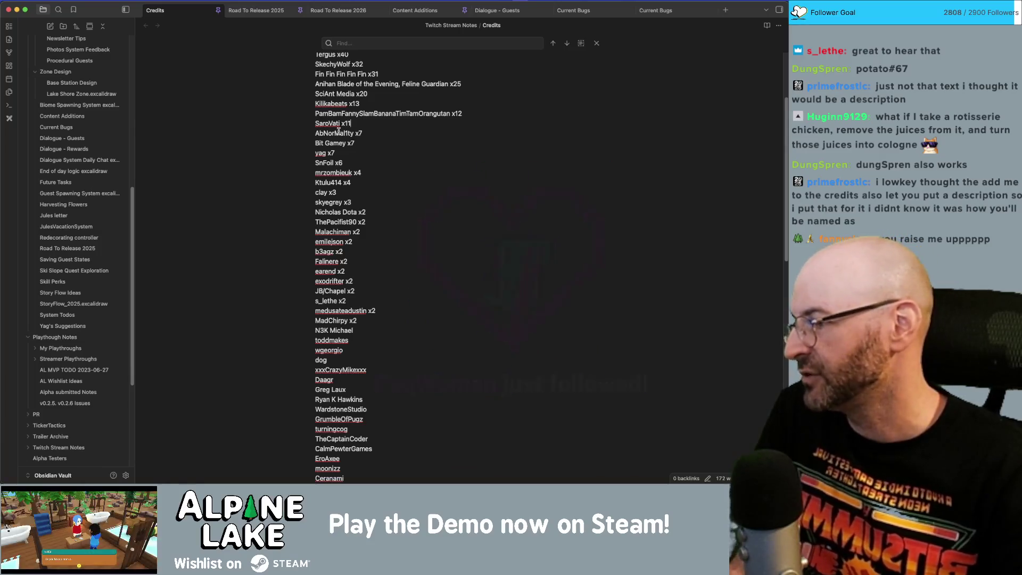
{"action": "key", "text": "super+Tab"}
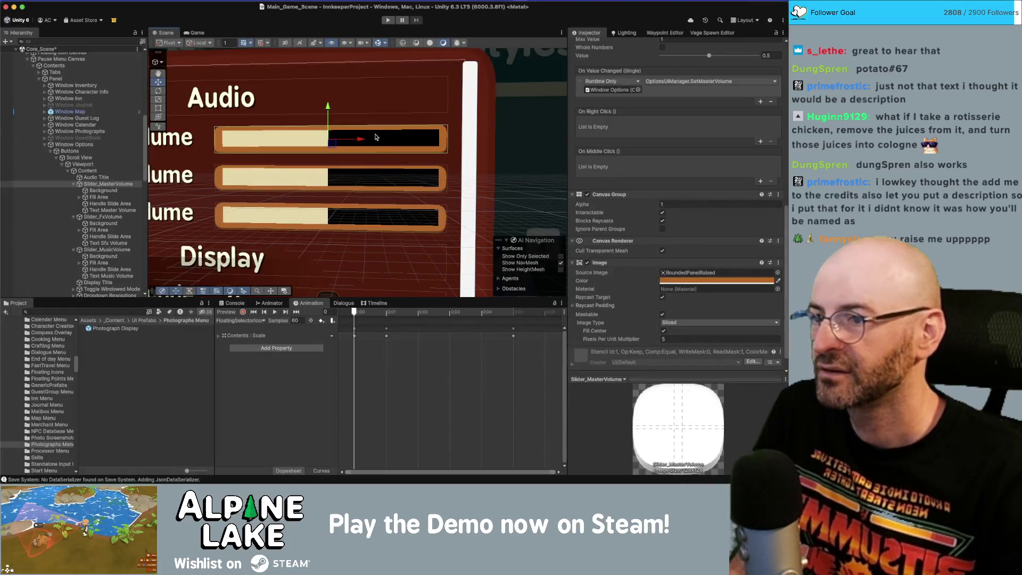
Step: Select Pause Menu Canvas and check the sliders in the Game view at about 4.2x zoom
{"action": "scroll", "coordinate": [385, 140], "scroll_direction": "down", "scroll_amount": 5}
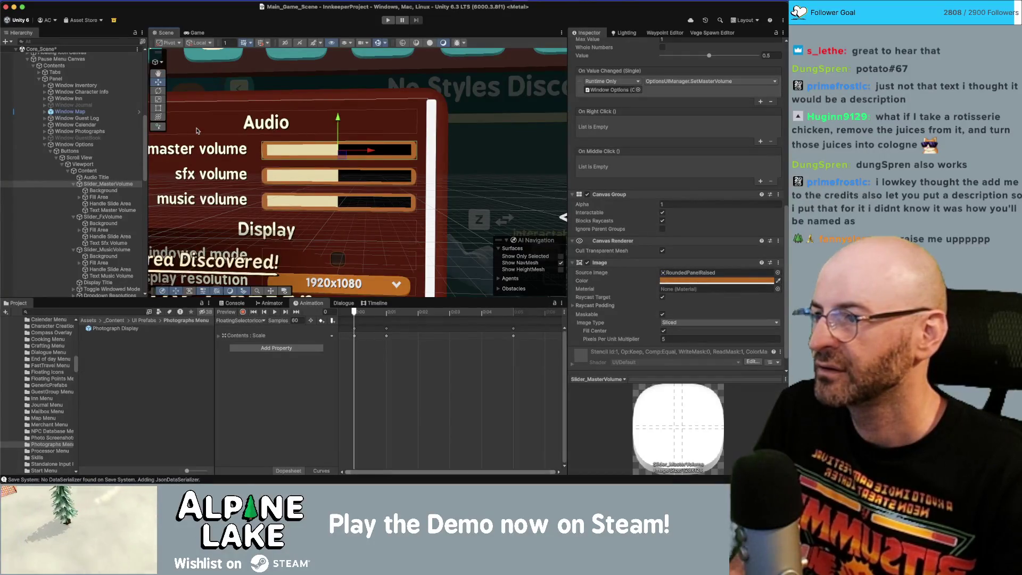
{"action": "left_click", "coordinate": [80, 59]}
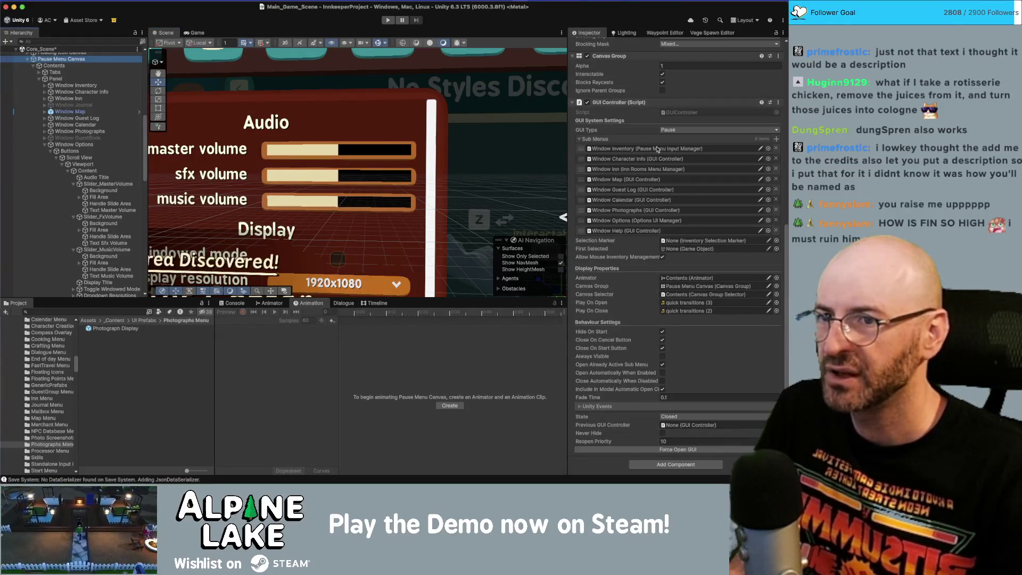
{"action": "scroll", "coordinate": [658, 133], "scroll_direction": "up", "scroll_amount": 10}
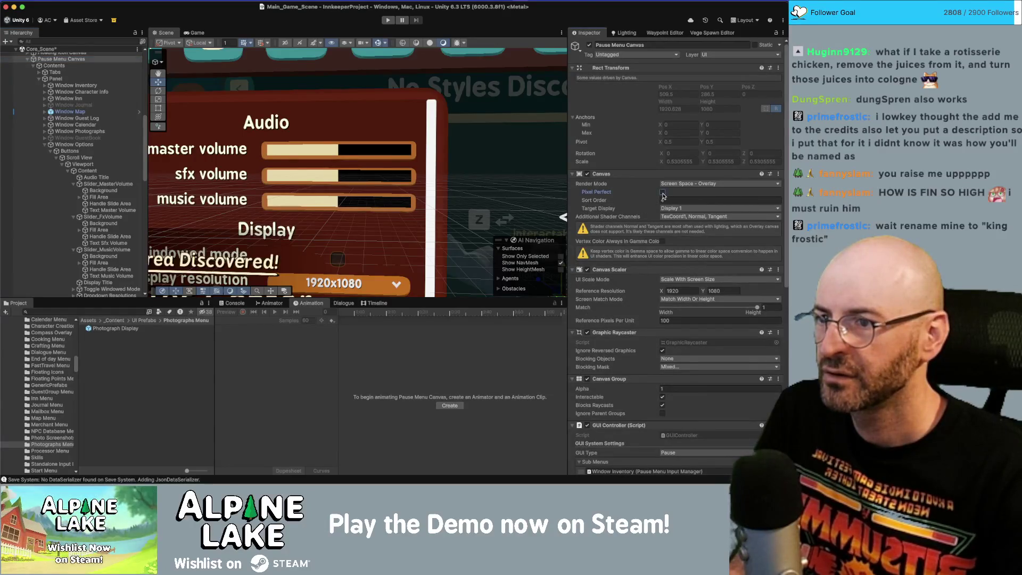
{"action": "scroll", "coordinate": [396, 140], "scroll_direction": "up", "scroll_amount": 3}
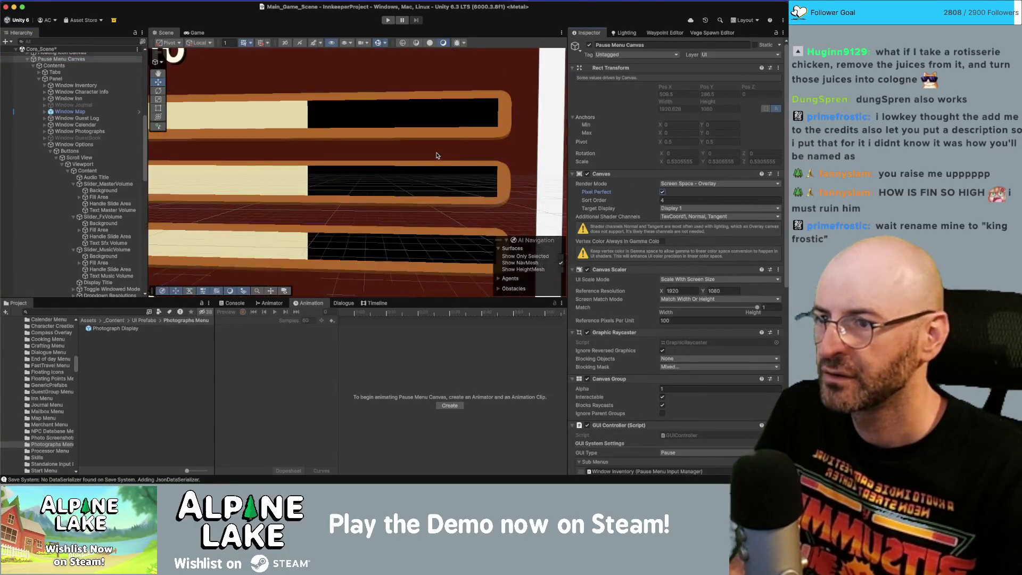
{"action": "left_click", "coordinate": [197, 33]}
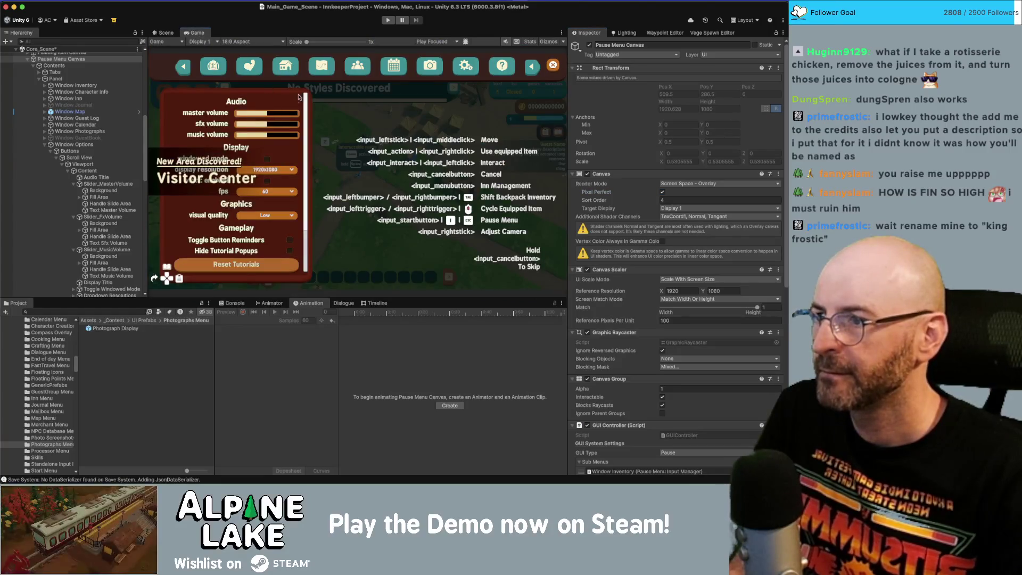
{"action": "scroll", "coordinate": [377, 141], "scroll_direction": "up", "scroll_amount": 10}
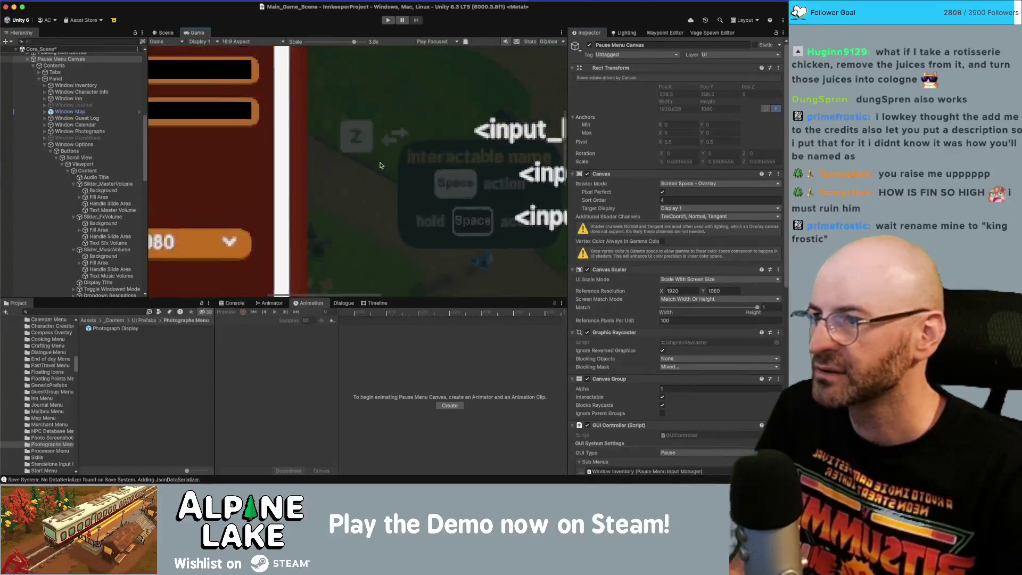
{"action": "left_click_drag", "start_coordinate": [355, 41], "coordinate": [358, 42]}
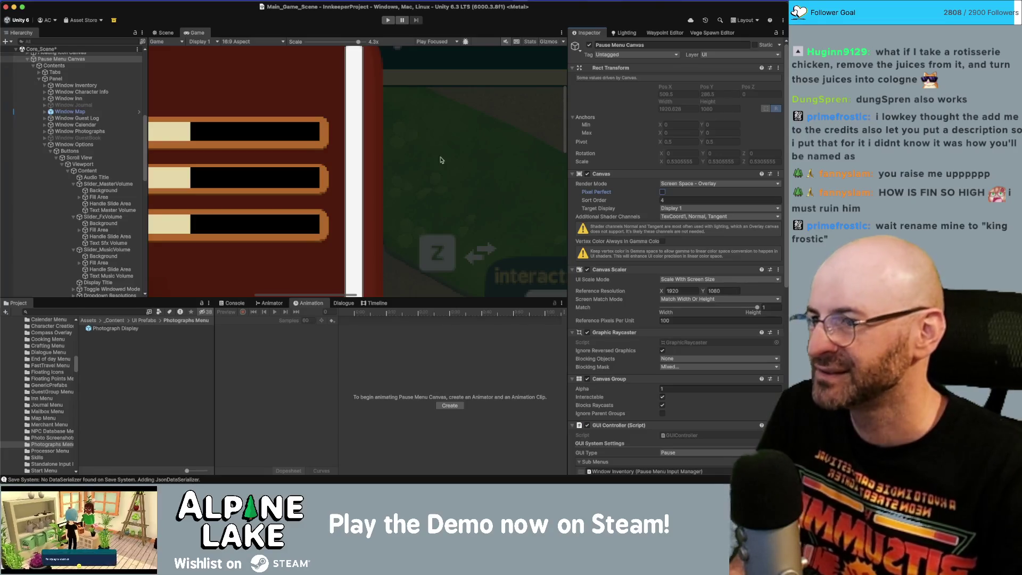
{"action": "left_click", "coordinate": [163, 33]}
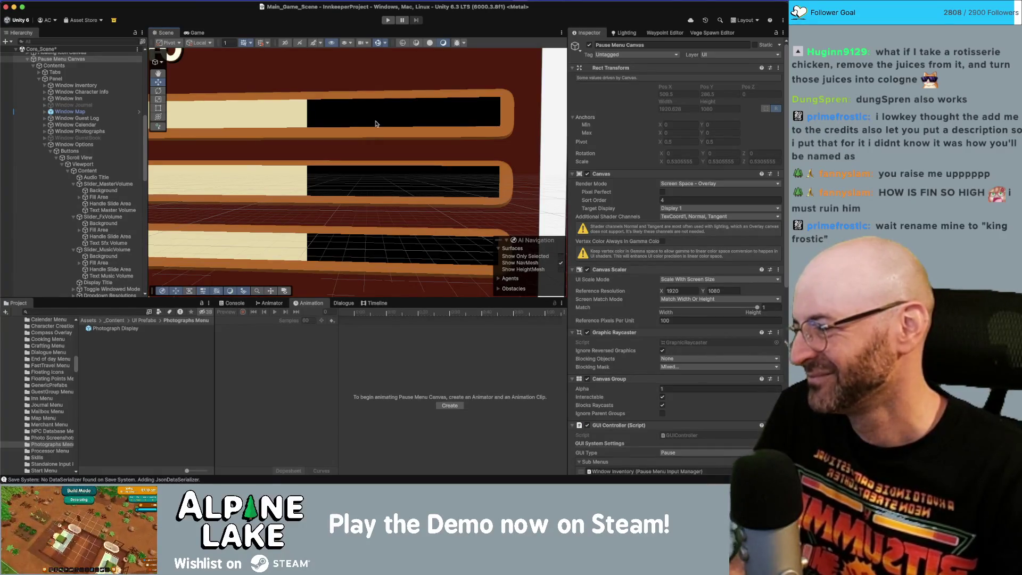
Step: Rename a supporter's entry in the Credits note to their requested name
{"action": "key", "text": "super+Tab"}
{"action": "scroll", "coordinate": [420, 304], "scroll_direction": "down", "scroll_amount": 10}
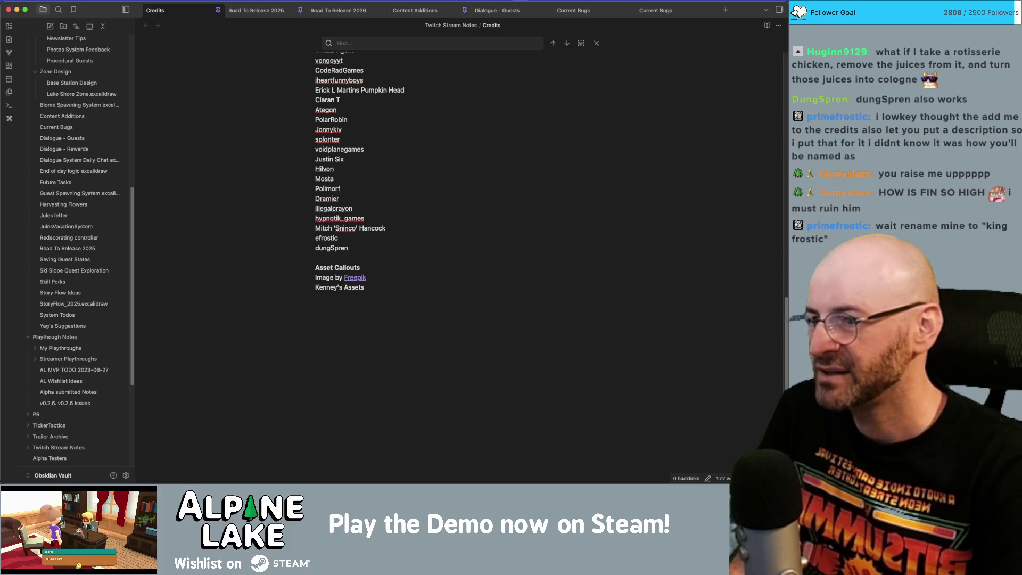
{"action": "key", "text": "BackSpace"}
{"action": "key", "text": "BackSpace"}
{"action": "type", "text": "f"}
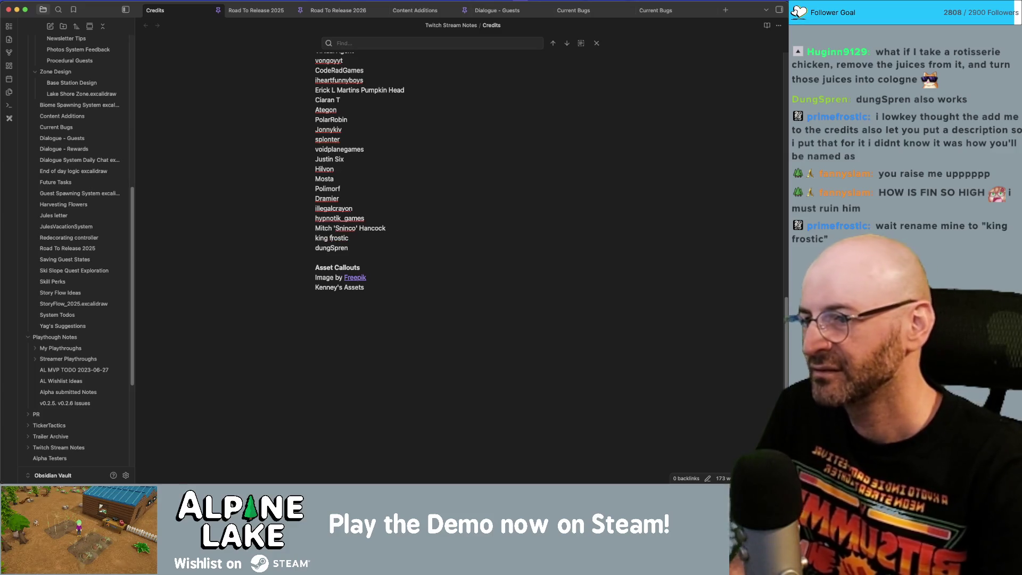
{"action": "key", "text": "super+Tab"}
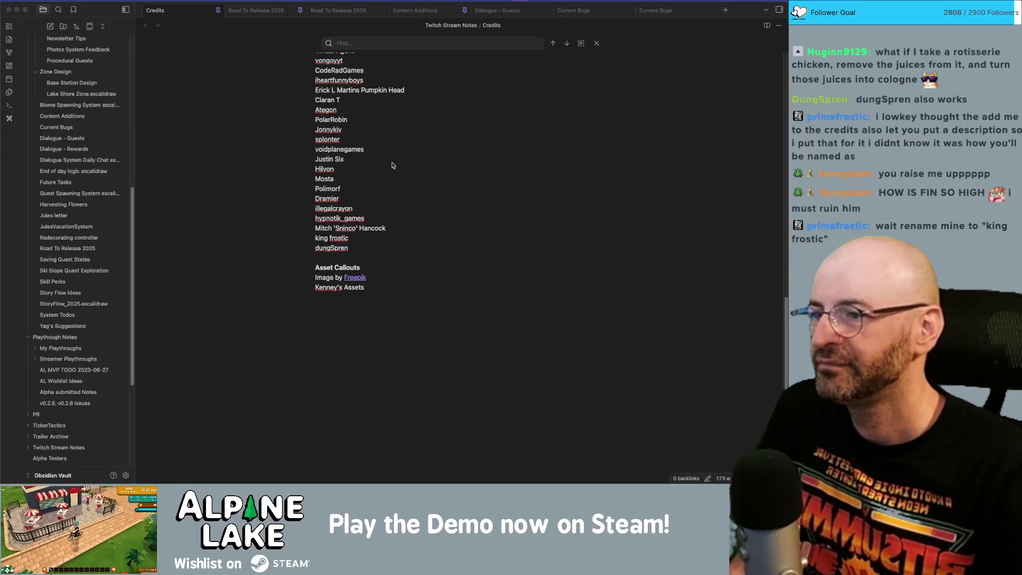
{"action": "scroll", "coordinate": [452, 161], "scroll_direction": "down", "scroll_amount": 5}
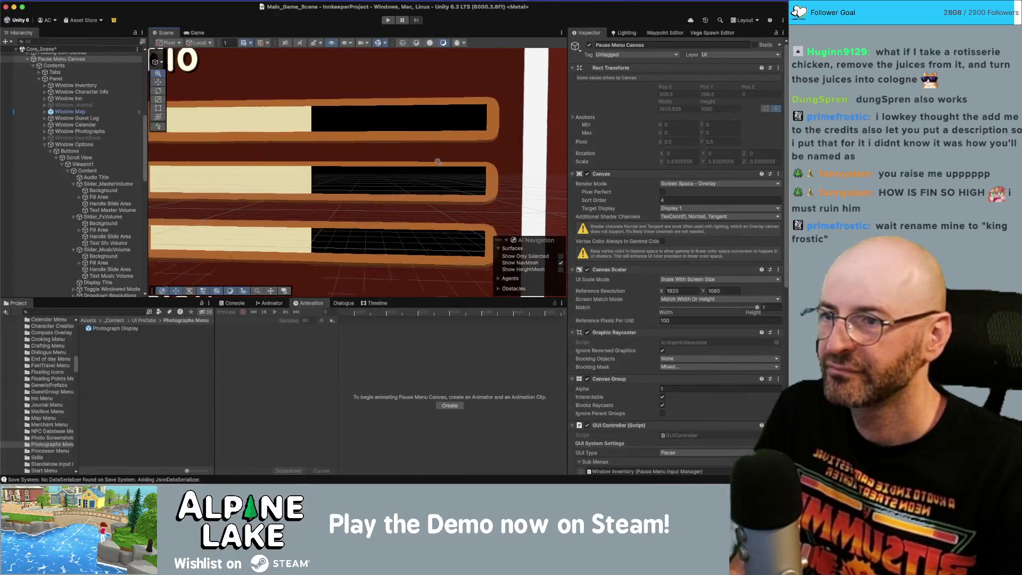
Step: Give the FX slider's Background and Fill Area insets Left 10, Top 0, Right 10, Bottom 1
{"action": "scroll", "coordinate": [436, 164], "scroll_direction": "down", "scroll_amount": 5}
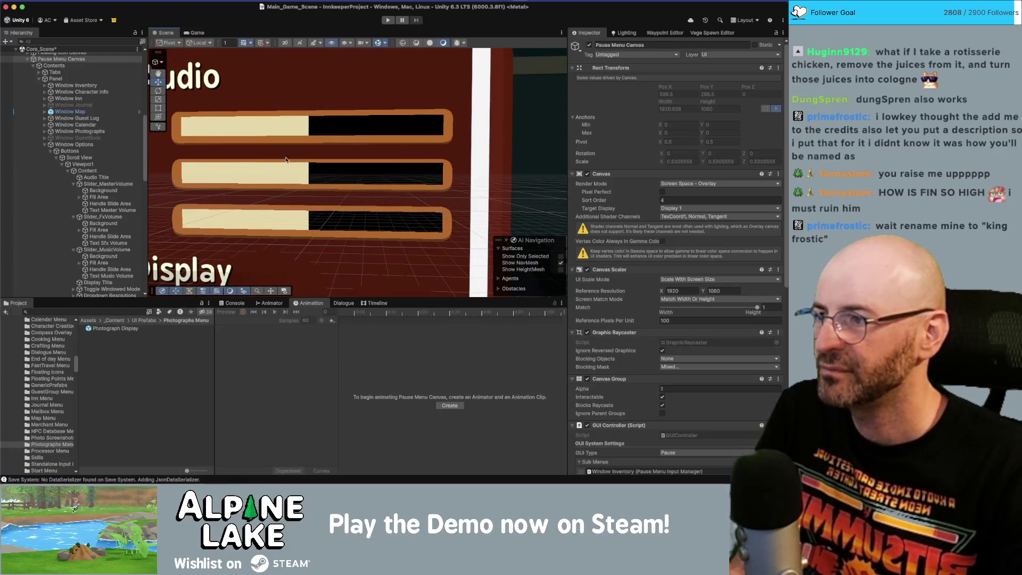
{"action": "left_click", "coordinate": [104, 190]}
{"action": "left_click", "coordinate": [106, 198], "text": "shift"}
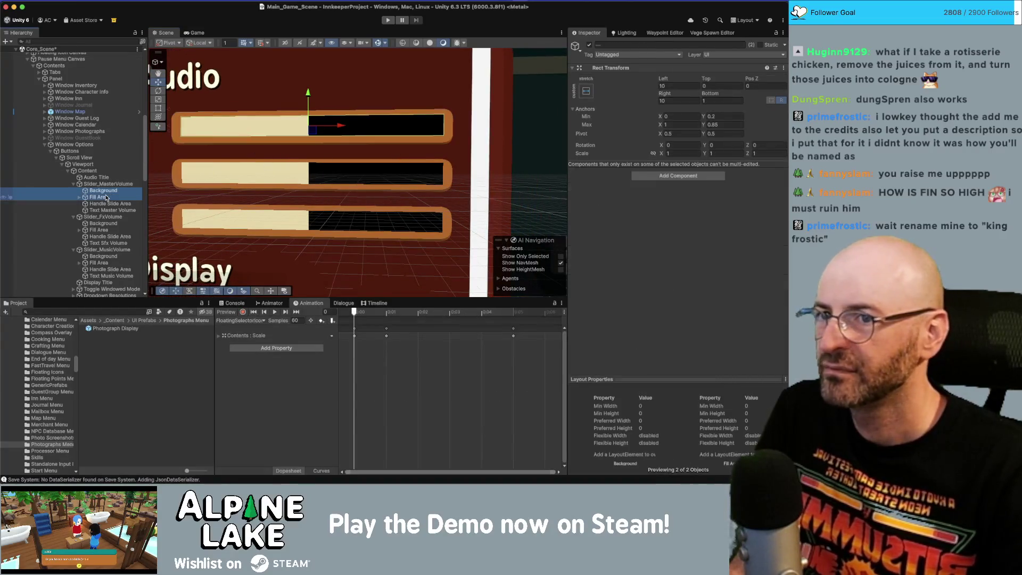
{"action": "left_click", "coordinate": [103, 224]}
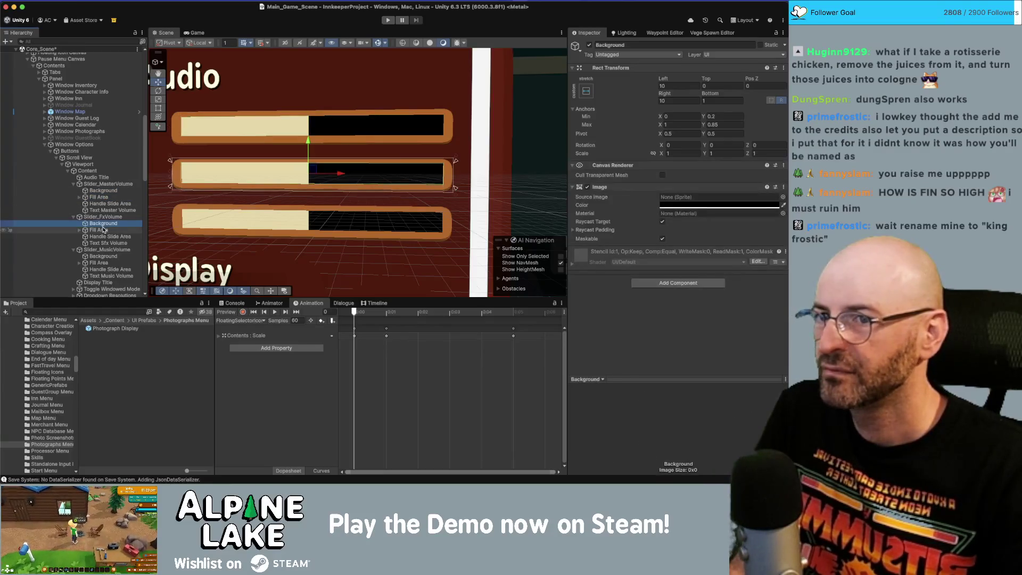
{"action": "left_click", "coordinate": [102, 230], "text": "shift"}
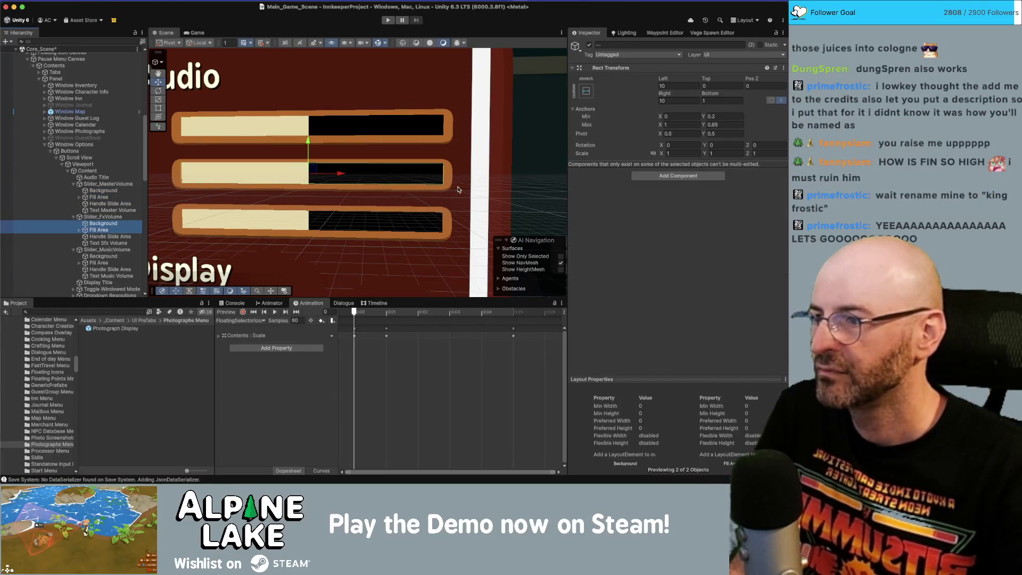
{"action": "left_click", "coordinate": [717, 86]}
{"action": "type", "text": "1"}
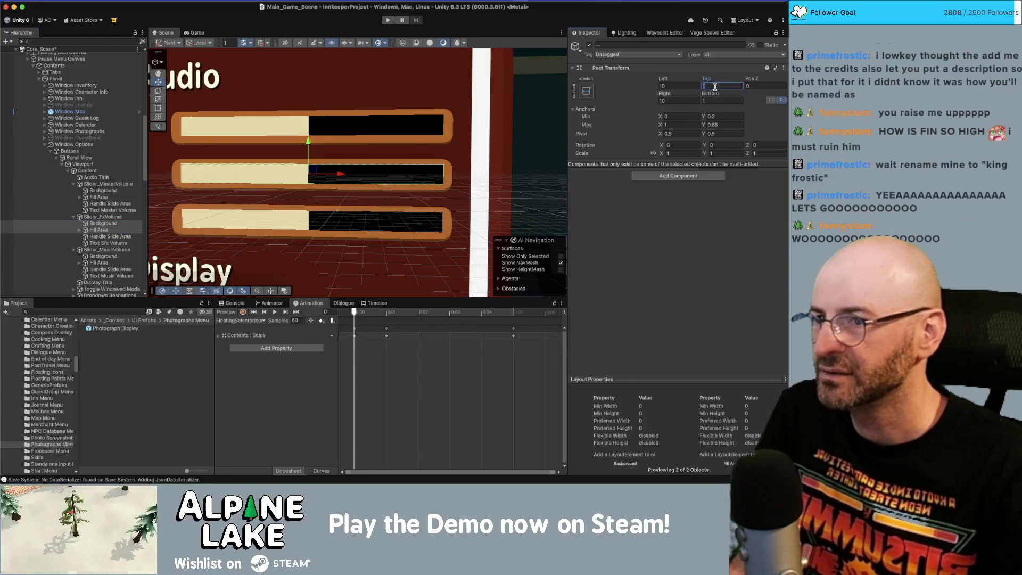
{"action": "type", "text": "0"}
{"action": "key", "text": "Return"}
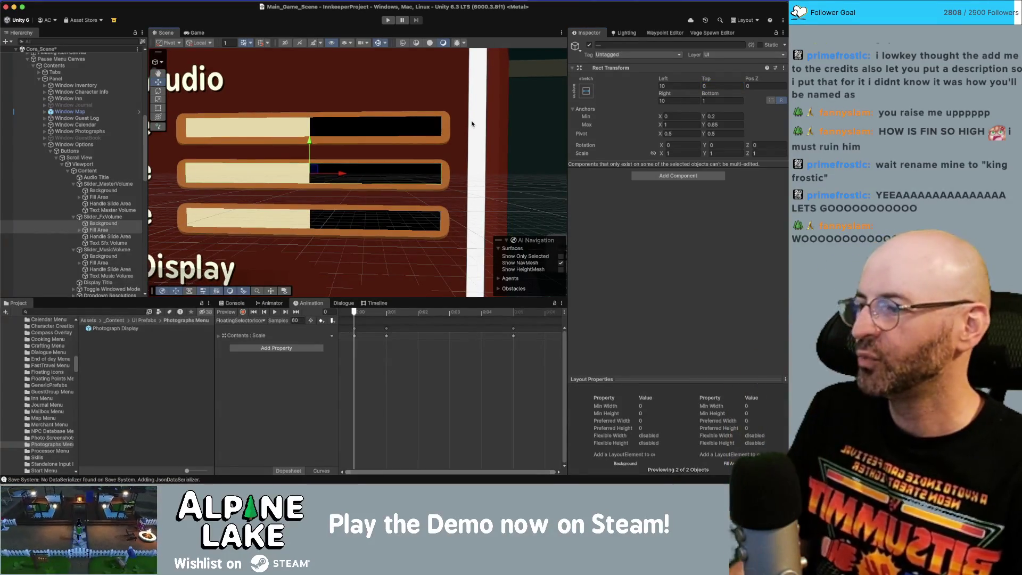
{"action": "scroll", "coordinate": [330, 147], "scroll_direction": "down", "scroll_amount": 2}
{"action": "scroll", "coordinate": [330, 147], "scroll_direction": "down", "scroll_amount": 5}
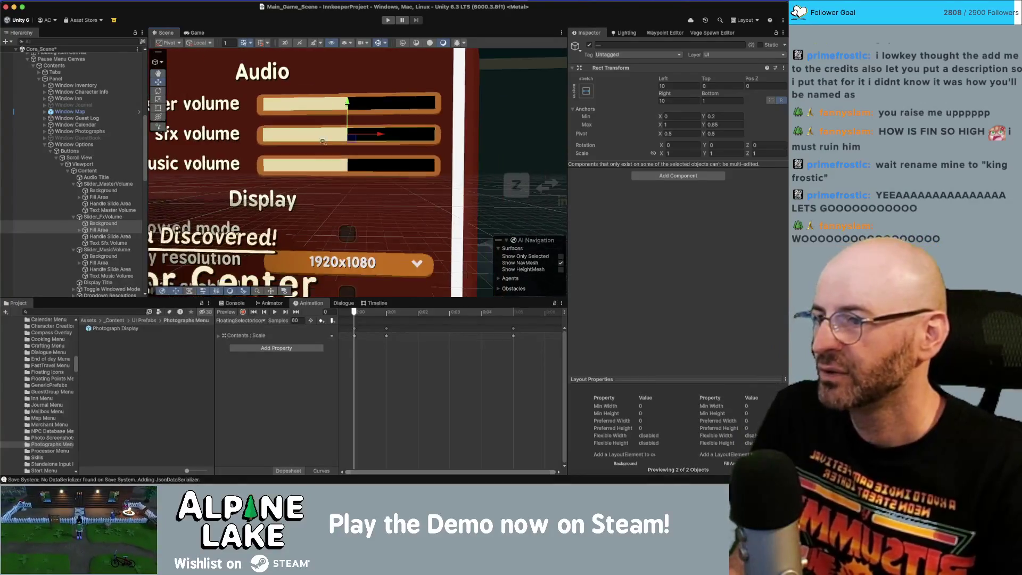
{"action": "scroll", "coordinate": [452, 156], "scroll_direction": "down", "scroll_amount": 3}
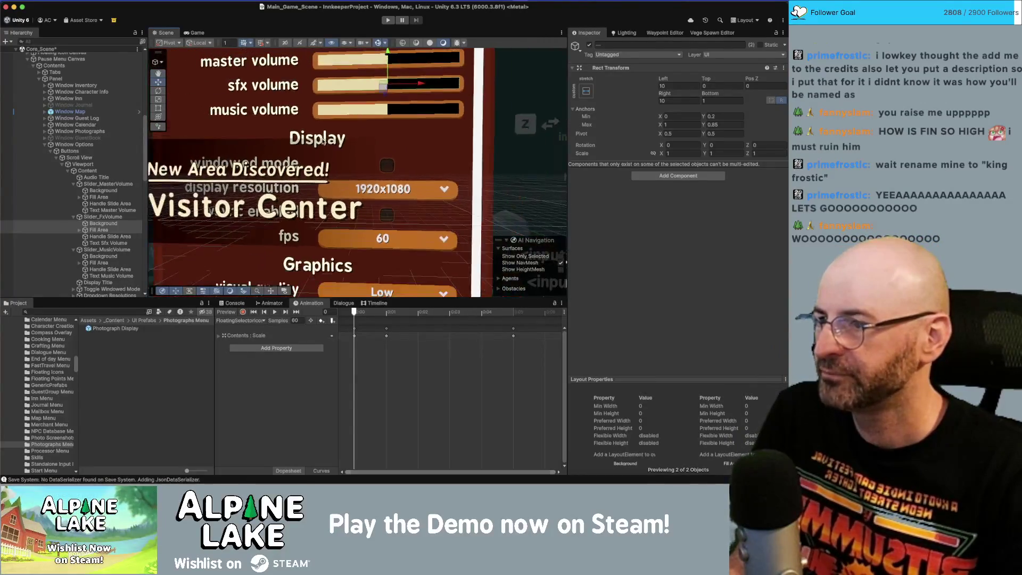
{"action": "scroll", "coordinate": [337, 145], "scroll_direction": "down", "scroll_amount": 5}
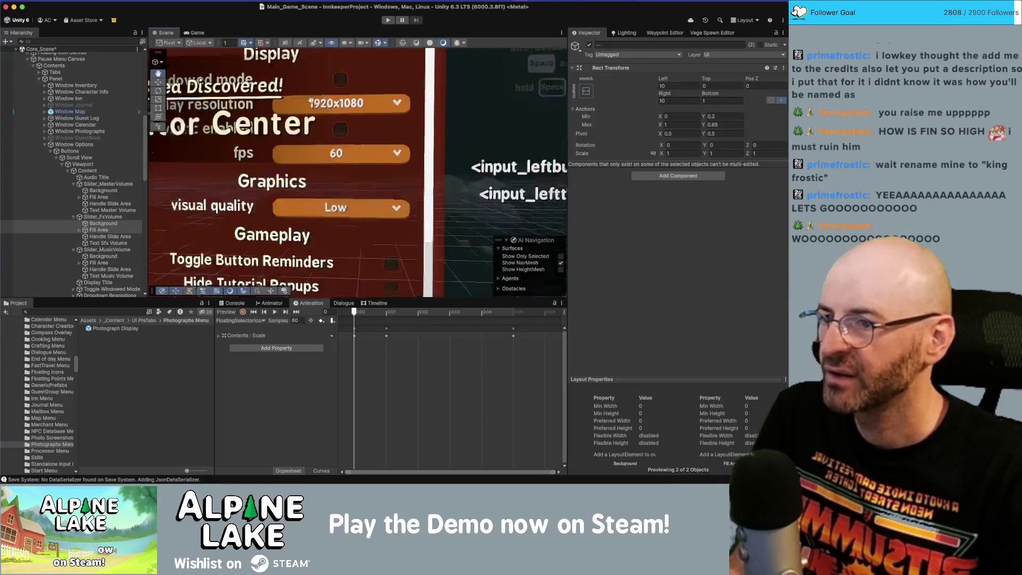
{"action": "left_click_drag", "start_coordinate": [356, 139], "coordinate": [359, 79]}
{"action": "mouse_move", "coordinate": [325, 132]}
{"action": "left_mouse_down"}
{"action": "mouse_move", "coordinate": [386, 110]}
{"action": "mouse_move", "coordinate": [376, 152]}
{"action": "mouse_move", "coordinate": [393, 95]}
{"action": "left_mouse_up"}
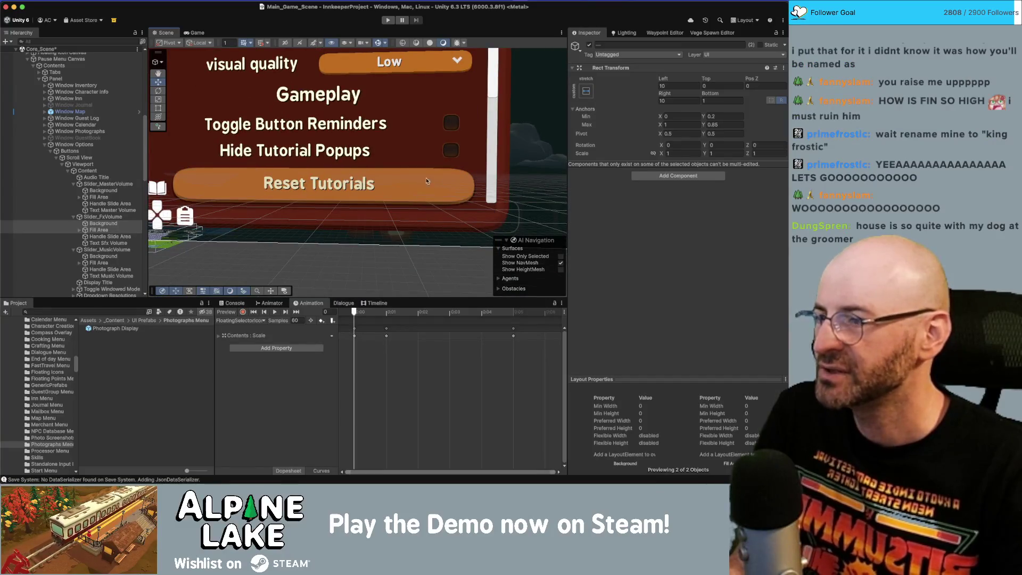
{"action": "left_click", "coordinate": [67, 170]}
{"action": "left_click", "coordinate": [68, 171]}
{"action": "scroll", "coordinate": [81, 190], "scroll_direction": "down", "scroll_amount": 2}
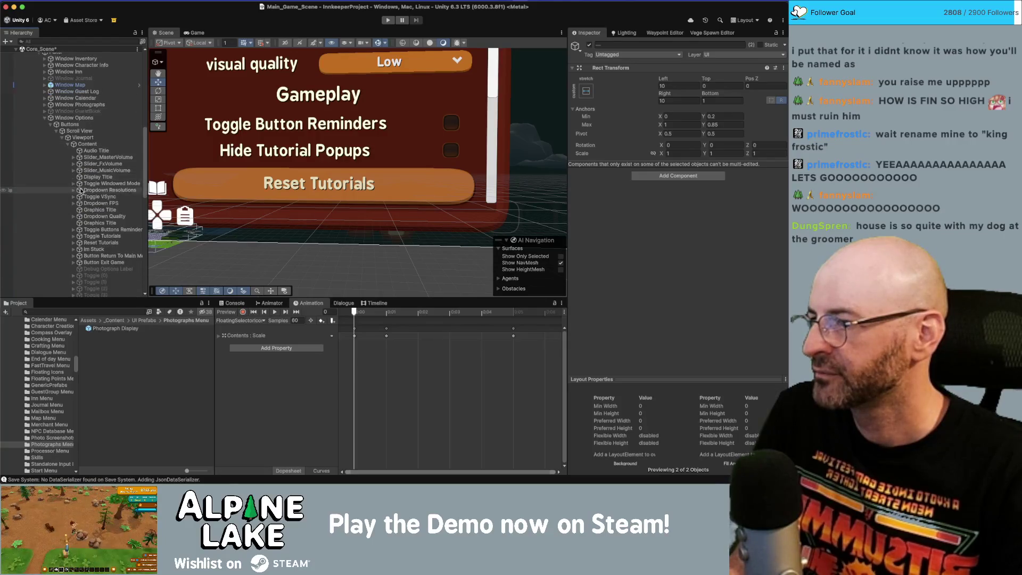
{"action": "scroll", "coordinate": [81, 191], "scroll_direction": "down", "scroll_amount": 3}
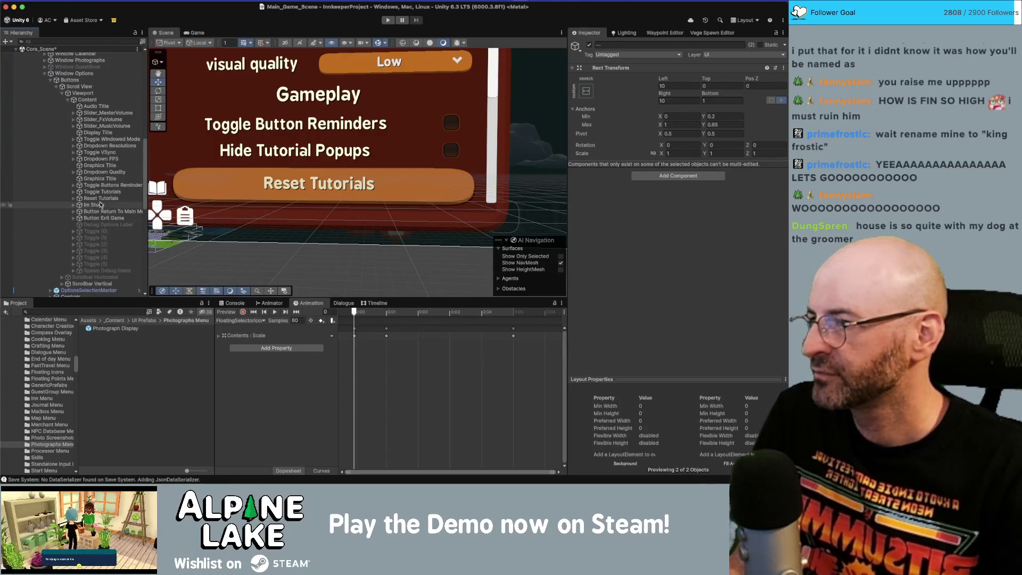
{"action": "left_click", "coordinate": [100, 200]}
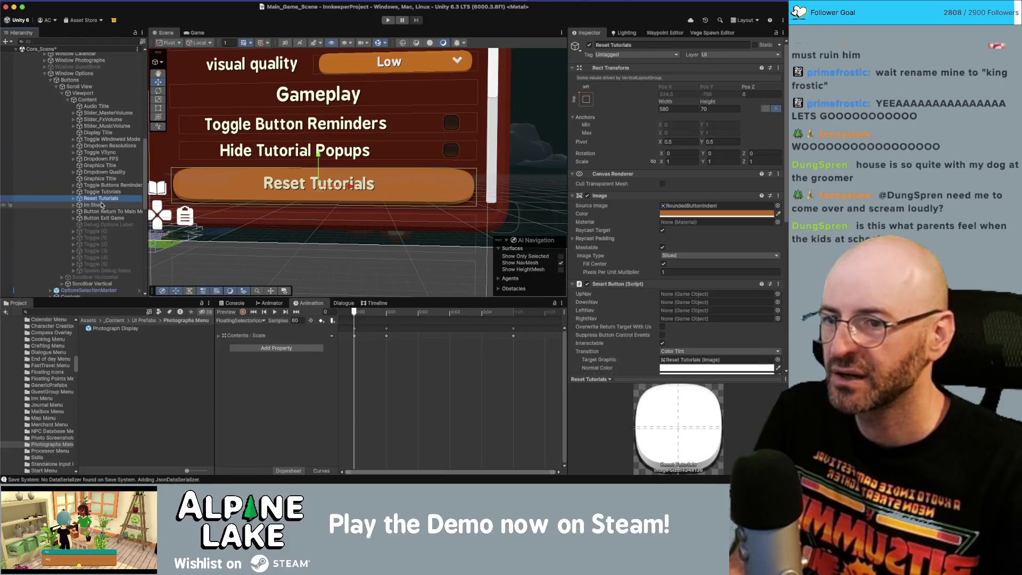
Step: Give all four action buttons' sliced Images a Pixels Per Unit Multiplier of 2
{"action": "key", "text": "shift+Down"}
{"action": "key", "text": "shift+Down"}
{"action": "key", "text": "shift+Down"}
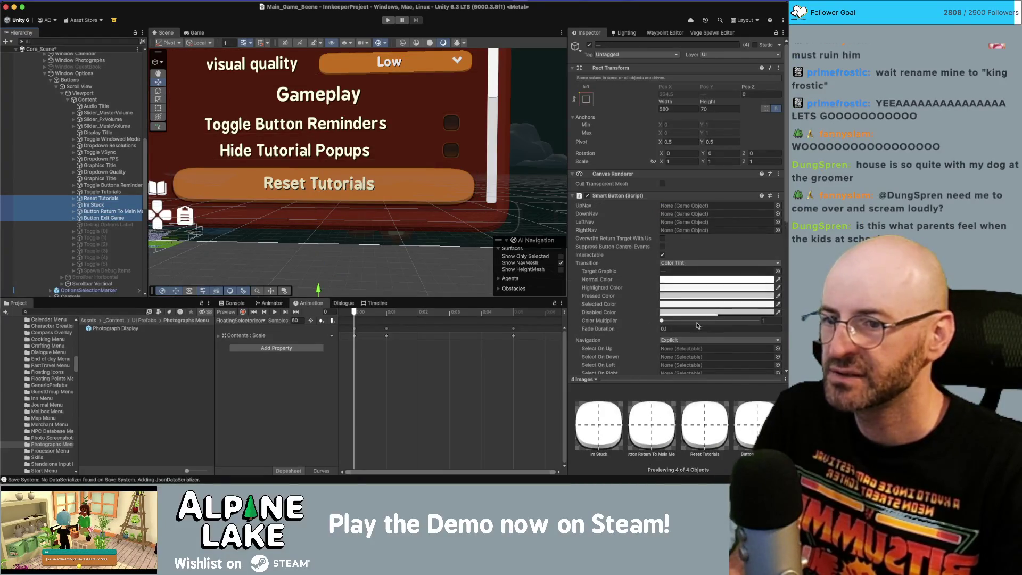
{"action": "left_click", "coordinate": [694, 328]}
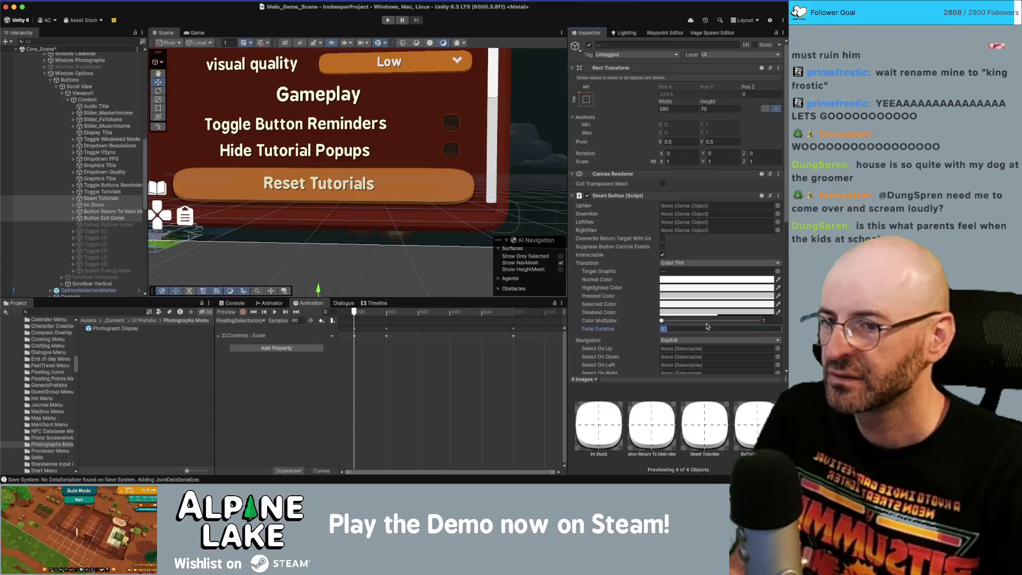
{"action": "scroll", "coordinate": [706, 326], "scroll_direction": "down", "scroll_amount": 10}
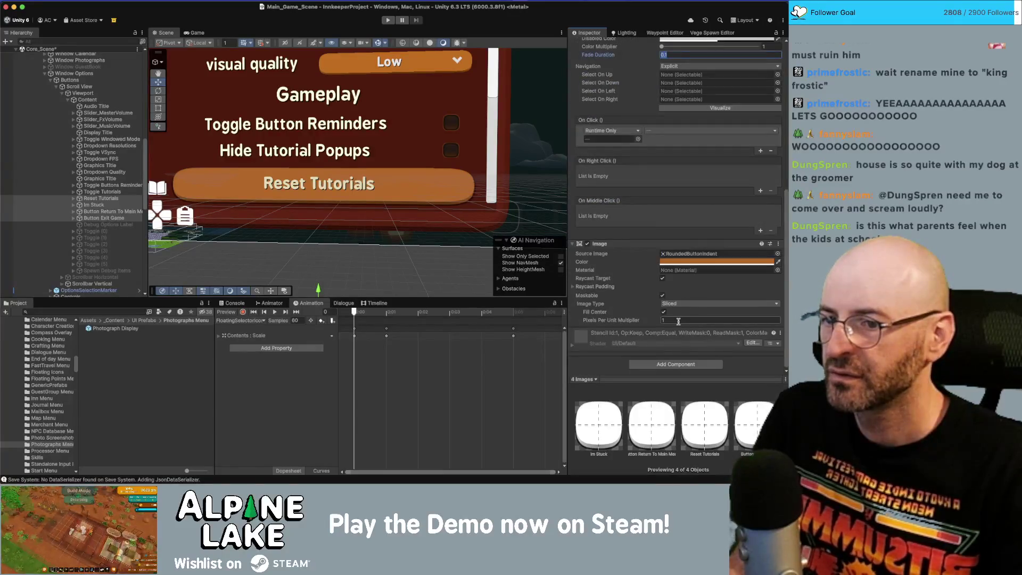
{"action": "left_click", "coordinate": [677, 320]}
{"action": "type", "text": "1.5"}
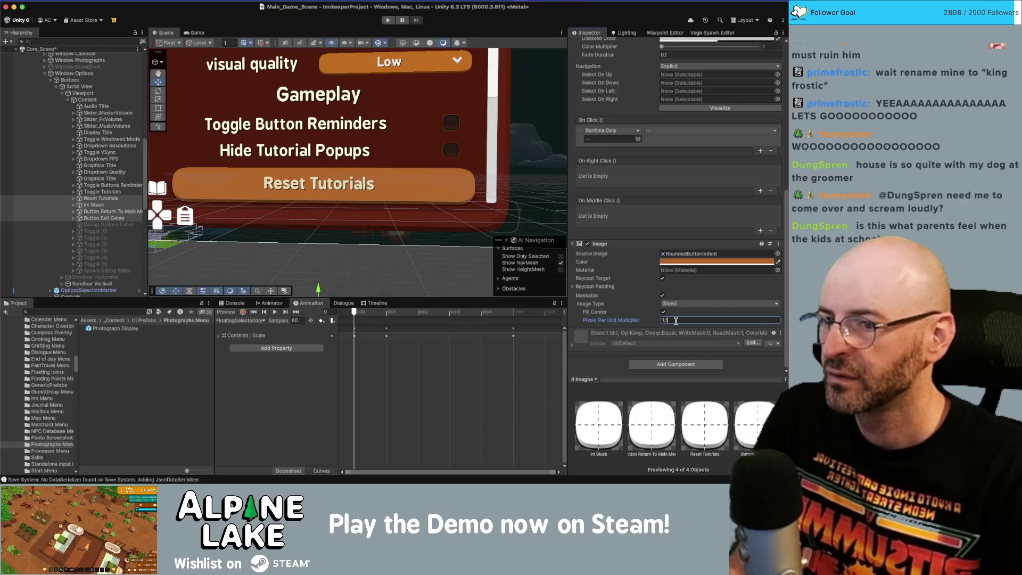
{"action": "key", "text": "BackSpace"}
{"action": "key", "text": "BackSpace"}
{"action": "key", "text": "BackSpace"}
{"action": "type", "text": "2"}
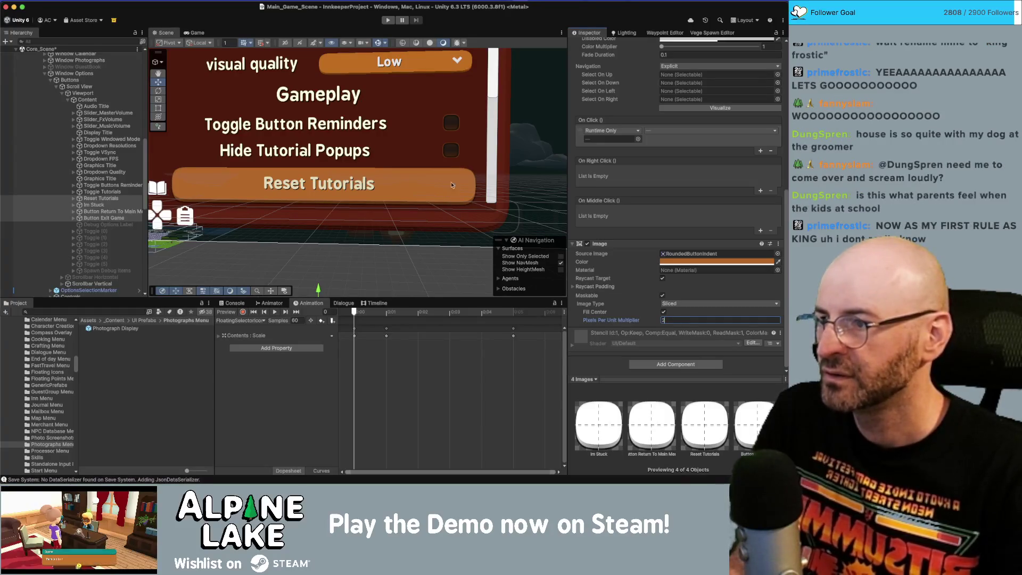
{"action": "key", "text": "Return"}
{"action": "scroll", "coordinate": [391, 183], "scroll_direction": "down", "scroll_amount": 5}
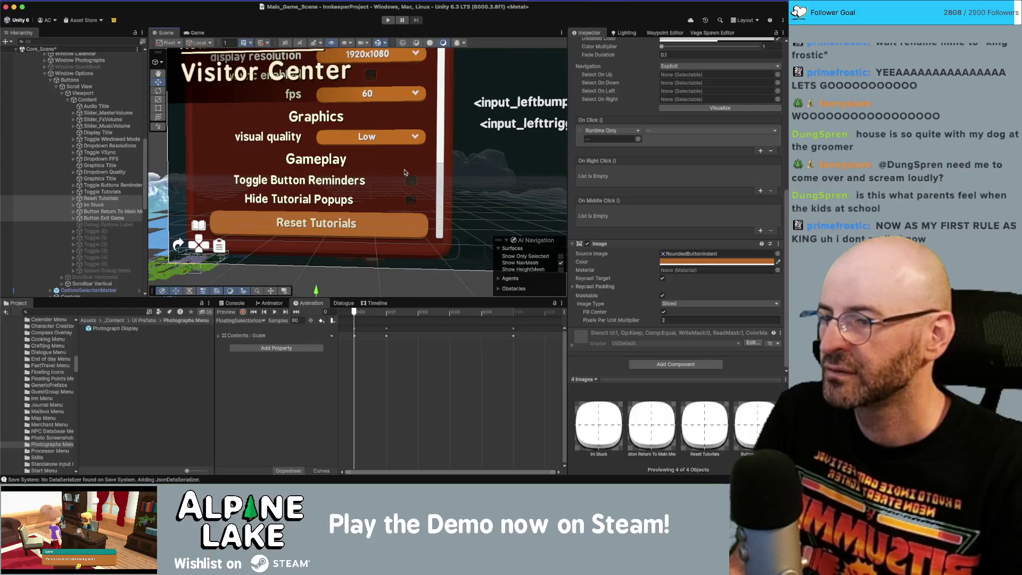
{"action": "scroll", "coordinate": [331, 169], "scroll_direction": "down", "scroll_amount": 2}
{"action": "scroll", "coordinate": [331, 170], "scroll_direction": "up", "scroll_amount": 3}
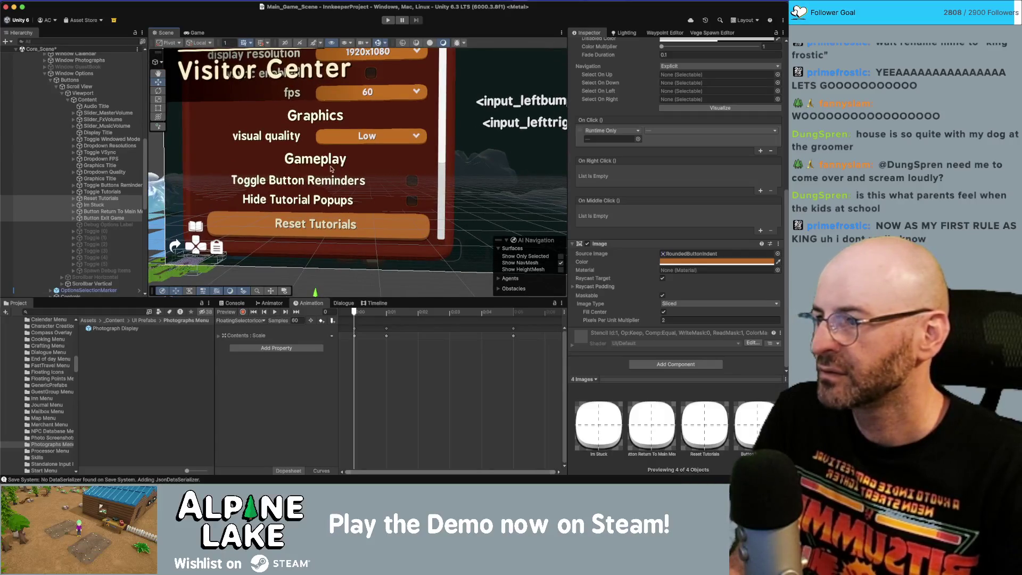
{"action": "scroll", "coordinate": [331, 181], "scroll_direction": "down", "scroll_amount": 2}
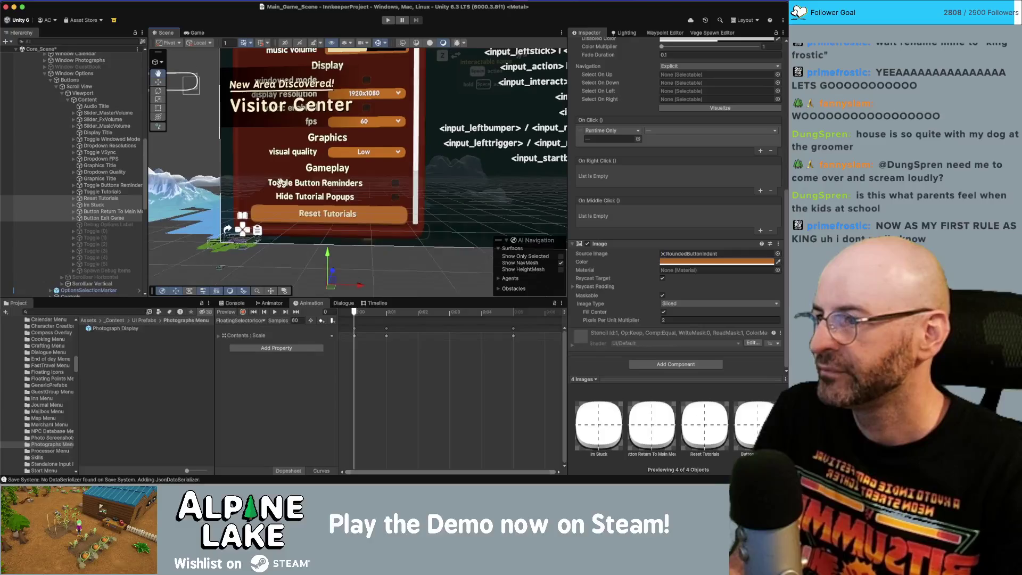
{"action": "scroll", "coordinate": [192, 171], "scroll_direction": "down", "scroll_amount": 3}
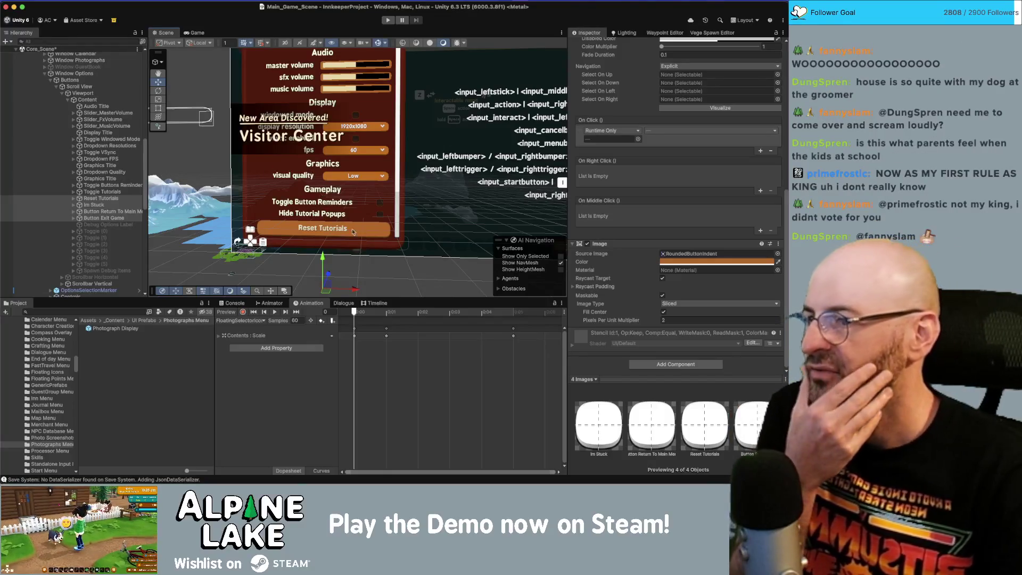
{"action": "scroll", "coordinate": [327, 185], "scroll_direction": "down", "scroll_amount": 5}
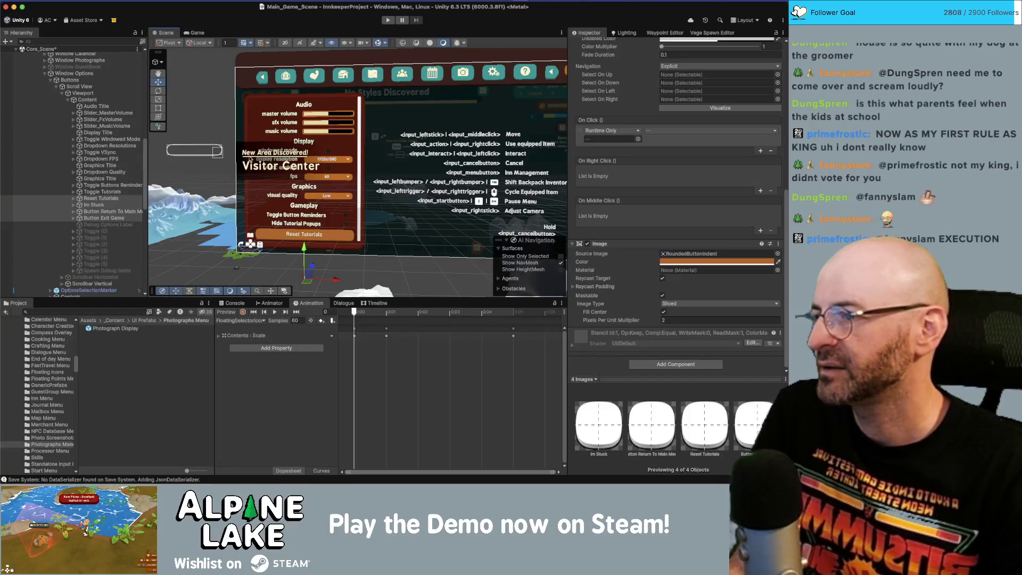
Step: Move the Im Stuck, Main Menu and Exit Game buttons to the top of Content, returning Reset Tutorials below Toggle Tutorials
{"action": "scroll", "coordinate": [420, 168], "scroll_direction": "up", "scroll_amount": 1}
{"action": "scroll", "coordinate": [339, 187], "scroll_direction": "down", "scroll_amount": 1}
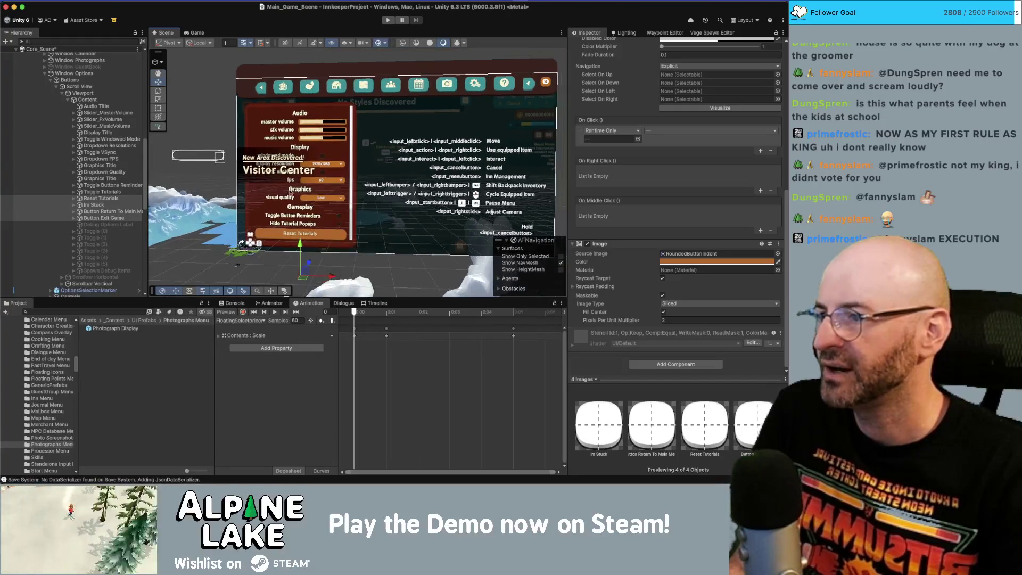
{"action": "left_click_drag", "start_coordinate": [105, 213], "coordinate": [99, 105]}
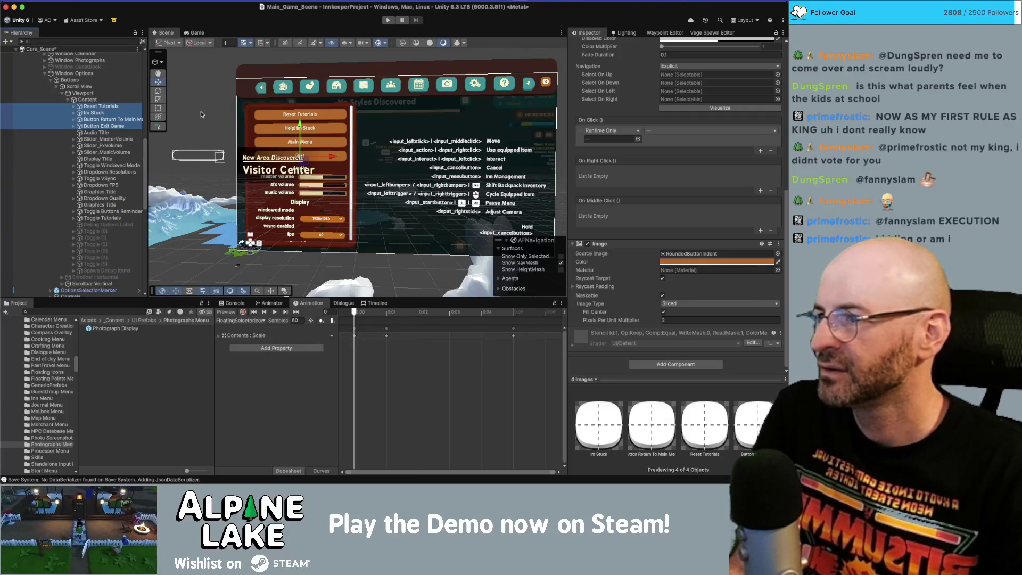
{"action": "left_click", "coordinate": [102, 107]}
{"action": "left_click_drag", "start_coordinate": [104, 116], "coordinate": [112, 222]}
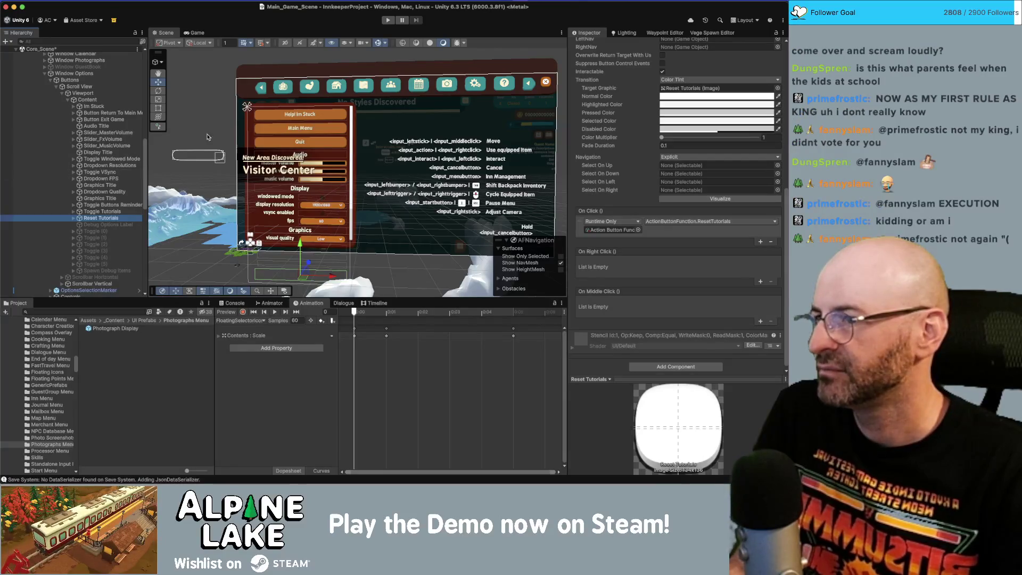
Step: Set the Rect Transform height of Im Stuck, Return To Main Menu and Exit Game buttons to 60
{"action": "left_click", "coordinate": [101, 120]}
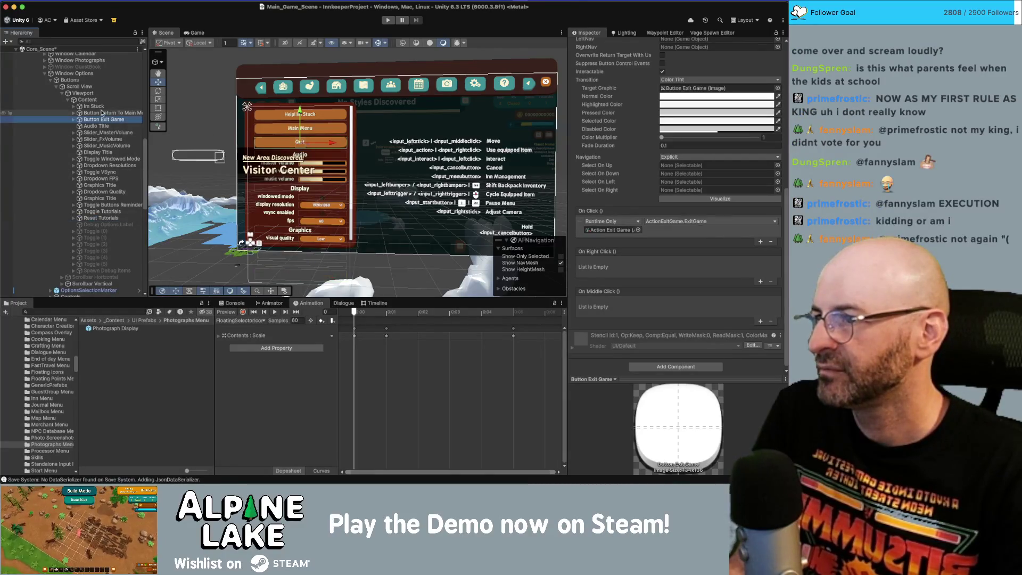
{"action": "left_click", "coordinate": [101, 107], "text": "shift"}
{"action": "key", "text": "f"}
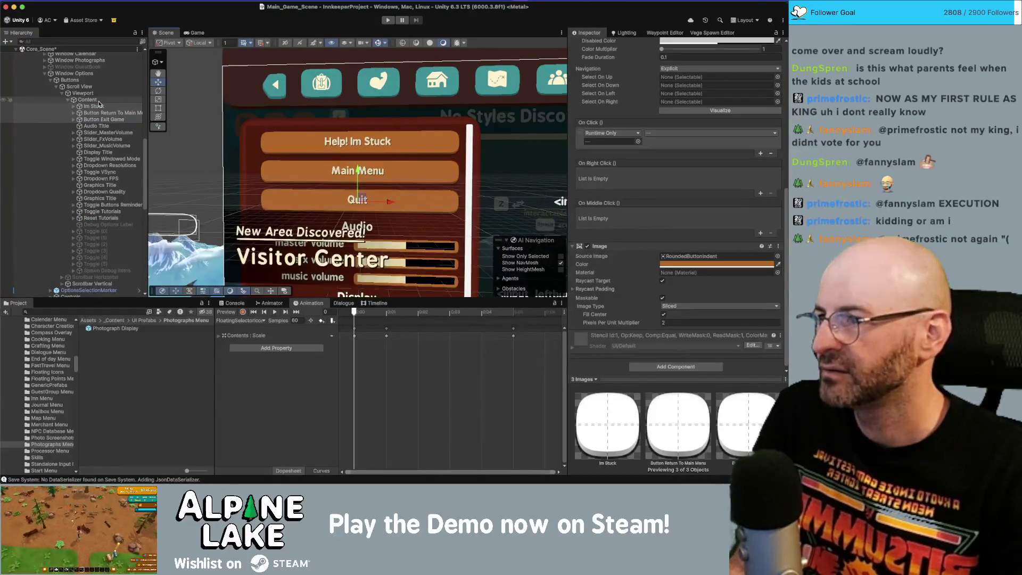
{"action": "left_click", "coordinate": [100, 107]}
{"action": "left_click", "coordinate": [102, 120], "text": "shift"}
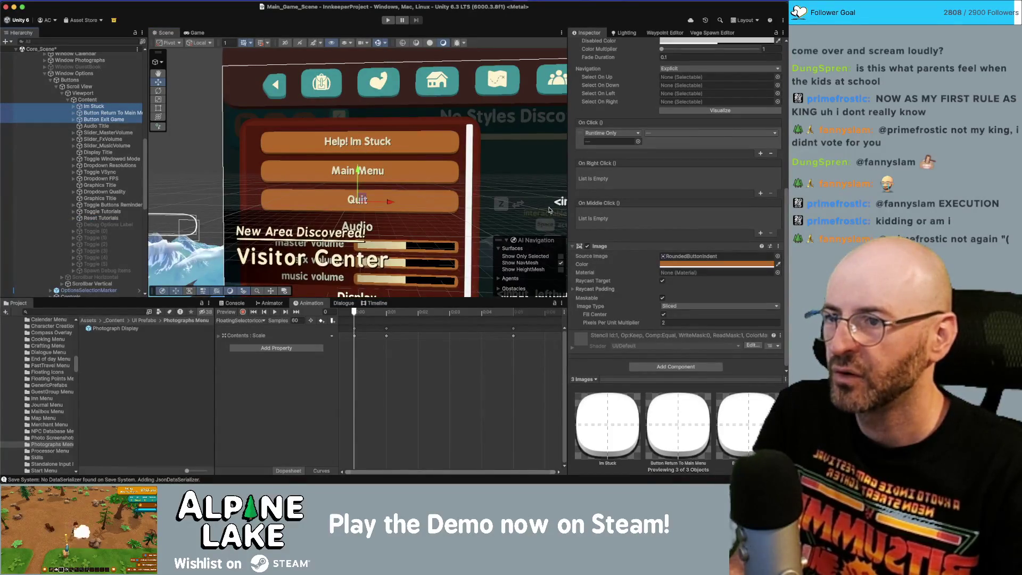
{"action": "scroll", "coordinate": [680, 229], "scroll_direction": "up", "scroll_amount": 8}
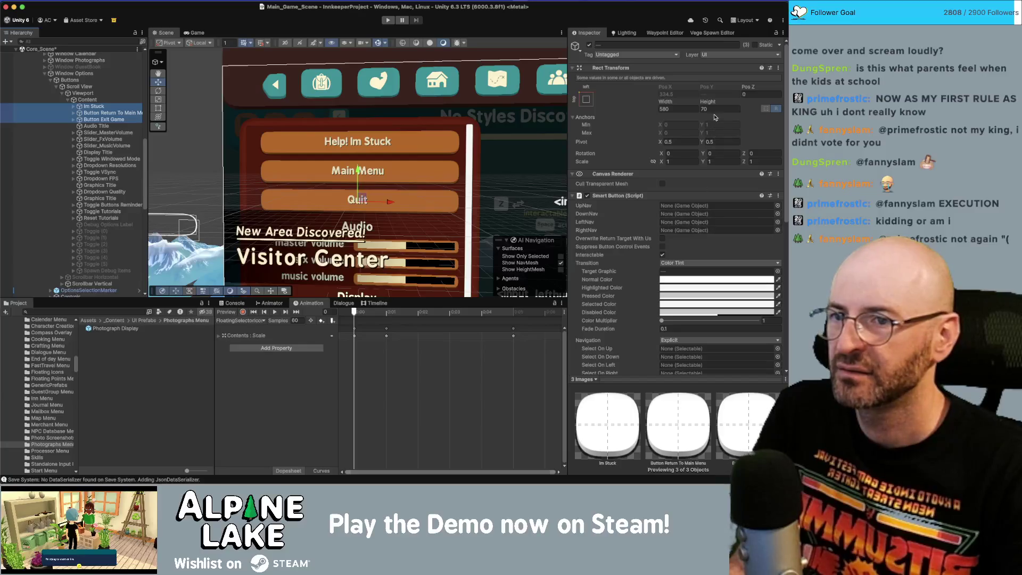
{"action": "left_click", "coordinate": [714, 109]}
{"action": "type", "text": "65"}
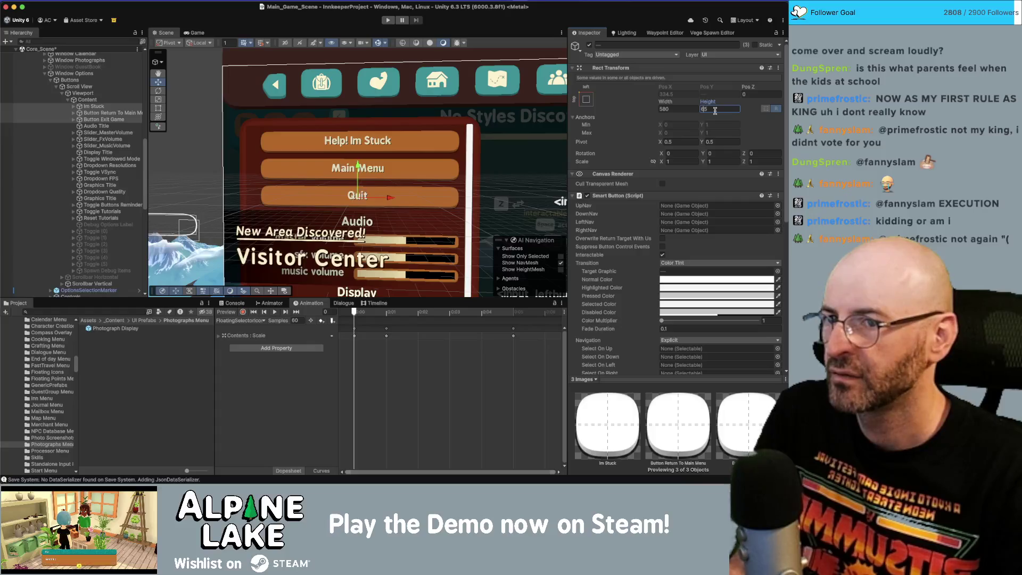
{"action": "key", "text": "BackSpace"}
{"action": "key", "text": "BackSpace"}
{"action": "type", "text": "55"}
{"action": "type", "text": "60"}
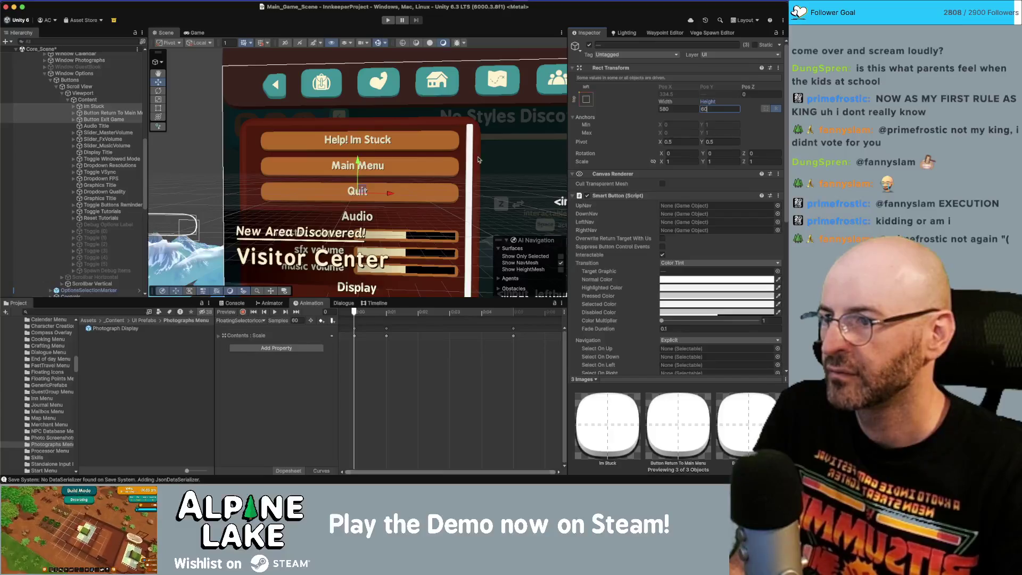
{"action": "scroll", "coordinate": [357, 144], "scroll_direction": "down", "scroll_amount": 5}
{"action": "scroll", "coordinate": [356, 144], "scroll_direction": "down", "scroll_amount": 2}
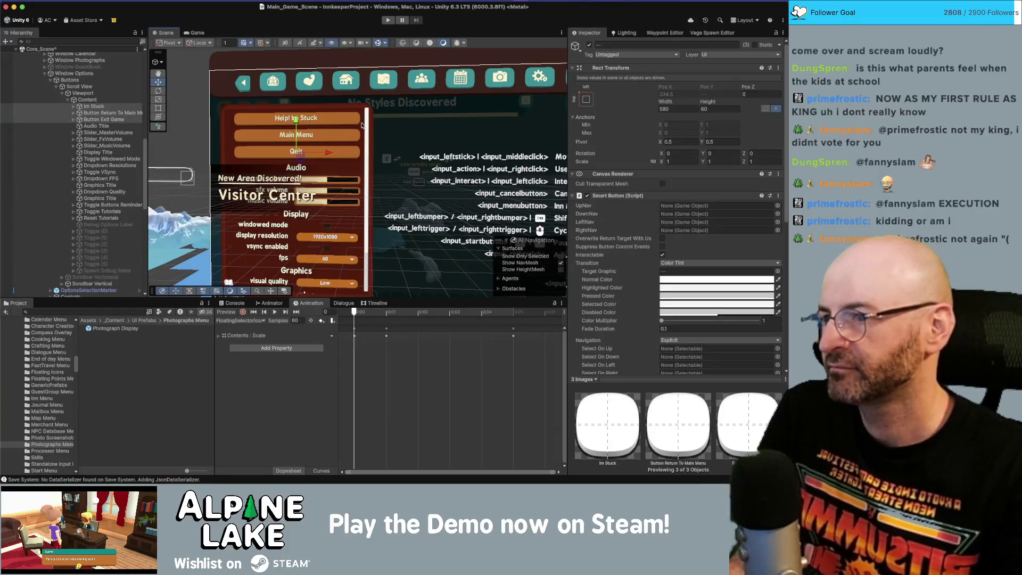
{"action": "scroll", "coordinate": [361, 144], "scroll_direction": "down", "scroll_amount": 3}
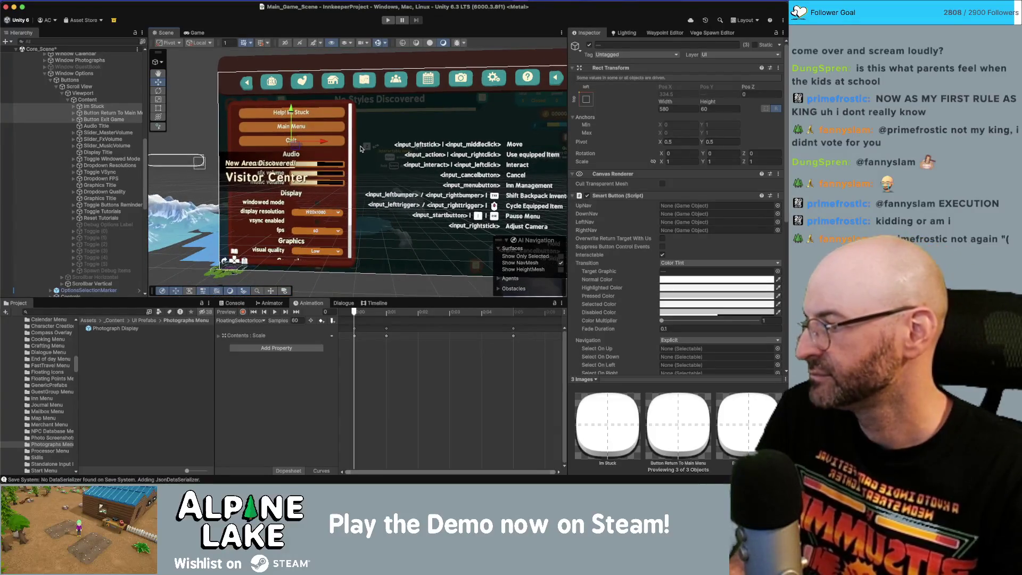
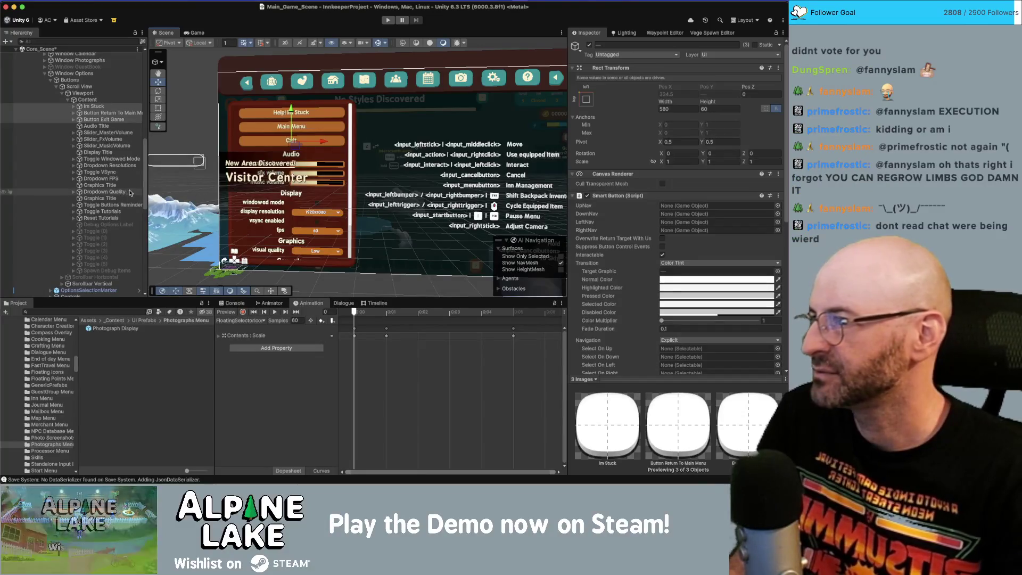
Step: Select the options SelectionMarker Image and set its Pixels Per Unit Multiplier to 2
{"action": "scroll", "coordinate": [344, 182], "scroll_direction": "down", "scroll_amount": 3}
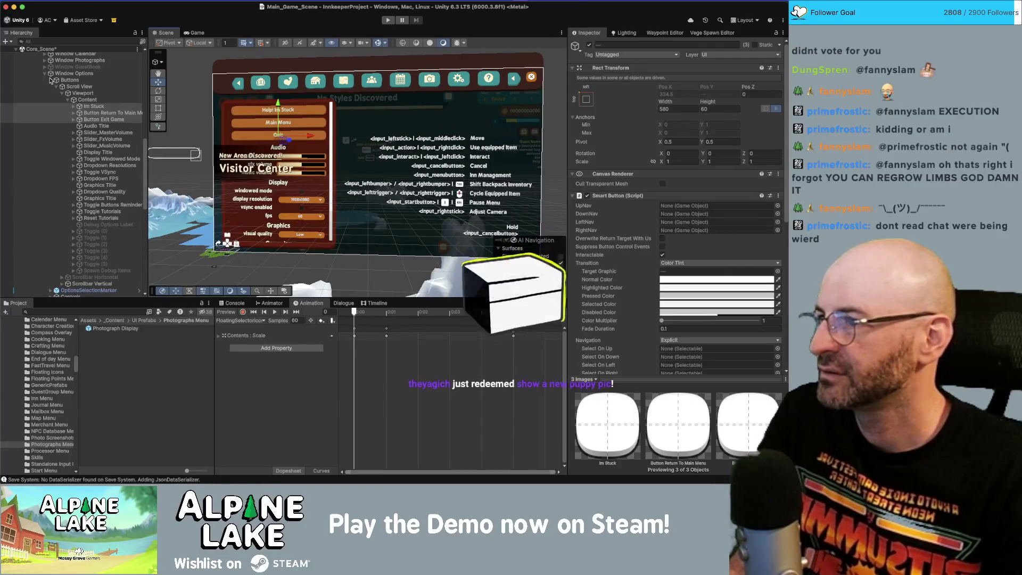
{"action": "key", "text": "f"}
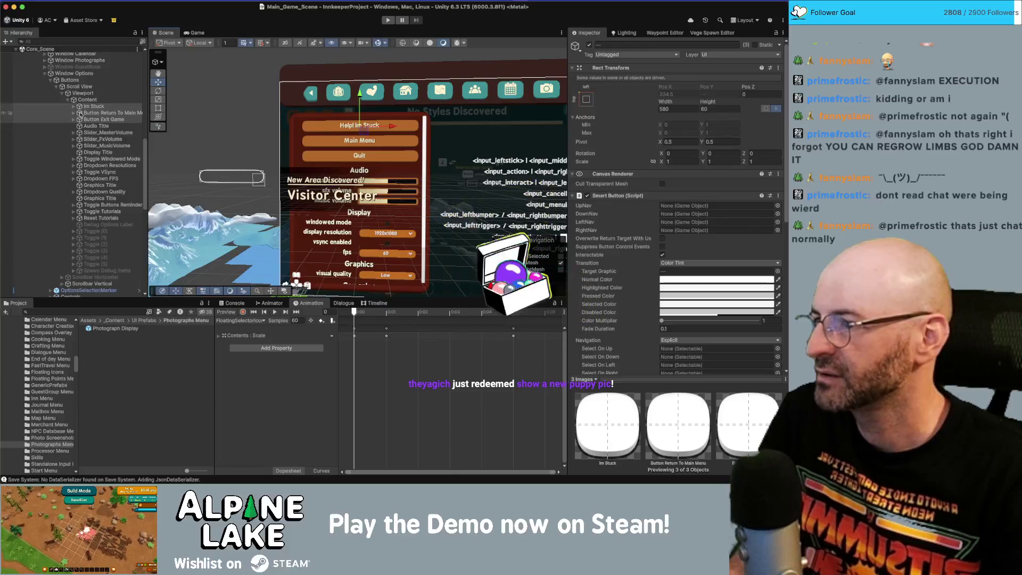
{"action": "left_click", "coordinate": [104, 290]}
{"action": "left_click", "coordinate": [51, 287]}
{"action": "left_click", "coordinate": [93, 293]}
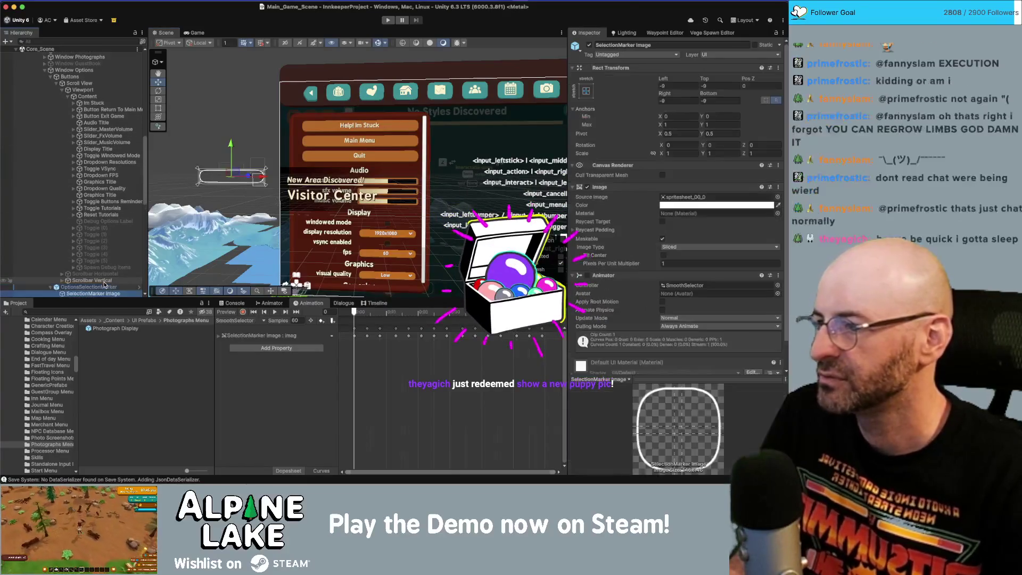
{"action": "left_click", "coordinate": [708, 264]}
{"action": "type", "text": "2"}
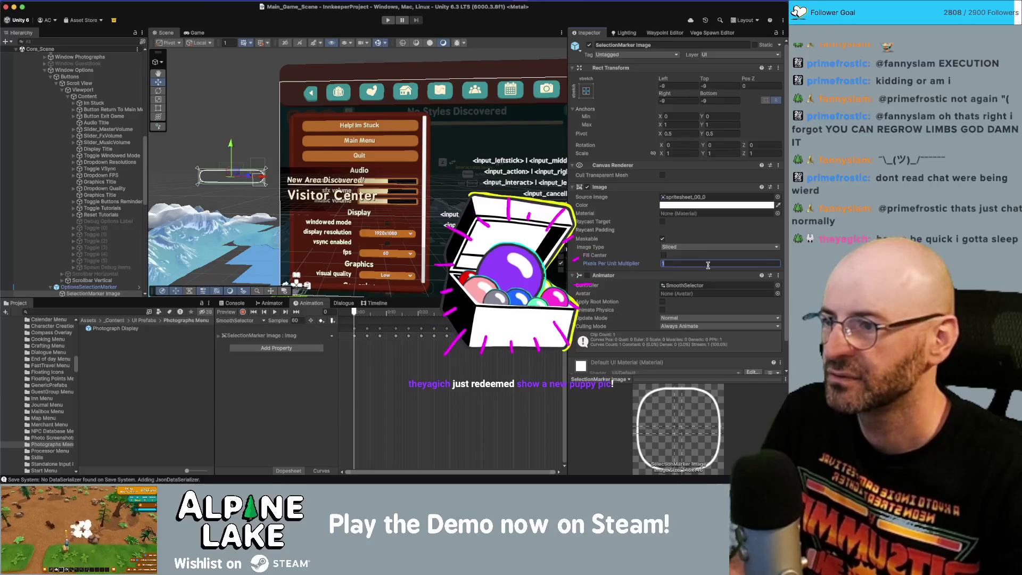
{"action": "key", "text": "Return"}
Step: Search for 'photos' in the Spotlight system search
{"action": "scroll", "coordinate": [479, 168], "scroll_direction": "down", "scroll_amount": 2}
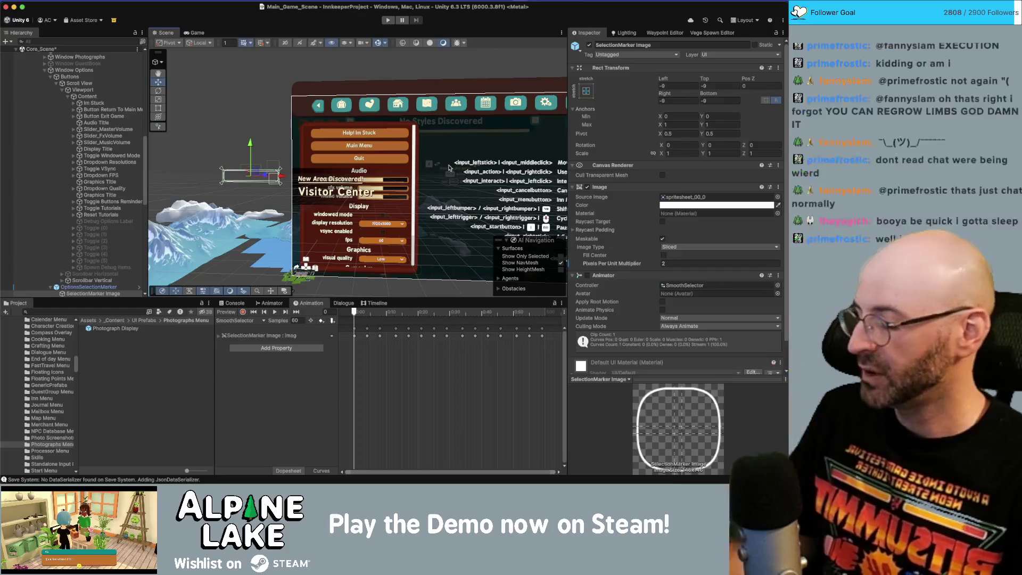
{"action": "key", "text": "super+space"}
{"action": "type", "text": "photos"}
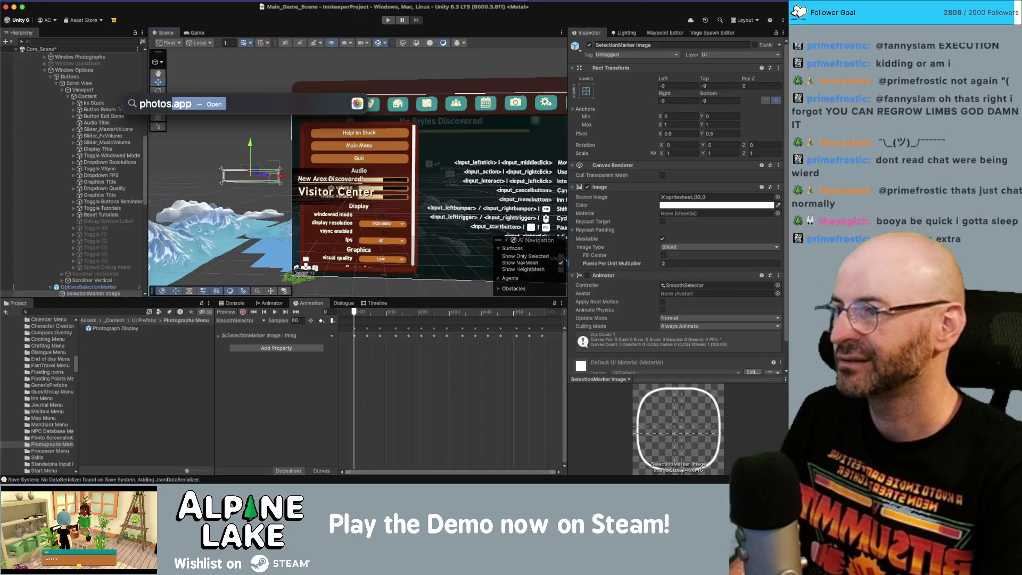
{"action": "key", "text": "Return"}
{"action": "key", "text": "super+q"}
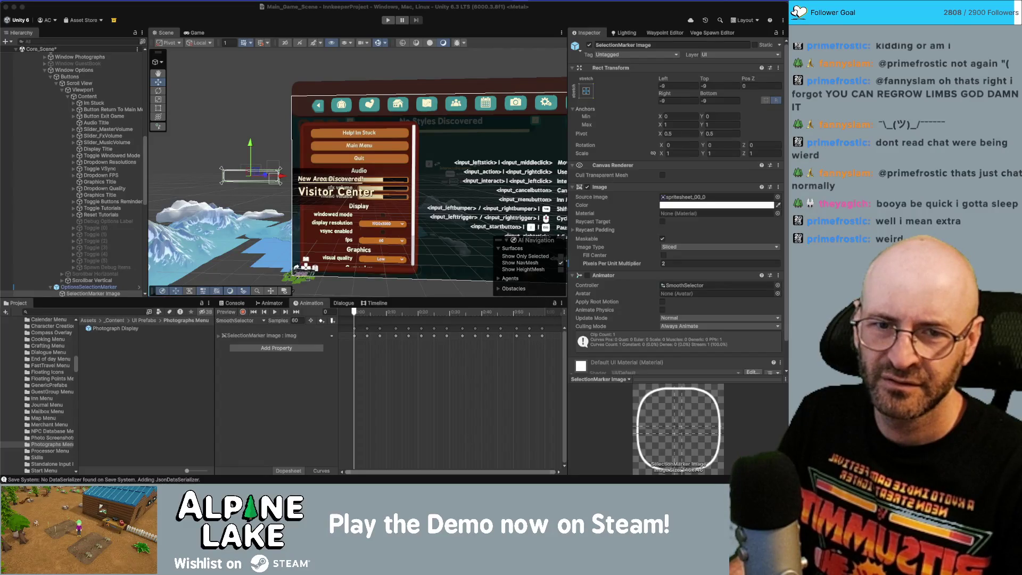
{"action": "key", "text": "super+Tab"}
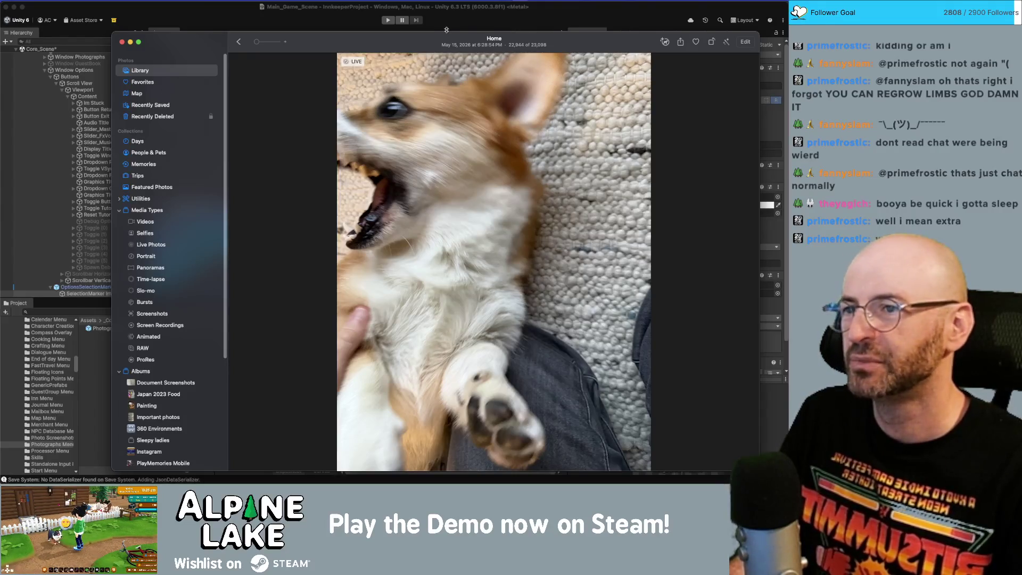
{"action": "left_click_drag", "start_coordinate": [419, 40], "coordinate": [453, 39]}
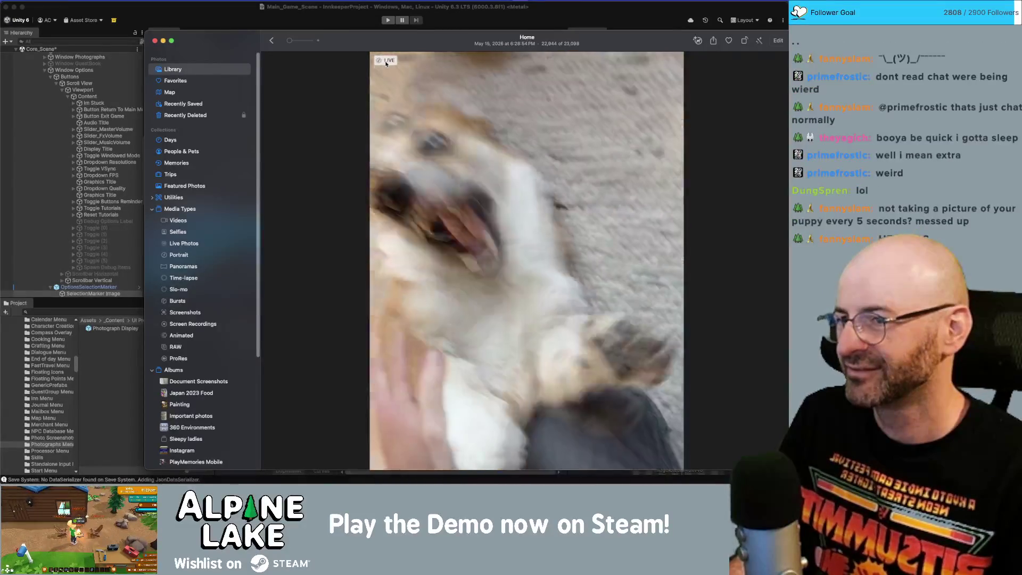
{"action": "key", "text": "super+w"}
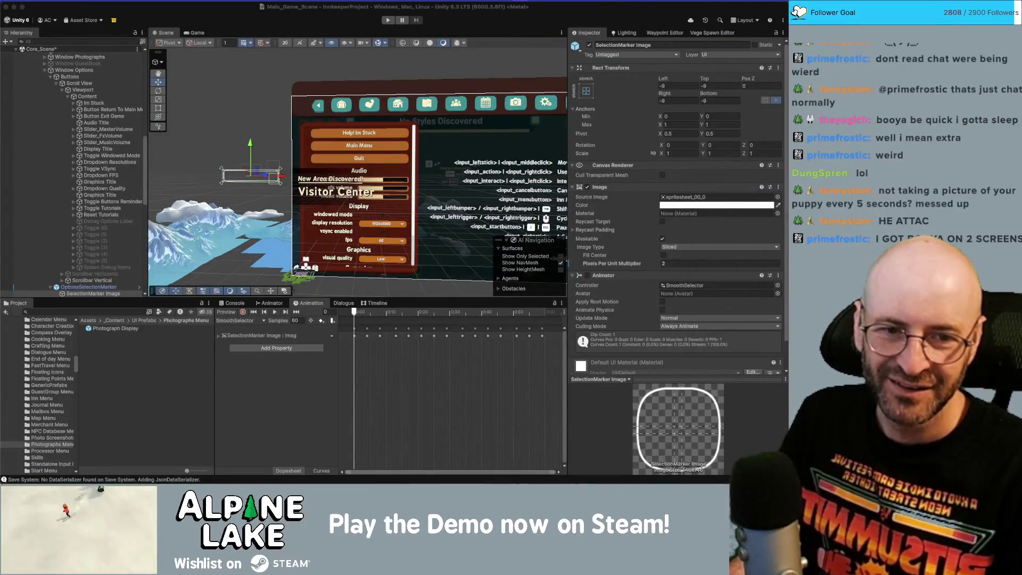
{"action": "key", "text": "super+Tab"}
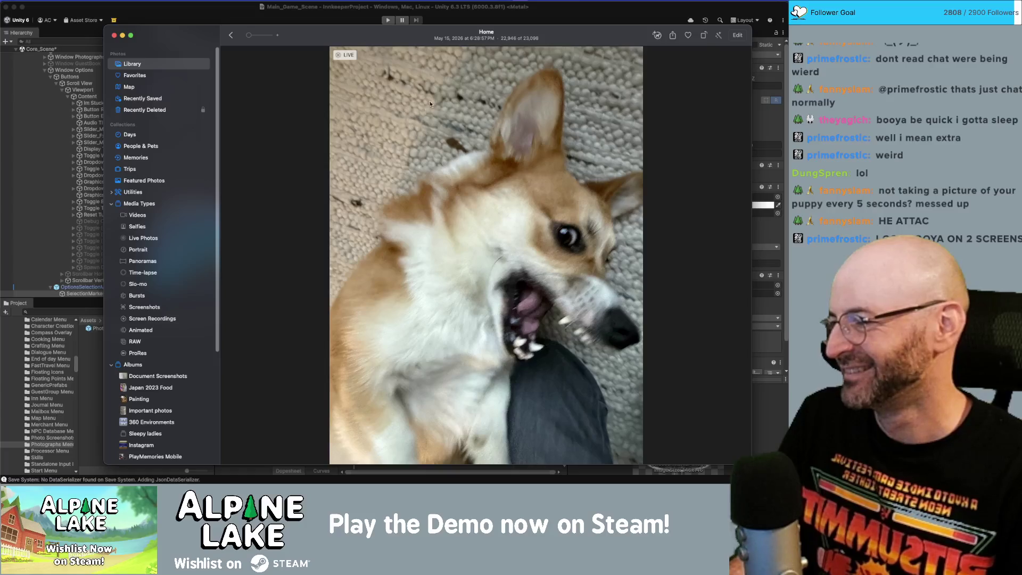
{"action": "key", "text": "super+Tab"}
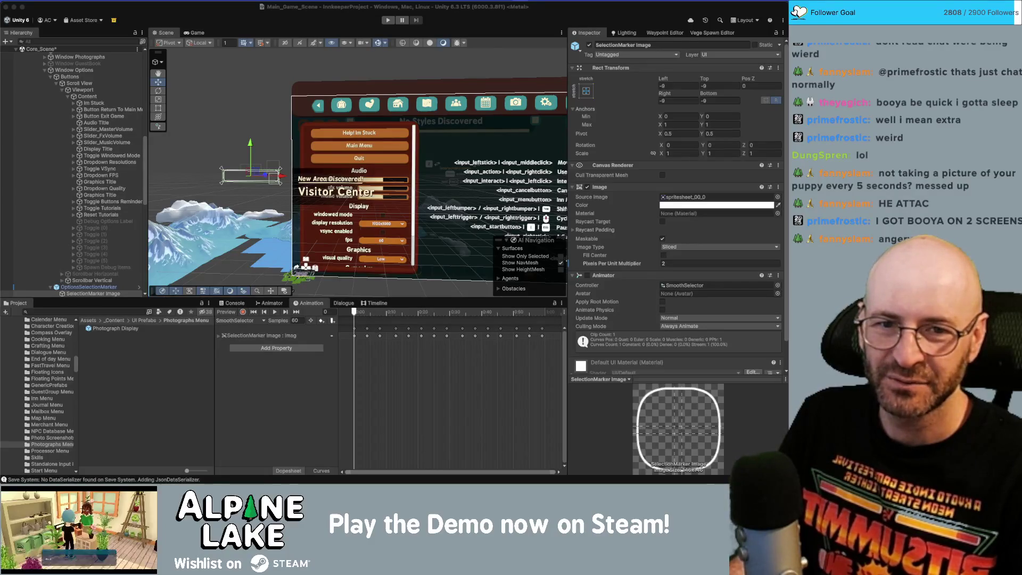
{"action": "key", "text": "super+Tab"}
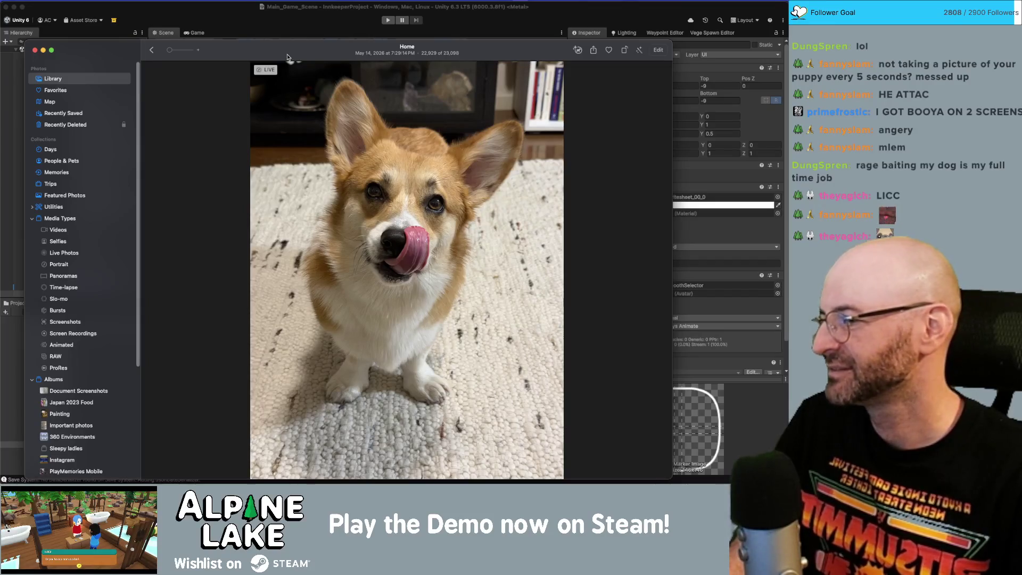
{"action": "mouse_move", "coordinate": [288, 57]}
{"action": "left_mouse_down"}
{"action": "mouse_move", "coordinate": [298, 42]}
{"action": "mouse_move", "coordinate": [339, 32]}
{"action": "left_mouse_up"}
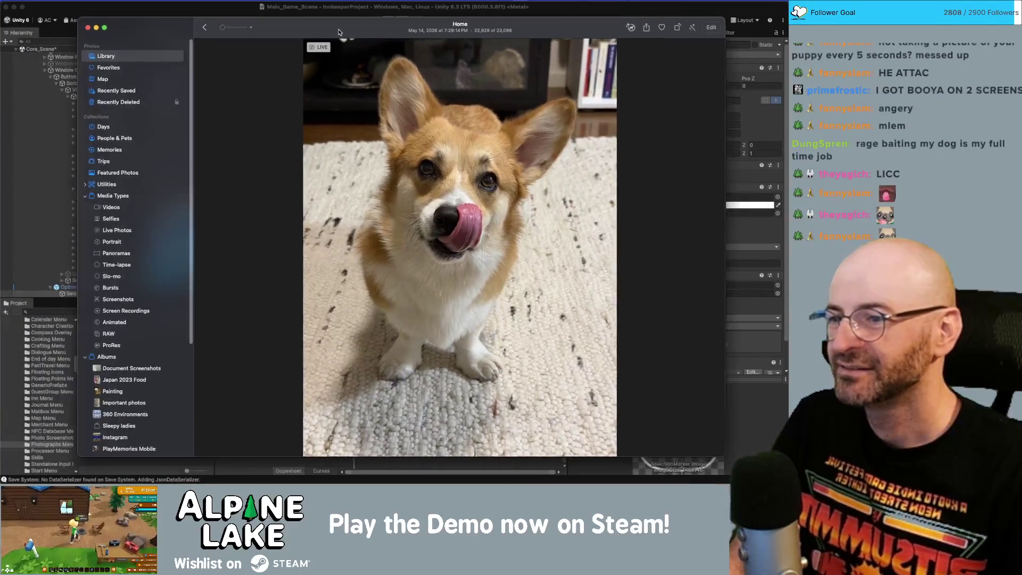
{"action": "key", "text": "super+Tab"}
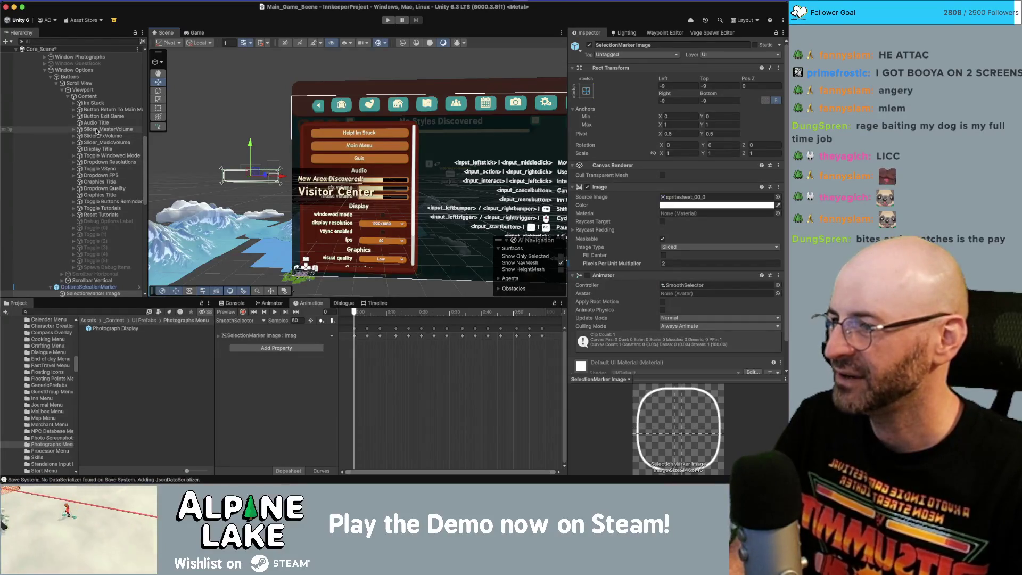
{"action": "left_click", "coordinate": [45, 70]}
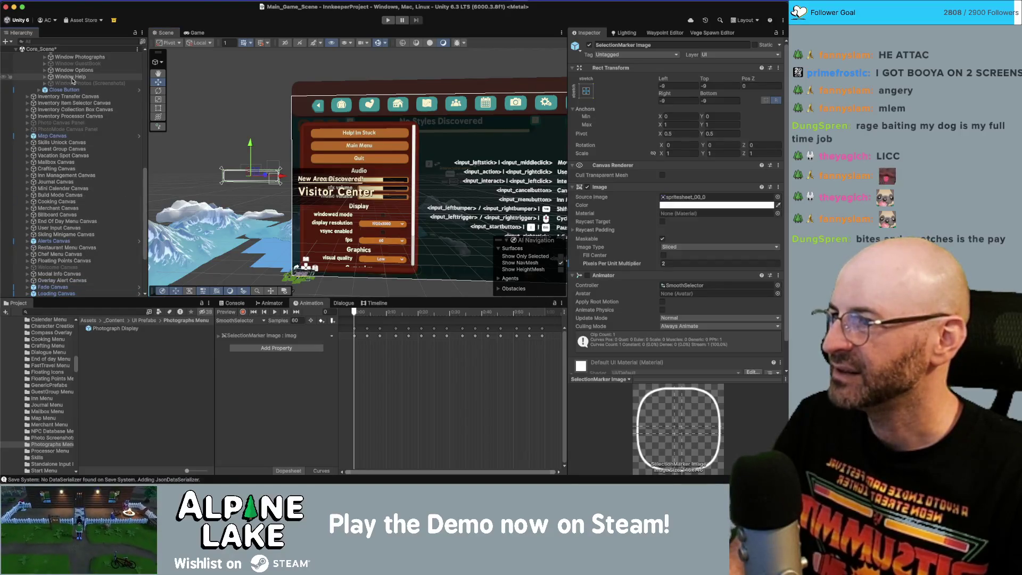
Step: Collapse the pause menu's window list and the Pause Menu Canvas in the Hierarchy
{"action": "scroll", "coordinate": [72, 81], "scroll_direction": "up", "scroll_amount": 3}
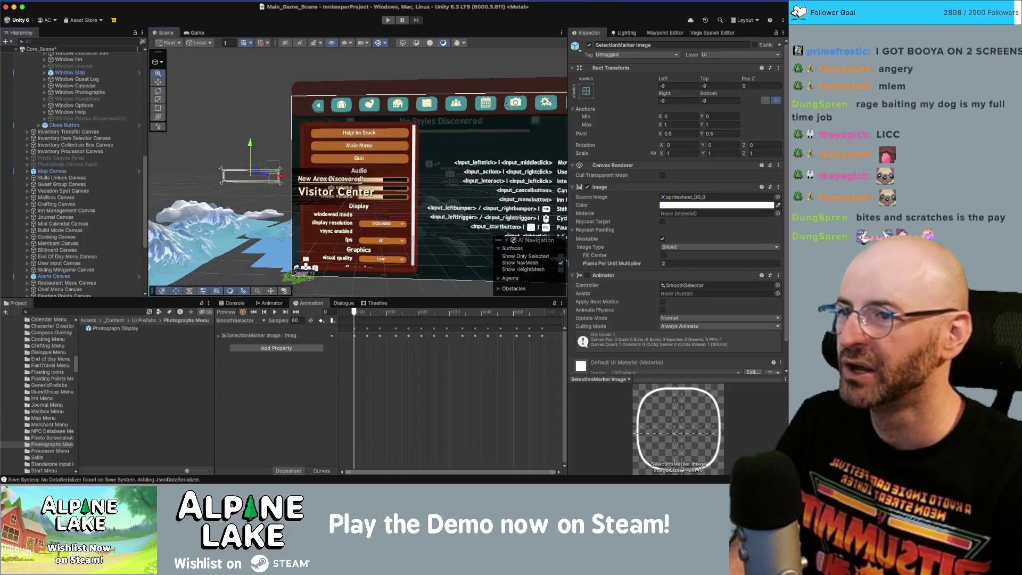
{"action": "scroll", "coordinate": [510, 105], "scroll_direction": "down", "scroll_amount": 5}
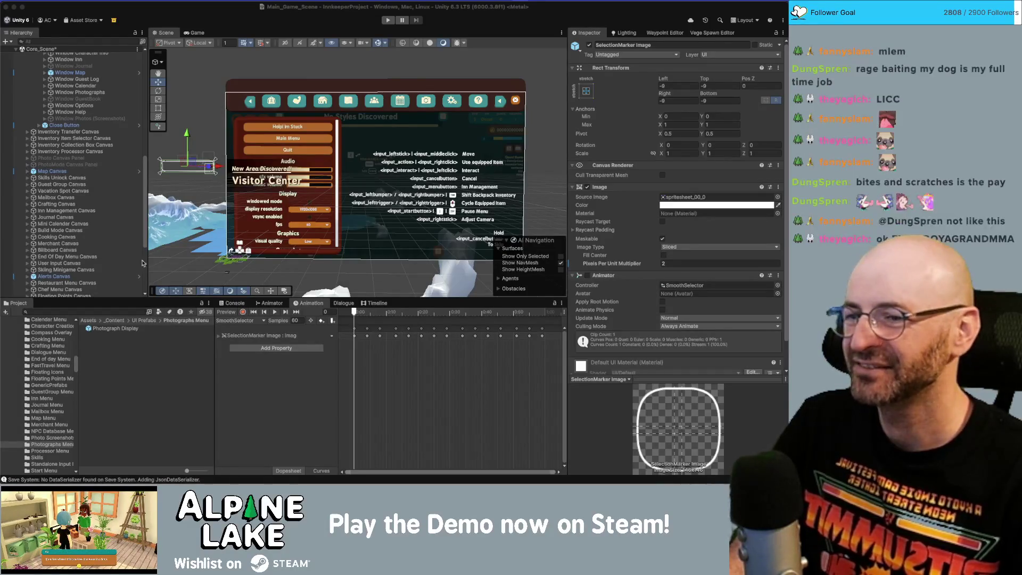
{"action": "scroll", "coordinate": [25, 206], "scroll_direction": "up", "scroll_amount": 5}
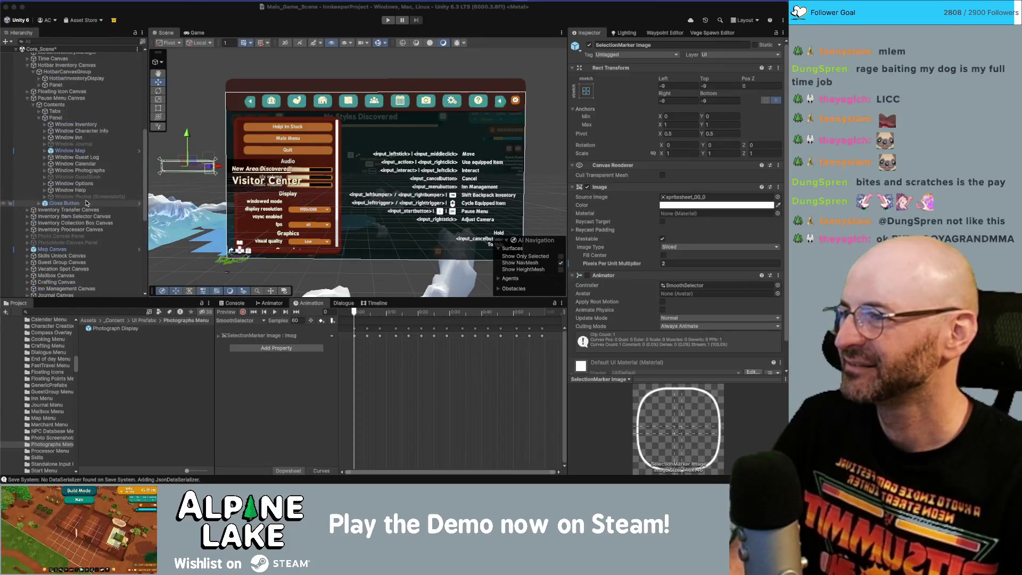
{"action": "left_click", "coordinate": [38, 118]}
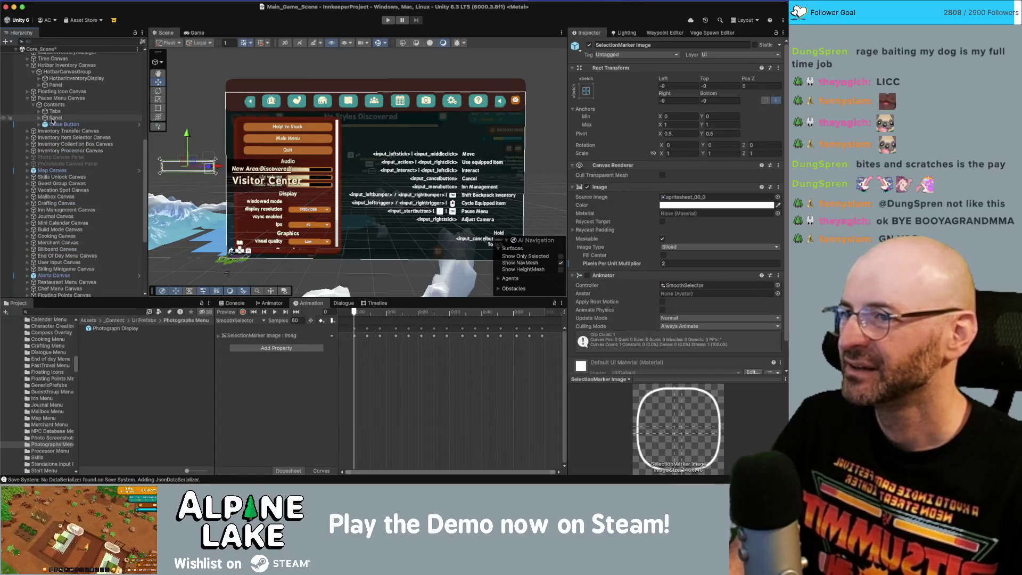
{"action": "left_click", "coordinate": [52, 124]}
{"action": "left_click", "coordinate": [52, 99]}
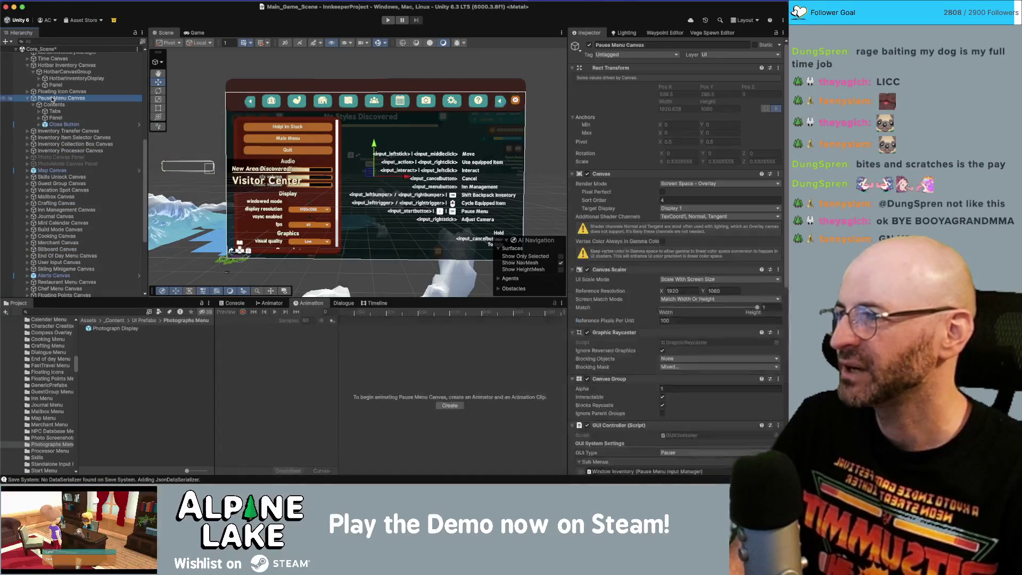
{"action": "left_click", "coordinate": [27, 98]}
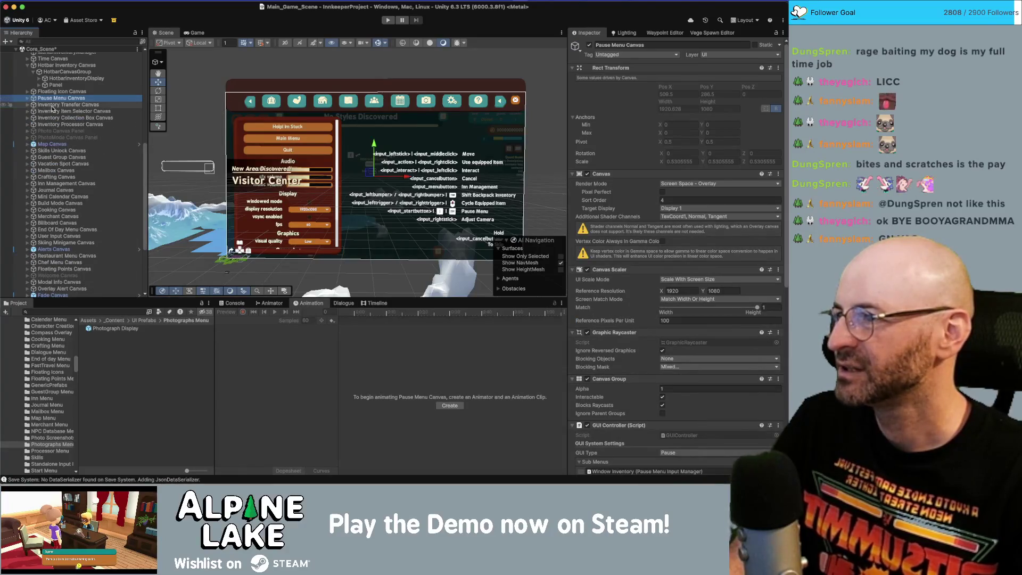
Step: Expand Inventory Transfer Canvas > SelectionMarker and select its SelectionMarker Image
{"action": "left_click", "coordinate": [51, 105]}
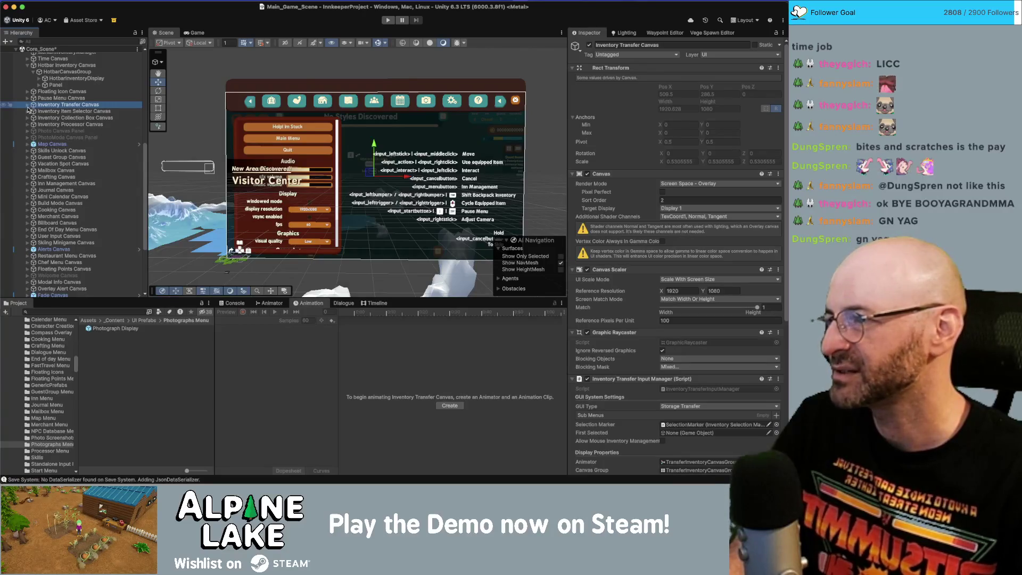
{"action": "left_click", "coordinate": [27, 105]}
{"action": "left_click", "coordinate": [69, 137]}
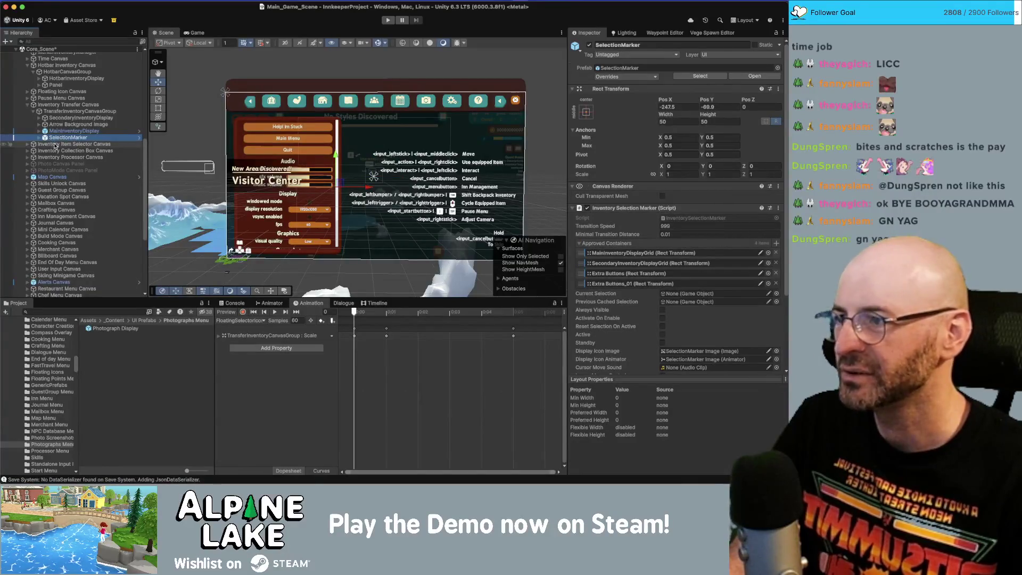
{"action": "scroll", "coordinate": [600, 240], "scroll_direction": "down", "scroll_amount": 3}
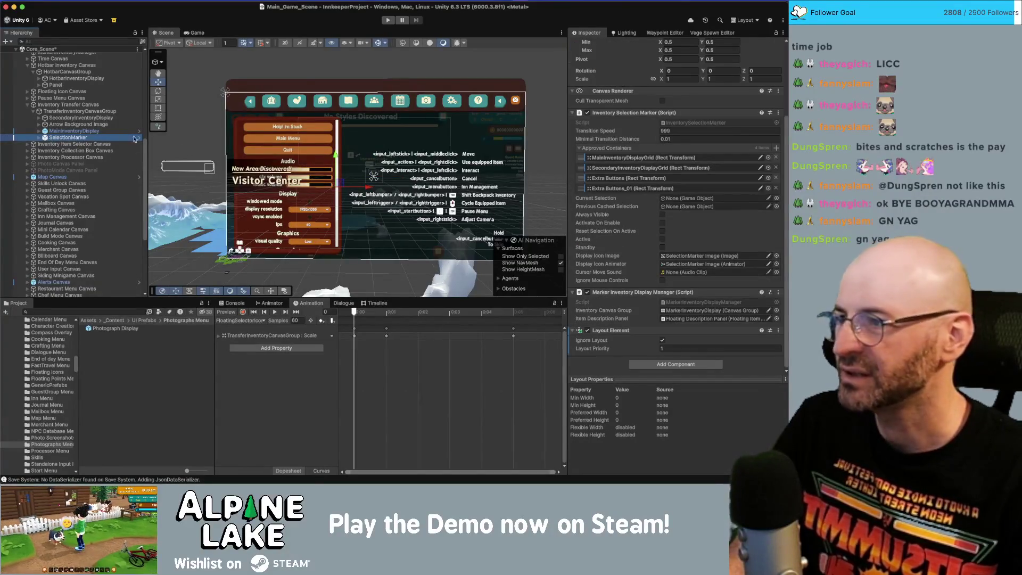
{"action": "left_click", "coordinate": [39, 138]}
{"action": "left_click", "coordinate": [63, 144]}
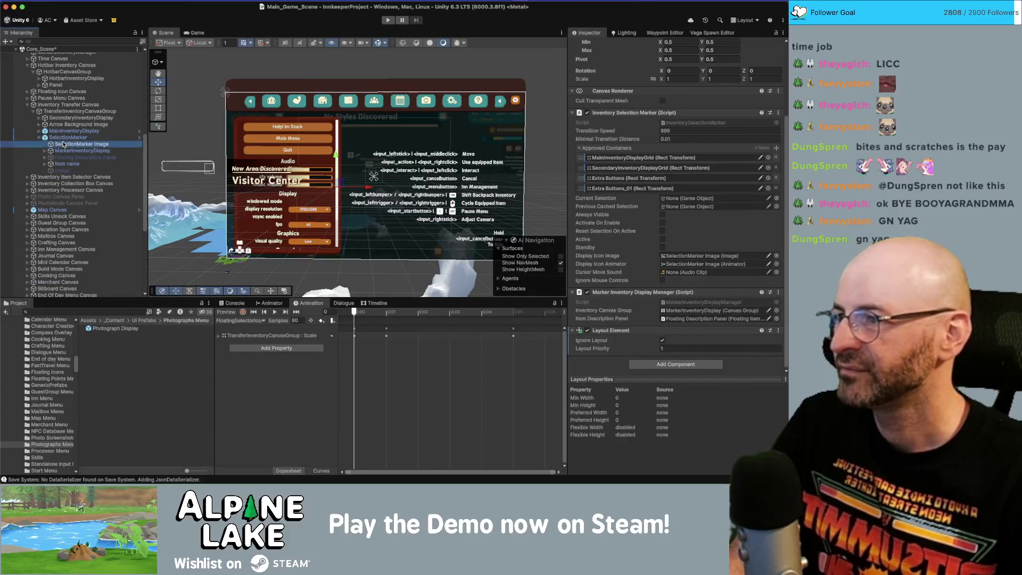
Step: Give the Inventory Transfer SelectionMarker Image offsets of -4 on all sides and Pixels Per Unit Multiplier 2
{"action": "left_click", "coordinate": [675, 59]}
{"action": "type", "text": "-4"}
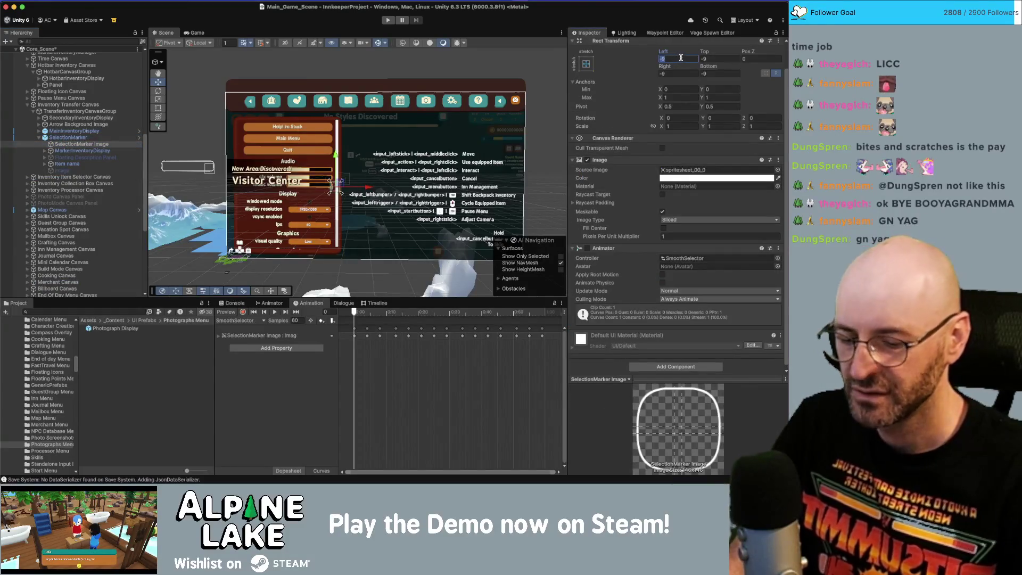
{"action": "key", "text": "Tab"}
{"action": "type", "text": "-4"}
{"action": "key", "text": "Tab"}
{"action": "type", "text": "-4"}
{"action": "key", "text": "Tab"}
{"action": "type", "text": "-4"}
{"action": "left_click", "coordinate": [679, 236]}
{"action": "type", "text": "2"}
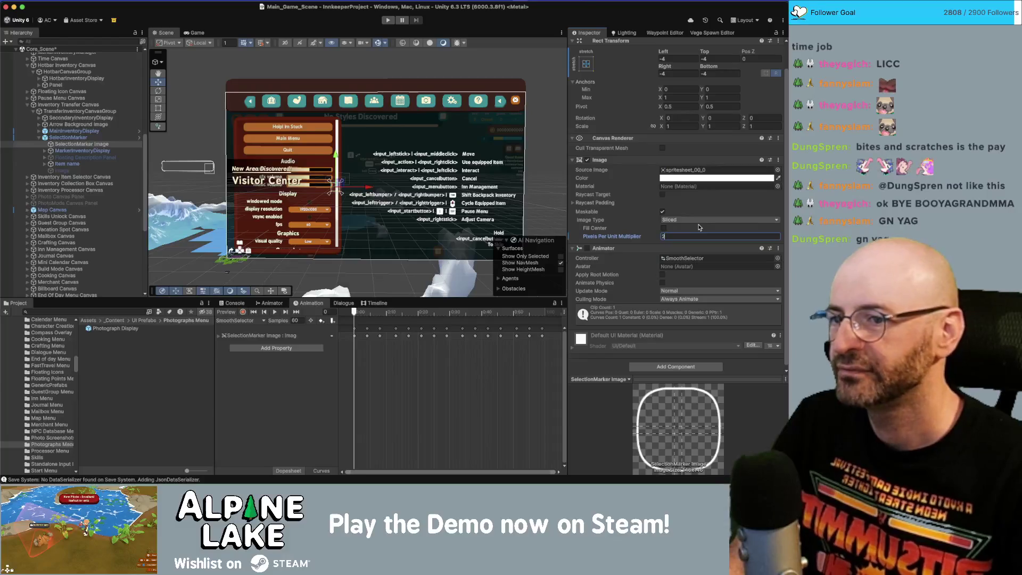
Step: Select the Inventory Item Selector Canvas's SelectionMarker Image in the Hierarchy
{"action": "left_click", "coordinate": [39, 138]}
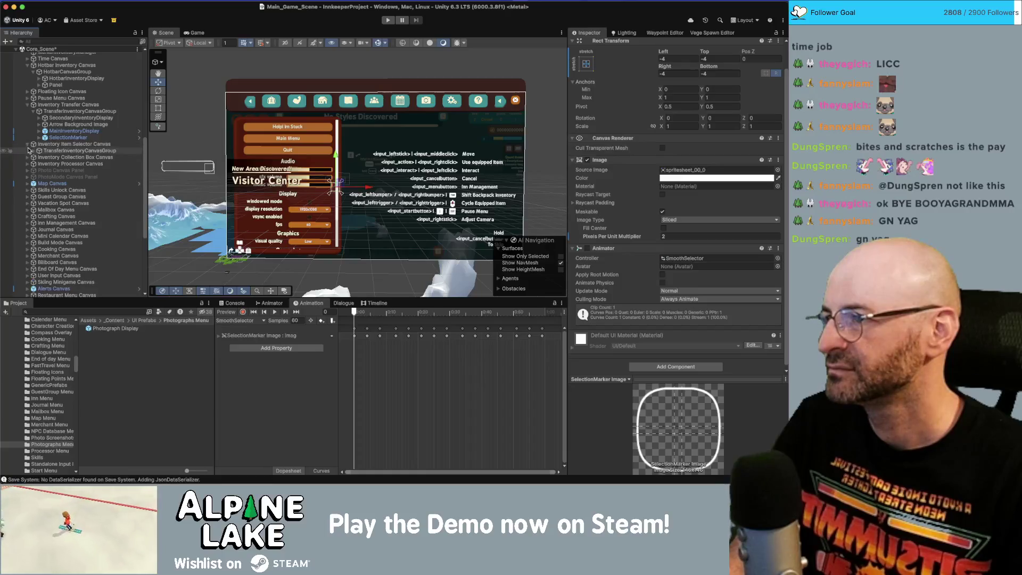
{"action": "left_click", "coordinate": [27, 145]}
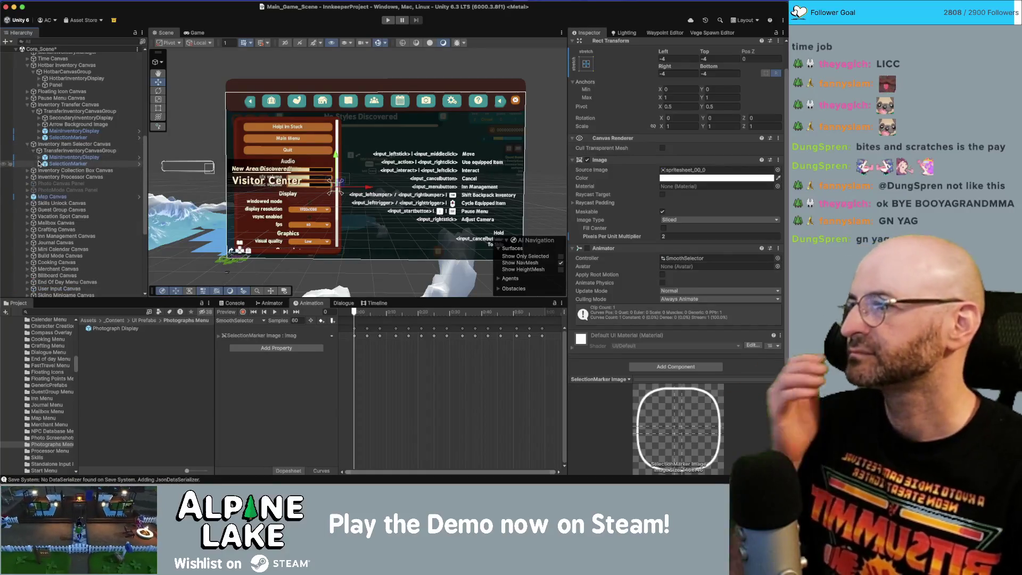
{"action": "left_click", "coordinate": [39, 164]}
{"action": "left_click", "coordinate": [58, 170]}
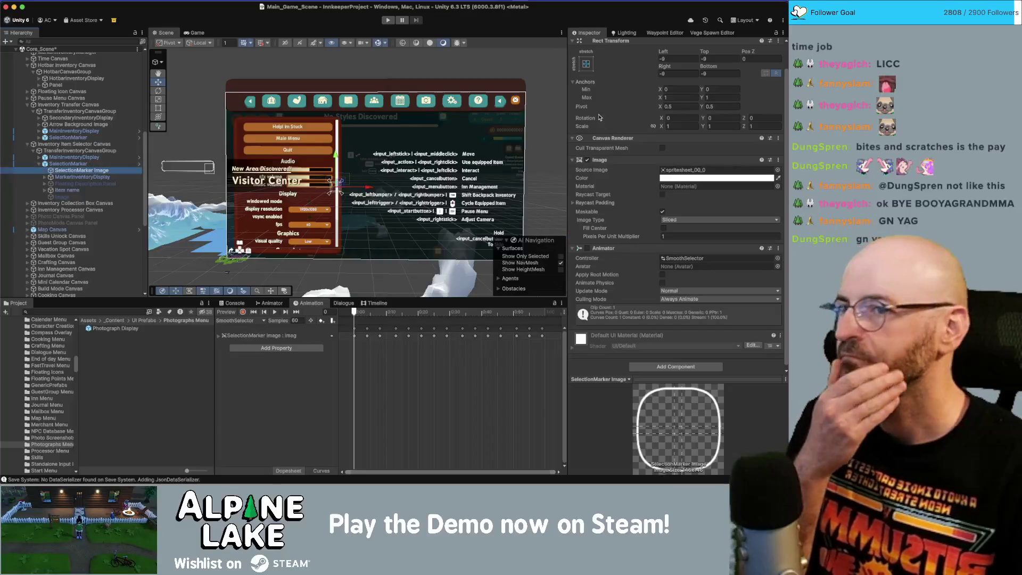
Step: Set the item selector marker's edge offsets to -4, keeping Pos Z at 0, and multiplier 2
{"action": "left_click", "coordinate": [673, 59]}
{"action": "type", "text": "-4"}
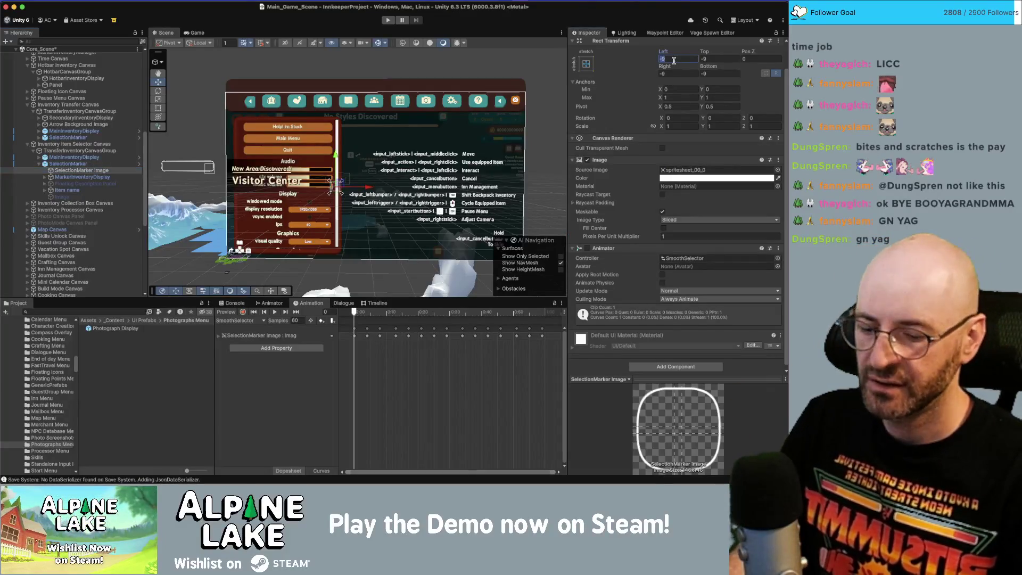
{"action": "key", "text": "Tab"}
{"action": "type", "text": "-4"}
{"action": "key", "text": "Tab"}
{"action": "type", "text": "-4"}
{"action": "key", "text": "BackSpace"}
{"action": "key", "text": "BackSpace"}
{"action": "type", "text": "0"}
{"action": "key", "text": "Tab"}
{"action": "type", "text": "4"}
{"action": "key", "text": "Tab"}
{"action": "type", "text": "-4"}
{"action": "left_click", "coordinate": [686, 235]}
{"action": "type", "text": "2"}
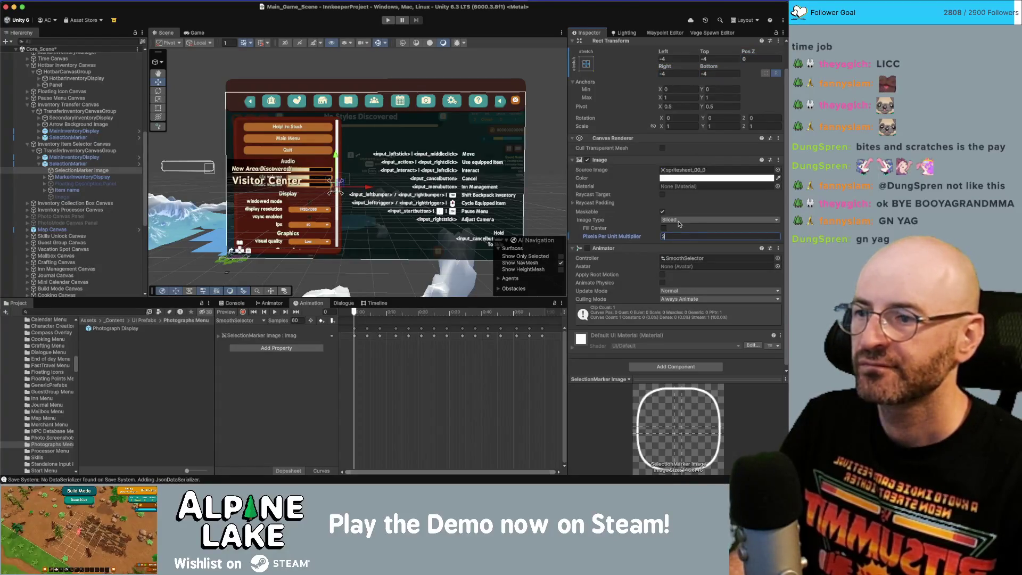
Step: Select the Inventory Collection Box Canvas's SelectionMarker Image and begin editing its Left offset
{"action": "left_click", "coordinate": [27, 203]}
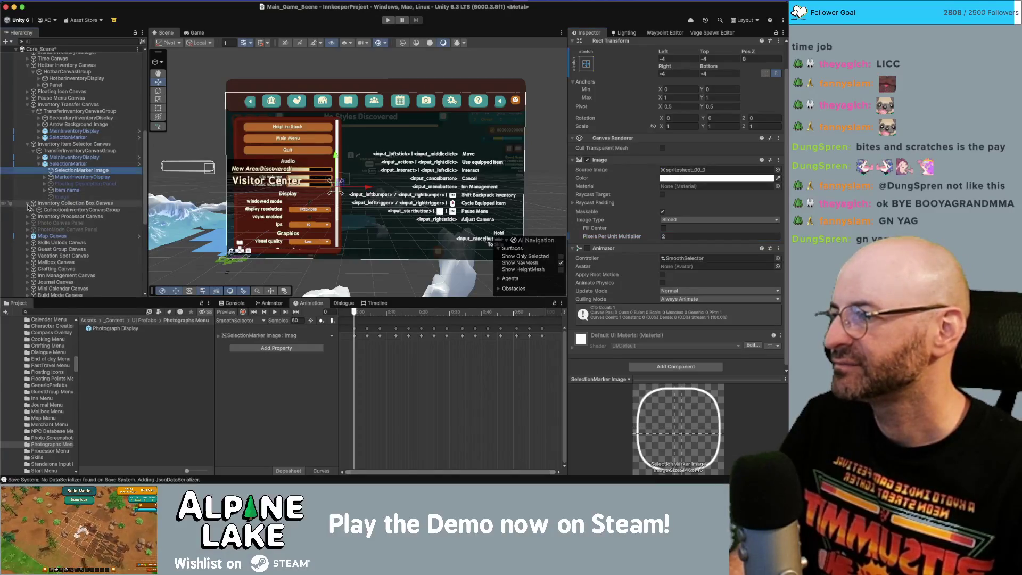
{"action": "left_click", "coordinate": [33, 210]}
{"action": "left_click", "coordinate": [40, 236]}
{"action": "left_click", "coordinate": [69, 242]}
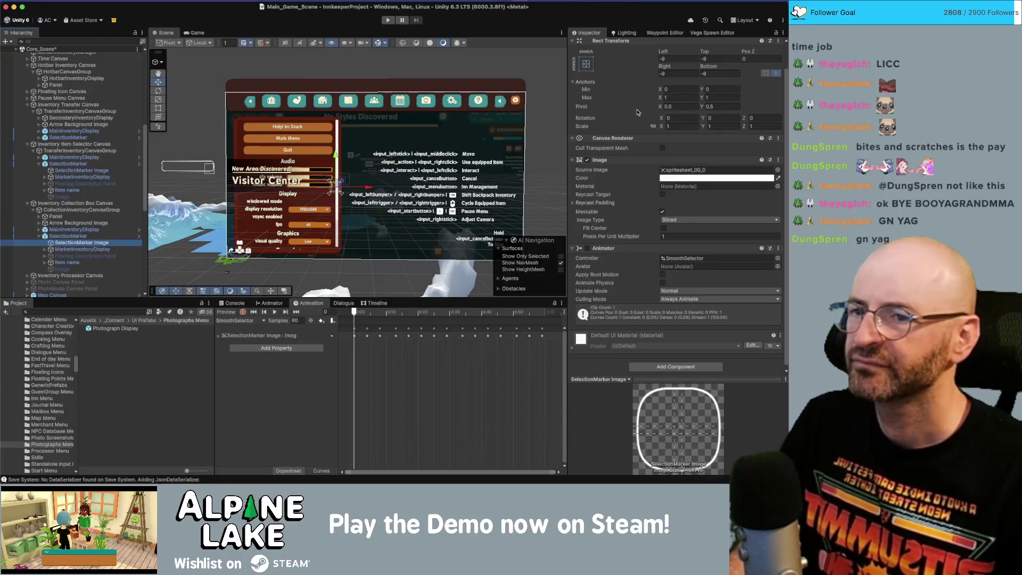
{"action": "left_click", "coordinate": [669, 59]}
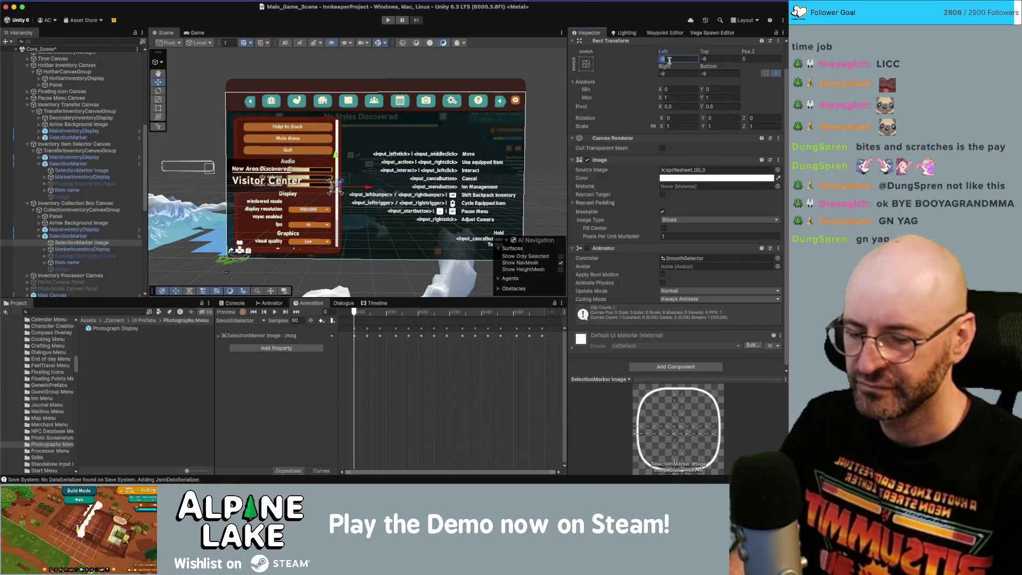
Step: Set the collection box marker's Left, Top, Right and Bottom offsets to -4
{"action": "type", "text": "-4"}
{"action": "key", "text": "Tab"}
{"action": "type", "text": "-4"}
{"action": "key", "text": "Tab"}
{"action": "key", "text": "Tab"}
{"action": "type", "text": "-4"}
{"action": "key", "text": "Tab"}
{"action": "type", "text": "-4"}
{"action": "key", "text": "Tab"}
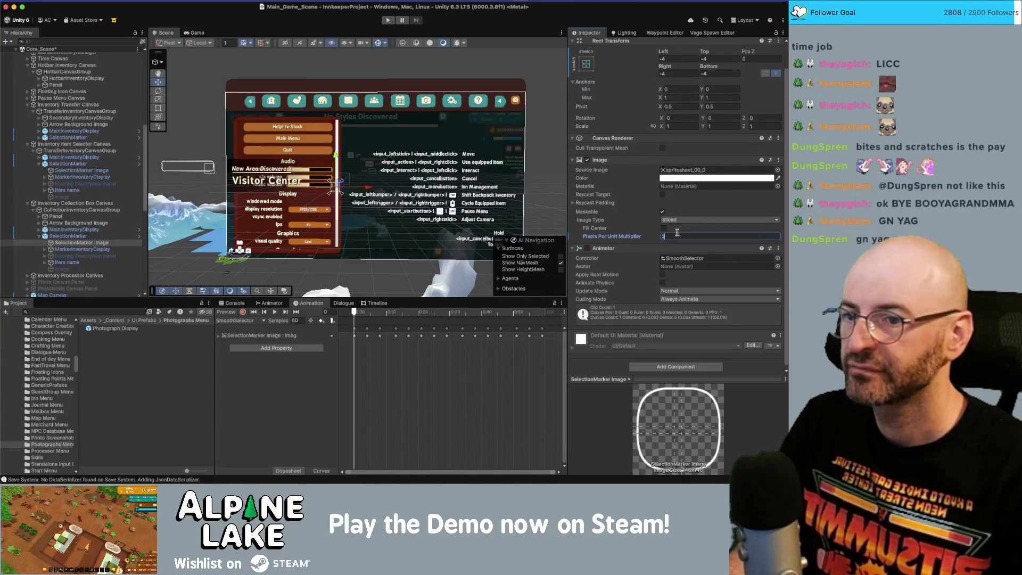
Step: Select the Inventory Processor Canvas's SelectionMarker Image in the Hierarchy
{"action": "scroll", "coordinate": [38, 238], "scroll_direction": "down", "scroll_amount": 1}
{"action": "left_click", "coordinate": [38, 234]}
{"action": "scroll", "coordinate": [32, 238], "scroll_direction": "down", "scroll_amount": 1}
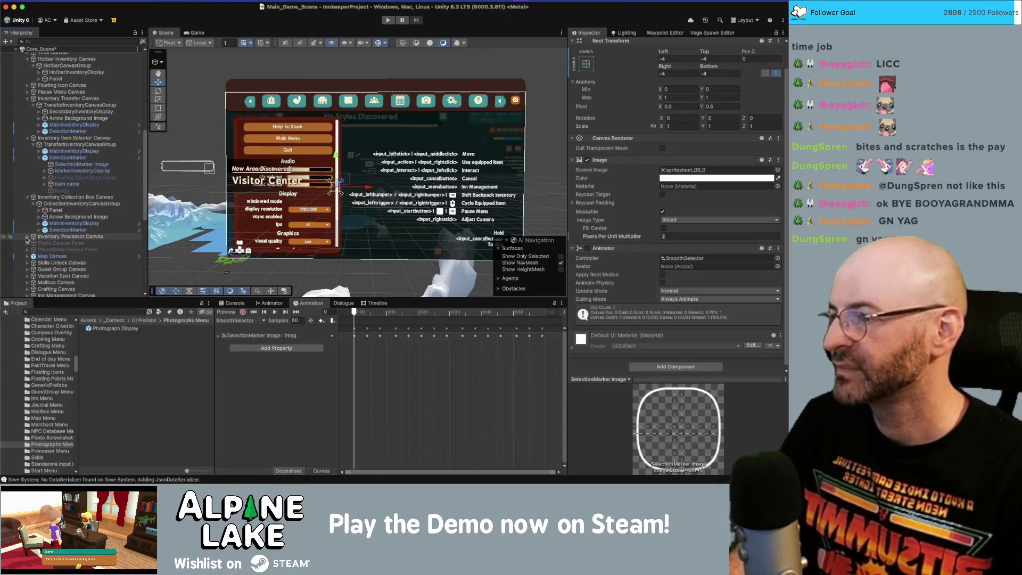
{"action": "left_click", "coordinate": [28, 237]}
{"action": "left_click", "coordinate": [40, 269]}
{"action": "left_click", "coordinate": [80, 276]}
Step: Set the processor marker's Left, Top, Right and Bottom offsets to -4
{"action": "left_click", "coordinate": [671, 65]}
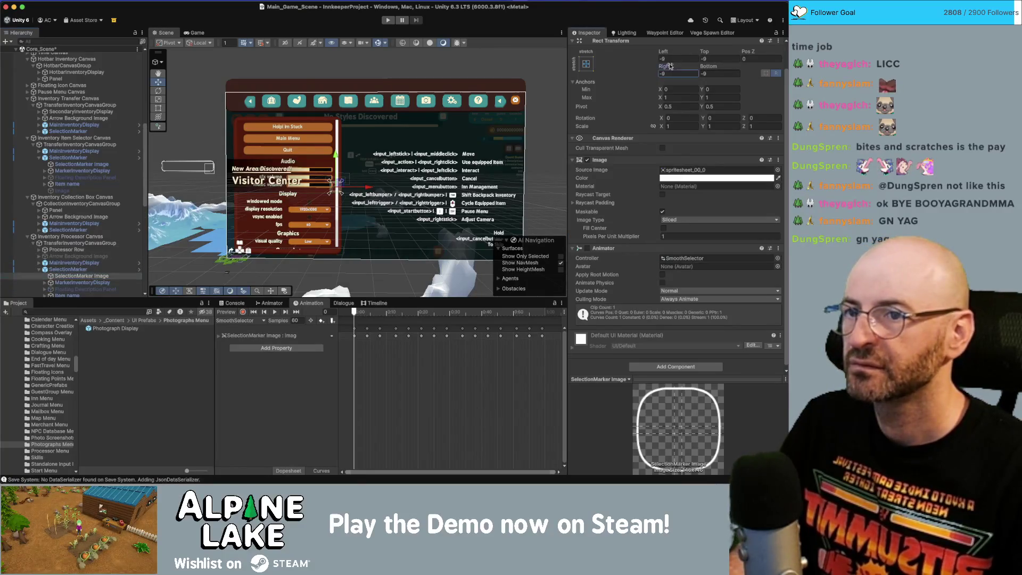
{"action": "left_click", "coordinate": [673, 59]}
{"action": "type", "text": "-4"}
{"action": "key", "text": "Tab"}
{"action": "type", "text": "-4"}
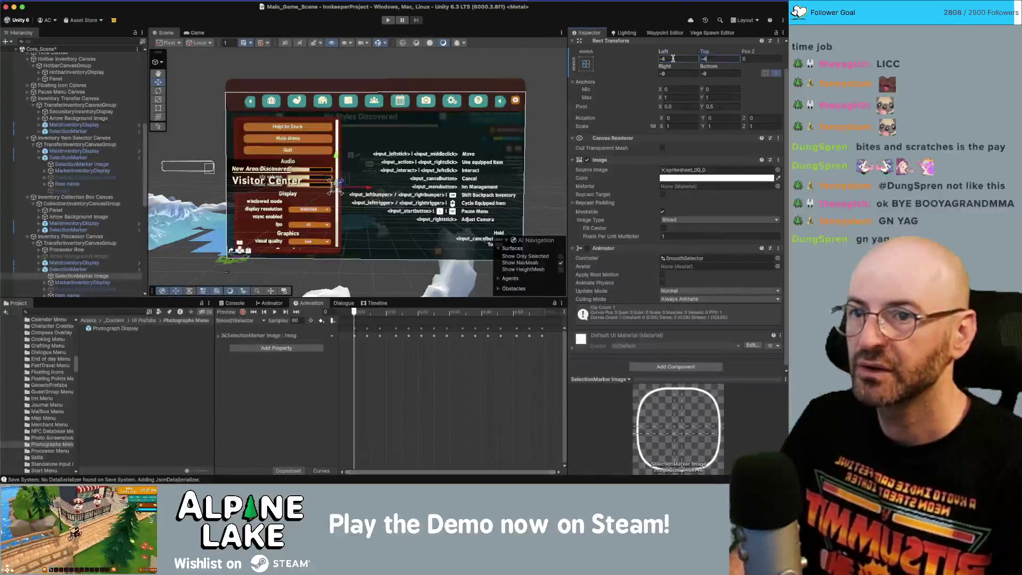
{"action": "key", "text": "Tab"}
{"action": "type", "text": "-4"}
{"action": "key", "text": "Tab"}
{"action": "type", "text": "-4"}
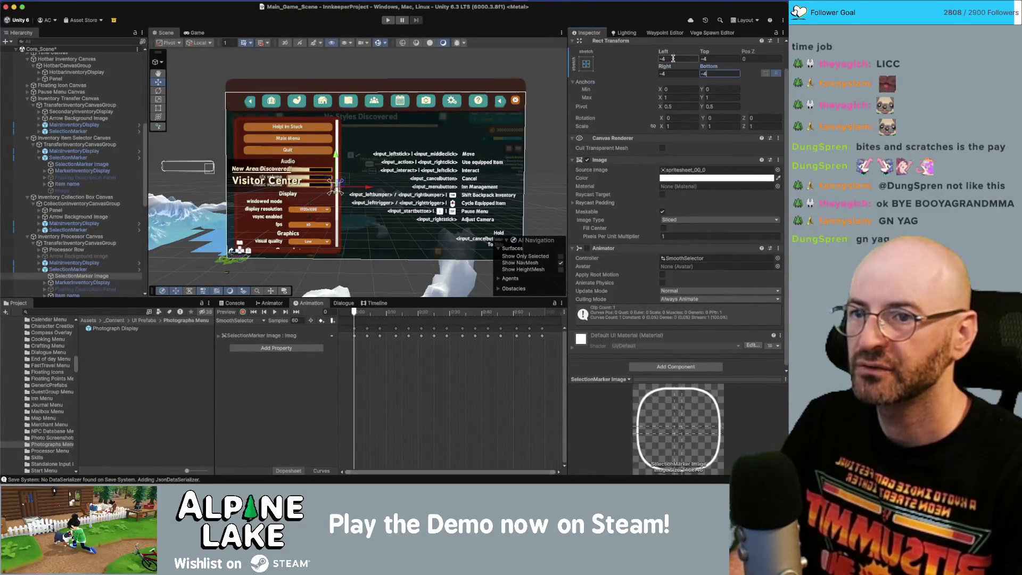
{"action": "key", "text": "Return"}
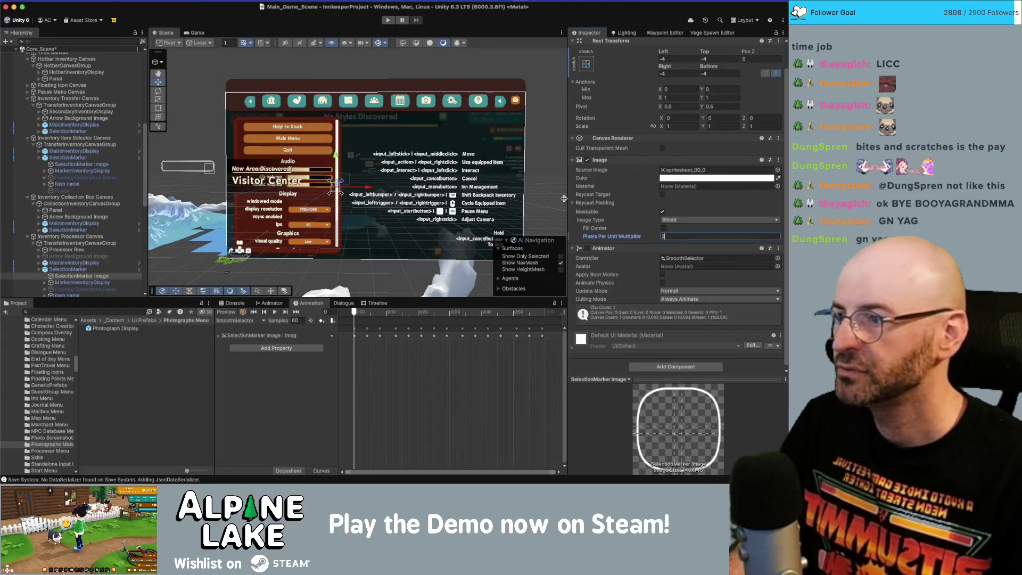
Step: Inspect the Map Canvas's Window Map prefab, then return to the scene
{"action": "scroll", "coordinate": [85, 255], "scroll_direction": "down", "scroll_amount": 1}
{"action": "scroll", "coordinate": [86, 255], "scroll_direction": "down", "scroll_amount": 5}
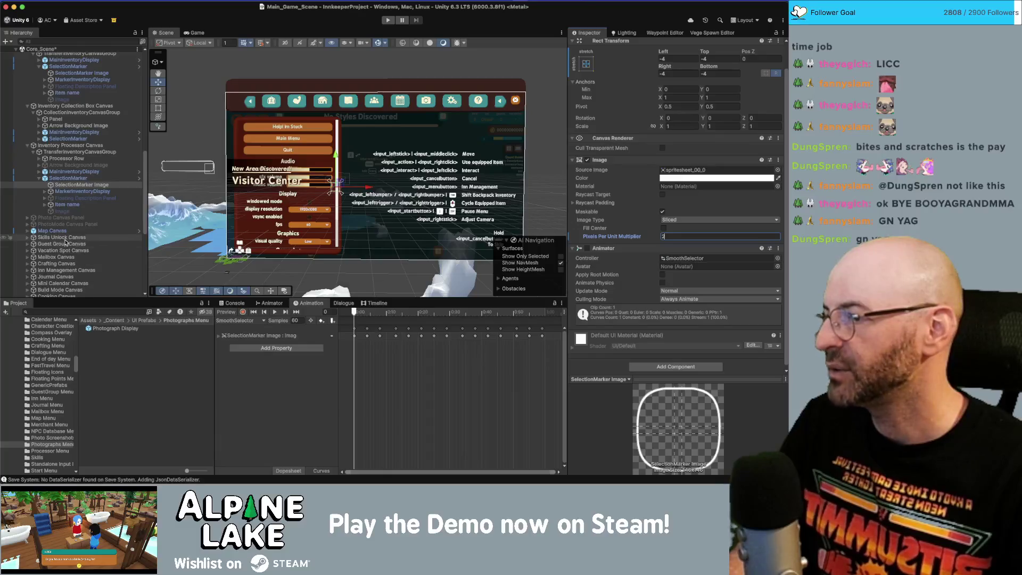
{"action": "left_click", "coordinate": [67, 231]}
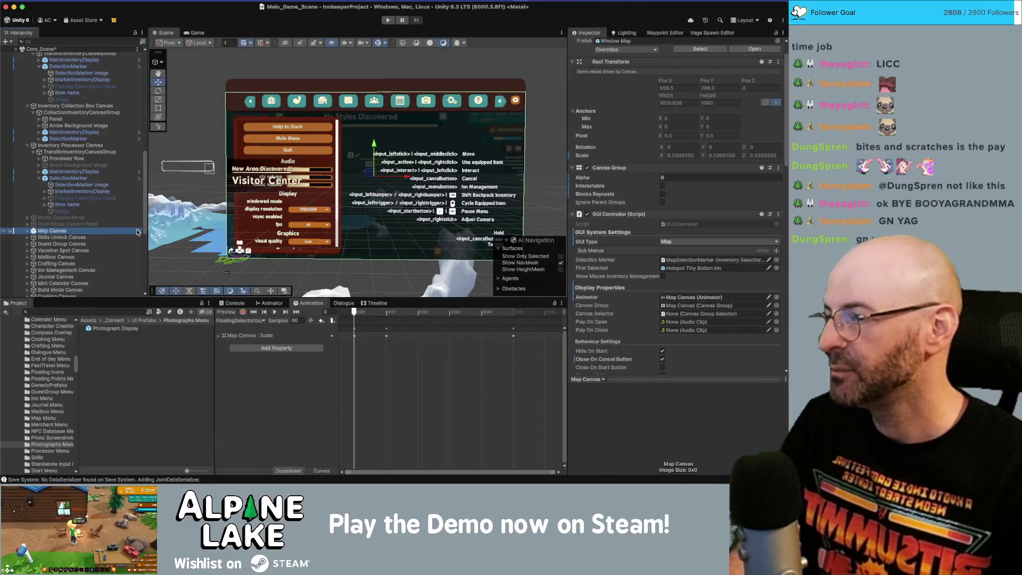
{"action": "left_click", "coordinate": [137, 232]}
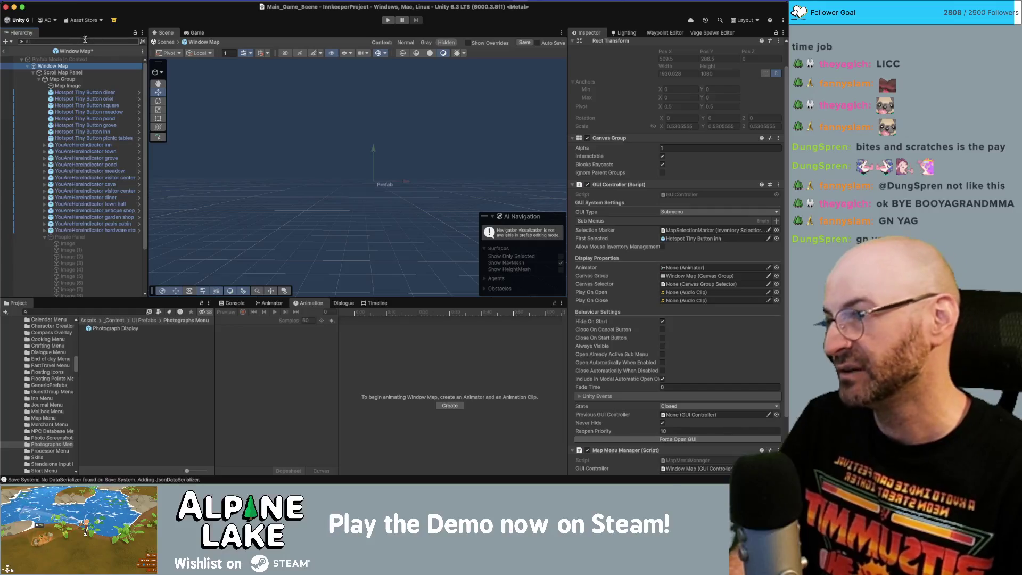
{"action": "left_click", "coordinate": [44, 237]}
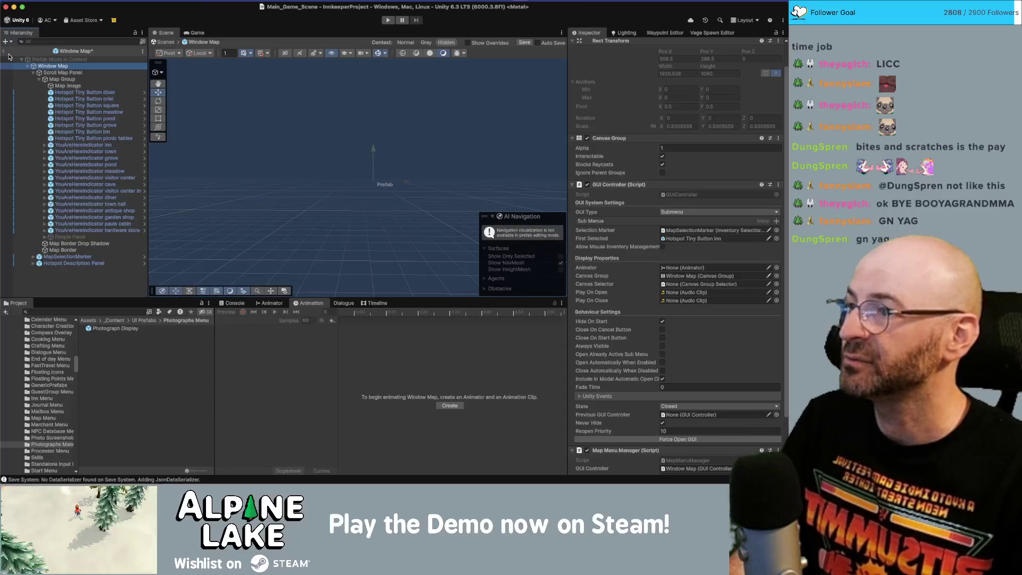
{"action": "left_click", "coordinate": [6, 52]}
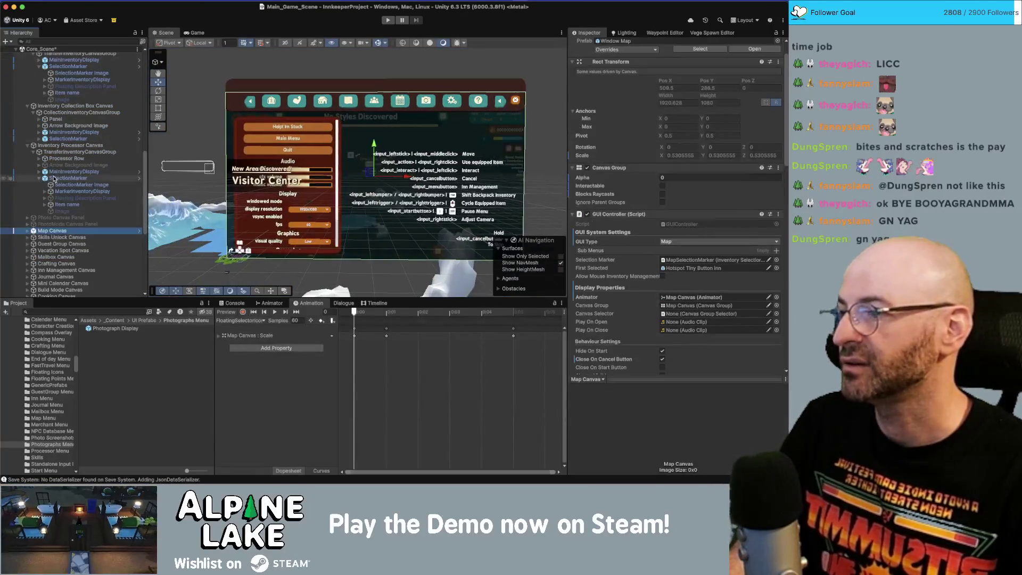
Step: Expand the Skills Unlock Canvas and locate the Skill Button Display prefab in the Project
{"action": "left_click", "coordinate": [70, 237]}
{"action": "key", "text": "Right"}
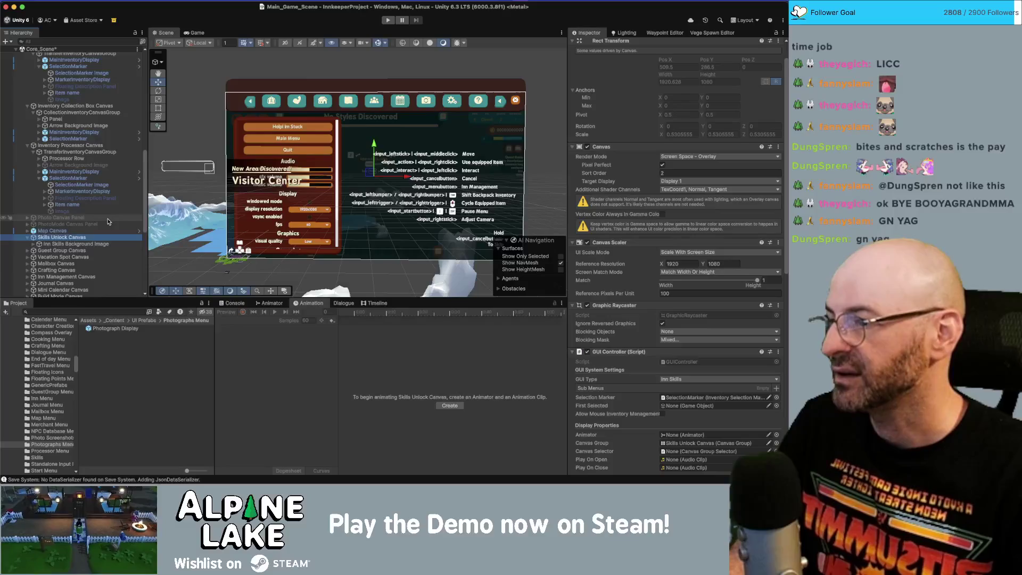
{"action": "scroll", "coordinate": [717, 303], "scroll_direction": "down", "scroll_amount": 10}
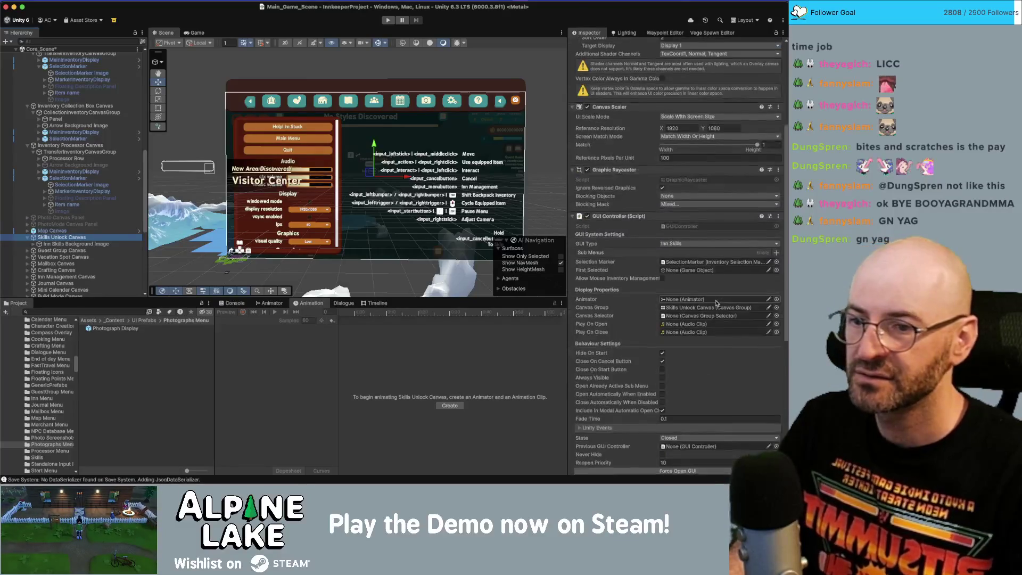
{"action": "left_click", "coordinate": [689, 347]}
Step: Open the Skill Button Display prefab and change its Image's Pixels Per Unit Multiplier from 2
{"action": "double_click", "coordinate": [114, 329]}
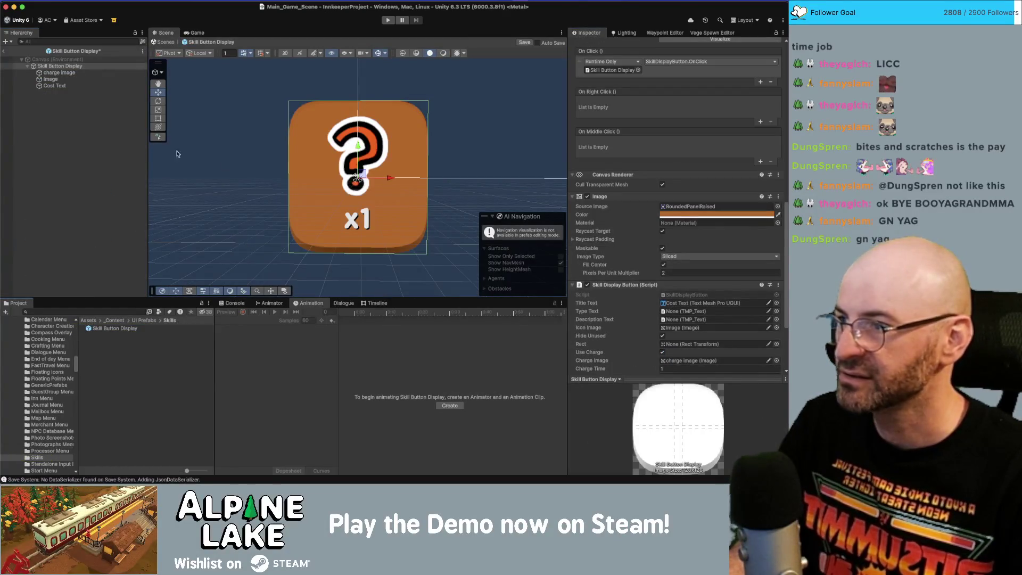
{"action": "left_click", "coordinate": [669, 273]}
{"action": "type", "text": "1"}
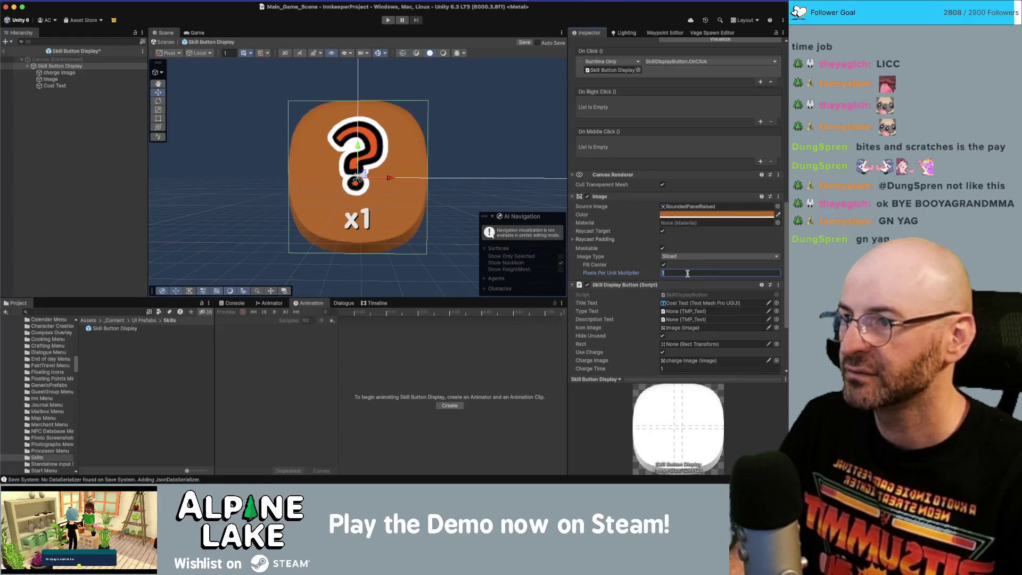
{"action": "type", "text": "2"}
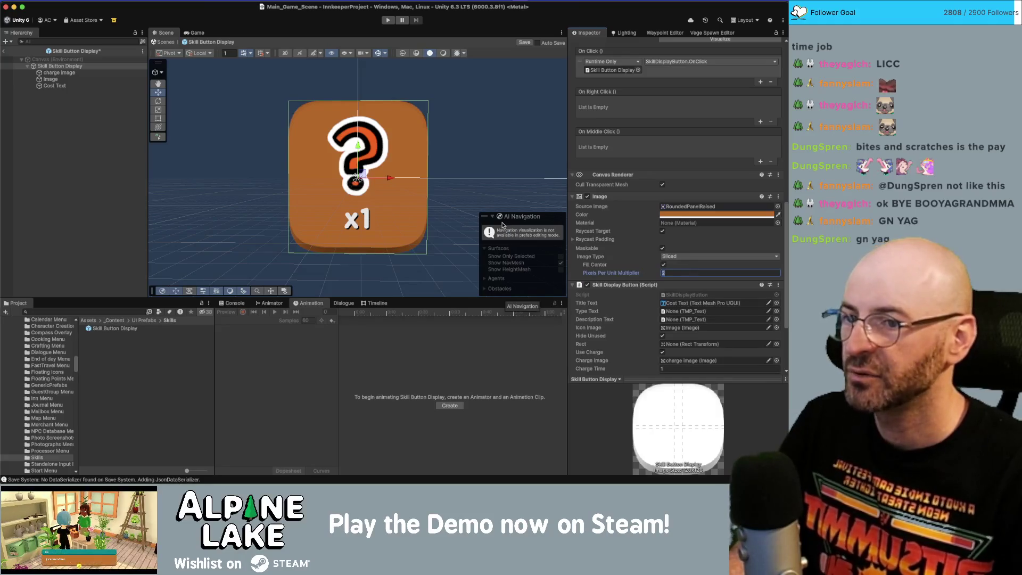
{"action": "type", "text": "1.5"}
Step: Exit Prefab Mode and select the skills SelectionMarker Image in the Scene view
{"action": "left_click", "coordinate": [5, 51]}
{"action": "left_click", "coordinate": [289, 209]}
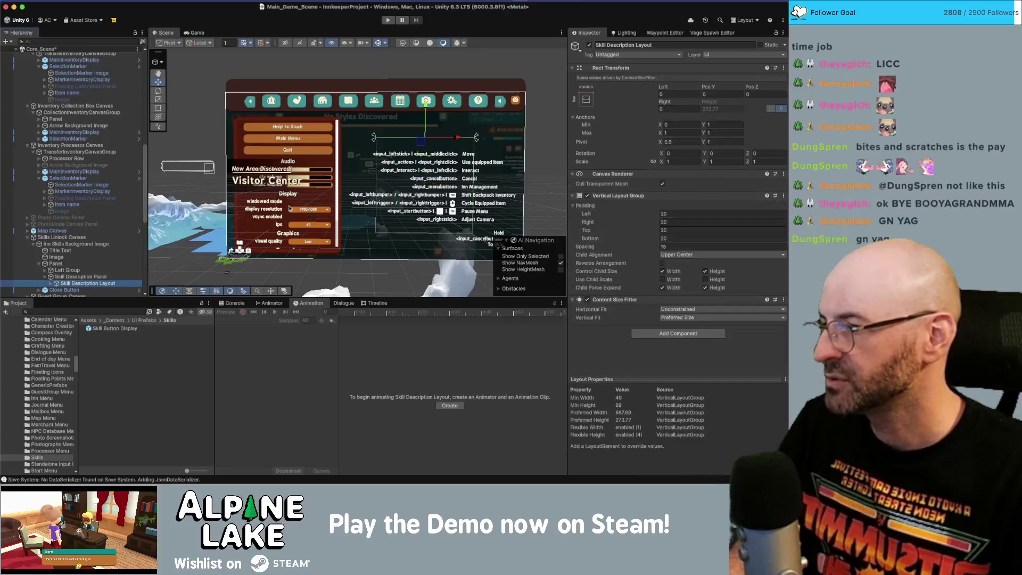
{"action": "left_click", "coordinate": [289, 209]}
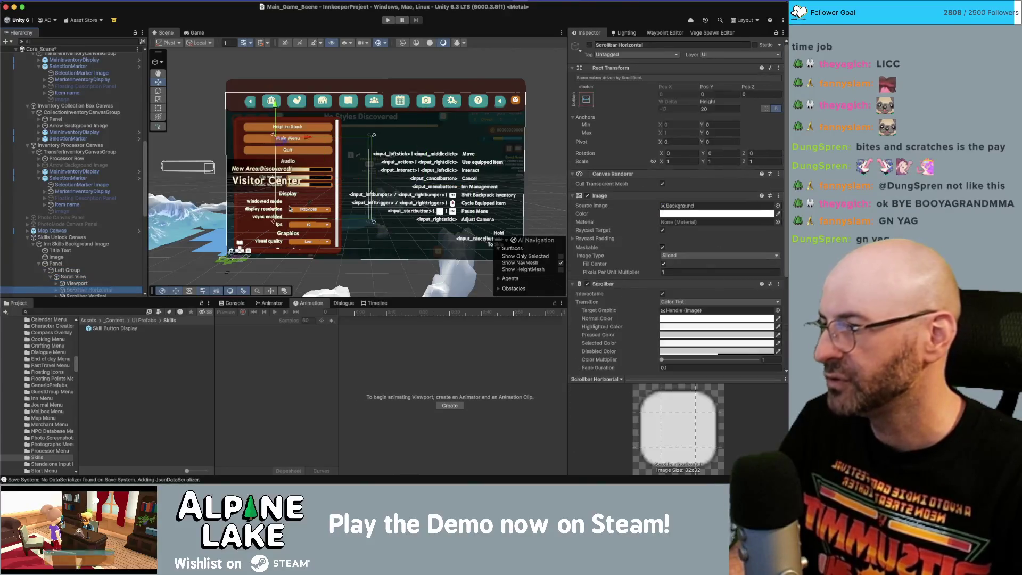
{"action": "left_click", "coordinate": [289, 209]}
{"action": "left_click", "coordinate": [289, 209]}
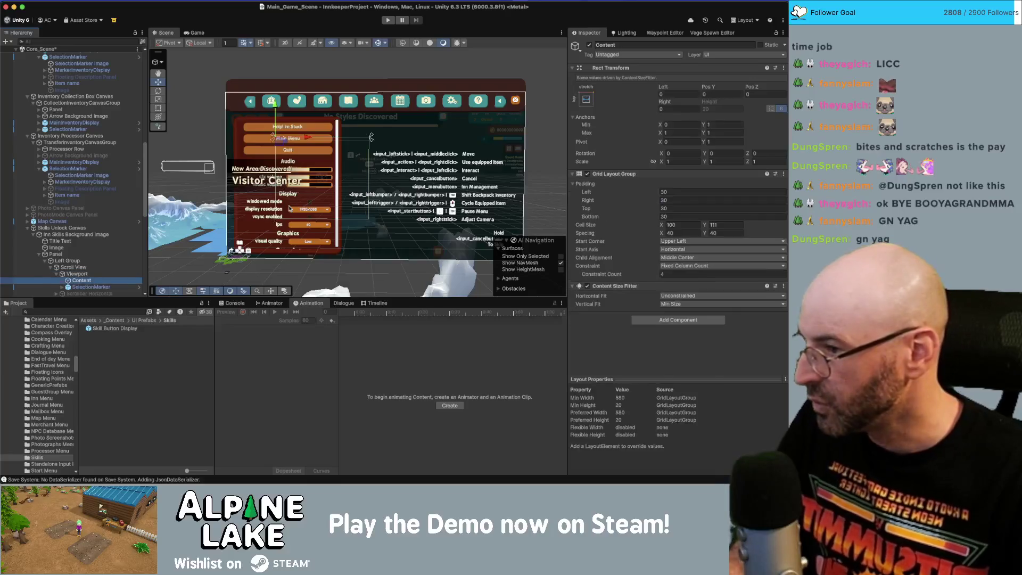
{"action": "left_click", "coordinate": [289, 209]}
{"action": "left_click", "coordinate": [289, 208]}
Step: Set the skills SelectionMarker Image's Pixels Per Unit Multiplier to 1.5
{"action": "left_click", "coordinate": [701, 264]}
{"action": "type", "text": "1.5"}
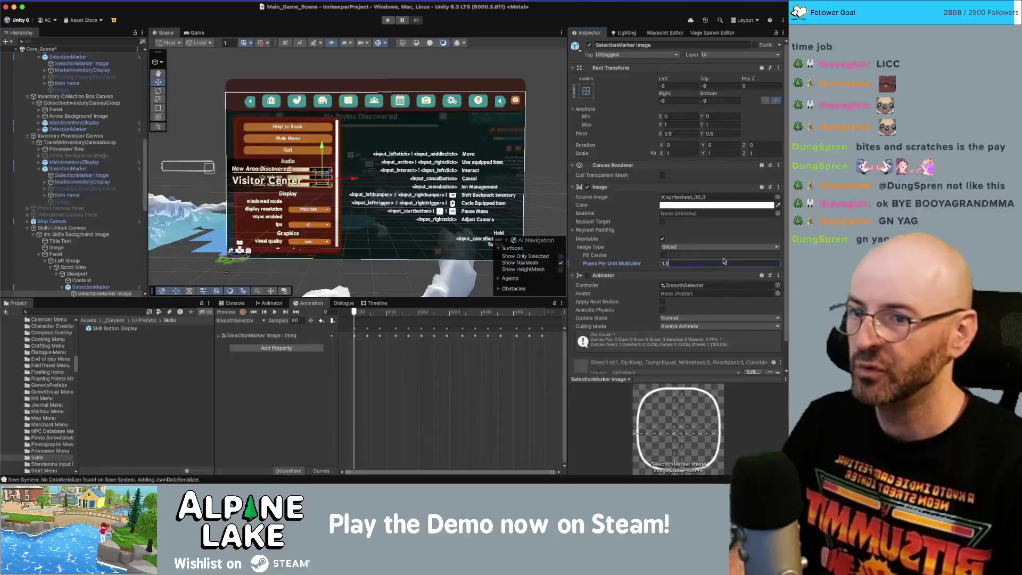
{"action": "key", "text": "Return"}
{"action": "scroll", "coordinate": [425, 141], "scroll_direction": "down", "scroll_amount": 2}
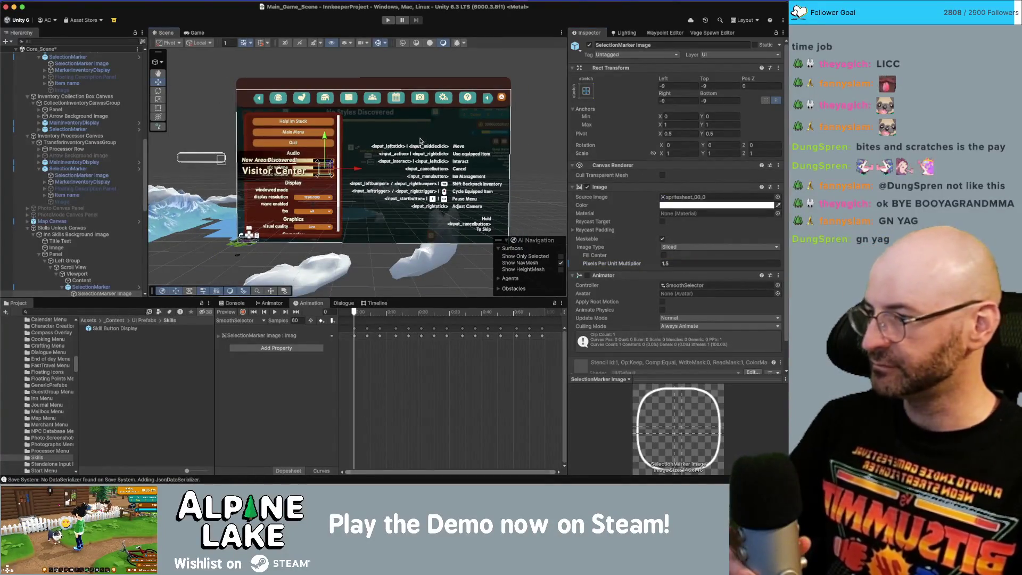
{"action": "scroll", "coordinate": [102, 209], "scroll_direction": "down", "scroll_amount": 1}
{"action": "scroll", "coordinate": [101, 209], "scroll_direction": "down", "scroll_amount": 1}
{"action": "left_click", "coordinate": [106, 215]}
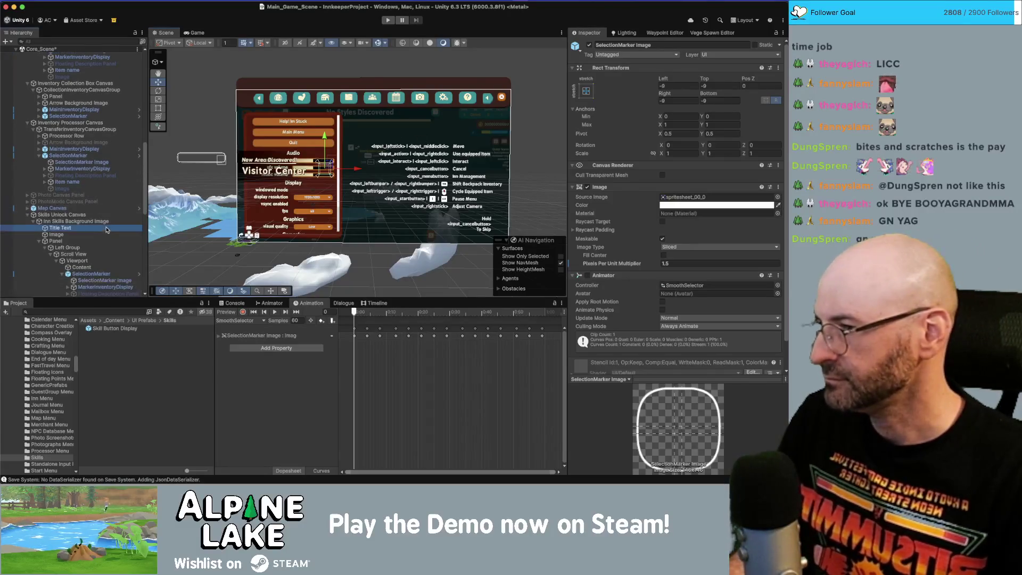
Step: Collapse the Skills Unlock, Hotbar and Inventory Transfer canvases and select the Pause Menu Canvas
{"action": "key", "text": "Left"}
{"action": "key", "text": "Down"}
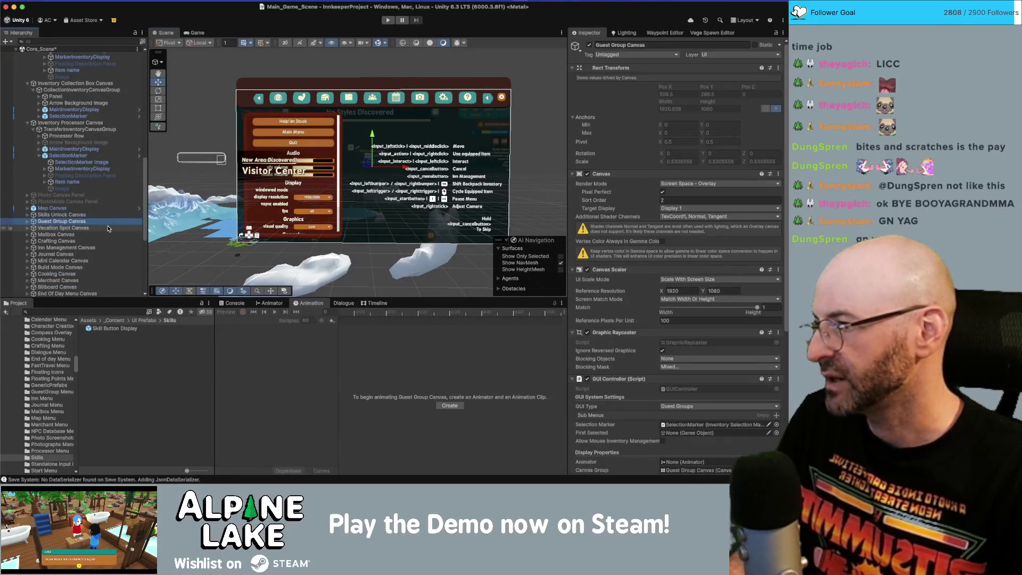
{"action": "key", "text": "Right"}
{"action": "key", "text": "Down"}
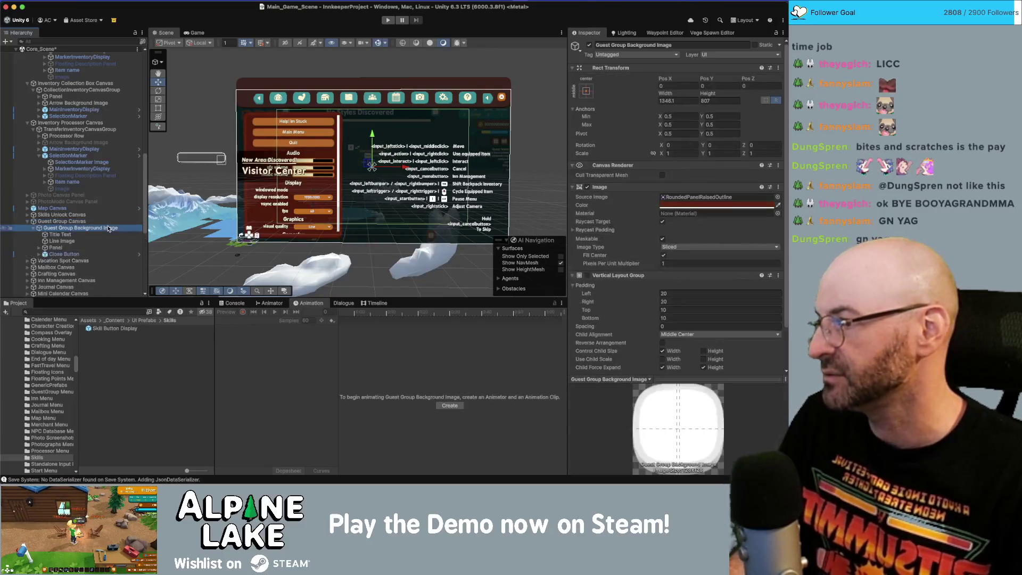
{"action": "scroll", "coordinate": [107, 192], "scroll_direction": "up", "scroll_amount": 15}
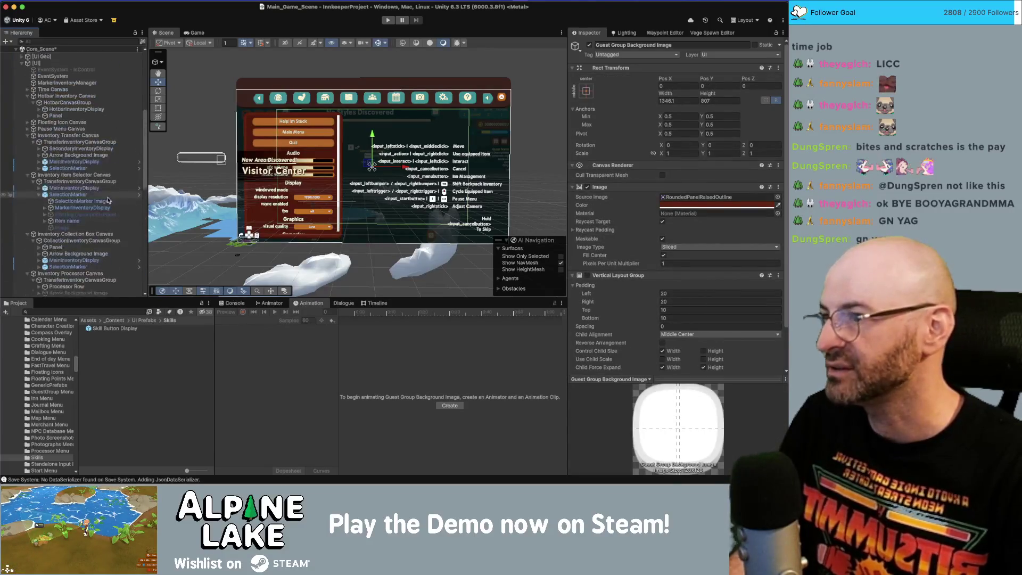
{"action": "left_click", "coordinate": [109, 180]}
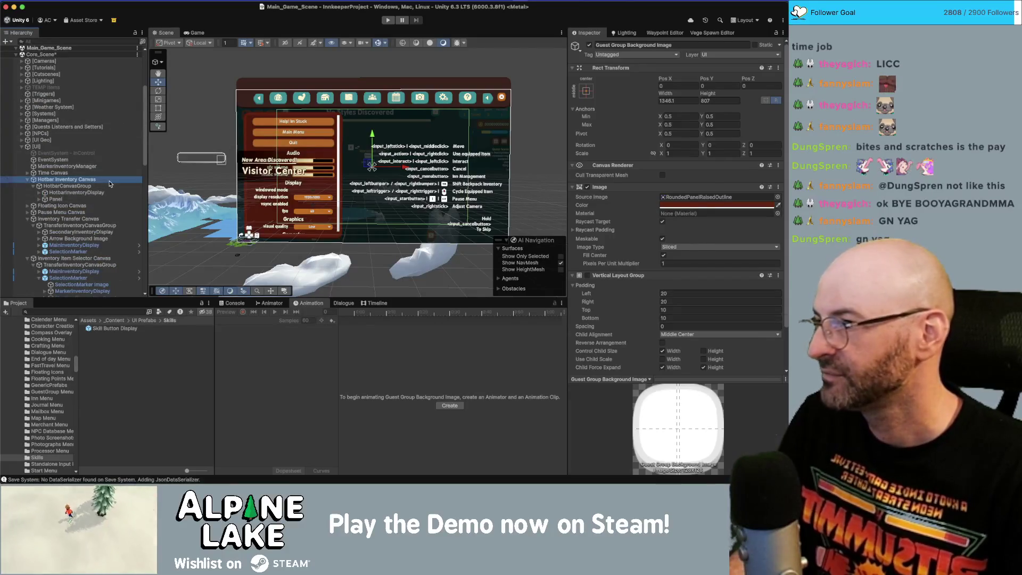
{"action": "key", "text": "Left"}
{"action": "key", "text": "Down"}
{"action": "key", "text": "Down"}
{"action": "key", "text": "Down"}
{"action": "key", "text": "Left"}
{"action": "key", "text": "Up"}
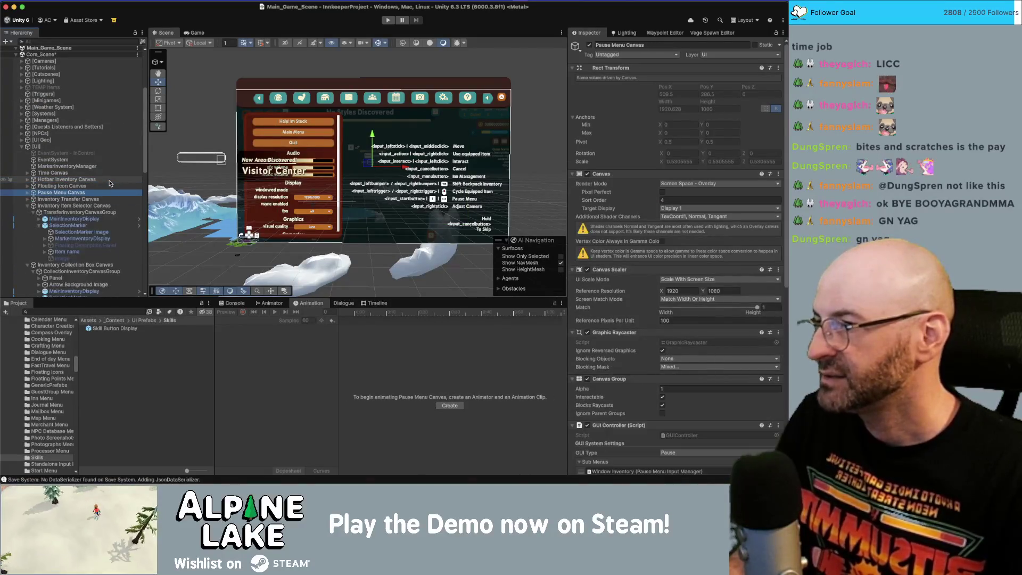
{"action": "scroll", "coordinate": [620, 267], "scroll_direction": "down", "scroll_amount": 10}
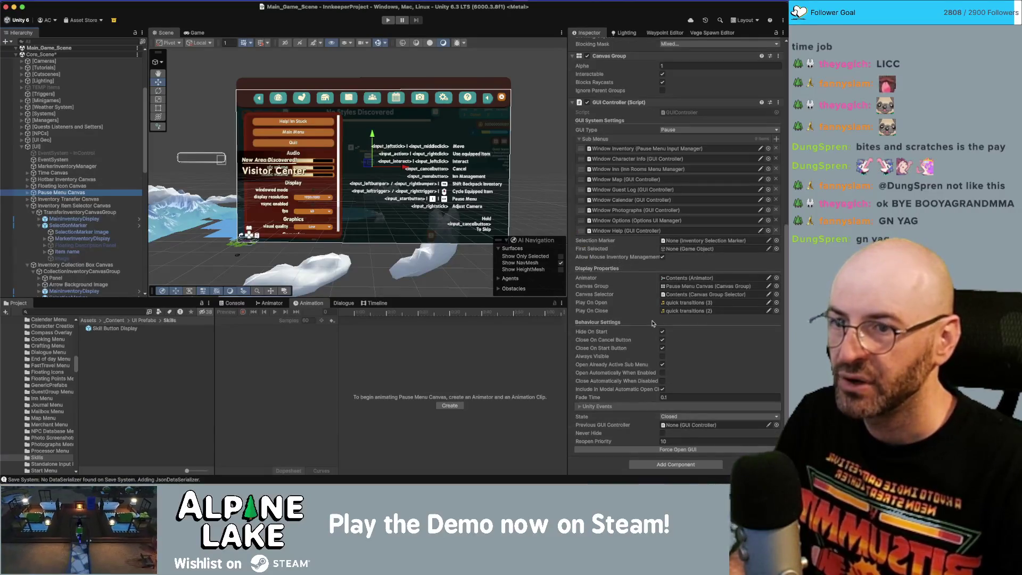
{"action": "scroll", "coordinate": [654, 323], "scroll_direction": "up", "scroll_amount": 10}
Step: Set the Pause Menu Canvas Group Alpha to 0 and untick Blocks Raycasts
{"action": "left_click", "coordinate": [673, 389]}
{"action": "type", "text": "0"}
{"action": "left_click", "coordinate": [662, 405]}
{"action": "scroll", "coordinate": [83, 196], "scroll_direction": "down", "scroll_amount": 1}
{"action": "scroll", "coordinate": [82, 196], "scroll_direction": "down", "scroll_amount": 1}
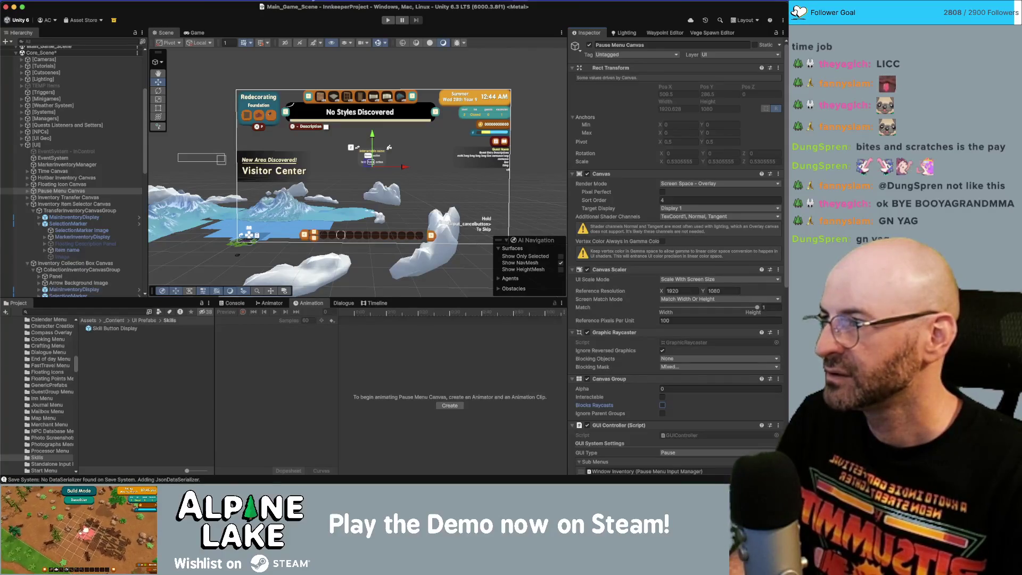
Step: Toggle the [UI] object off and back on, then inspect the Inventory Item Selector Canvas
{"action": "left_click", "coordinate": [99, 192]}
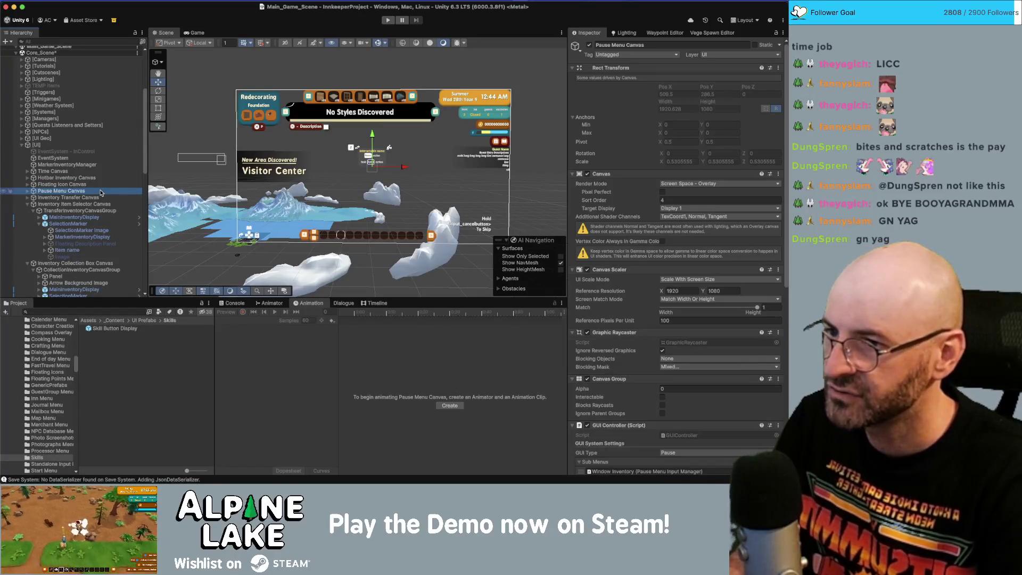
{"action": "key", "text": "alt+shift+a"}
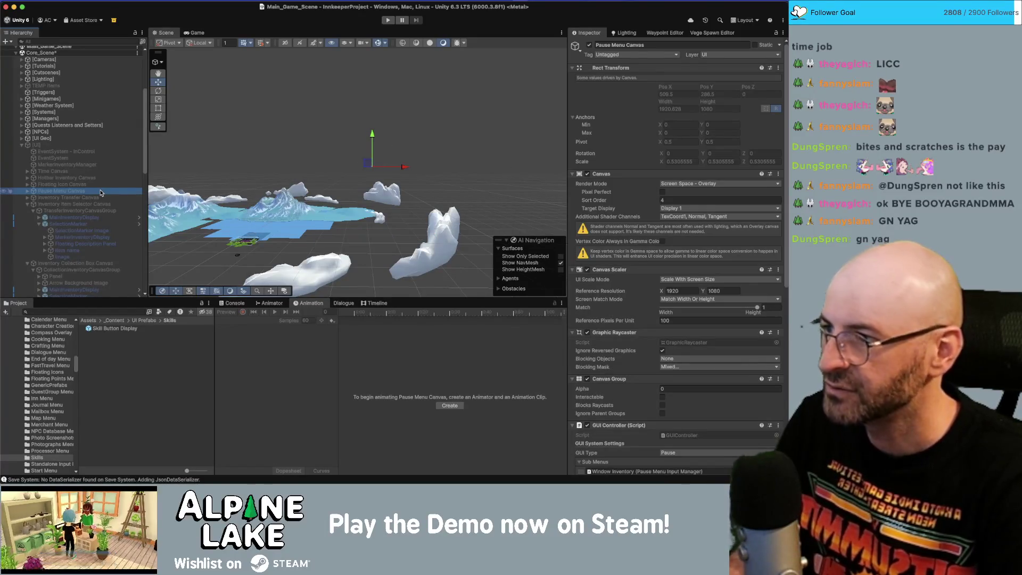
{"action": "left_click", "coordinate": [79, 145]}
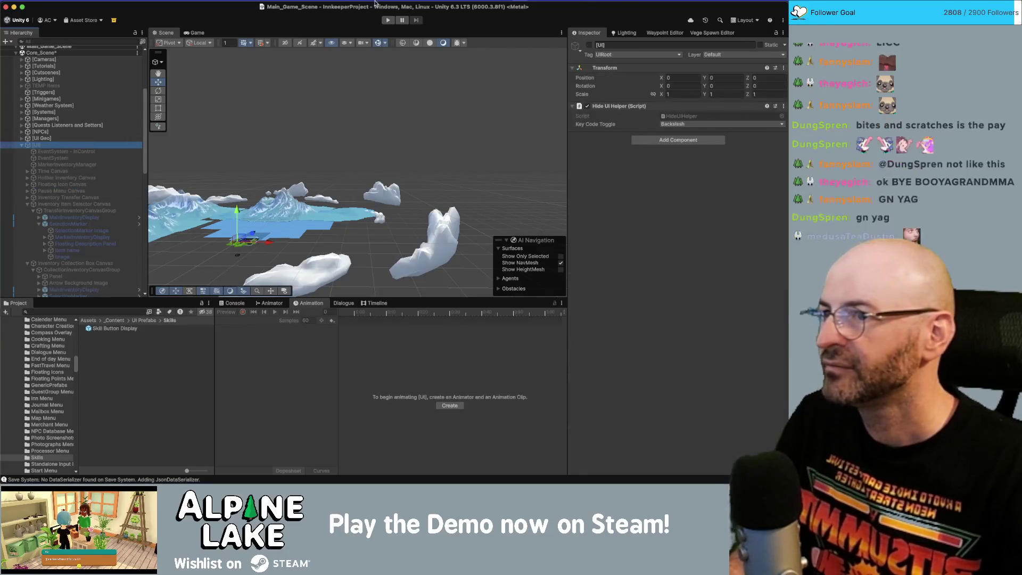
{"action": "left_click", "coordinate": [589, 44]}
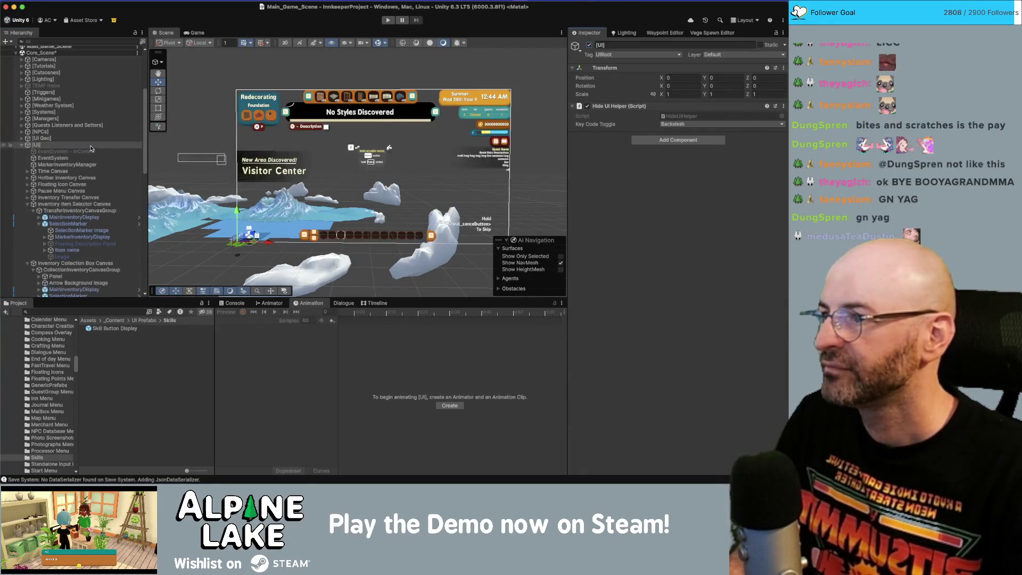
{"action": "left_click", "coordinate": [75, 203]}
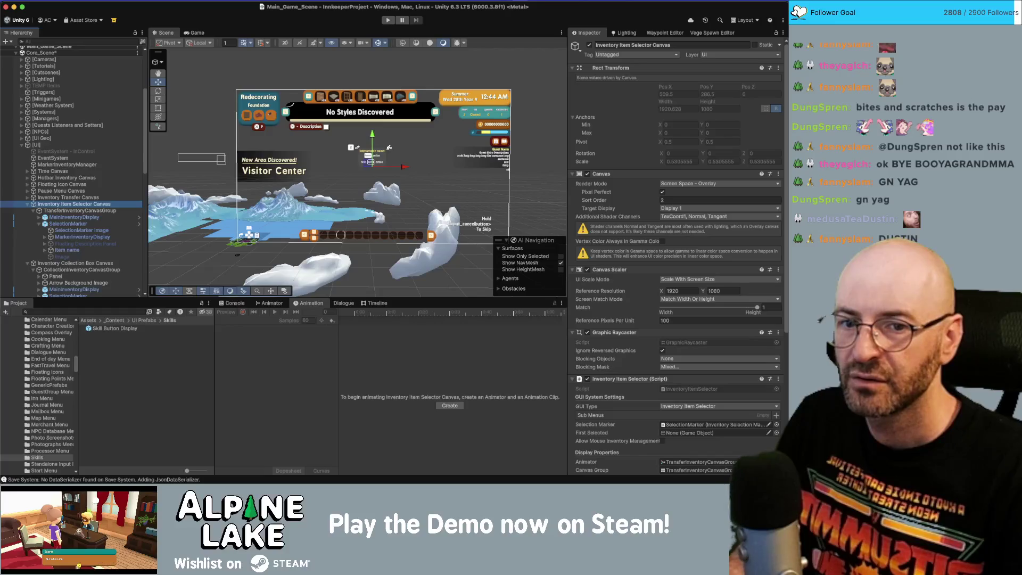
{"action": "left_click", "coordinate": [90, 310]}
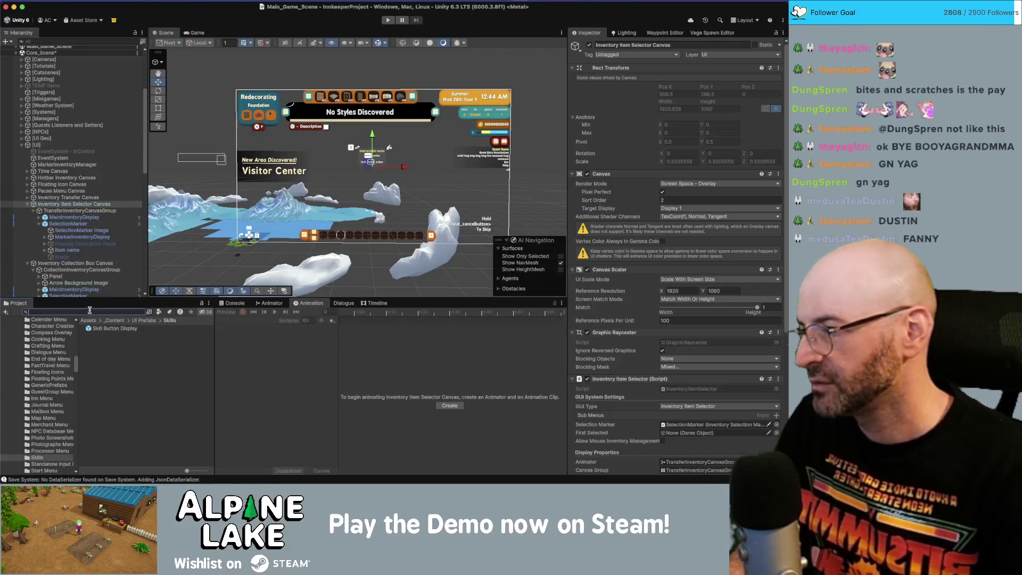
Step: Clear the Project search and run Tools > Toggle GUI Canvas Group
{"action": "key", "text": "BackSpace"}
{"action": "key", "text": "BackSpace"}
{"action": "key", "text": "BackSpace"}
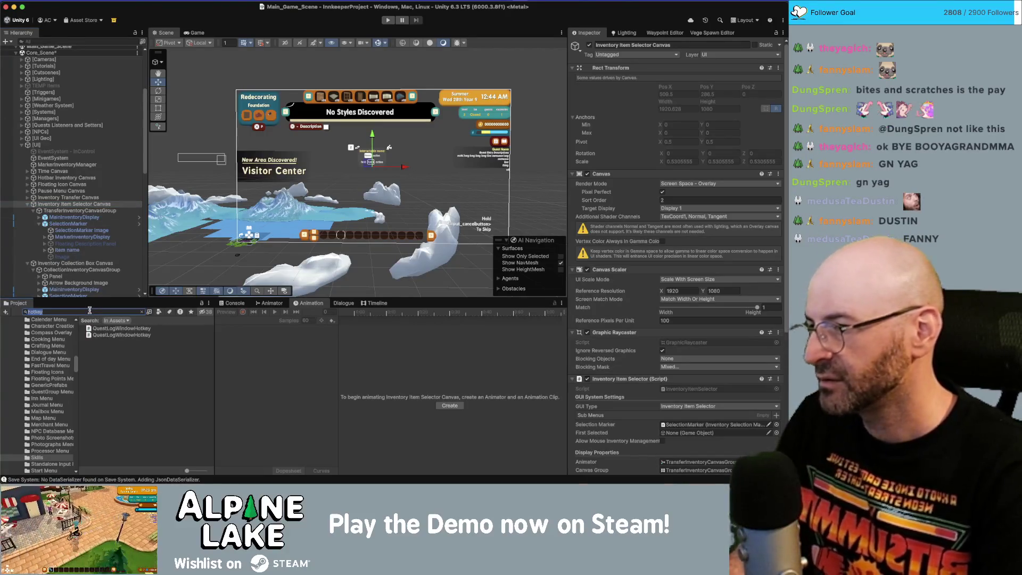
{"action": "left_click", "coordinate": [223, 1]}
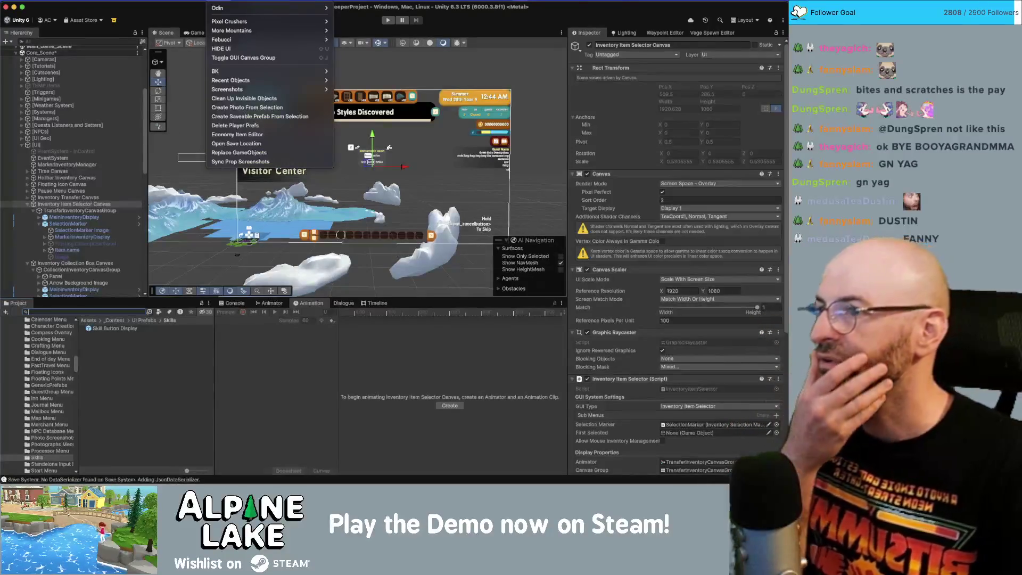
{"action": "mouse_move", "coordinate": [239, 45]}
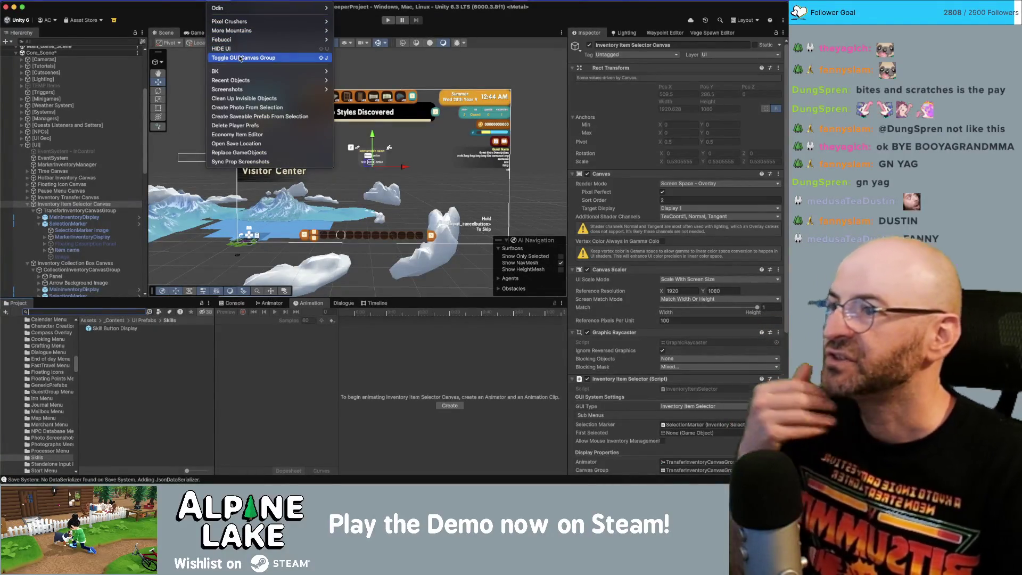
{"action": "left_click", "coordinate": [240, 57]}
Step: Collapse the inventory, collection box and processor canvases, then select Guest Group Canvas
{"action": "left_click", "coordinate": [94, 205]}
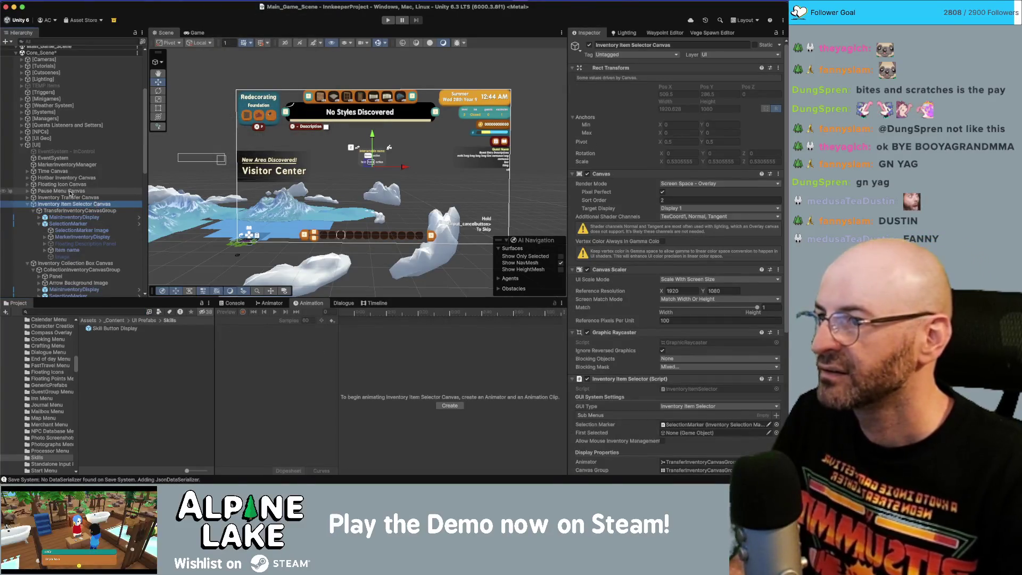
{"action": "left_click", "coordinate": [27, 204]}
{"action": "left_click", "coordinate": [27, 210]}
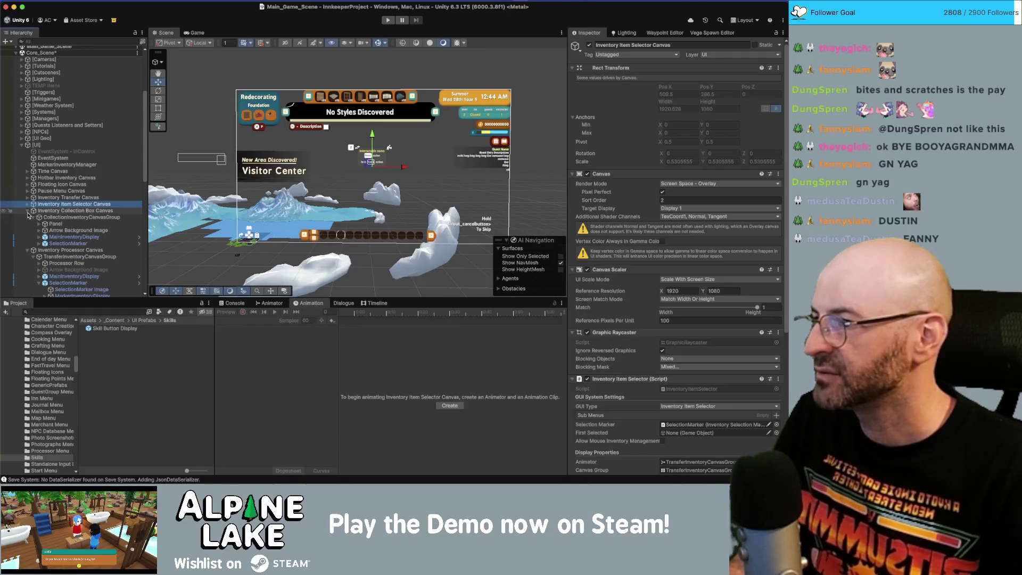
{"action": "left_click", "coordinate": [27, 217]}
{"action": "scroll", "coordinate": [42, 247], "scroll_direction": "down", "scroll_amount": 3}
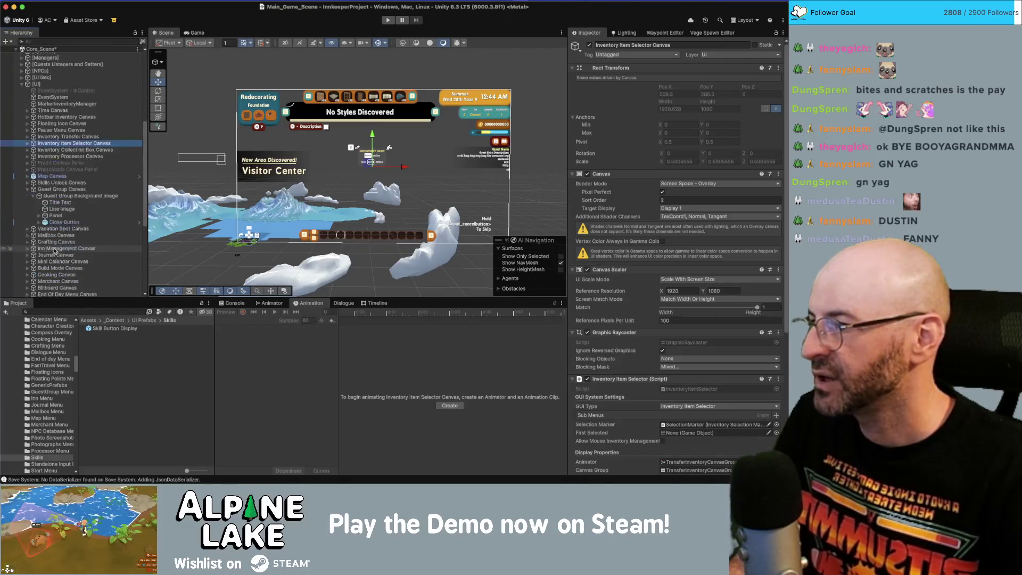
{"action": "scroll", "coordinate": [69, 245], "scroll_direction": "down", "scroll_amount": 3}
{"action": "left_click", "coordinate": [59, 262]}
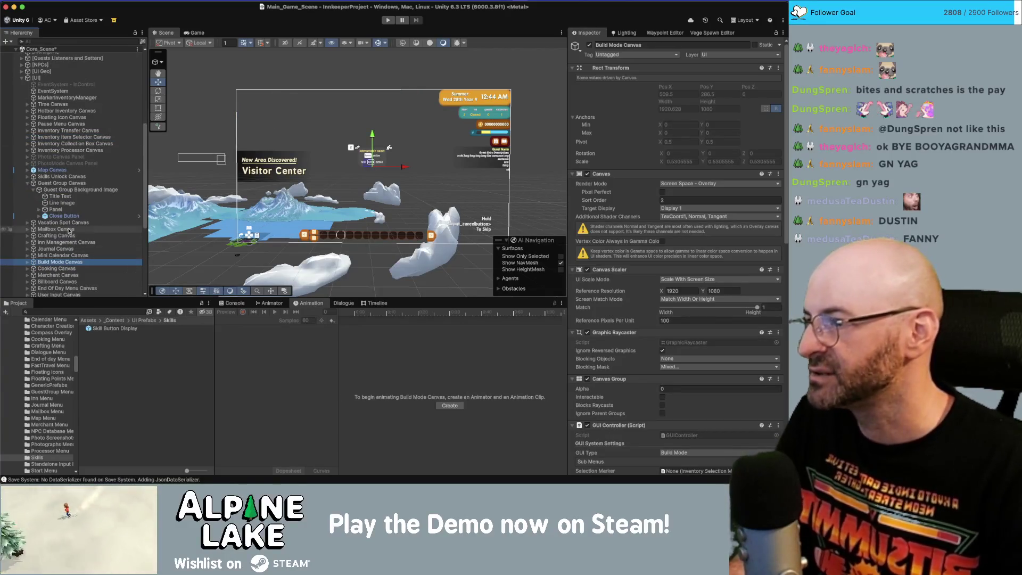
{"action": "left_click", "coordinate": [28, 183]}
{"action": "left_click", "coordinate": [80, 189]}
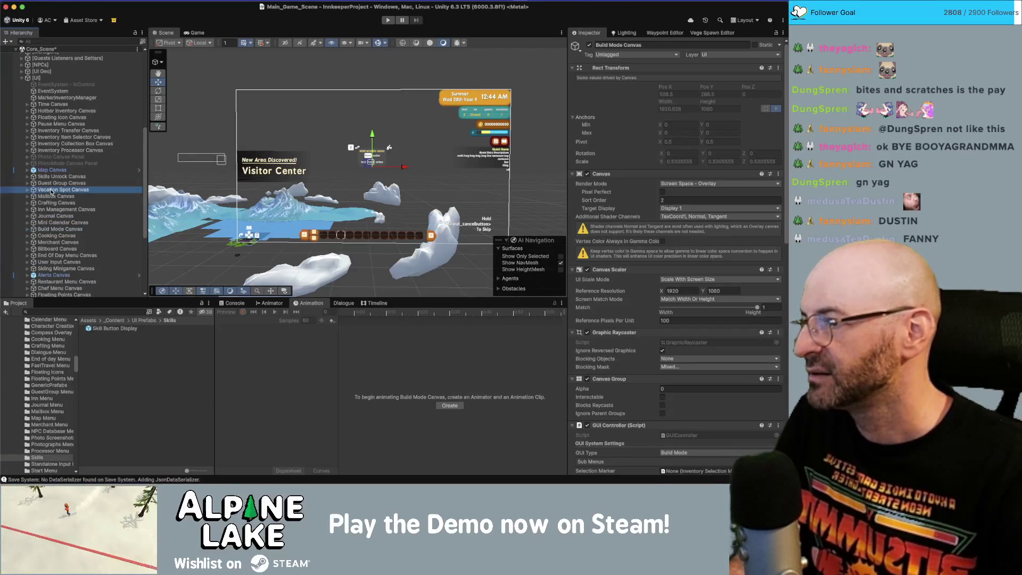
{"action": "key", "text": "Up"}
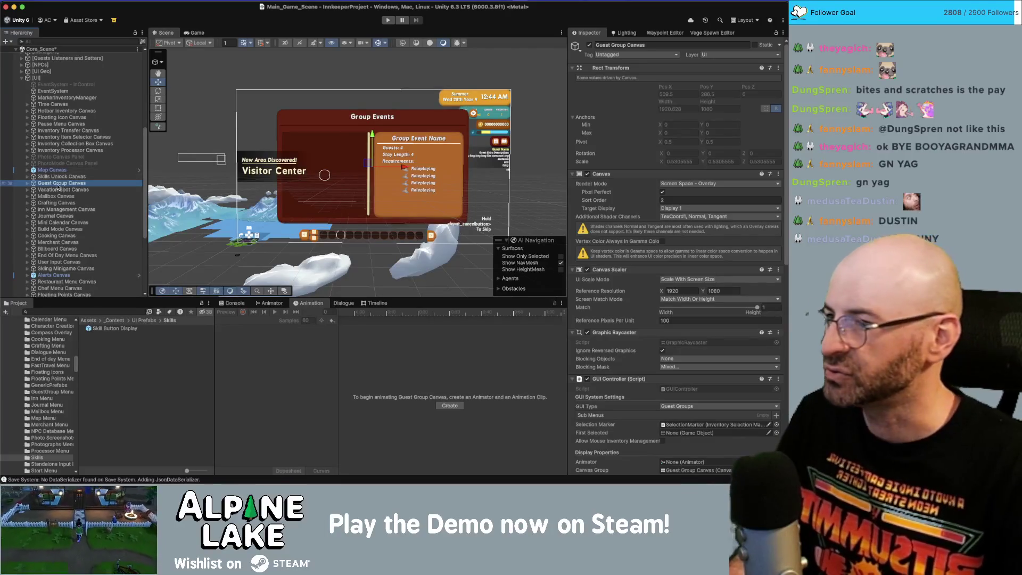
Step: Expand Guest Group Canvas down through Panel and Left Group to its Scroll View
{"action": "left_click", "coordinate": [28, 184]}
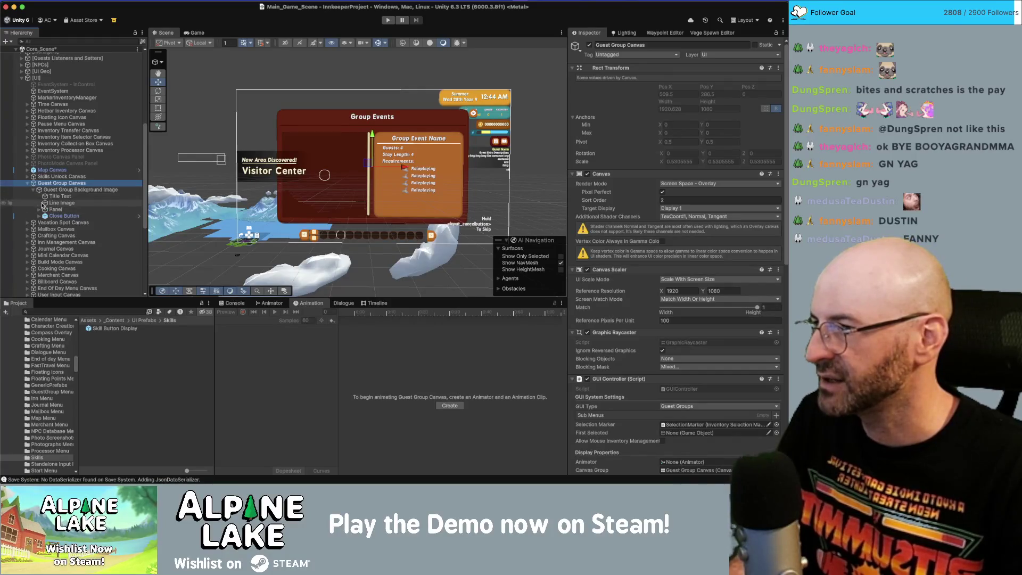
{"action": "left_click", "coordinate": [40, 209]}
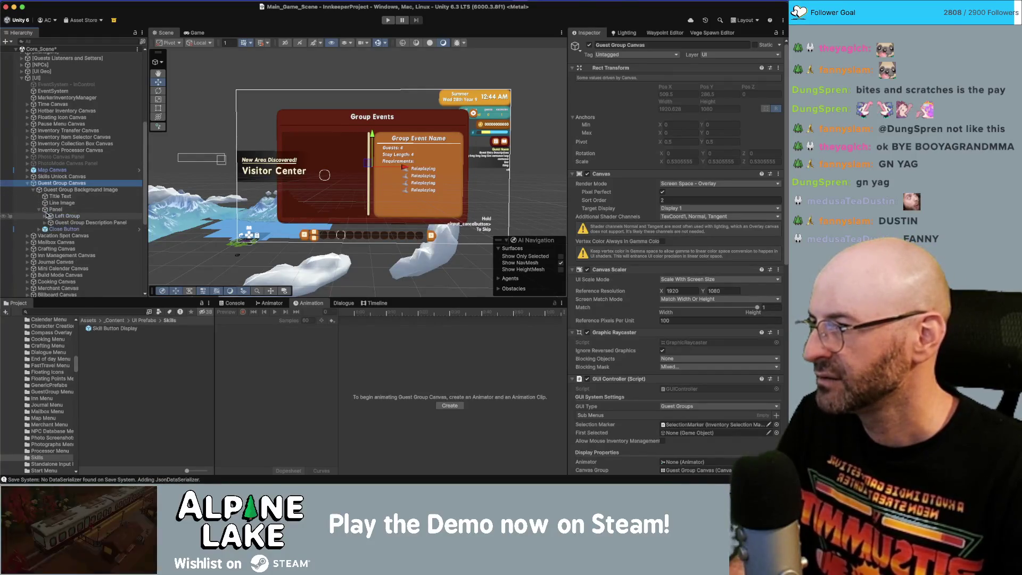
{"action": "left_click", "coordinate": [57, 217]}
{"action": "left_click", "coordinate": [45, 216]}
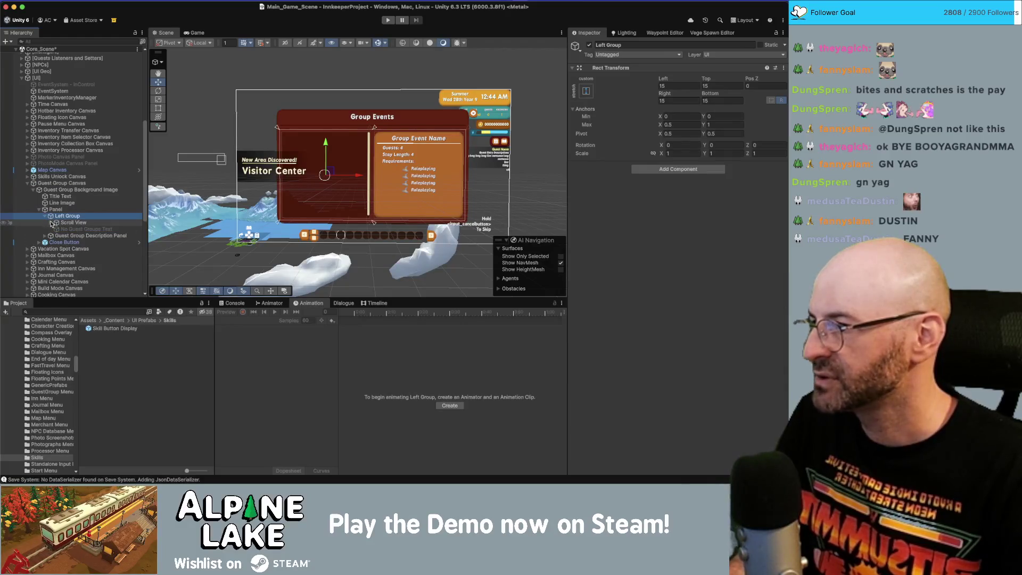
{"action": "left_click", "coordinate": [51, 223]}
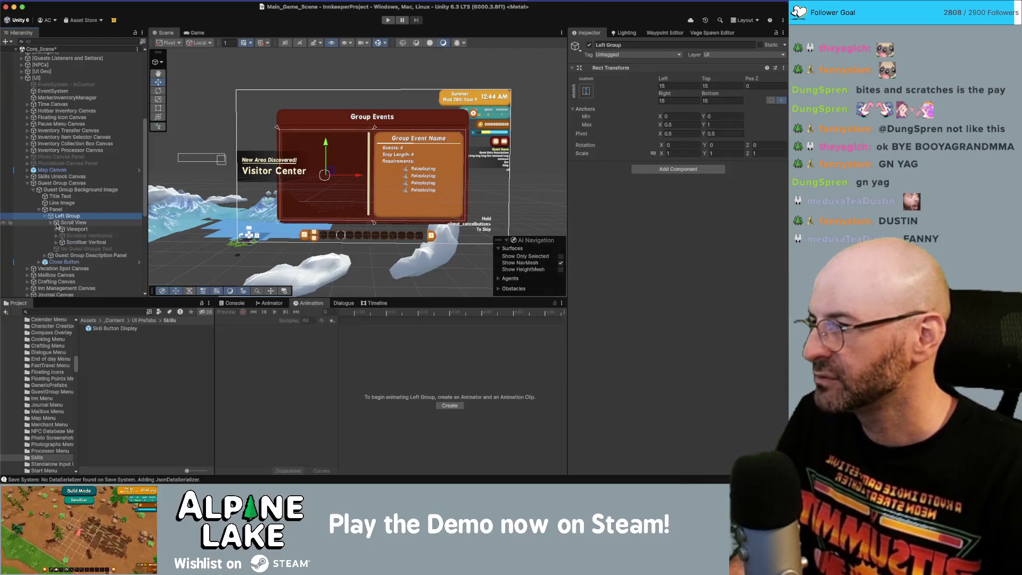
Step: Ping the canvas's Display Prefab and open GuestGroup Display in prefab mode
{"action": "left_click", "coordinate": [62, 189]}
{"action": "left_click", "coordinate": [62, 183]}
{"action": "scroll", "coordinate": [689, 375], "scroll_direction": "down", "scroll_amount": 10}
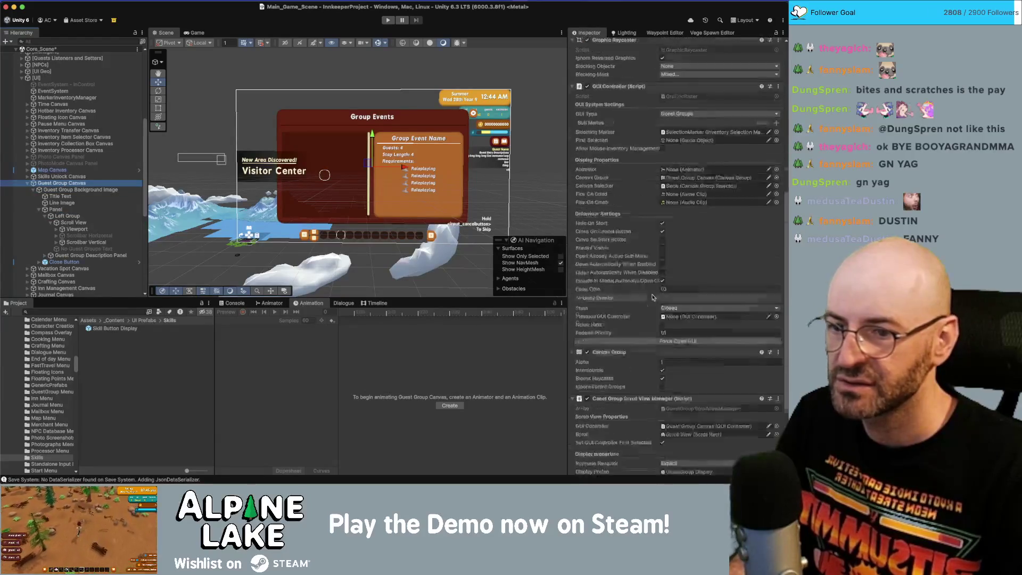
{"action": "left_click", "coordinate": [687, 412]}
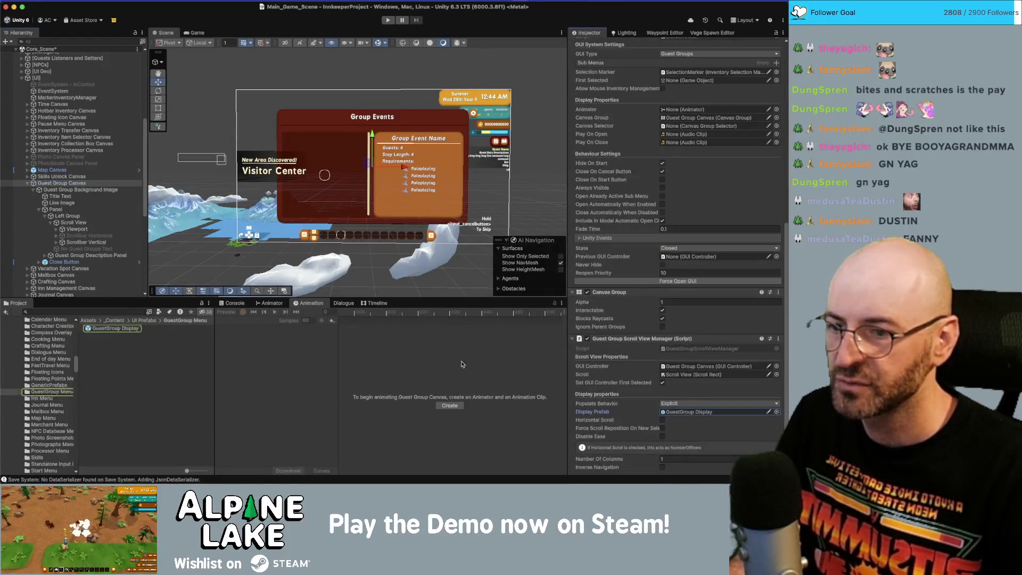
{"action": "double_click", "coordinate": [97, 329]}
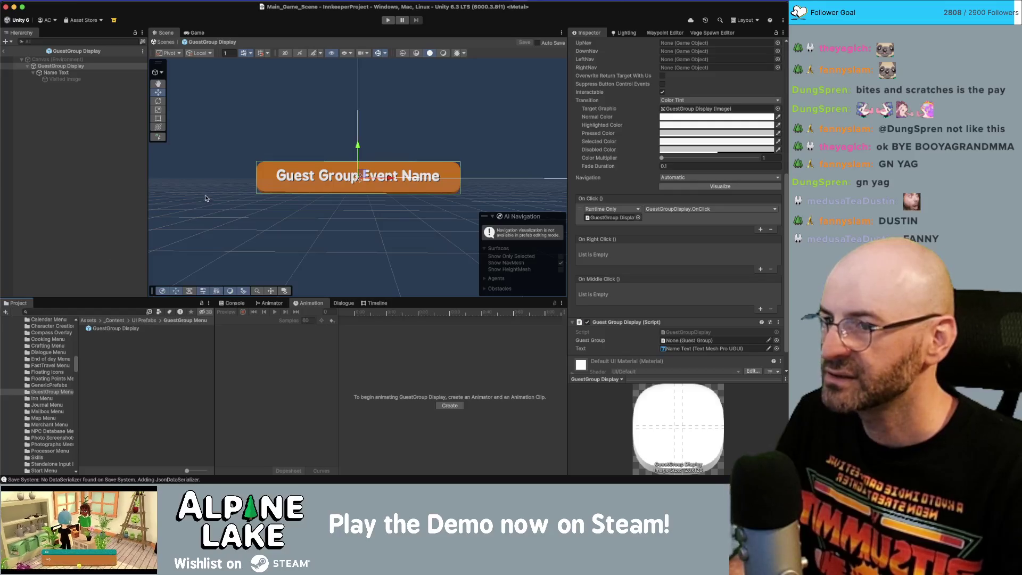
Step: Set the GuestGroup Display root image's Pixels Per Unit Multiplier to 1
{"action": "left_click", "coordinate": [68, 78]}
{"action": "left_click", "coordinate": [68, 73]}
{"action": "key", "text": "Up"}
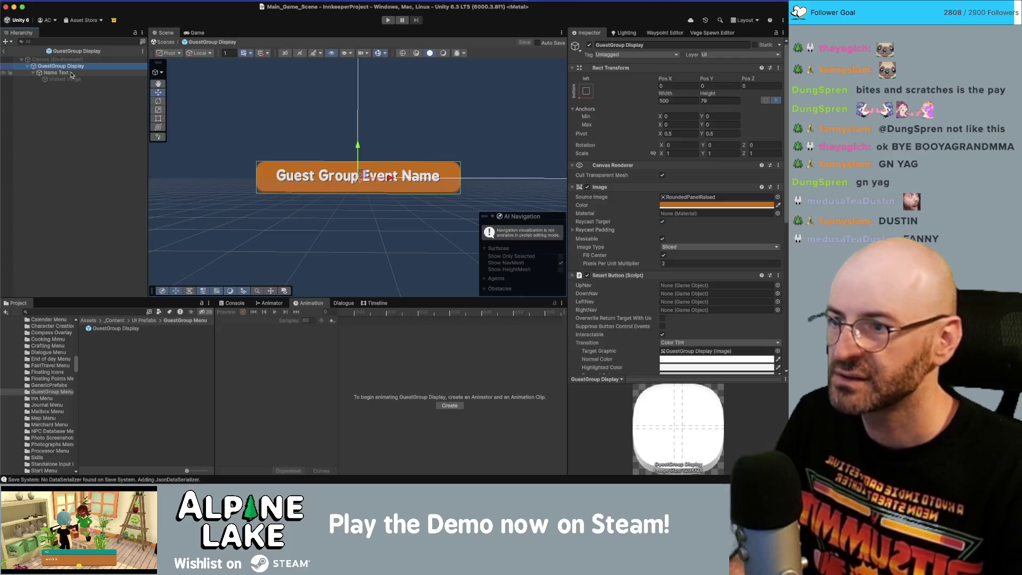
{"action": "left_click", "coordinate": [684, 263]}
{"action": "type", "text": "1.5"}
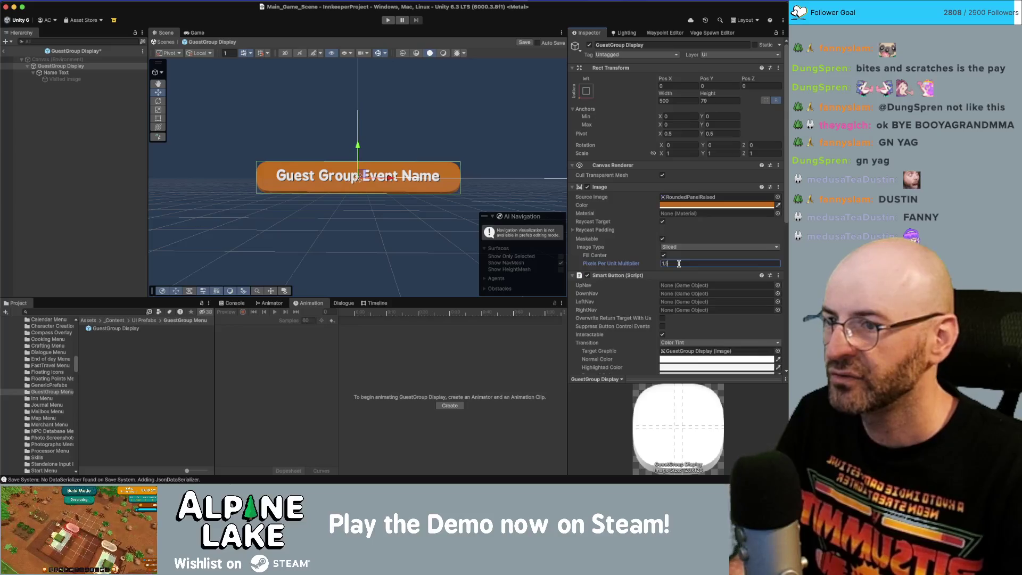
{"action": "left_click", "coordinate": [312, 99]}
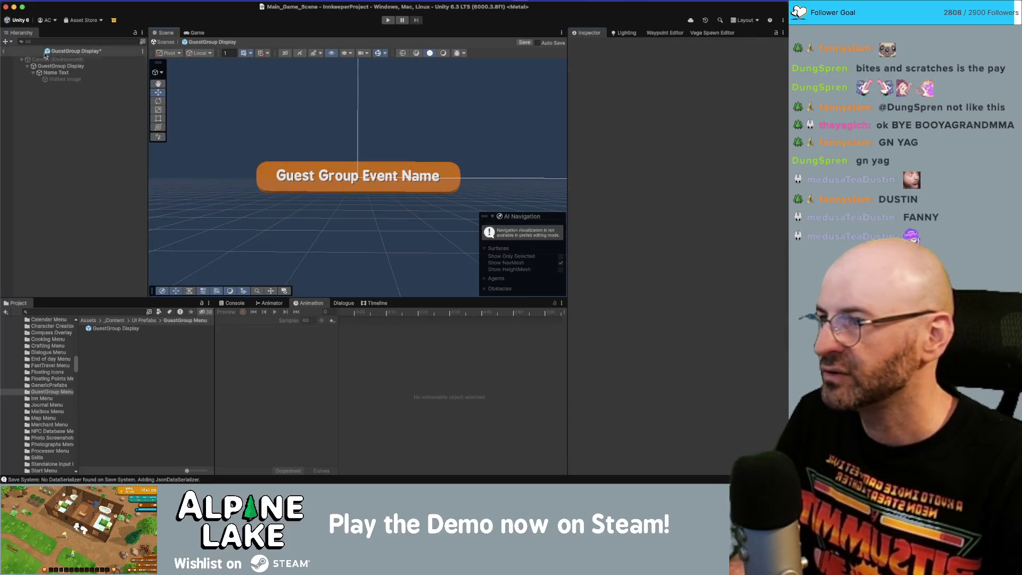
Step: Back in the scene, check the guest group SelectionMarker Image's multiplier, then reselect Guest Group Canvas
{"action": "left_click", "coordinate": [5, 51]}
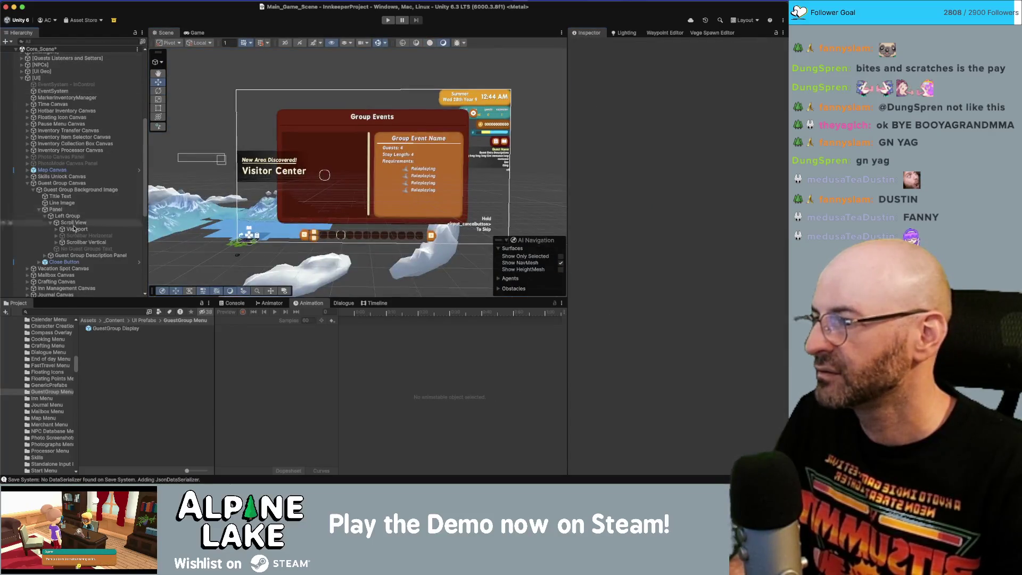
{"action": "left_click", "coordinate": [80, 240]}
{"action": "left_click", "coordinate": [62, 229]}
{"action": "left_click", "coordinate": [90, 242]}
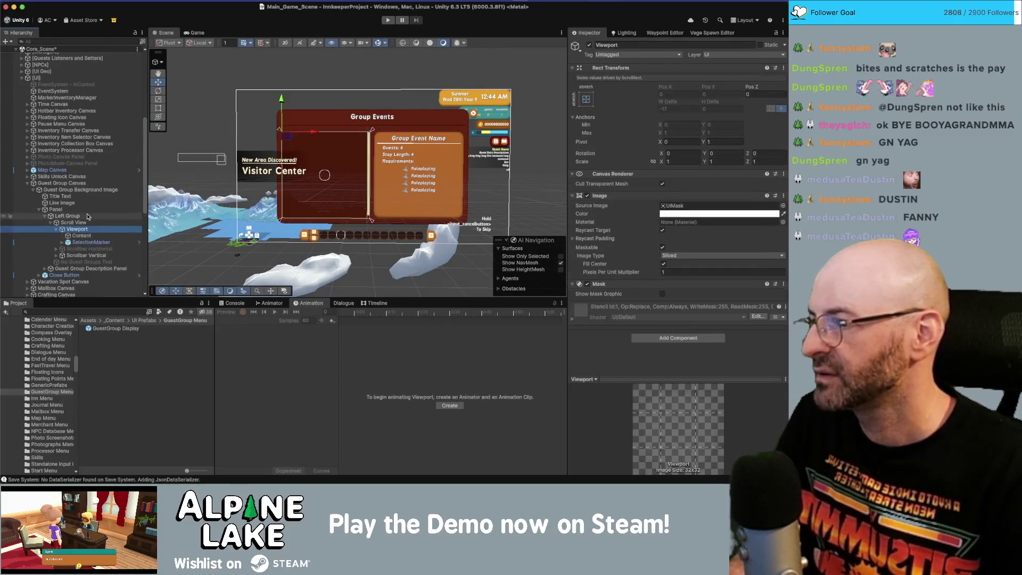
{"action": "key", "text": "Right"}
{"action": "key", "text": "Down"}
{"action": "left_click", "coordinate": [706, 261]}
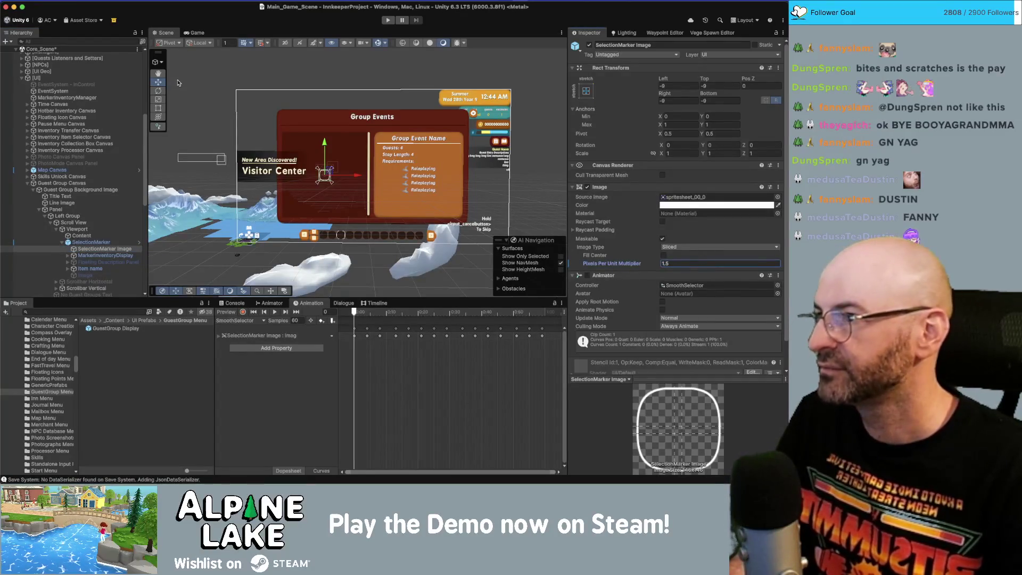
{"action": "left_click", "coordinate": [27, 184]}
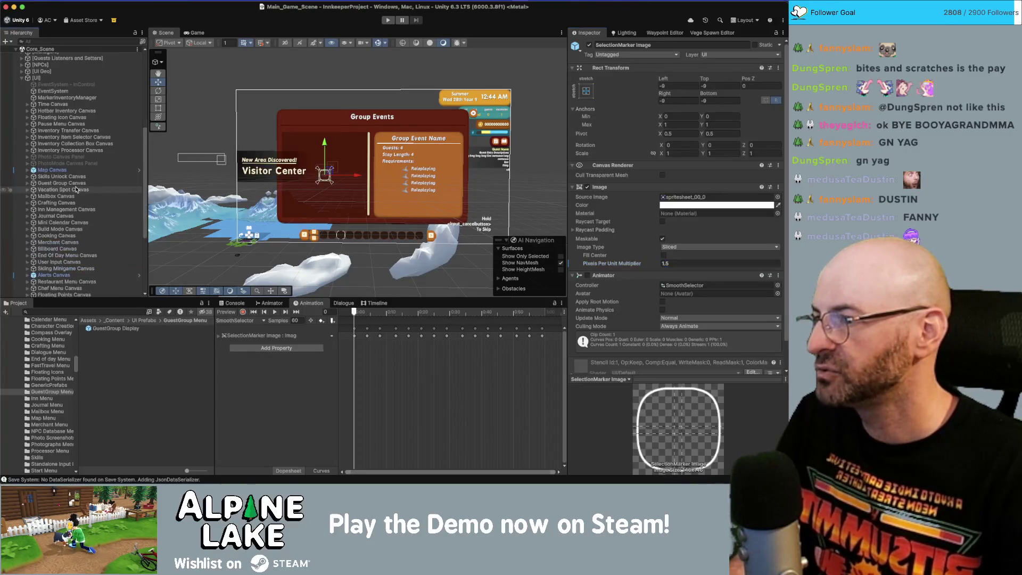
{"action": "left_click", "coordinate": [76, 184]}
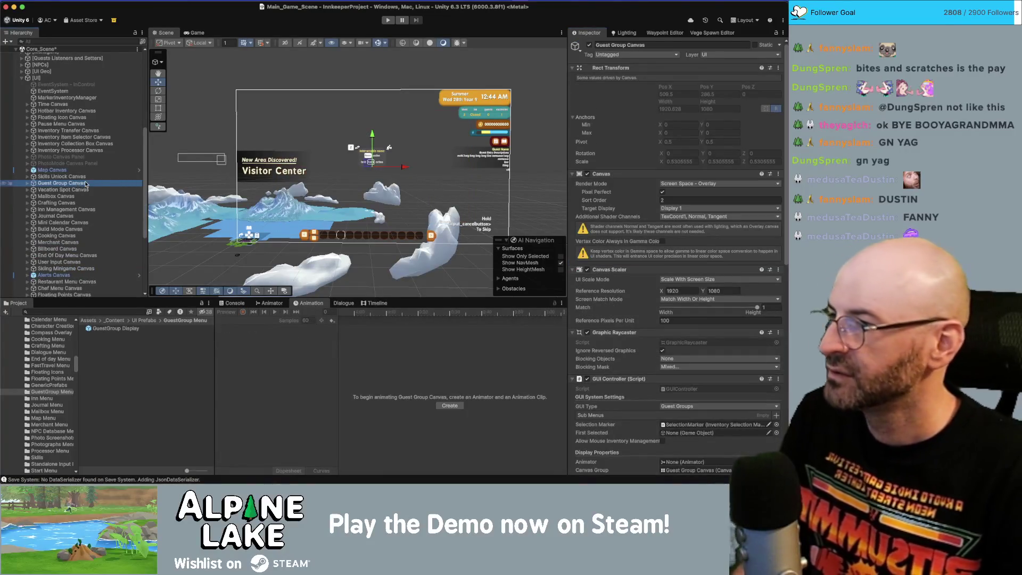
Step: From Vacation Spot Canvas, ping its Display Prefab and open Vacation Display for editing
{"action": "left_click", "coordinate": [84, 190]}
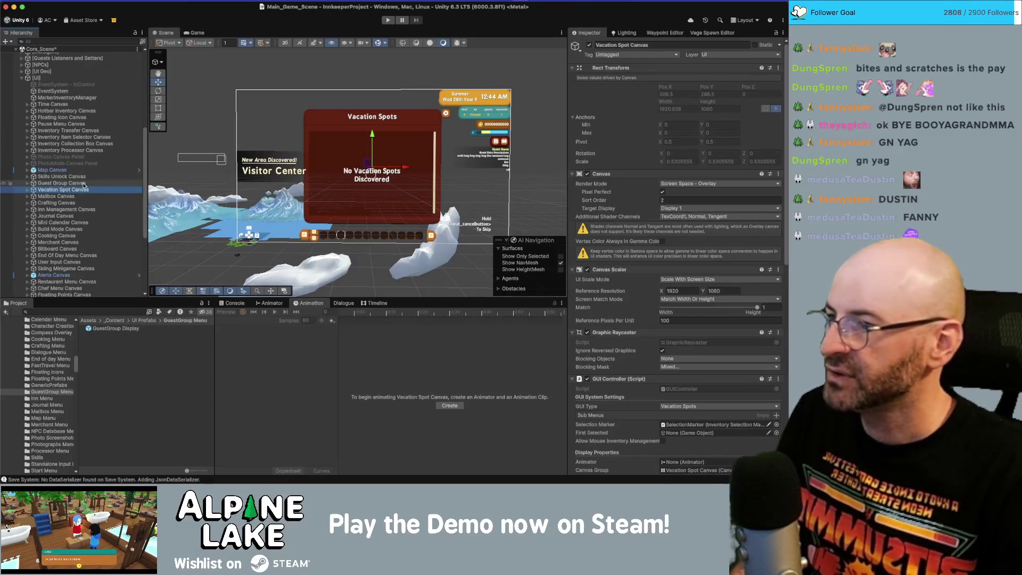
{"action": "key", "text": "Right"}
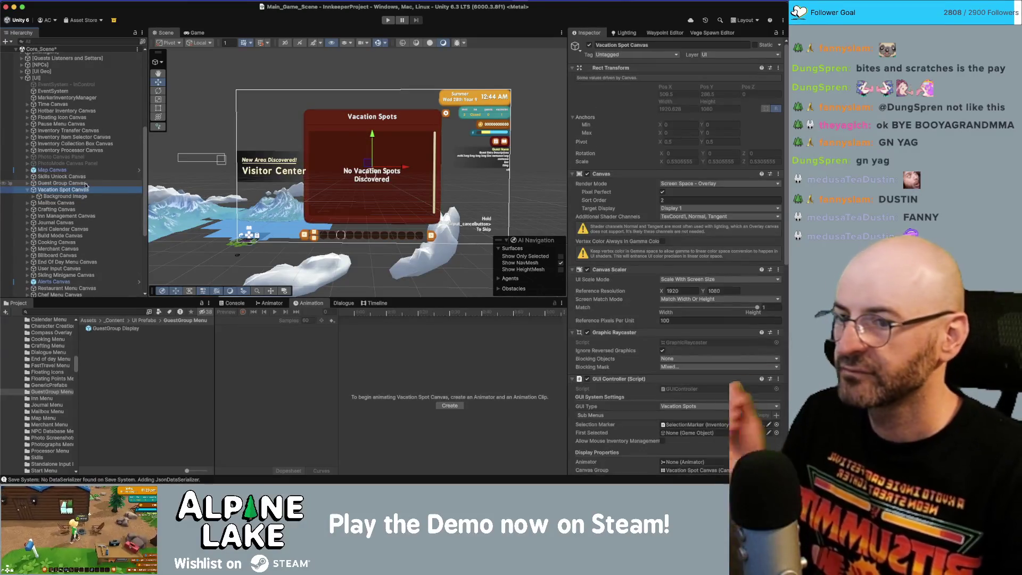
{"action": "scroll", "coordinate": [674, 371], "scroll_direction": "down", "scroll_amount": 10}
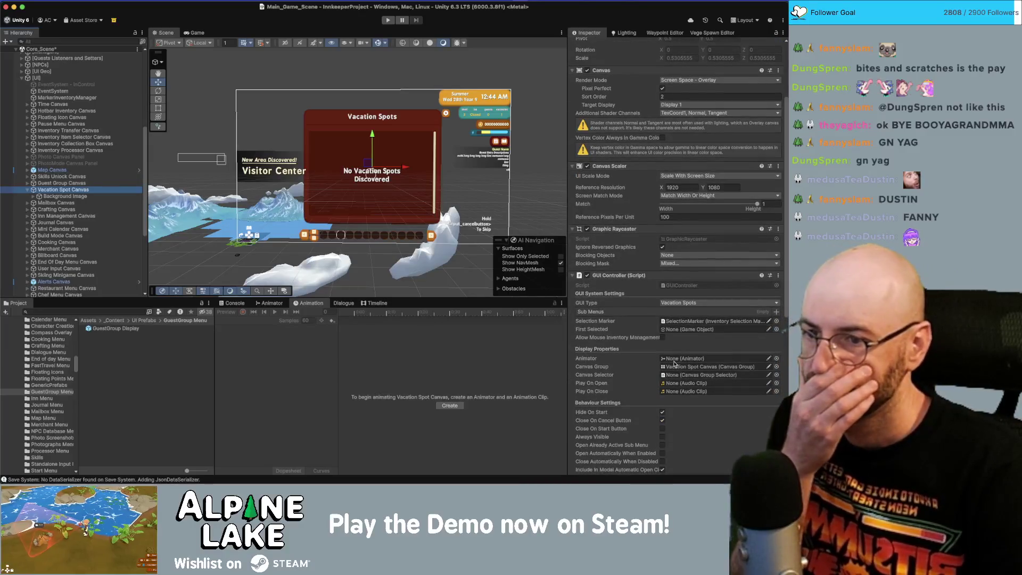
{"action": "scroll", "coordinate": [675, 367], "scroll_direction": "down", "scroll_amount": 6}
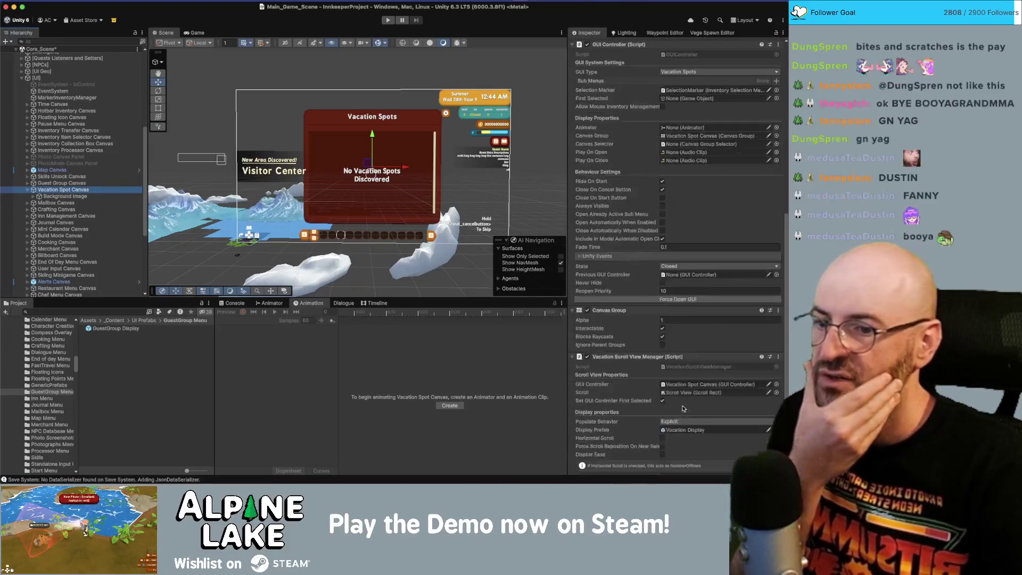
{"action": "left_click", "coordinate": [679, 430]}
{"action": "double_click", "coordinate": [119, 328]}
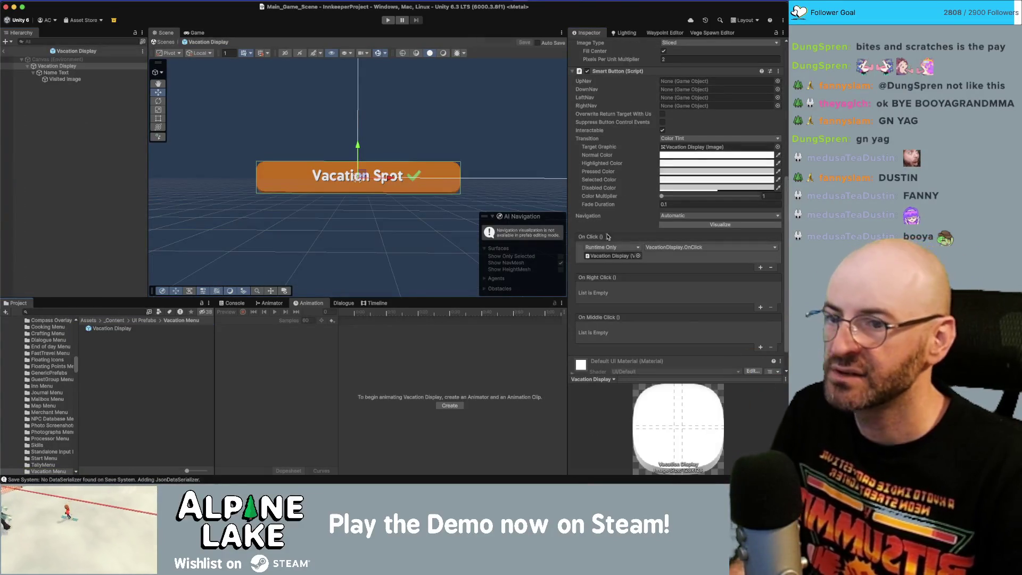
Step: Set the Vacation Display image's Pixels Per Unit Multiplier to 1.5 and exit prefab mode
{"action": "scroll", "coordinate": [649, 249], "scroll_direction": "up", "scroll_amount": 10}
{"action": "left_click", "coordinate": [674, 308]}
{"action": "type", "text": "1.5"}
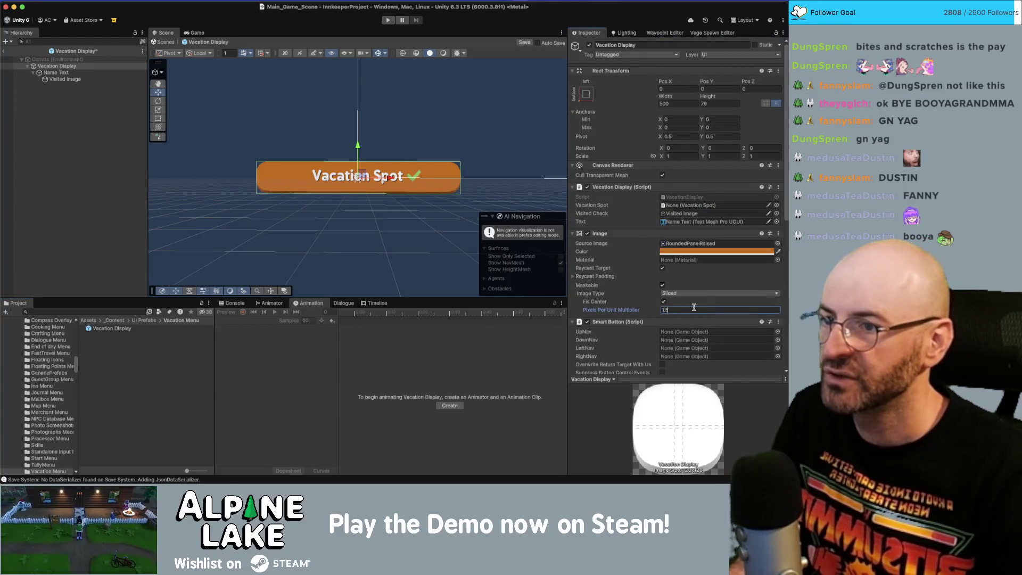
{"action": "left_click", "coordinate": [61, 87]}
{"action": "left_click", "coordinate": [6, 53]}
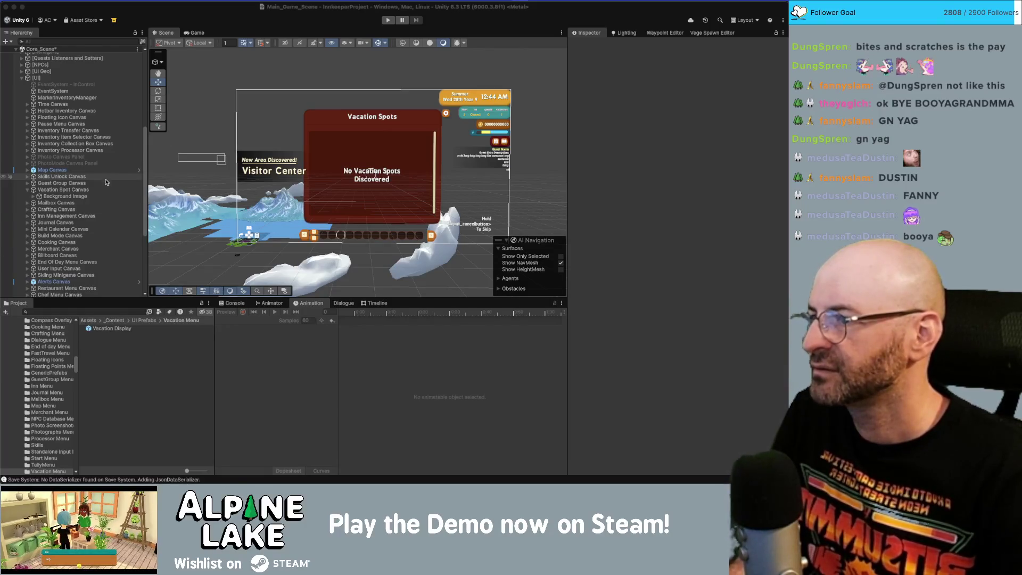
Step: Walk down to the vacation menu's SelectionMarker Image and check its Pixels Per Unit Multiplier
{"action": "left_click", "coordinate": [104, 197]}
{"action": "key", "text": "Down"}
{"action": "key", "text": "Down"}
{"action": "key", "text": "Right"}
{"action": "key", "text": "Down"}
{"action": "key", "text": "Right"}
{"action": "key", "text": "Down"}
{"action": "key", "text": "Right"}
{"action": "key", "text": "Down"}
{"action": "key", "text": "Right"}
{"action": "key", "text": "Down"}
{"action": "key", "text": "Right"}
{"action": "key", "text": "Down"}
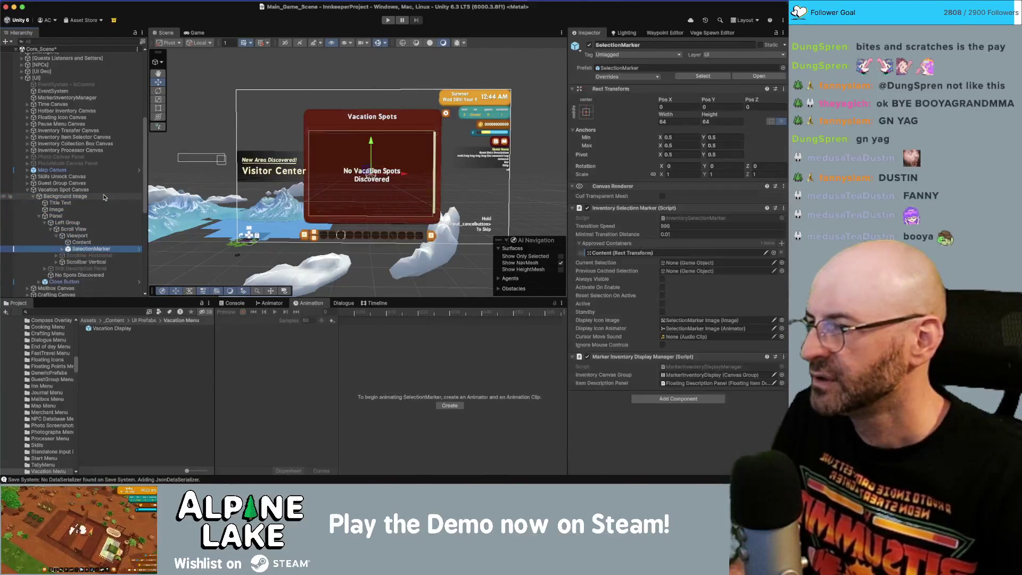
{"action": "key", "text": "Right"}
{"action": "key", "text": "Down"}
{"action": "left_click", "coordinate": [688, 264]}
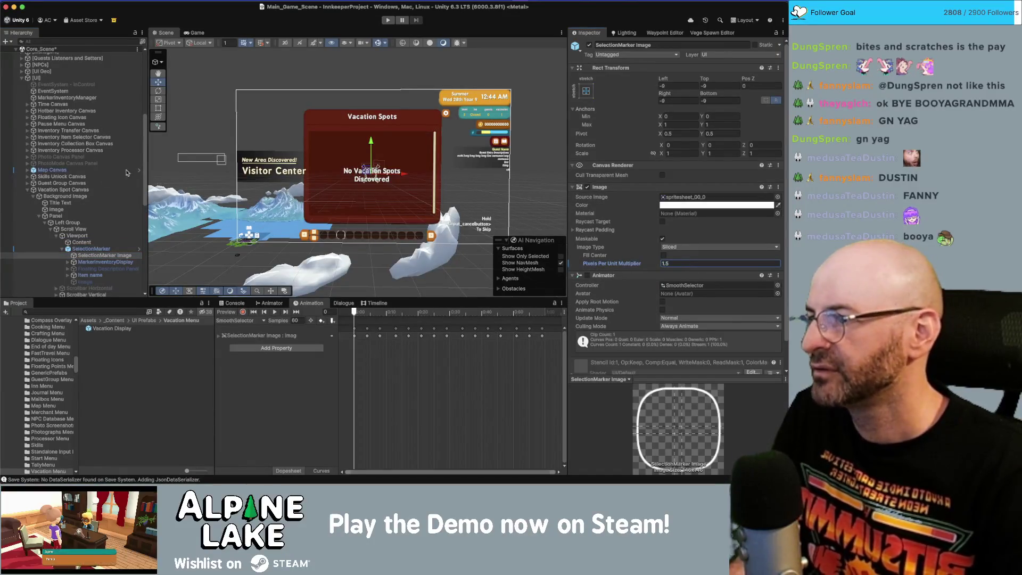
Step: Collapse Vacation Spot Canvas and select Mailbox Canvas
{"action": "left_click", "coordinate": [88, 190]}
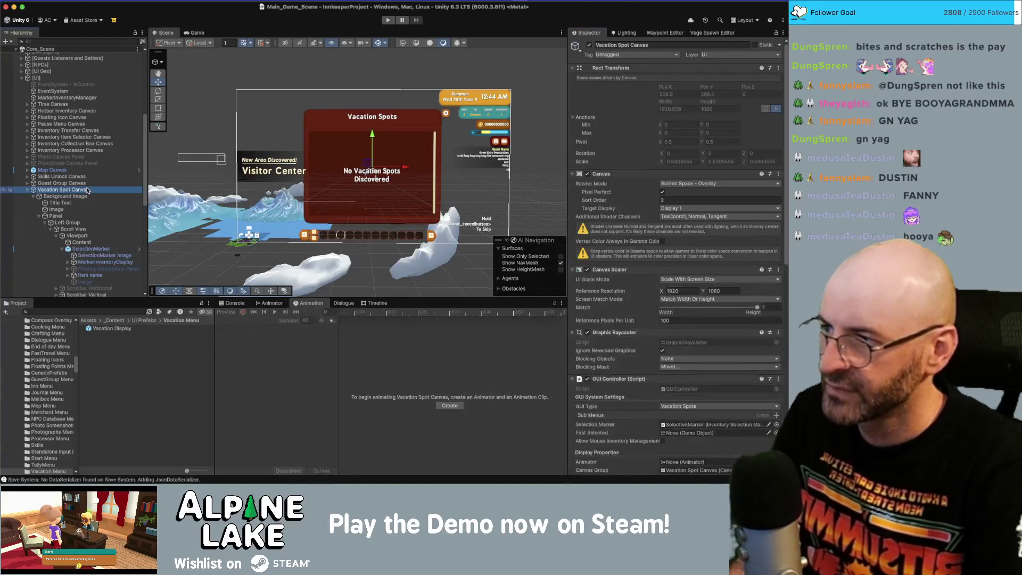
{"action": "left_click", "coordinate": [27, 190]}
{"action": "left_click", "coordinate": [60, 196]}
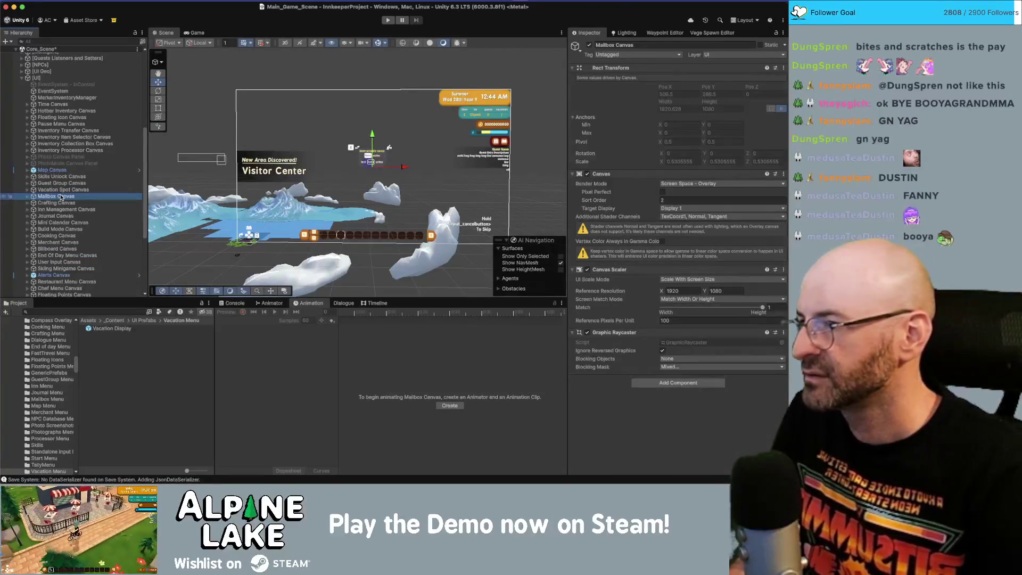
Step: Expand Mailbox Canvas and browse the Mailbox Panel children down to the Canvas Selector Panel
{"action": "key", "text": "Right"}
{"action": "key", "text": "Down"}
{"action": "key", "text": "Down"}
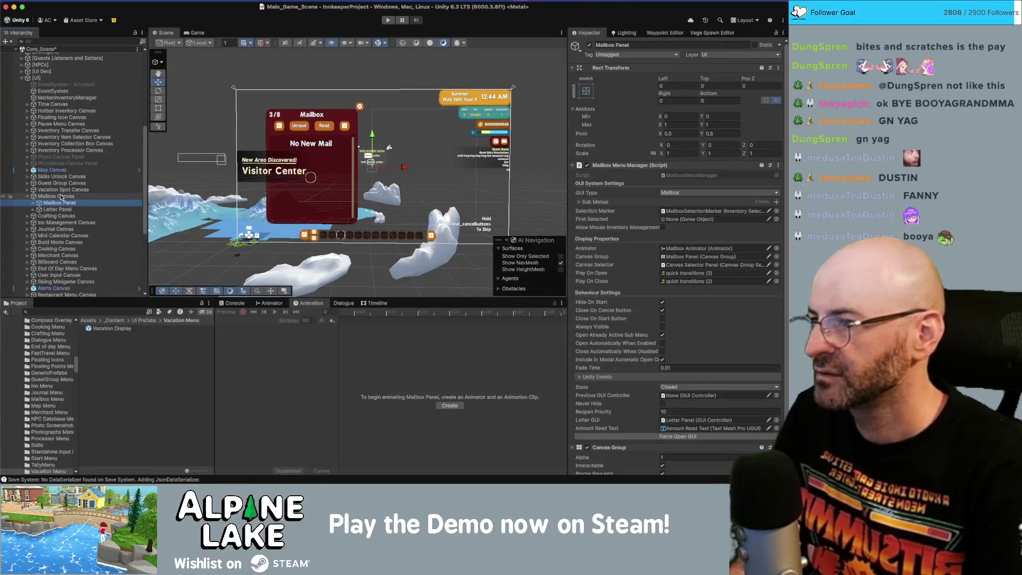
{"action": "key", "text": "Up"}
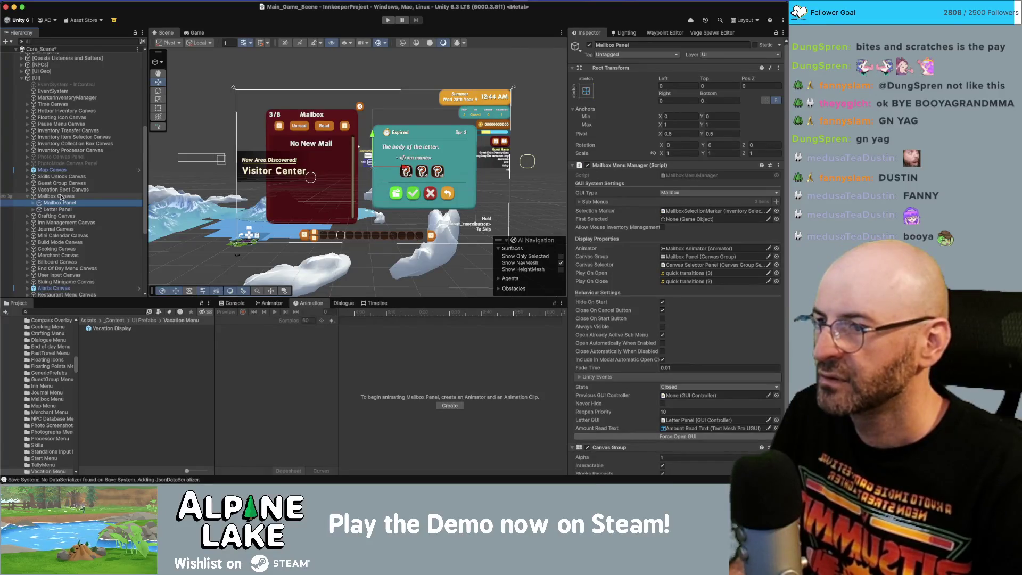
{"action": "key", "text": "Right"}
{"action": "key", "text": "Down"}
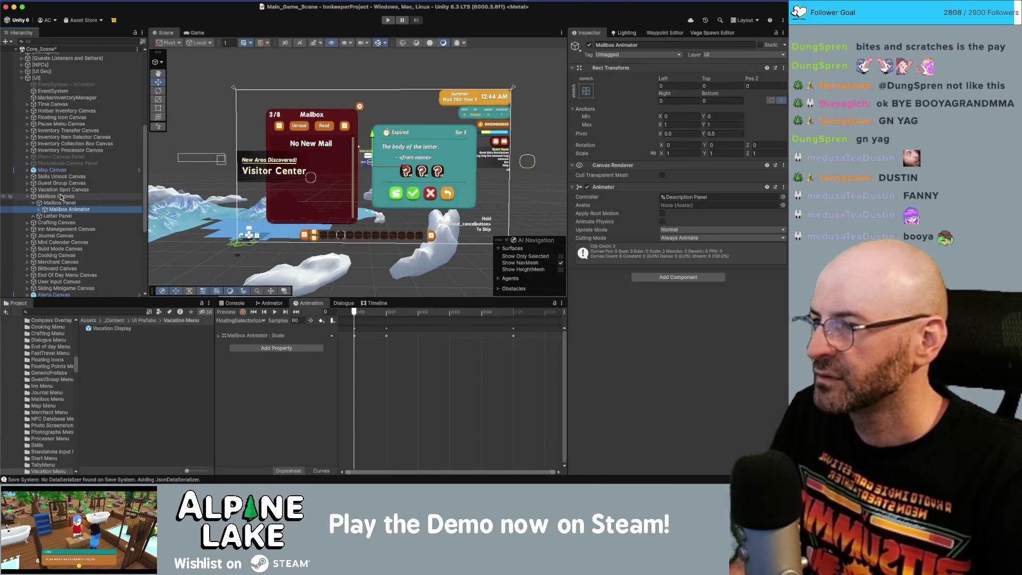
{"action": "key", "text": "Right"}
{"action": "key", "text": "Down"}
{"action": "key", "text": "Right"}
{"action": "key", "text": "Down"}
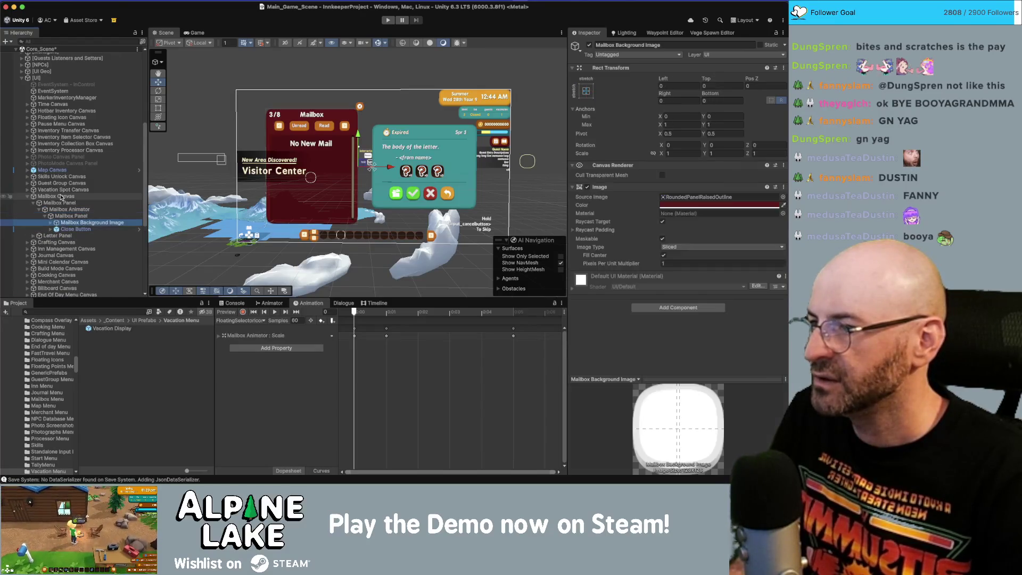
{"action": "key", "text": "Right"}
{"action": "key", "text": "Down"}
{"action": "key", "text": "Down"}
{"action": "key", "text": "Down"}
{"action": "key", "text": "Right"}
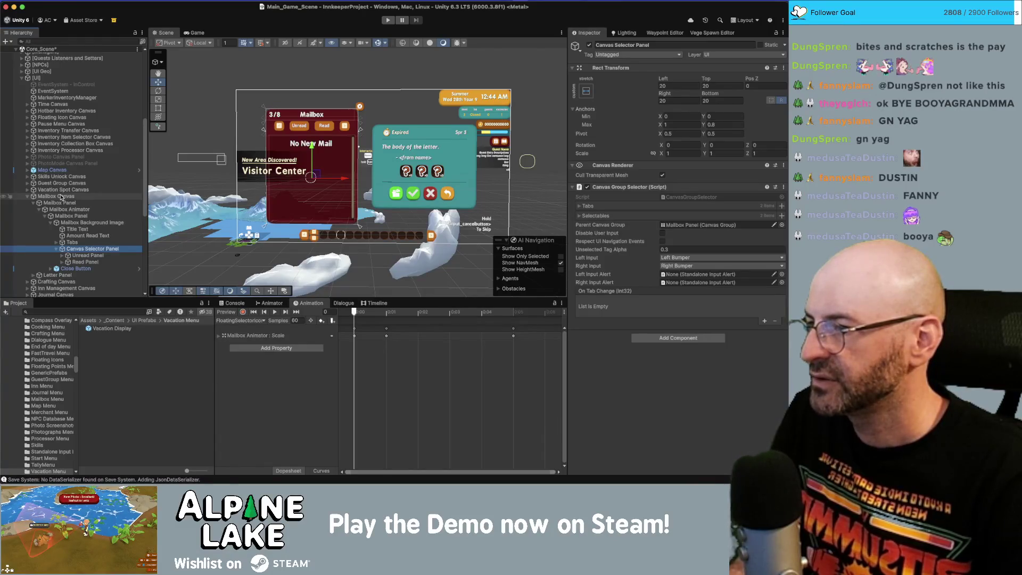
{"action": "key", "text": "Up"}
{"action": "key", "text": "Up"}
{"action": "key", "text": "Up"}
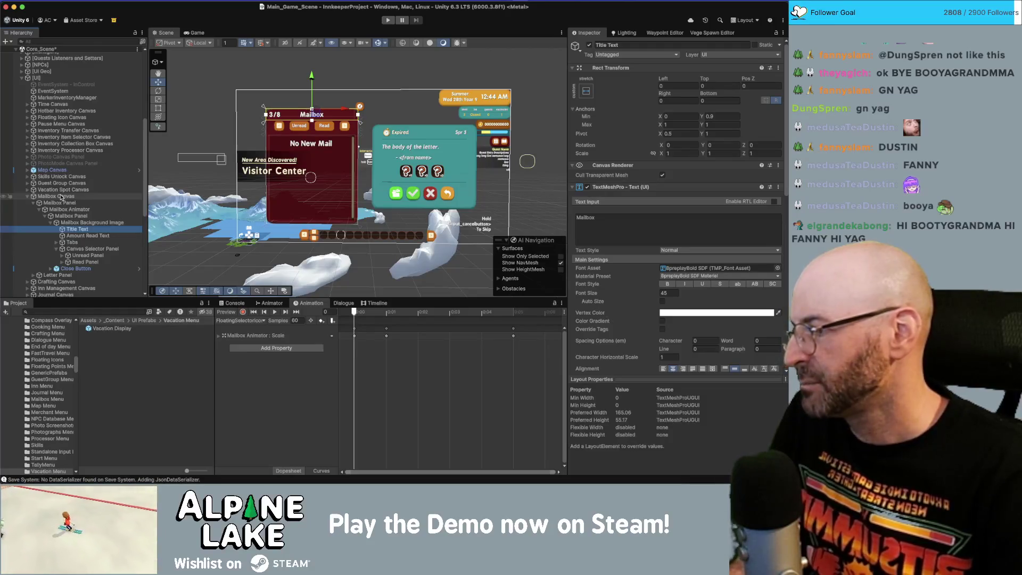
Step: From the Unread Scroll View, ping the LetterDisplay prefab and open it for editing
{"action": "key", "text": "Down"}
{"action": "key", "text": "Down"}
{"action": "key", "text": "Down"}
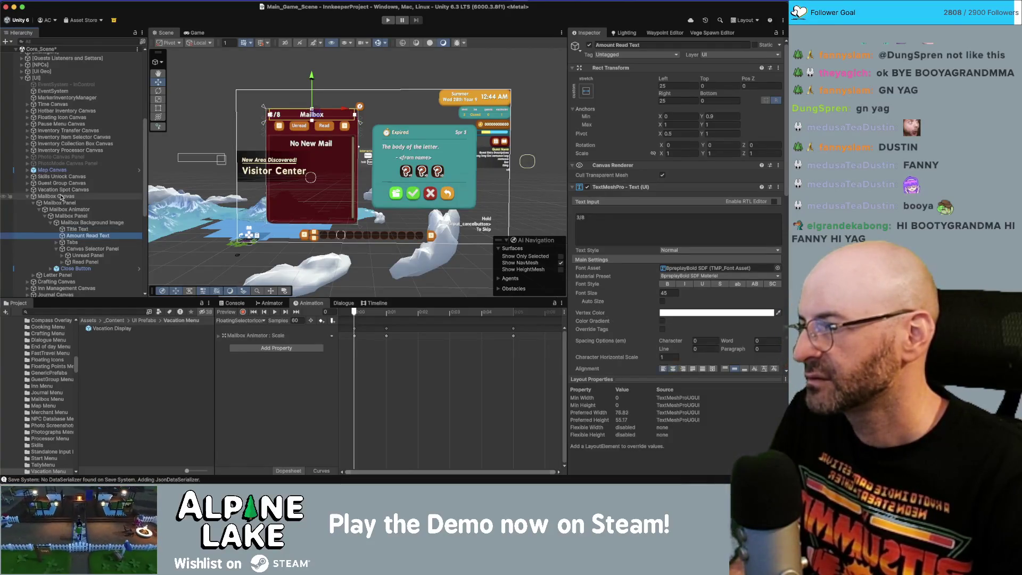
{"action": "key", "text": "Right"}
{"action": "key", "text": "Down"}
{"action": "key", "text": "Right"}
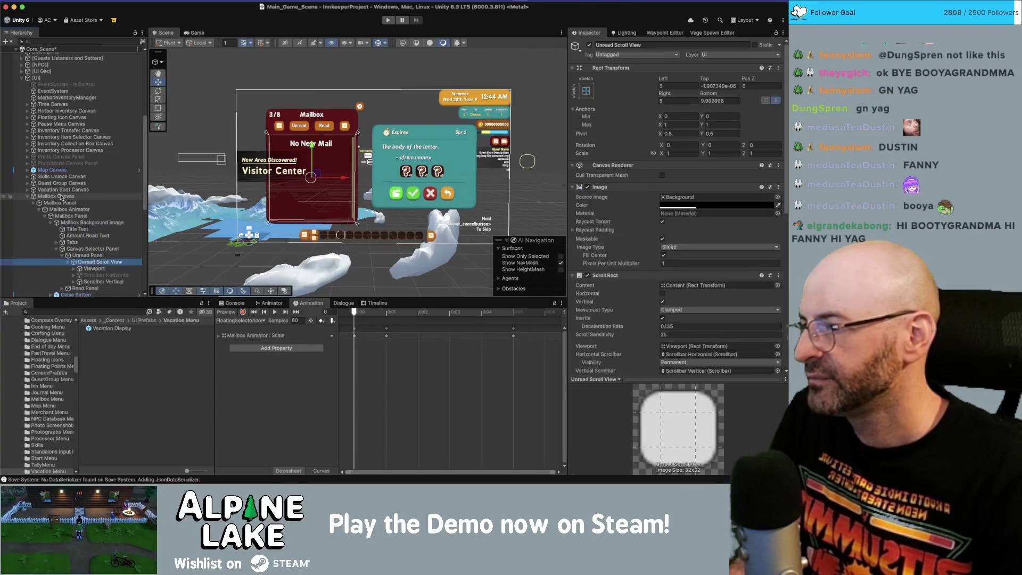
{"action": "key", "text": "Down"}
{"action": "key", "text": "Down"}
{"action": "key", "text": "Up"}
{"action": "key", "text": "Up"}
{"action": "key", "text": "Up"}
{"action": "key", "text": "Up"}
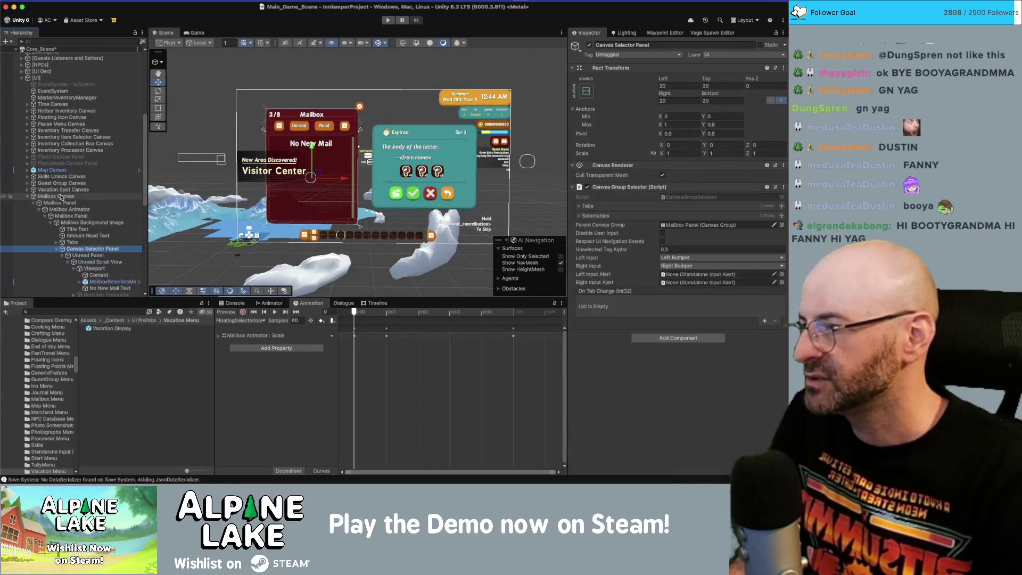
{"action": "key", "text": "Down"}
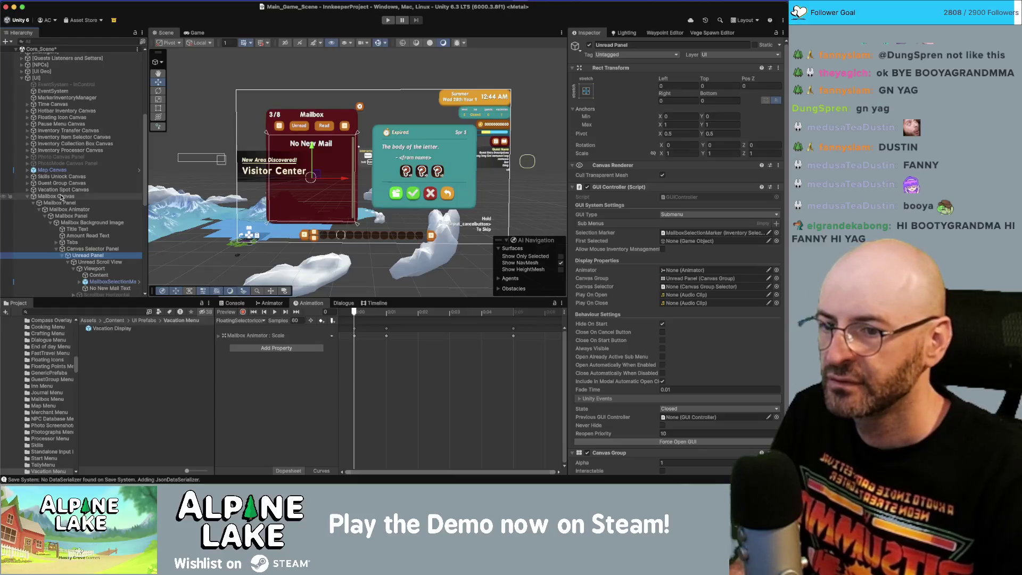
{"action": "scroll", "coordinate": [703, 294], "scroll_direction": "down", "scroll_amount": 2}
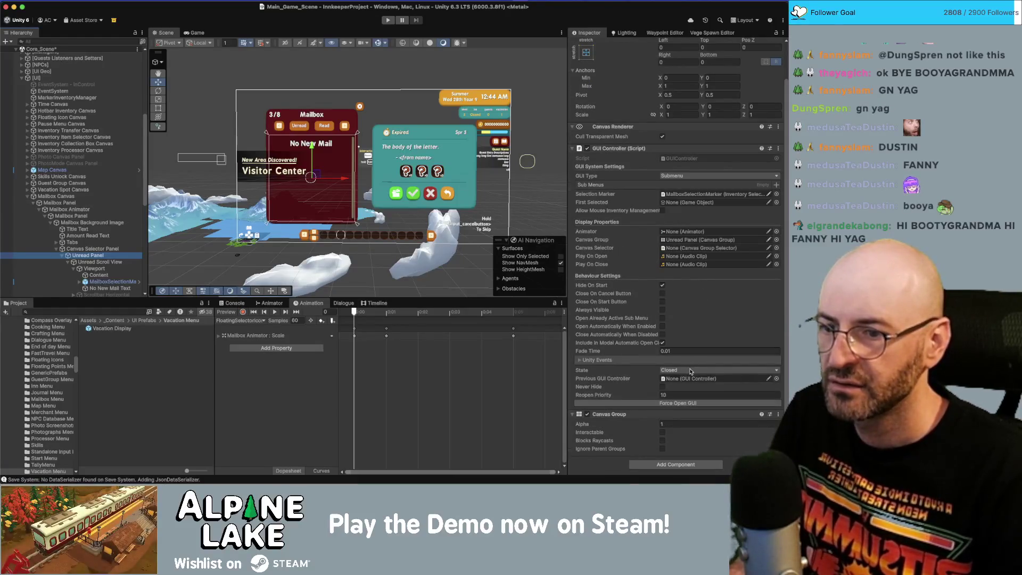
{"action": "key", "text": "Down"}
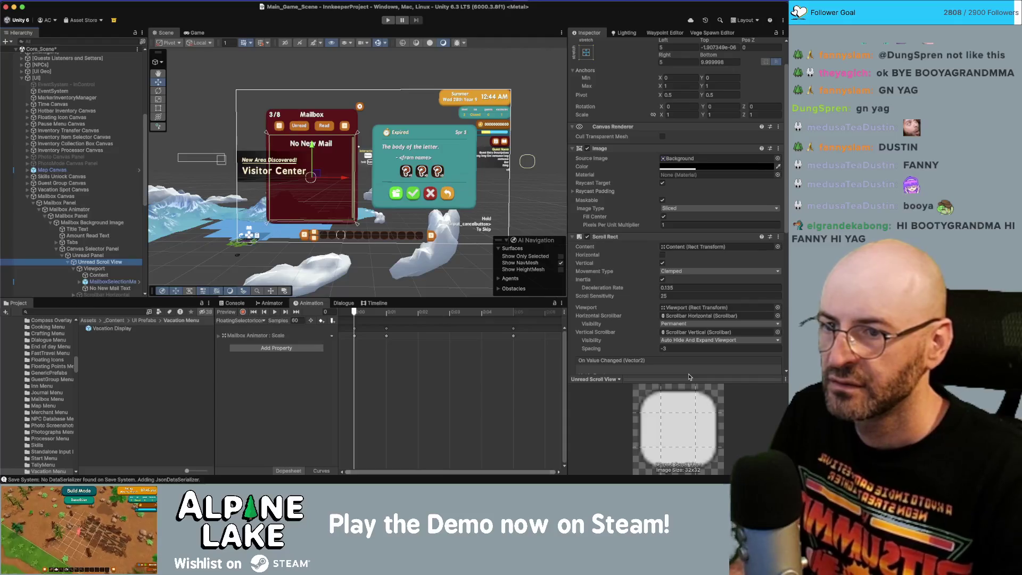
{"action": "scroll", "coordinate": [654, 292], "scroll_direction": "down", "scroll_amount": 2}
{"action": "left_click", "coordinate": [682, 211]}
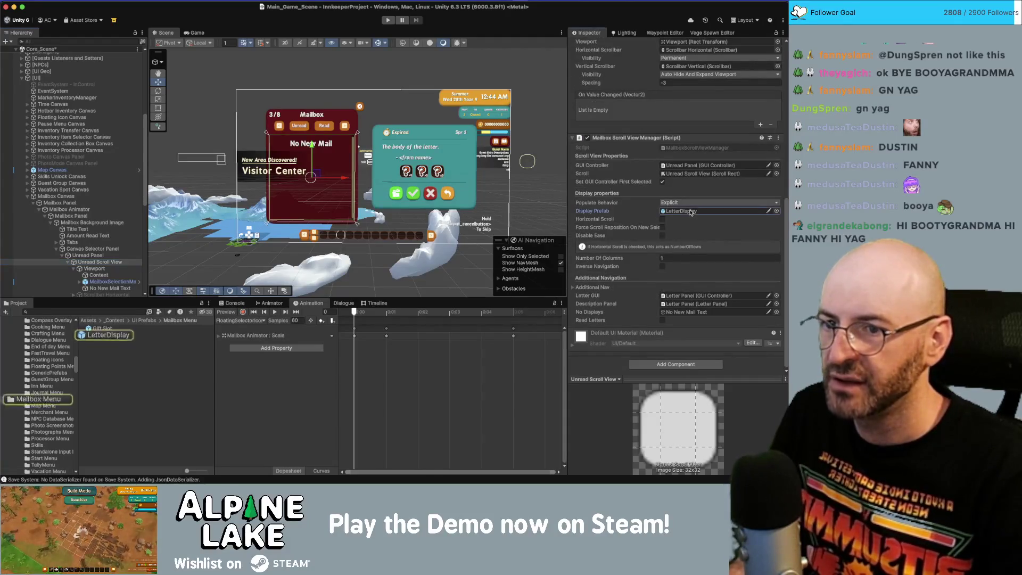
{"action": "left_click", "coordinate": [113, 335]}
{"action": "double_click", "coordinate": [112, 336]}
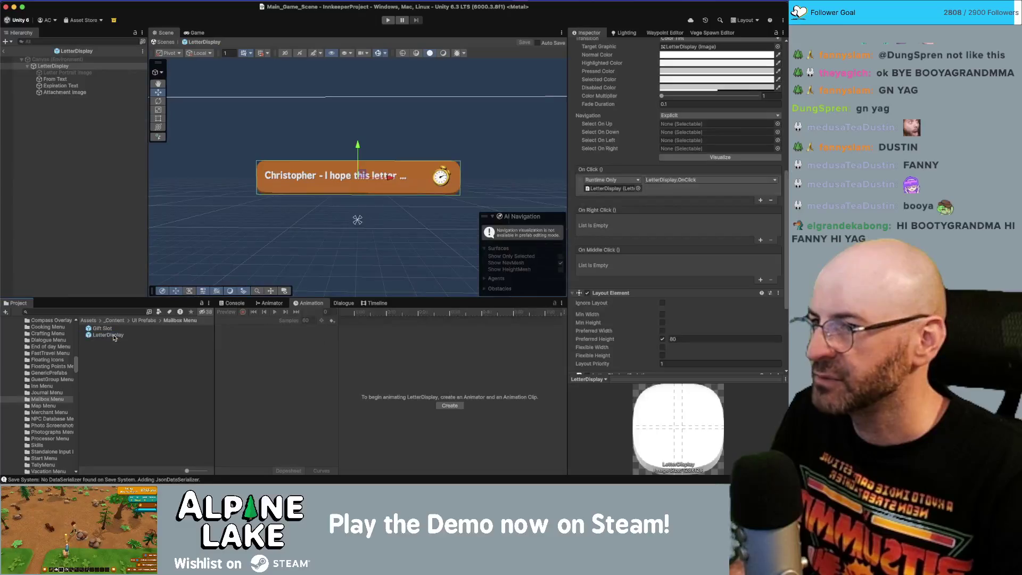
Step: Set the LetterDisplay image's Pixels Per Unit Multiplier to 1.52 and save the prefab
{"action": "left_click", "coordinate": [101, 66]}
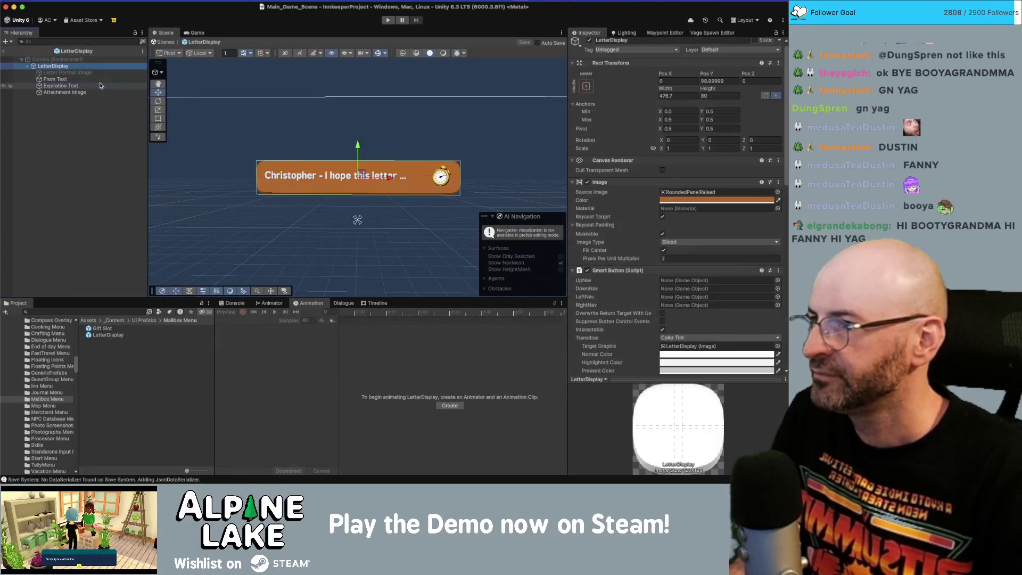
{"action": "left_click", "coordinate": [697, 258]}
{"action": "type", "text": "1.52"}
{"action": "key", "text": "super+s"}
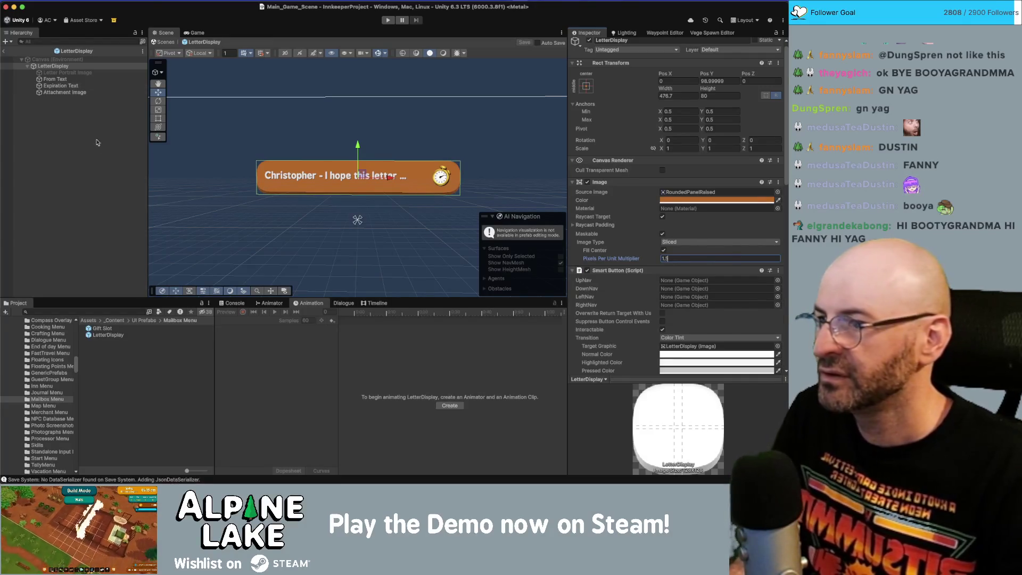
Step: Exit prefab mode and select the mailbox's SelectionMarker Image in the scene
{"action": "left_click", "coordinate": [8, 61]}
{"action": "left_click", "coordinate": [4, 51]}
{"action": "left_click", "coordinate": [108, 282]}
{"action": "left_click", "coordinate": [80, 282]}
{"action": "left_click", "coordinate": [118, 288]}
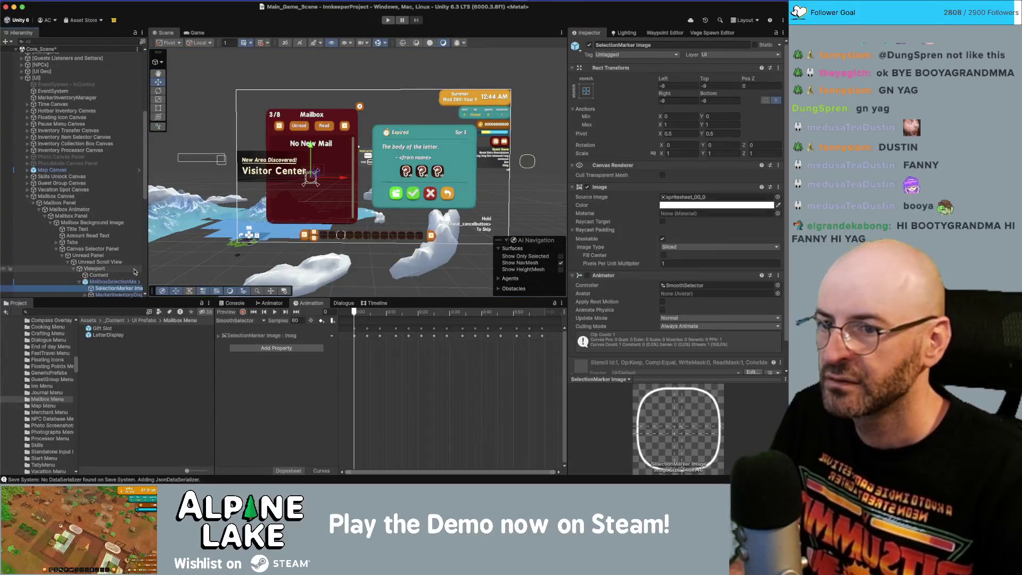
Step: Set the unread list's SelectionMarker Image Pixels Per Unit Multiplier to 1.5
{"action": "left_click", "coordinate": [665, 264]}
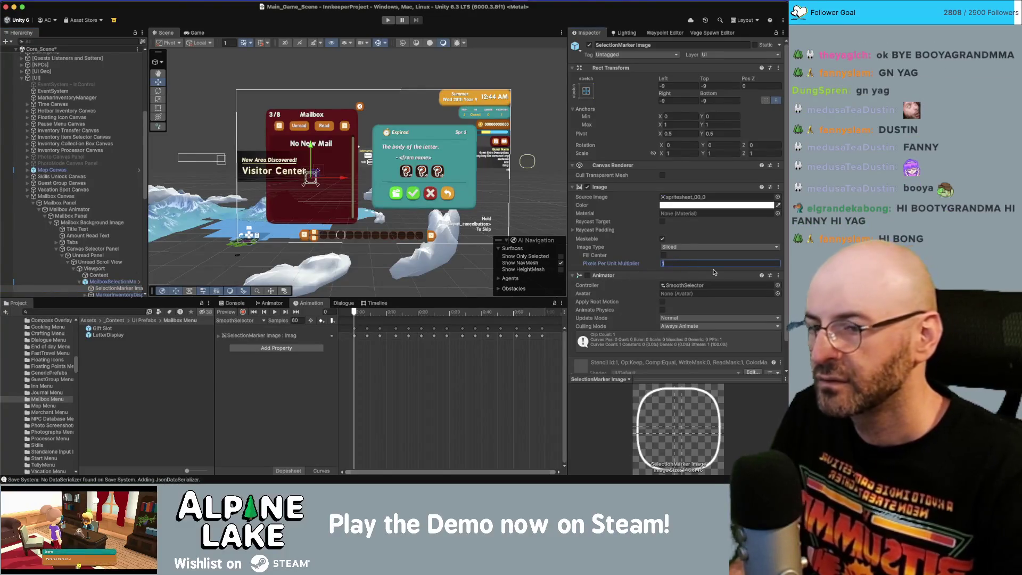
{"action": "type", "text": "1.5"}
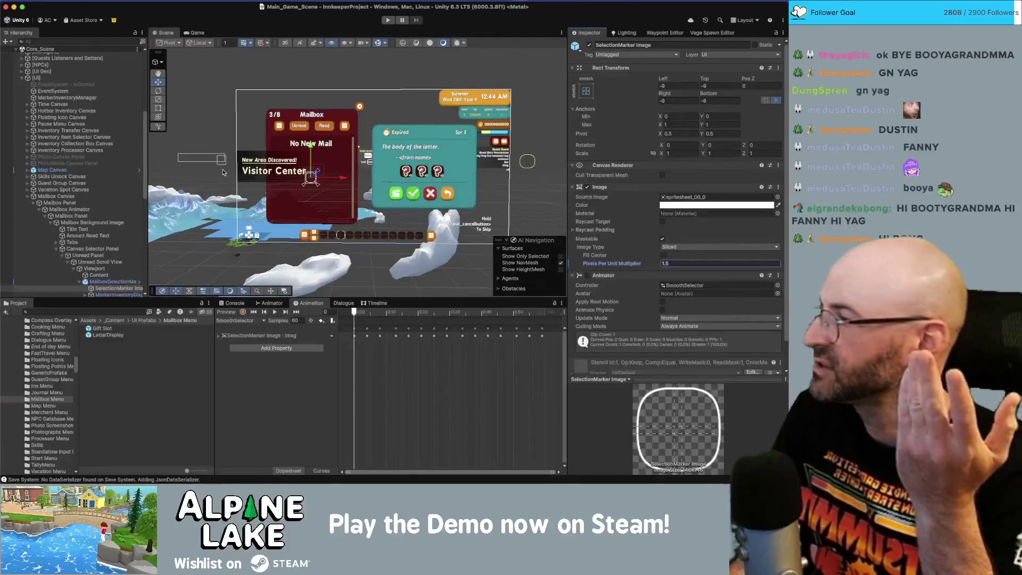
{"action": "scroll", "coordinate": [101, 240], "scroll_direction": "down", "scroll_amount": 1}
{"action": "scroll", "coordinate": [101, 240], "scroll_direction": "down", "scroll_amount": 6}
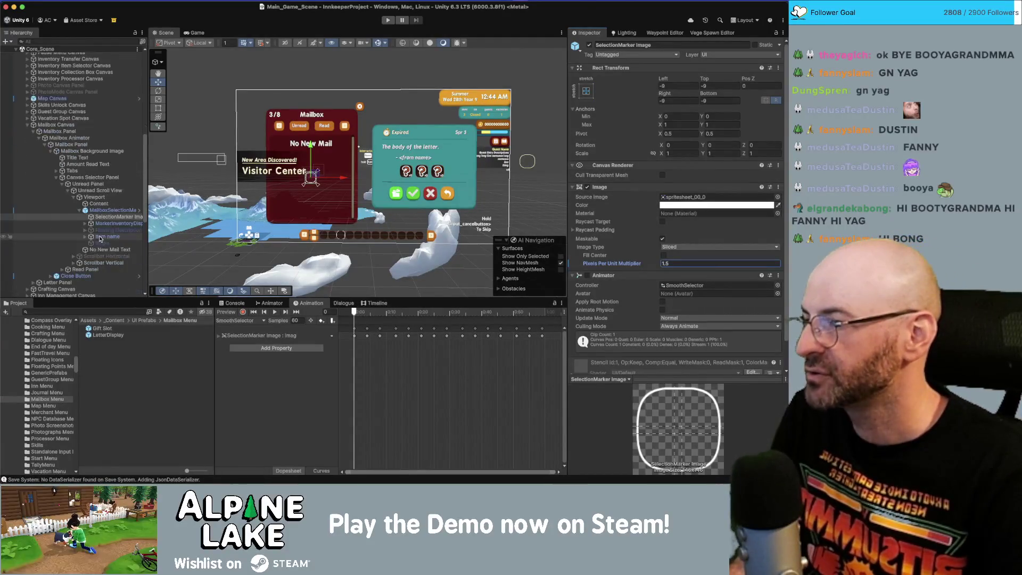
Step: Give the Read Panel's SelectionMarker Image multiplier 1.5, then enter Play mode to test
{"action": "left_click", "coordinate": [110, 269]}
{"action": "key", "text": "Right"}
{"action": "key", "text": "Down"}
{"action": "key", "text": "Right"}
{"action": "key", "text": "Down"}
{"action": "key", "text": "Down"}
{"action": "key", "text": "Up"}
{"action": "key", "text": "Right"}
{"action": "key", "text": "Down"}
{"action": "key", "text": "Right"}
{"action": "key", "text": "Down"}
{"action": "key", "text": "Right"}
{"action": "key", "text": "Down"}
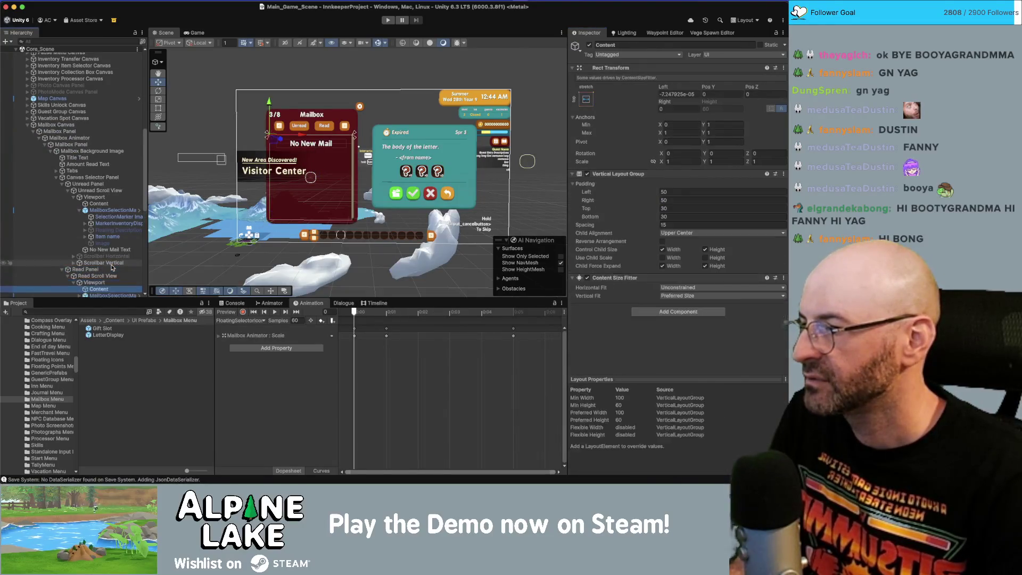
{"action": "left_click", "coordinate": [723, 263]}
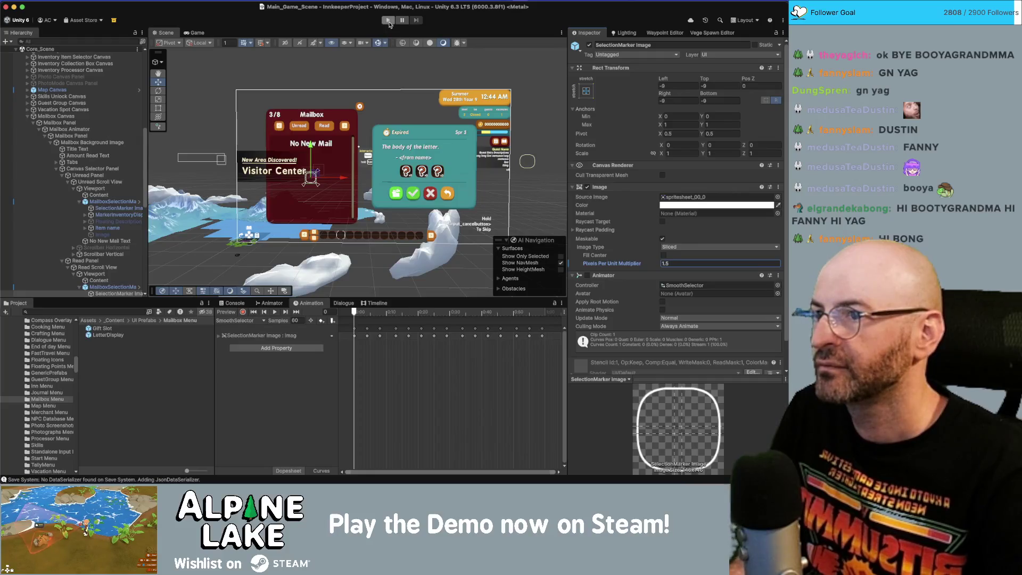
{"action": "left_click", "coordinate": [388, 21]}
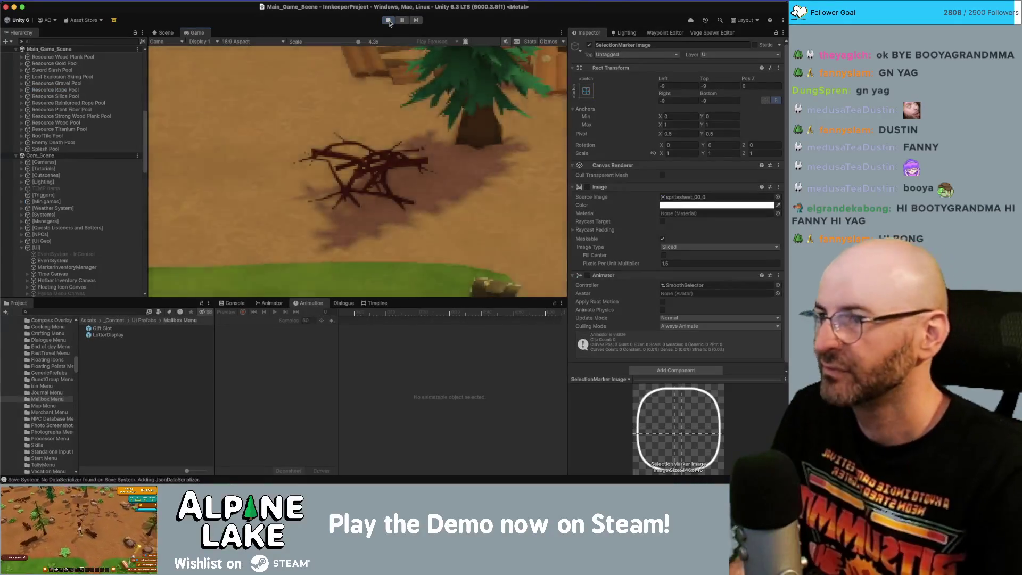
Step: Show the Game view maximized at 1x scale and move the mailbox highlight between the Eugene and Dad letters
{"action": "left_click_drag", "start_coordinate": [352, 43], "coordinate": [306, 41]}
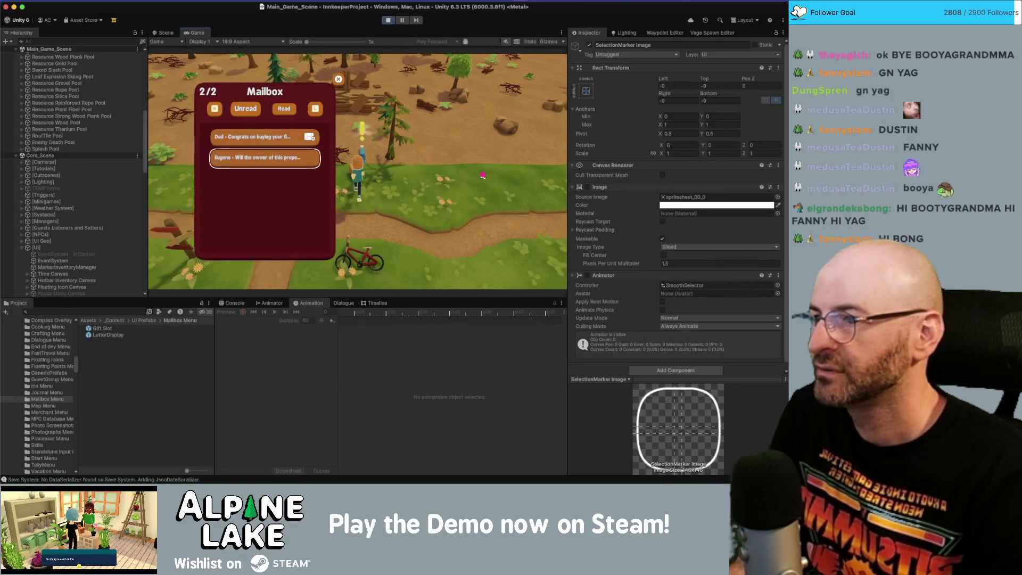
{"action": "double_click", "coordinate": [189, 34]}
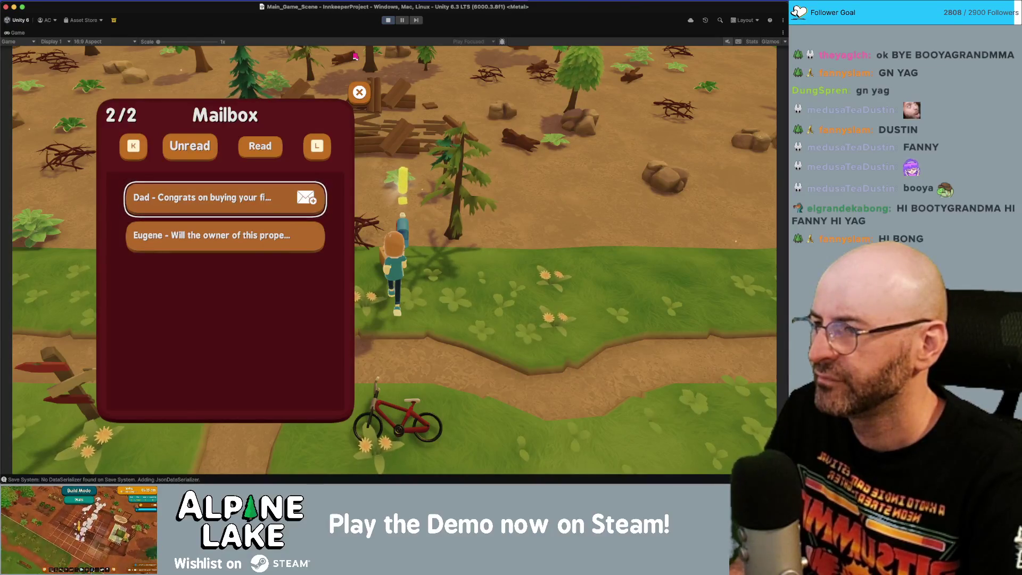
{"action": "left_click", "coordinate": [225, 235]}
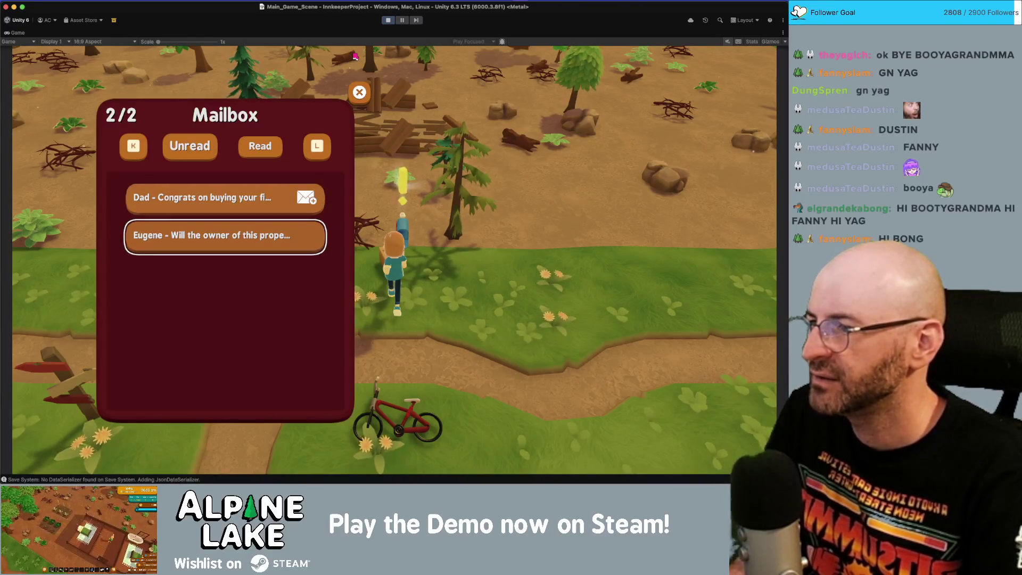
{"action": "left_click", "coordinate": [225, 198]}
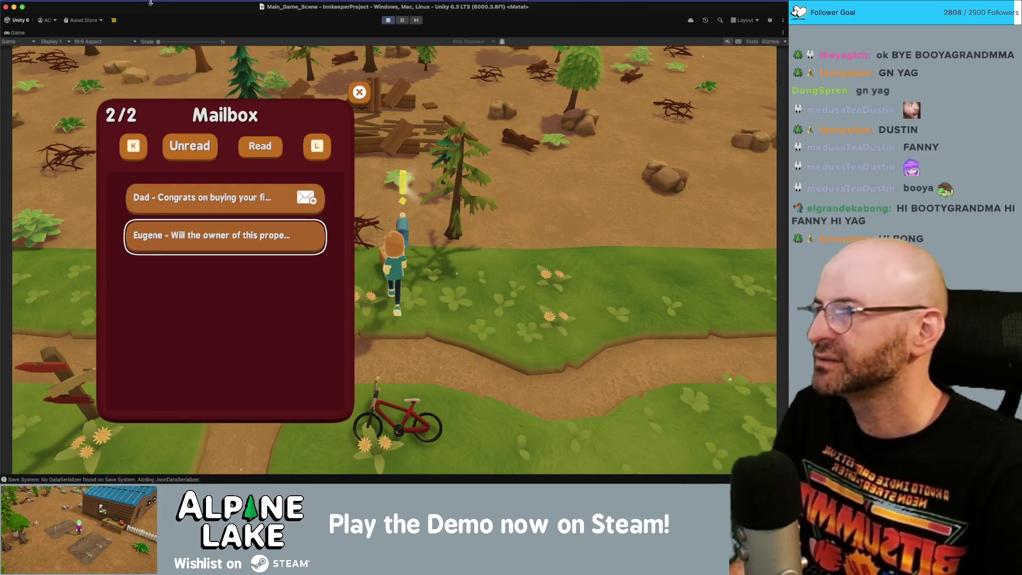
Step: Switch the Game view to 4K UHD and reopen the mailbox, moving the highlight between both letters
{"action": "left_click", "coordinate": [111, 42]}
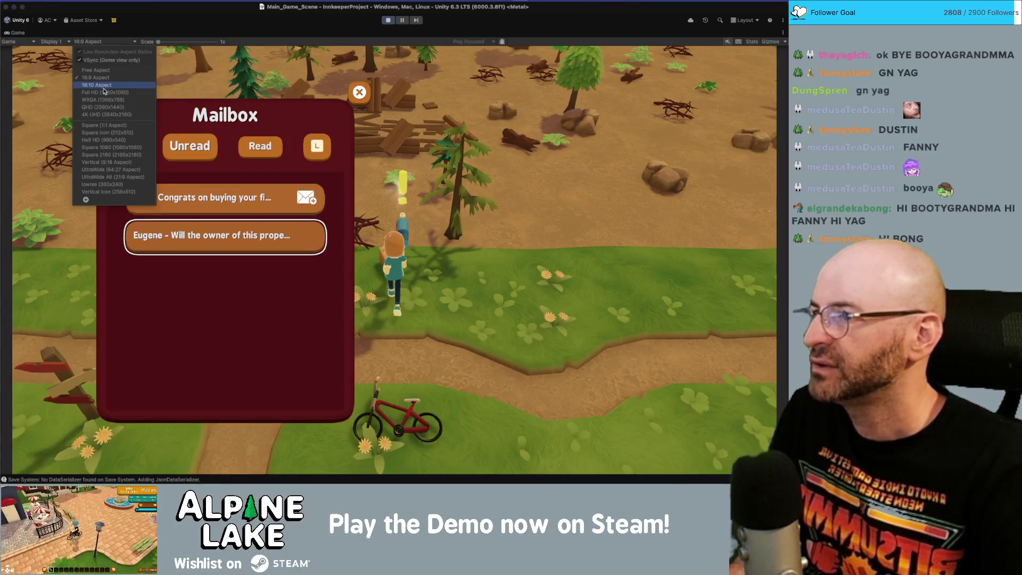
{"action": "left_click", "coordinate": [106, 115]}
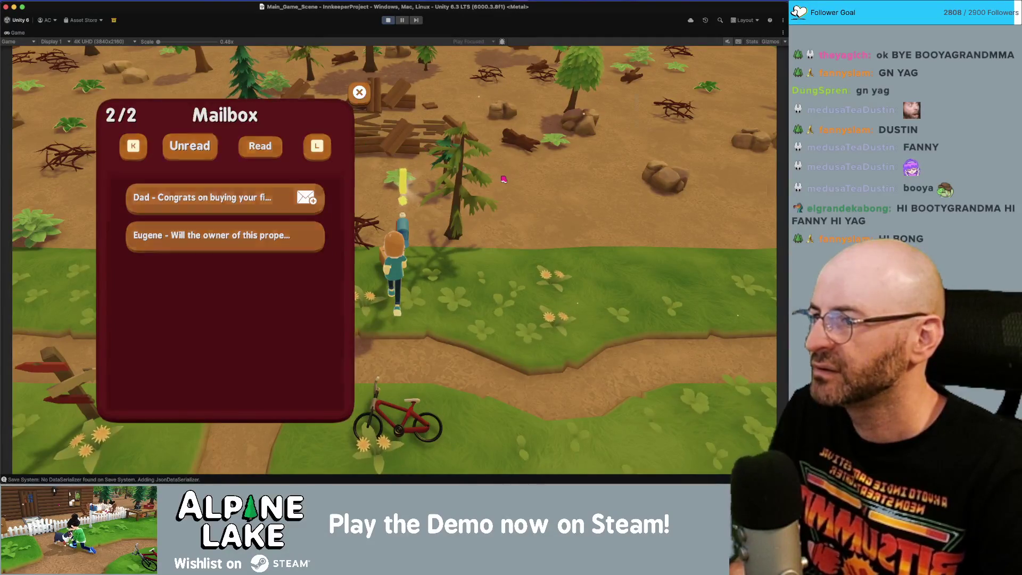
{"action": "key", "text": "Escape"}
{"action": "key", "text": "e"}
{"action": "key", "text": "Down"}
{"action": "key", "text": "Up"}
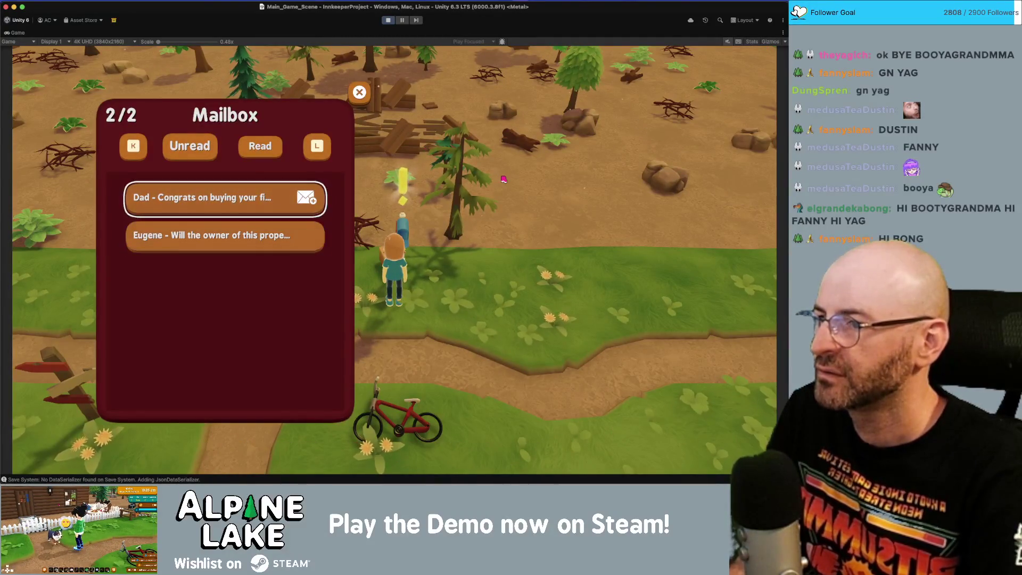
{"action": "key", "text": "Down"}
{"action": "key", "text": "Up"}
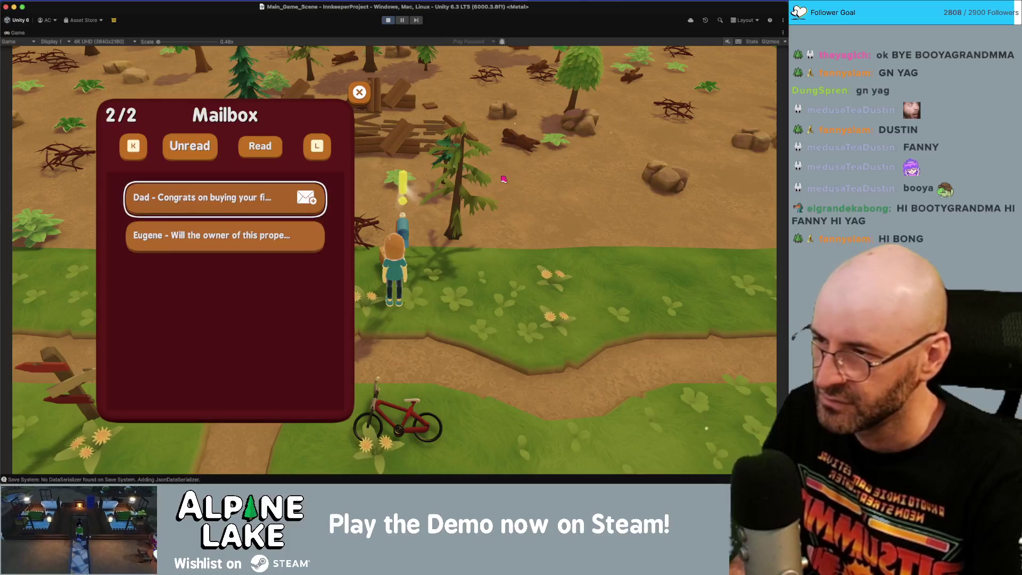
Step: Collect Dad's housewarming gift, then read the Town Council letter
{"action": "key", "text": "Return"}
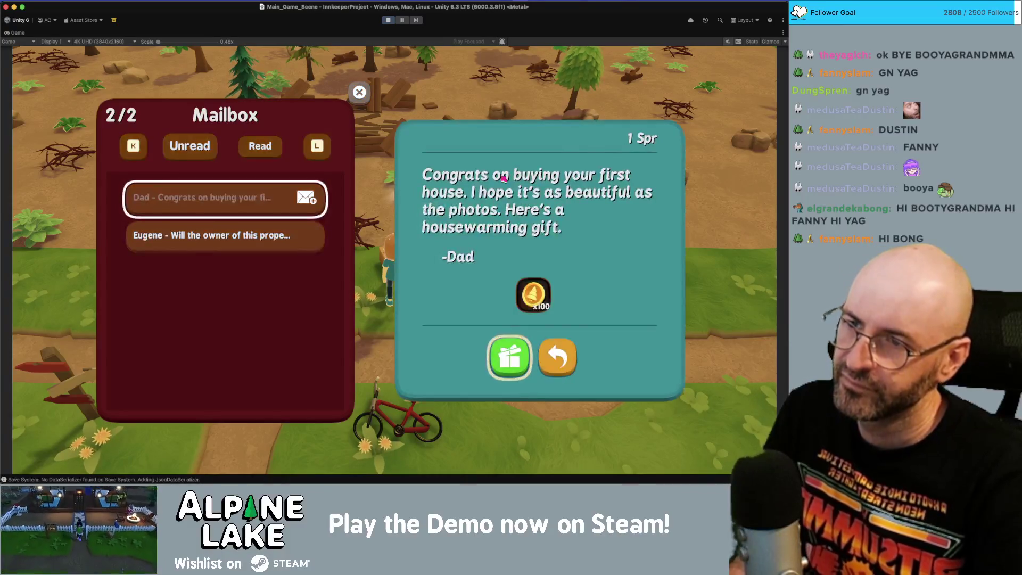
{"action": "key", "text": "Return"}
{"action": "key", "text": "Escape"}
{"action": "key", "text": "Tab"}
{"action": "key", "text": "Tab"}
{"action": "key", "text": "f"}
{"action": "key", "text": "Return"}
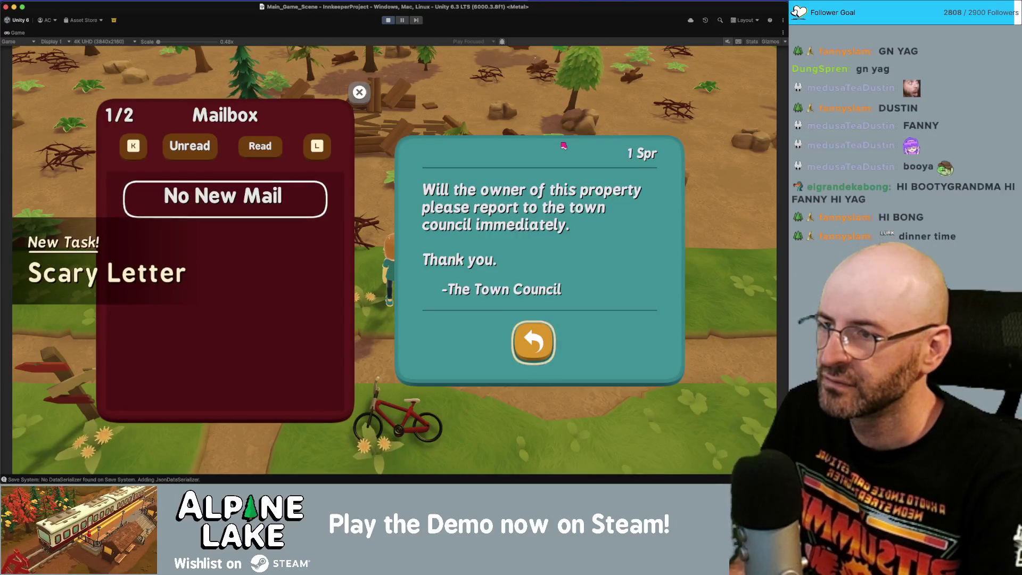
{"action": "key", "text": "Escape"}
Step: Check the Read and Unread lists, reopen Dad's letter, close the mailbox and stop the game
{"action": "key", "text": "l"}
{"action": "key", "text": "k"}
{"action": "key", "text": "l"}
{"action": "key", "text": "k"}
{"action": "key", "text": "l"}
{"action": "key", "text": "Return"}
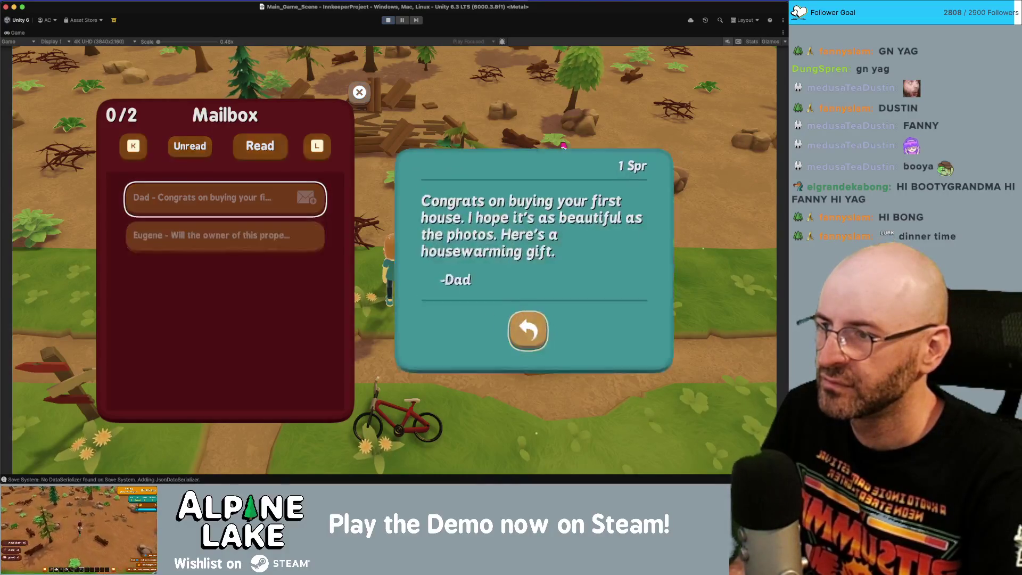
{"action": "key", "text": "Escape"}
{"action": "key", "text": "k"}
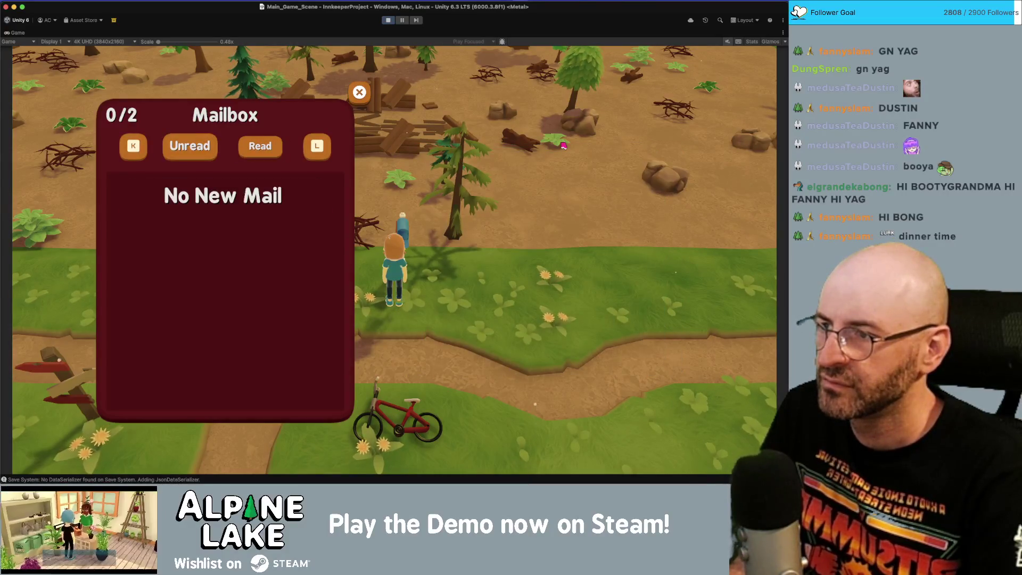
{"action": "key", "text": "l"}
{"action": "key", "text": "Escape"}
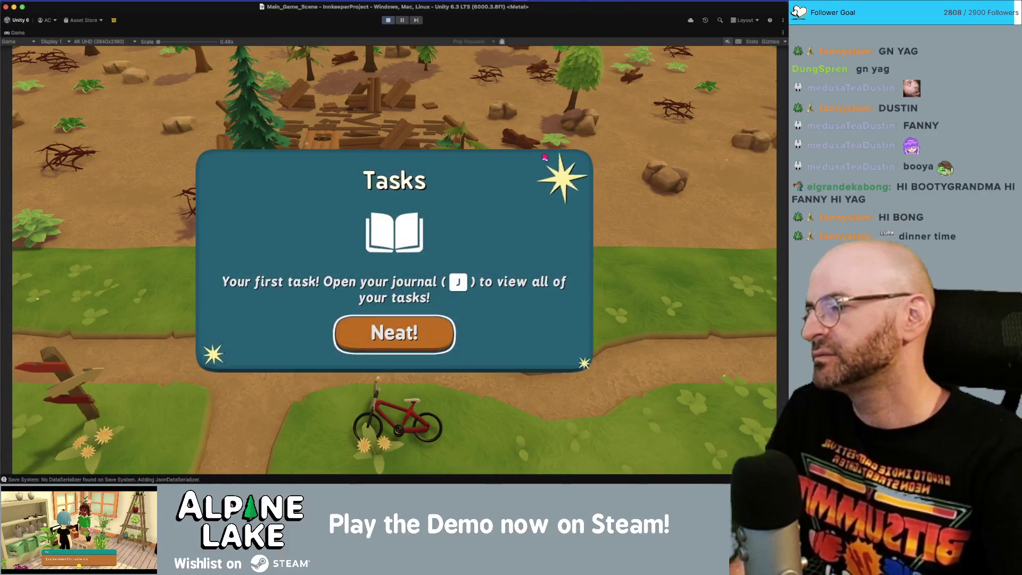
{"action": "left_click", "coordinate": [388, 21]}
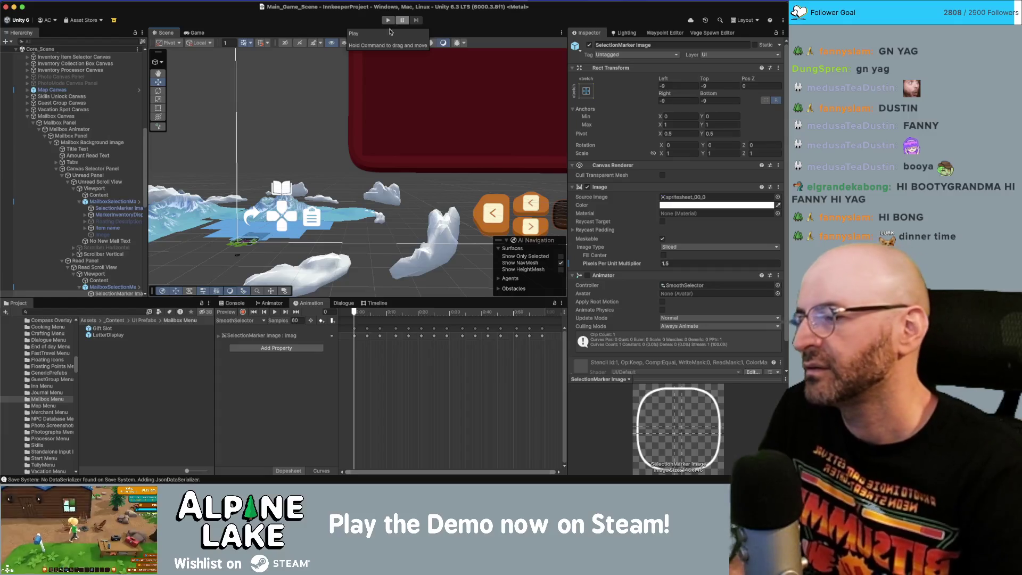
Step: Search the Project window for 'selectionmarker'
{"action": "left_click", "coordinate": [135, 312]}
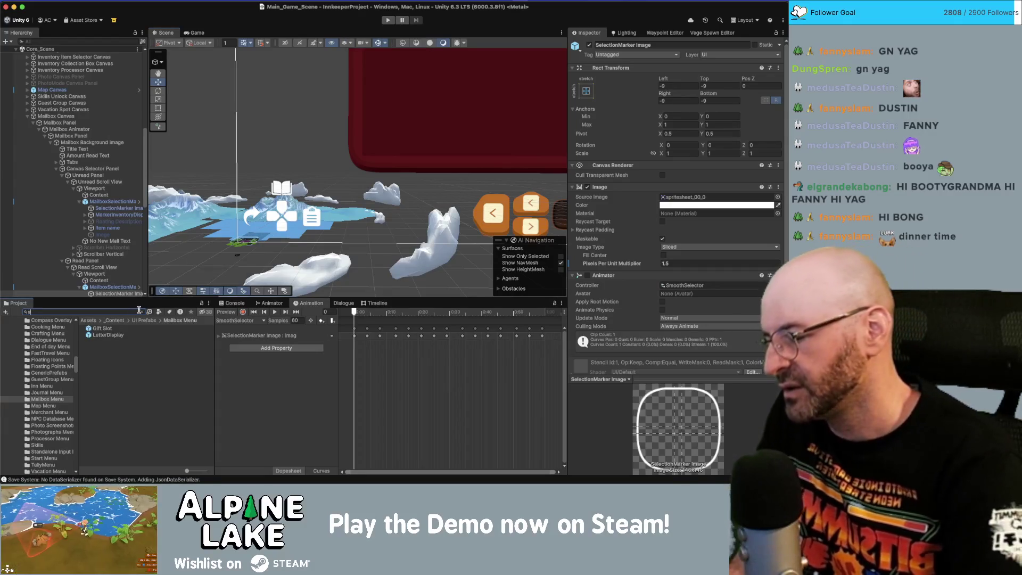
{"action": "type", "text": "selectionmarker"}
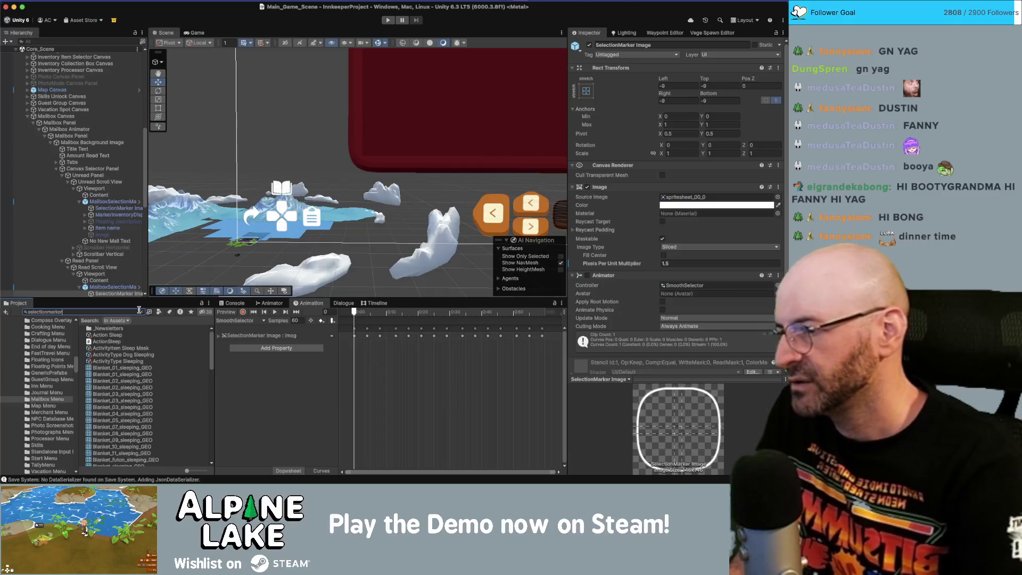
Step: Open the SelectionMarker script, then the InventorySelectionMarker script, in Rider
{"action": "double_click", "coordinate": [116, 348]}
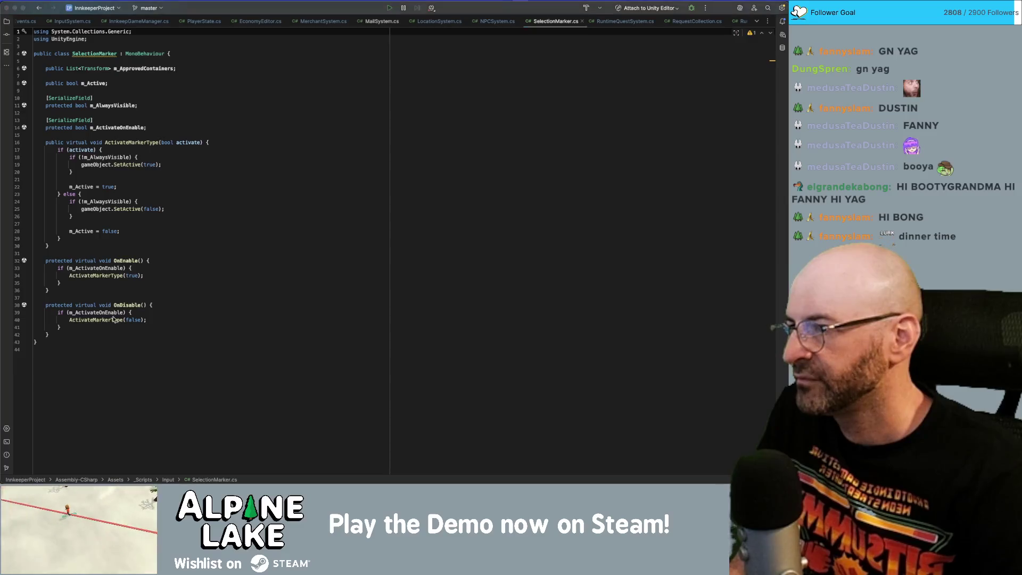
{"action": "key", "text": "super+Tab"}
{"action": "double_click", "coordinate": [115, 327]}
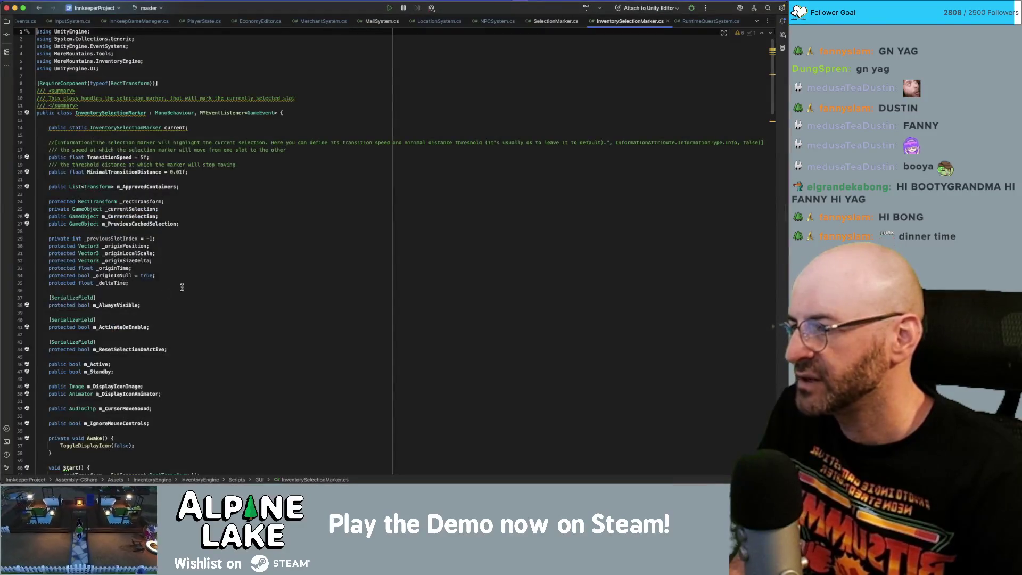
Step: Scroll through InventorySelectionMarker.cs to review its code, then return to Unity
{"action": "scroll", "coordinate": [165, 294], "scroll_direction": "down", "scroll_amount": 20}
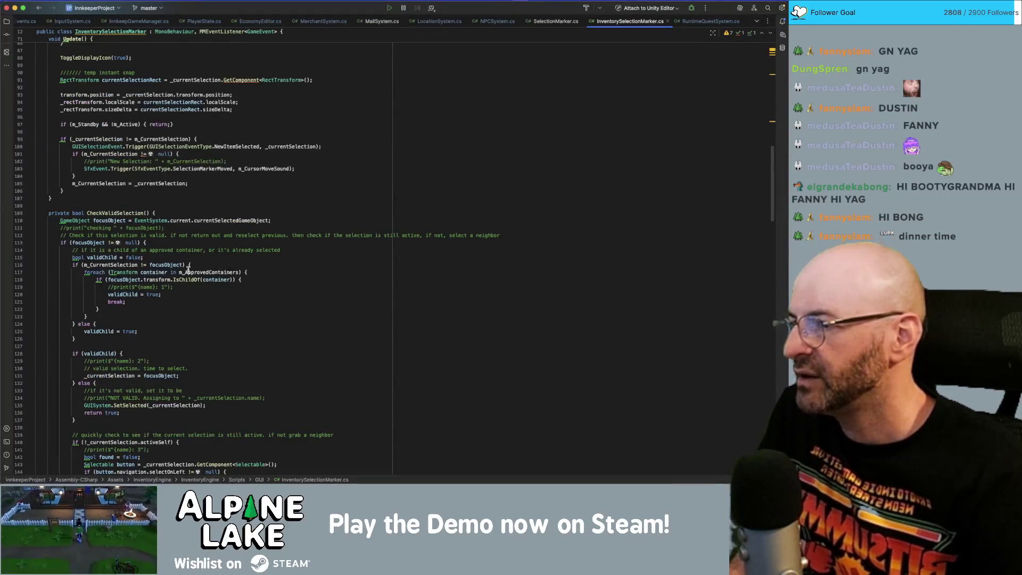
{"action": "scroll", "coordinate": [187, 271], "scroll_direction": "down", "scroll_amount": 12}
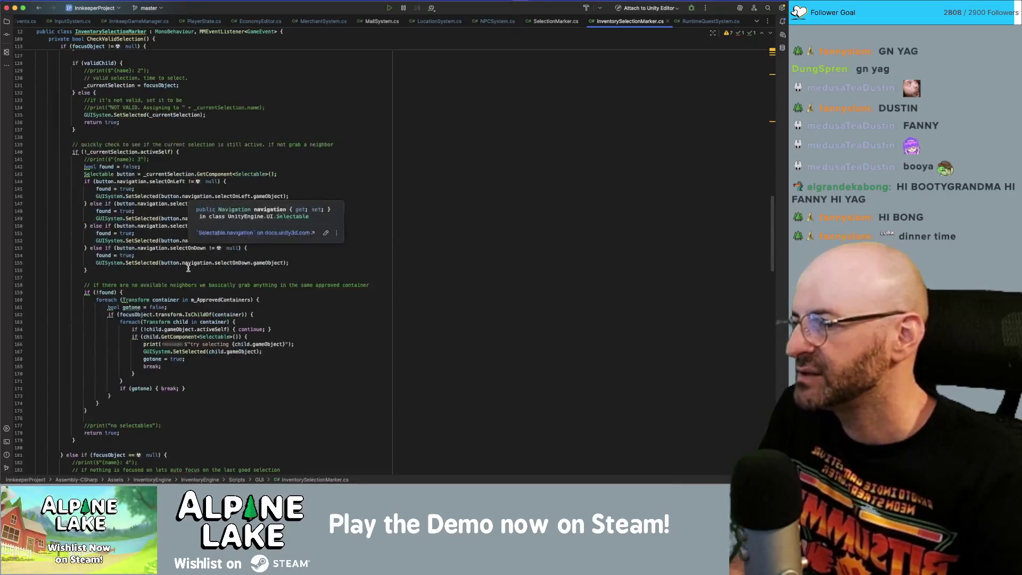
{"action": "scroll", "coordinate": [272, 288], "scroll_direction": "down", "scroll_amount": 8}
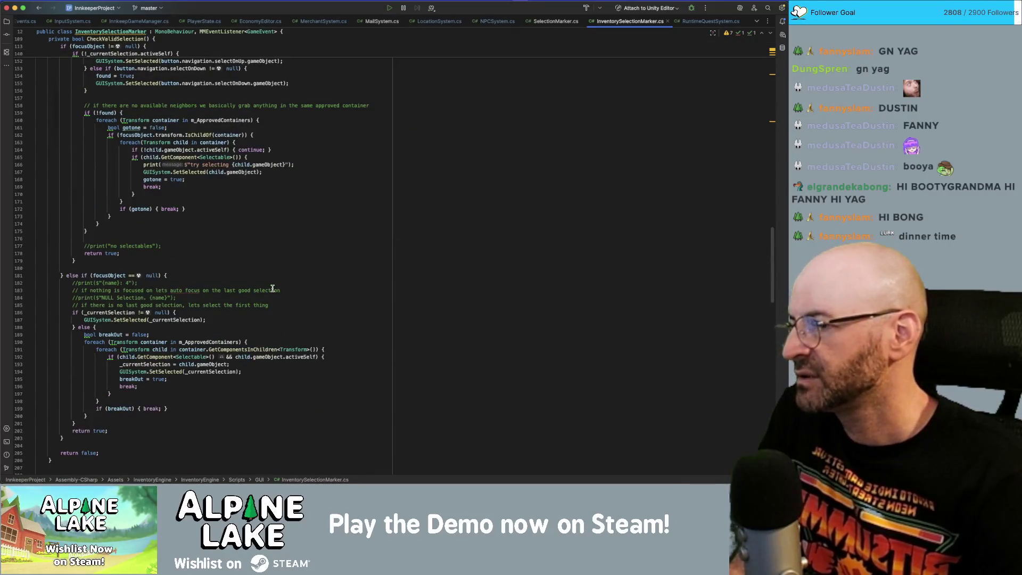
{"action": "scroll", "coordinate": [273, 288], "scroll_direction": "down", "scroll_amount": 3}
{"action": "scroll", "coordinate": [274, 288], "scroll_direction": "down", "scroll_amount": 4}
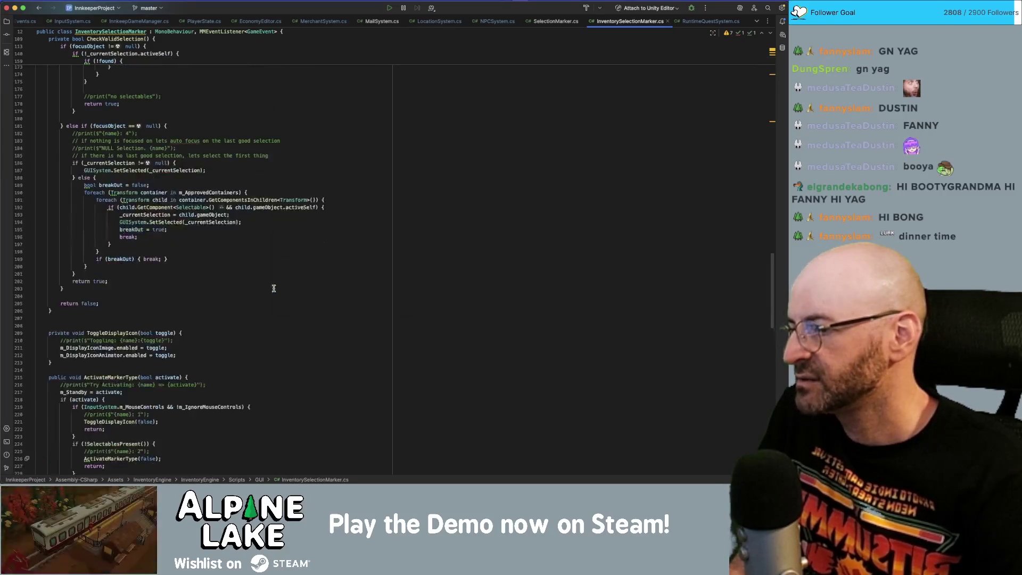
{"action": "scroll", "coordinate": [237, 107], "scroll_direction": "down", "scroll_amount": 12}
{"action": "scroll", "coordinate": [254, 191], "scroll_direction": "down", "scroll_amount": 15}
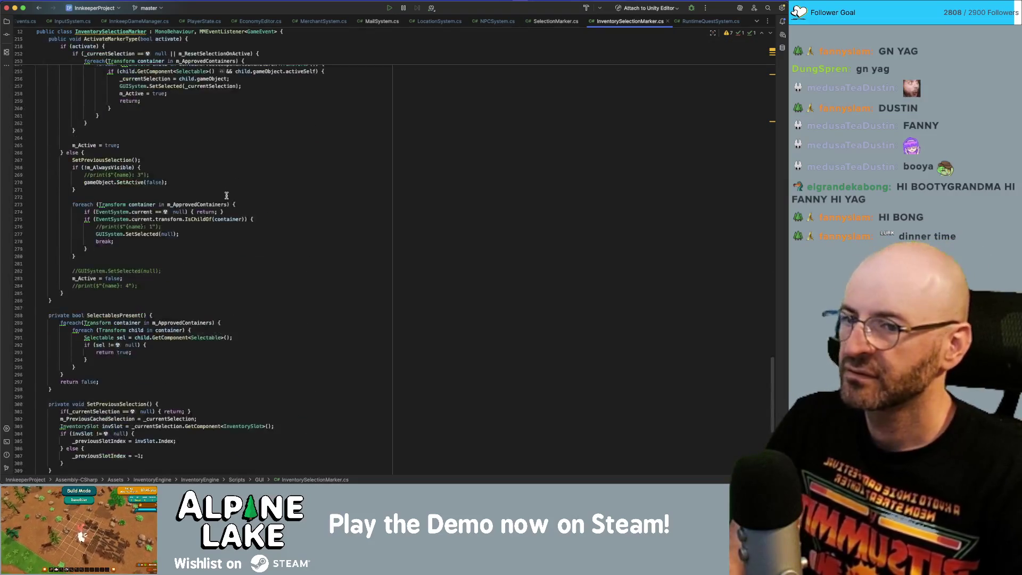
{"action": "scroll", "coordinate": [226, 196], "scroll_direction": "down", "scroll_amount": 10}
{"action": "scroll", "coordinate": [226, 195], "scroll_direction": "up", "scroll_amount": 20}
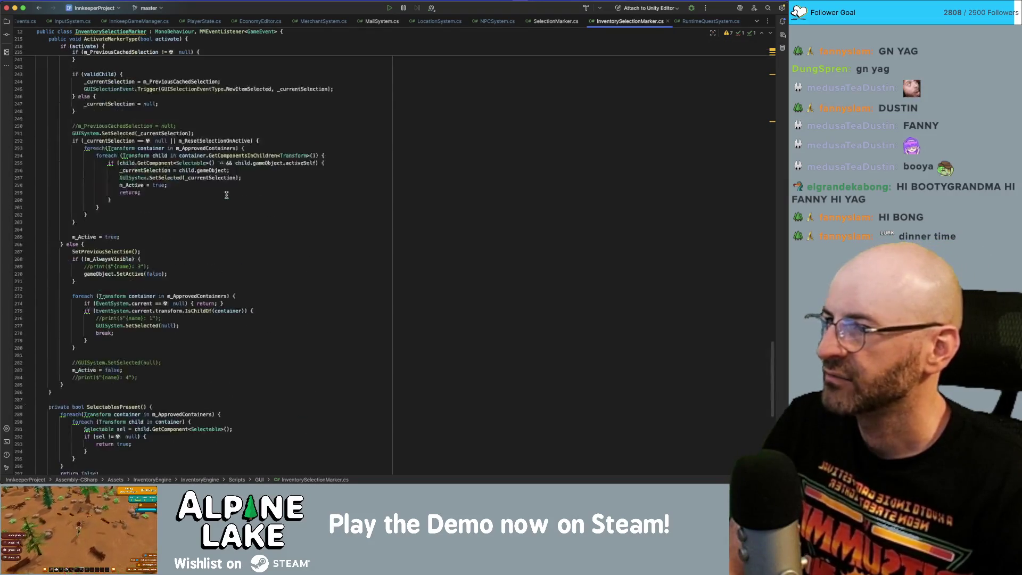
{"action": "scroll", "coordinate": [226, 193], "scroll_direction": "up", "scroll_amount": 10}
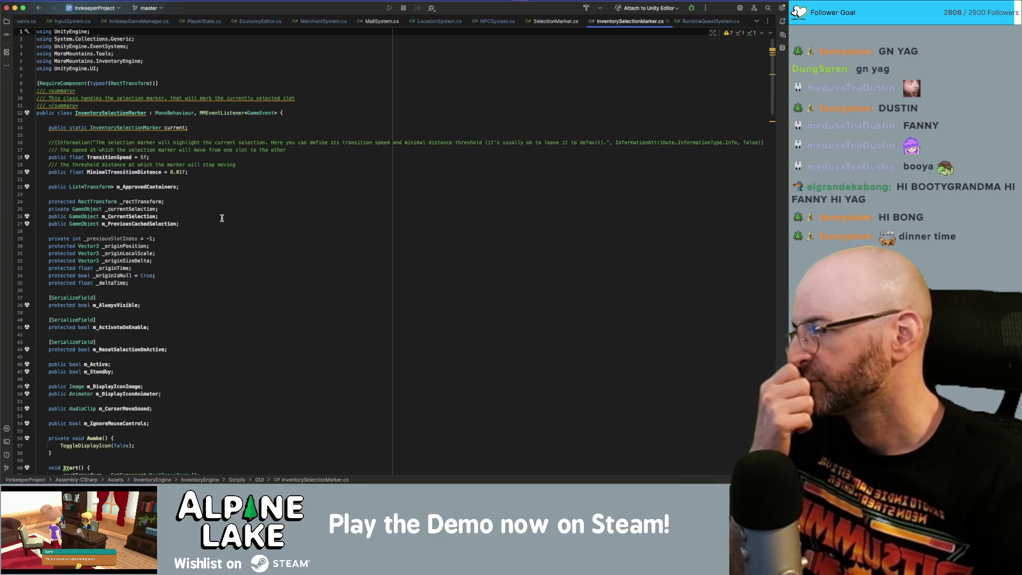
{"action": "key", "text": "super+Tab"}
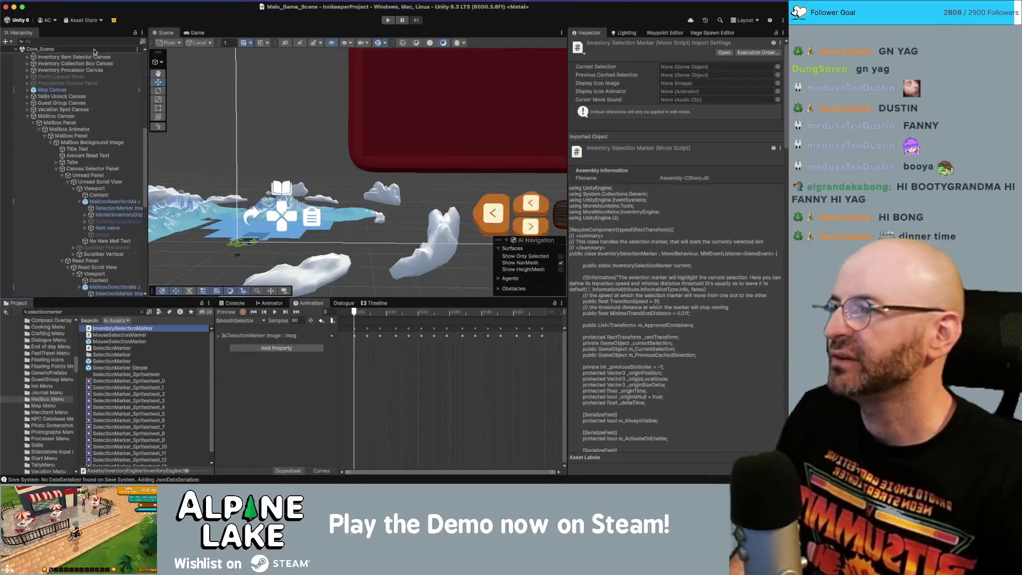
Step: Set the upper mailbox SelectionMarker Image's Left, Top, Right and Bottom offsets to -7
{"action": "left_click", "coordinate": [110, 210]}
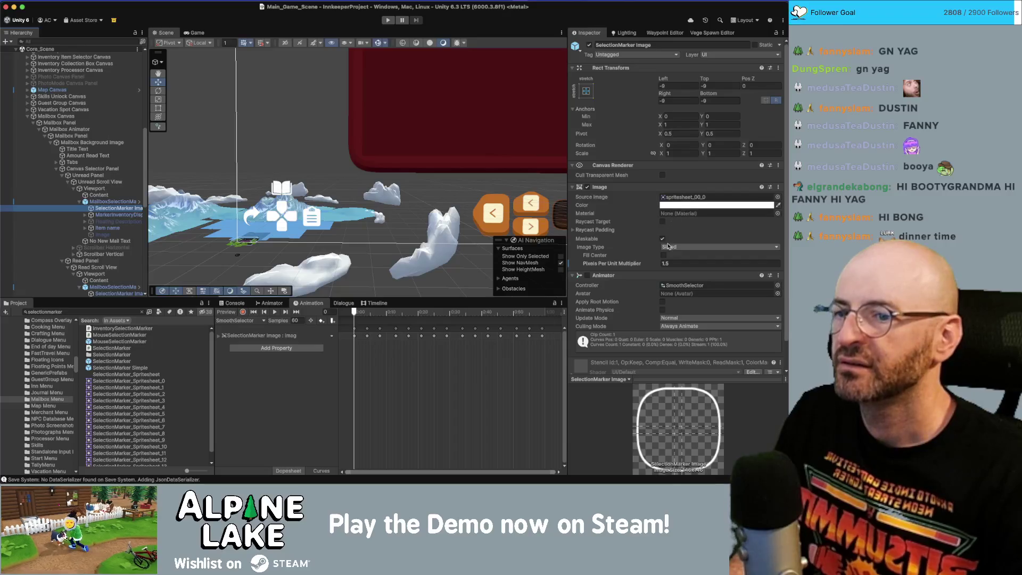
{"action": "left_click", "coordinate": [666, 87]}
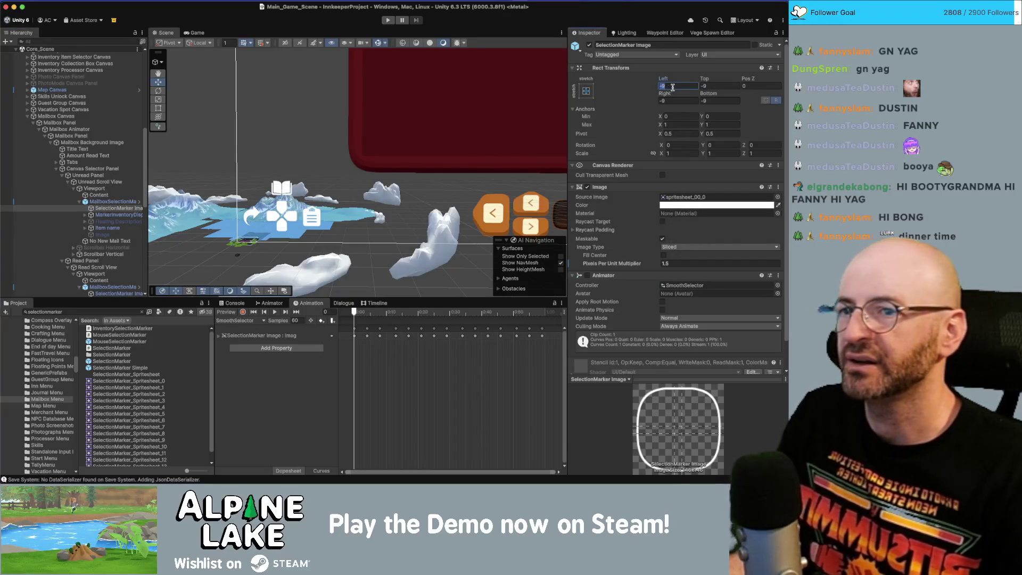
{"action": "type", "text": "-"}
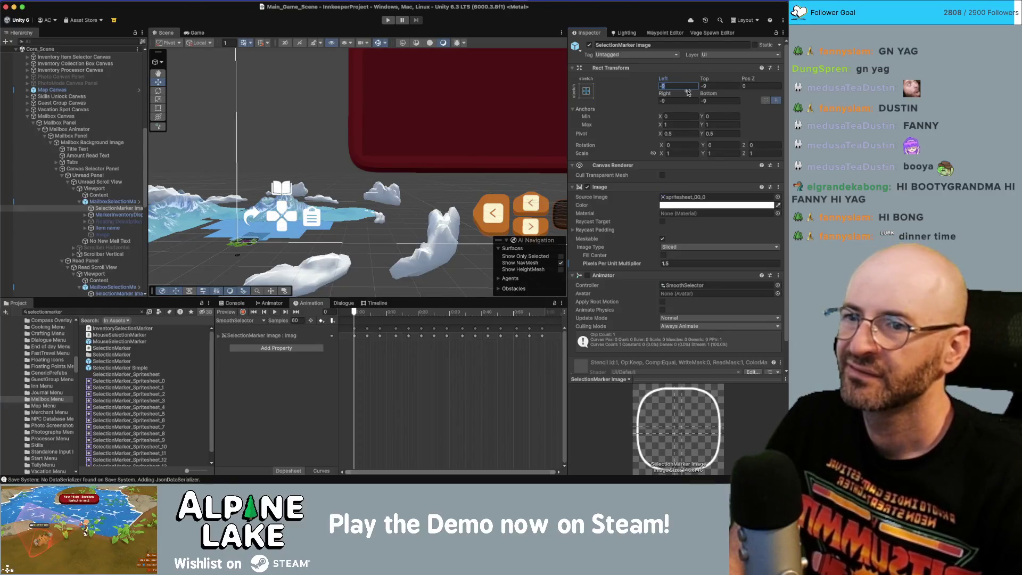
{"action": "type", "text": "-7"}
{"action": "key", "text": "Tab"}
{"action": "type", "text": "7"}
{"action": "key", "text": "Tab"}
{"action": "key", "text": "Tab"}
{"action": "type", "text": "-7"}
{"action": "key", "text": "Tab"}
{"action": "type", "text": "-7"}
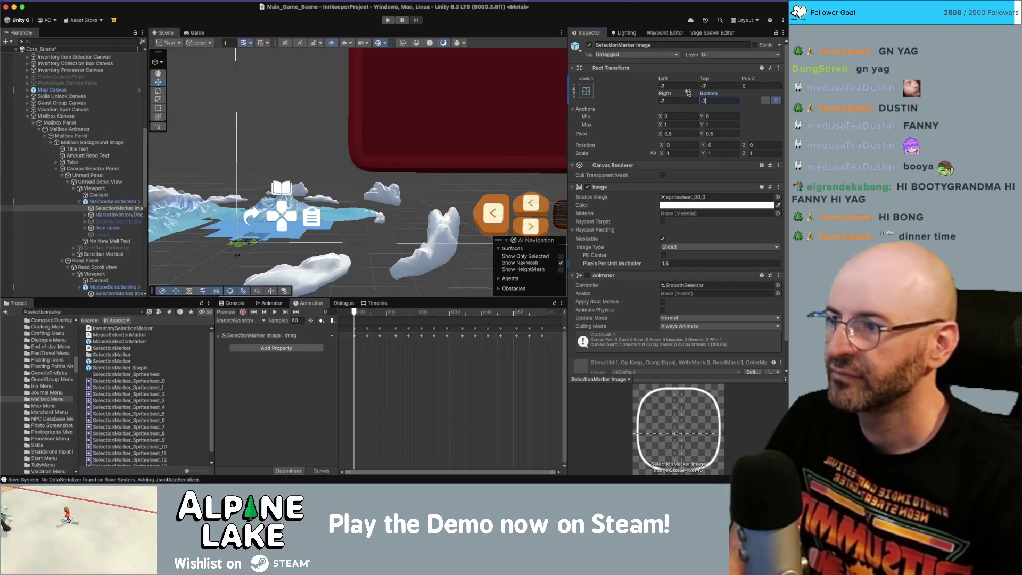
Step: Set the lower SelectionMarker Image's four offsets to -7 as well and start Play mode
{"action": "scroll", "coordinate": [117, 260], "scroll_direction": "down", "scroll_amount": 2}
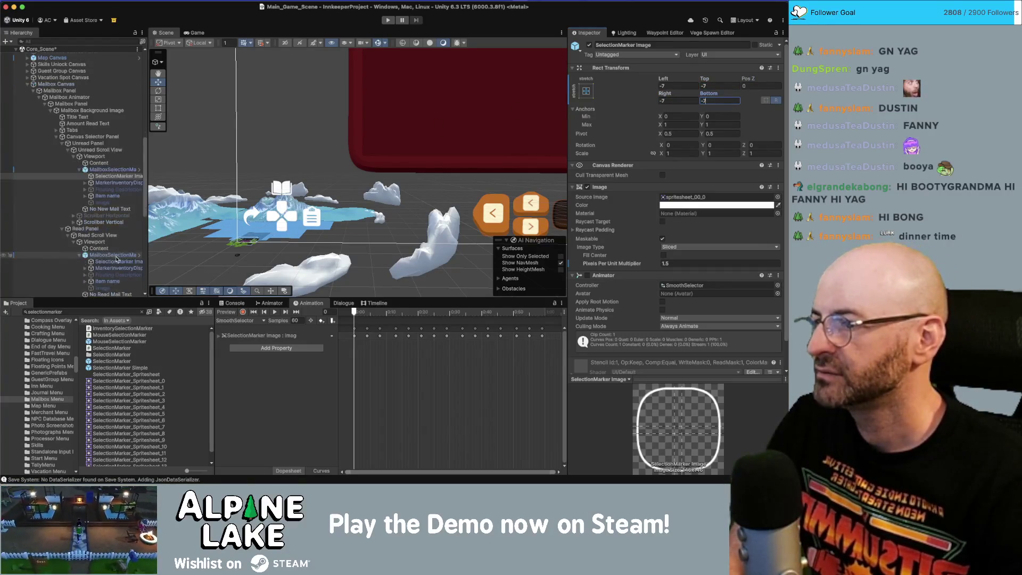
{"action": "left_click", "coordinate": [116, 260]}
{"action": "left_click", "coordinate": [677, 87]}
{"action": "type", "text": "-7"}
{"action": "key", "text": "Tab"}
{"action": "type", "text": "-7"}
{"action": "key", "text": "Tab"}
{"action": "key", "text": "Tab"}
{"action": "type", "text": "-7"}
{"action": "key", "text": "Tab"}
{"action": "type", "text": "-7"}
{"action": "key", "text": "Return"}
{"action": "left_click", "coordinate": [387, 20]}
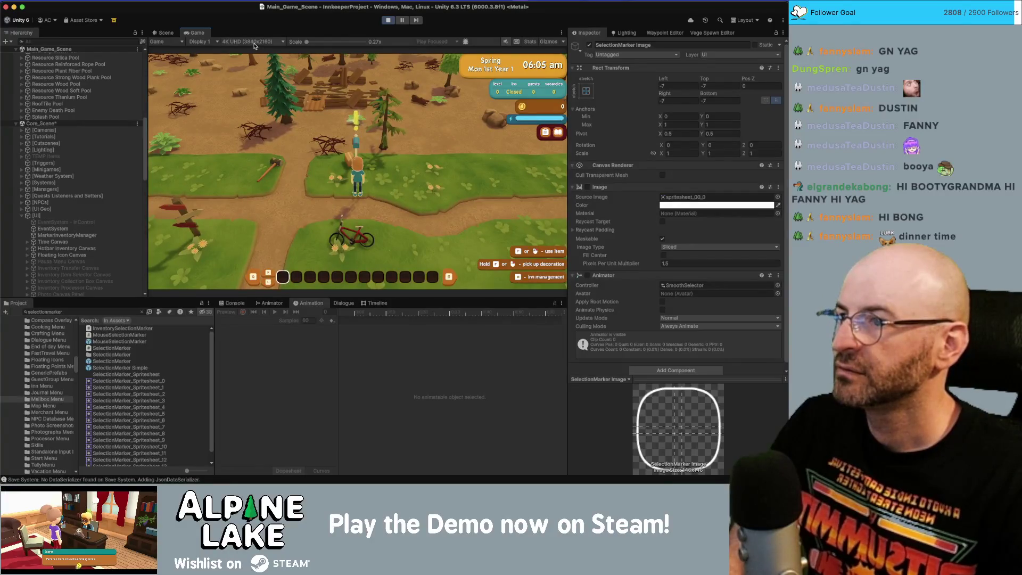
Step: Maximize the Game view, open the mailbox and move the highlight between Dad's and Eugene's letters
{"action": "left_click", "coordinate": [256, 42]}
{"action": "left_click", "coordinate": [250, 78]}
{"action": "key", "text": "e"}
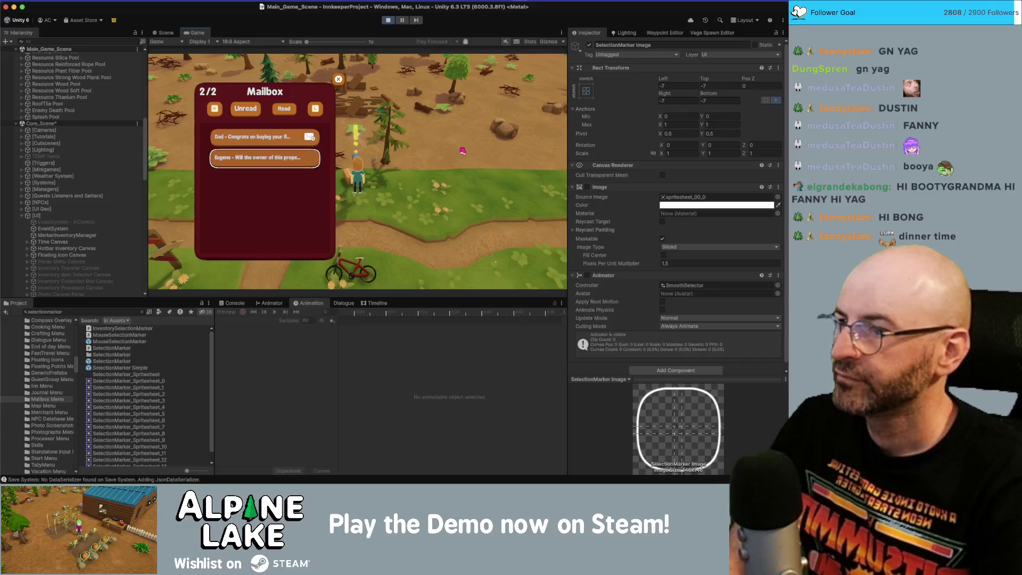
{"action": "key", "text": "Up"}
{"action": "key", "text": "shift+space"}
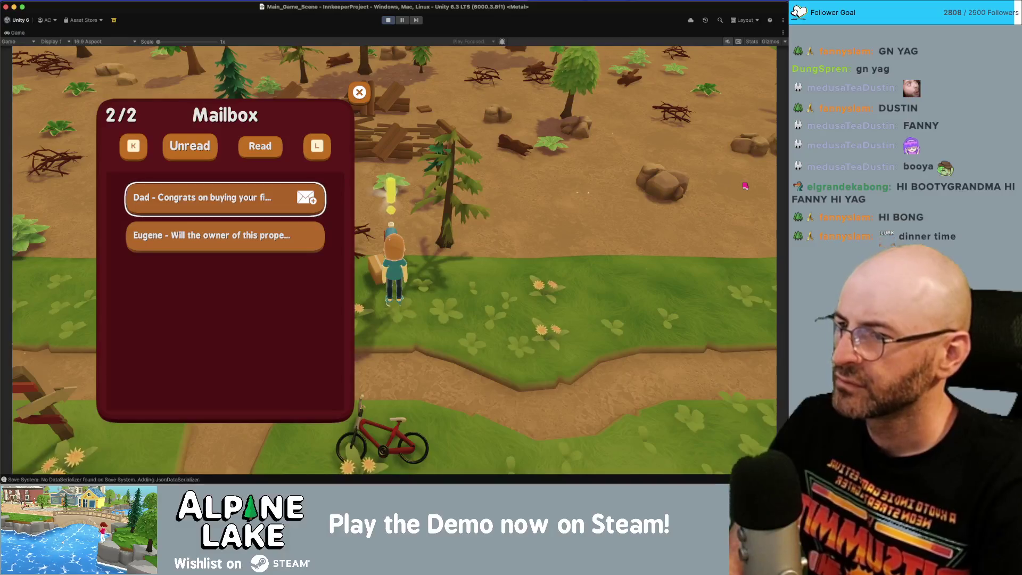
{"action": "key", "text": "Down"}
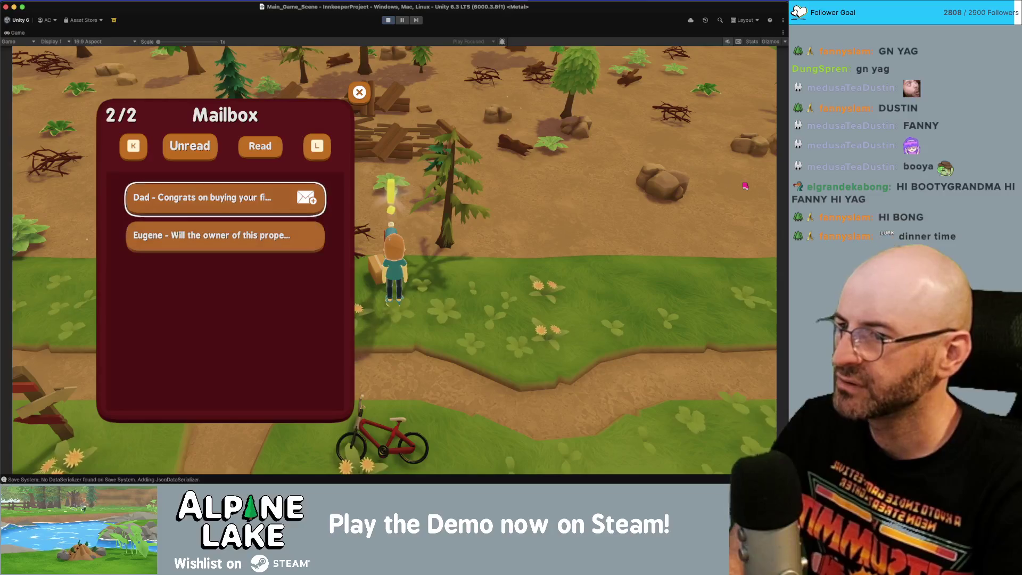
{"action": "key", "text": "Down"}
{"action": "key", "text": "Up"}
{"action": "key", "text": "Down"}
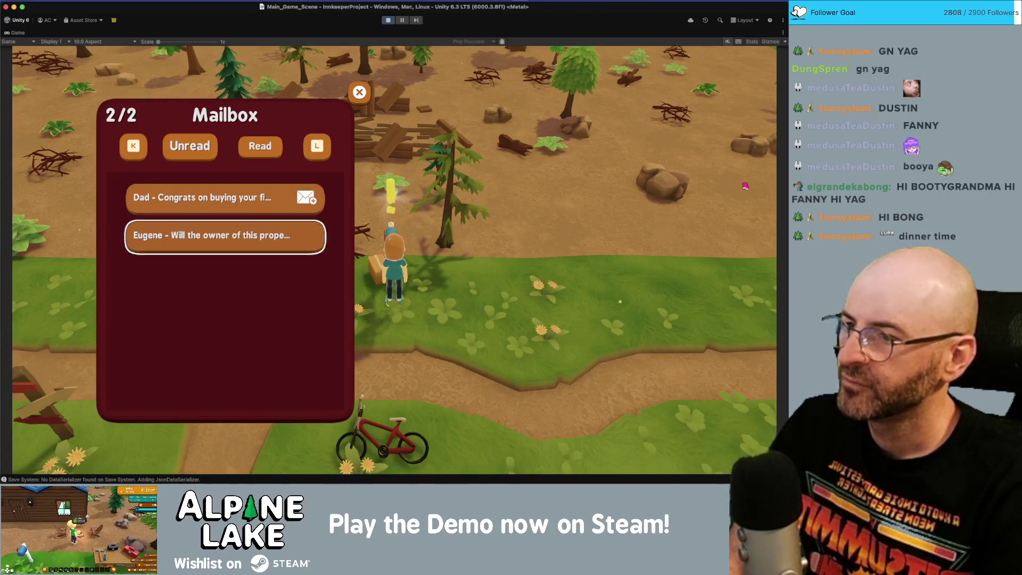
{"action": "key", "text": "Down"}
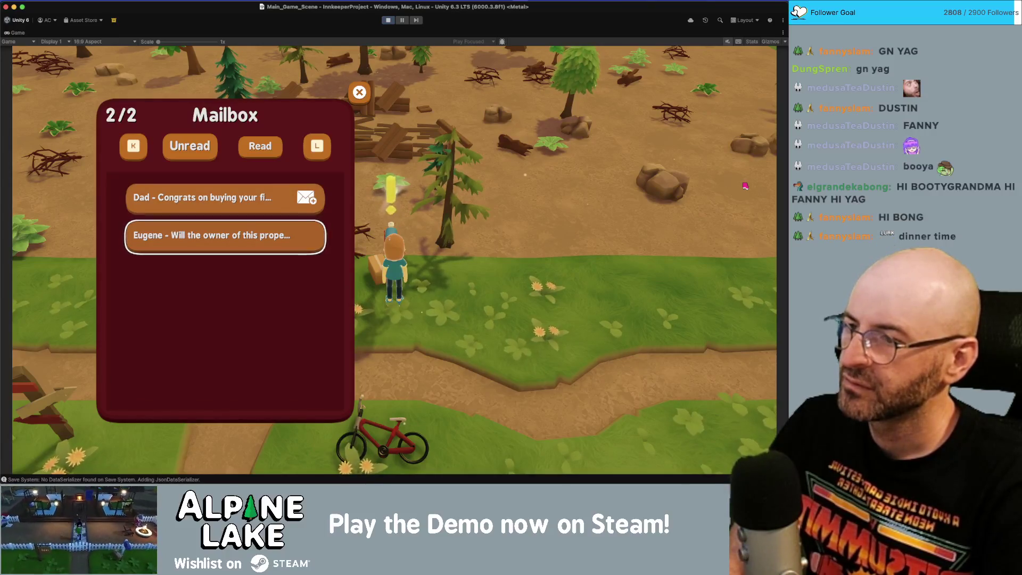
{"action": "key", "text": "Up"}
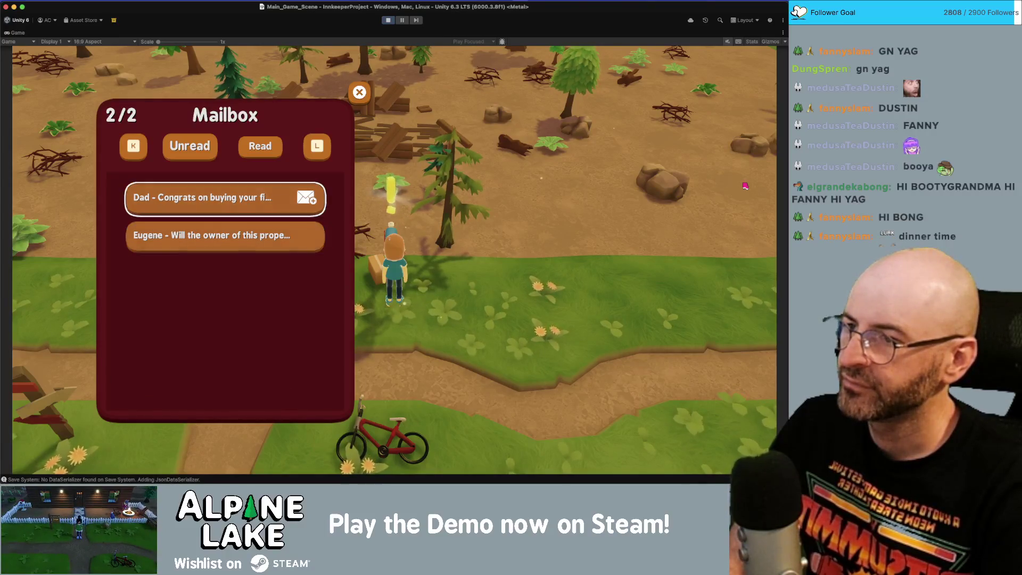
Step: Toggle the Read and Unread lists, open Dad's letter and claim the 100-dub housewarming gift
{"action": "key", "text": "l"}
{"action": "key", "text": "k"}
{"action": "key", "text": "l"}
{"action": "key", "text": "k"}
{"action": "key", "text": "Return"}
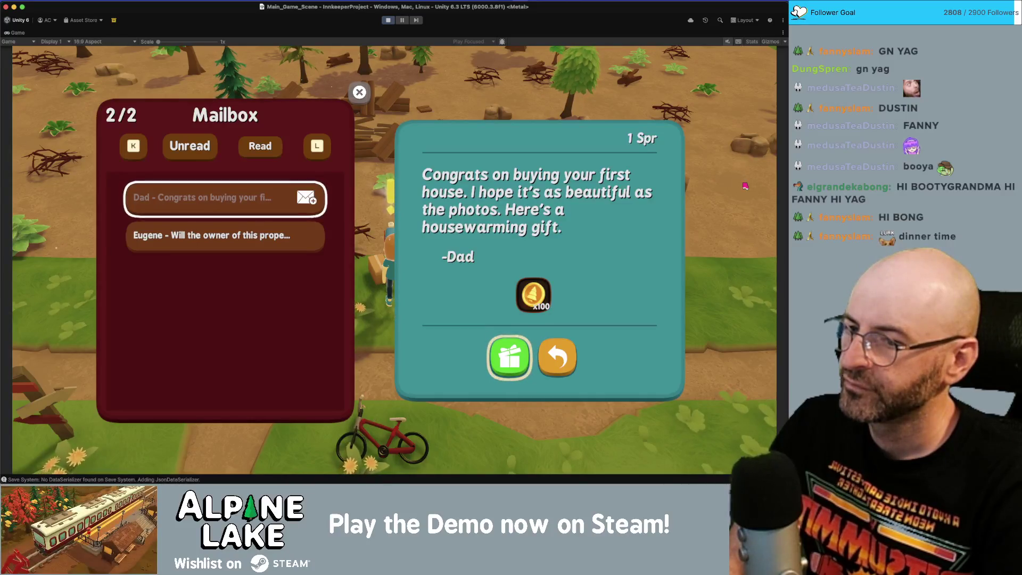
{"action": "key", "text": "Right"}
{"action": "key", "text": "Left"}
{"action": "key", "text": "Right"}
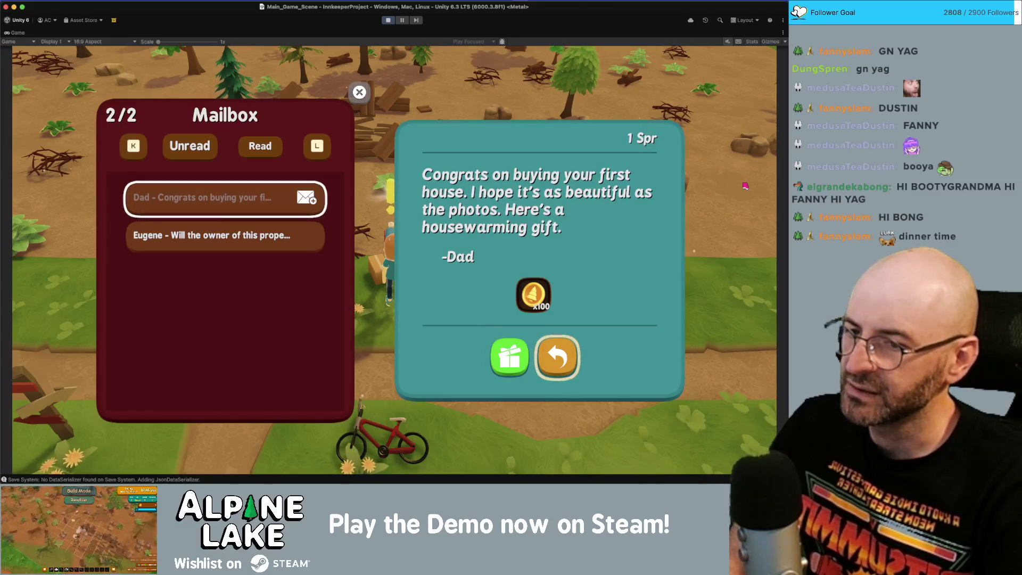
{"action": "key", "text": "Left"}
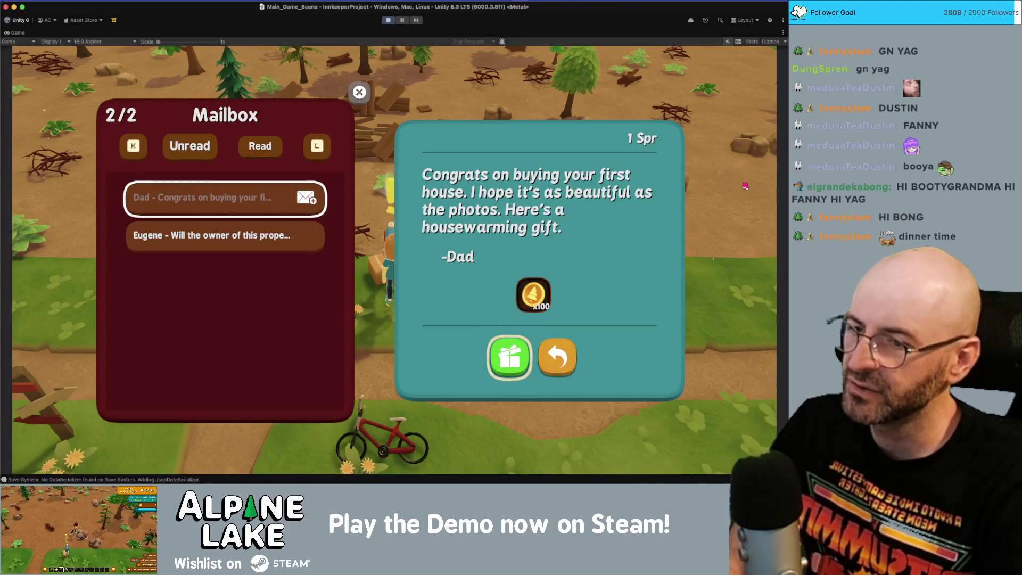
{"action": "key", "text": "Left"}
{"action": "key", "text": "Return"}
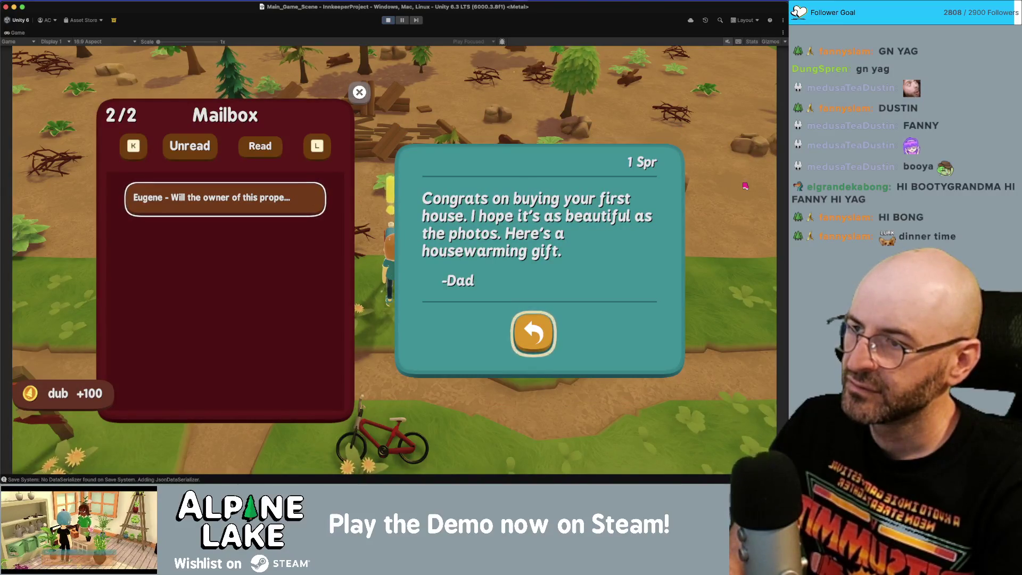
Step: Read the remaining letters, close the mailbox and dismiss the Tasks popup
{"action": "key", "text": "Return"}
{"action": "key", "text": "Return"}
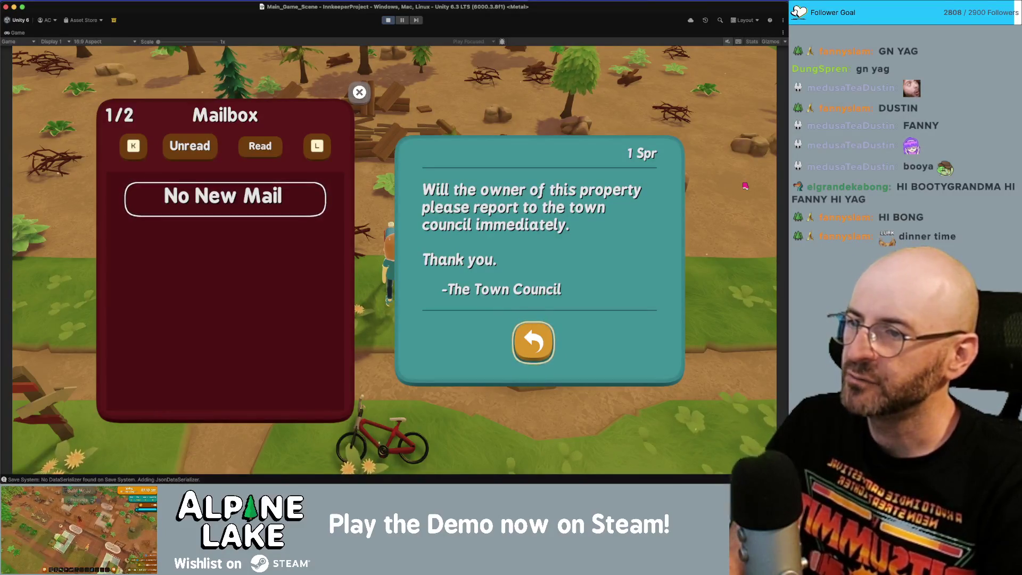
{"action": "key", "text": "Escape"}
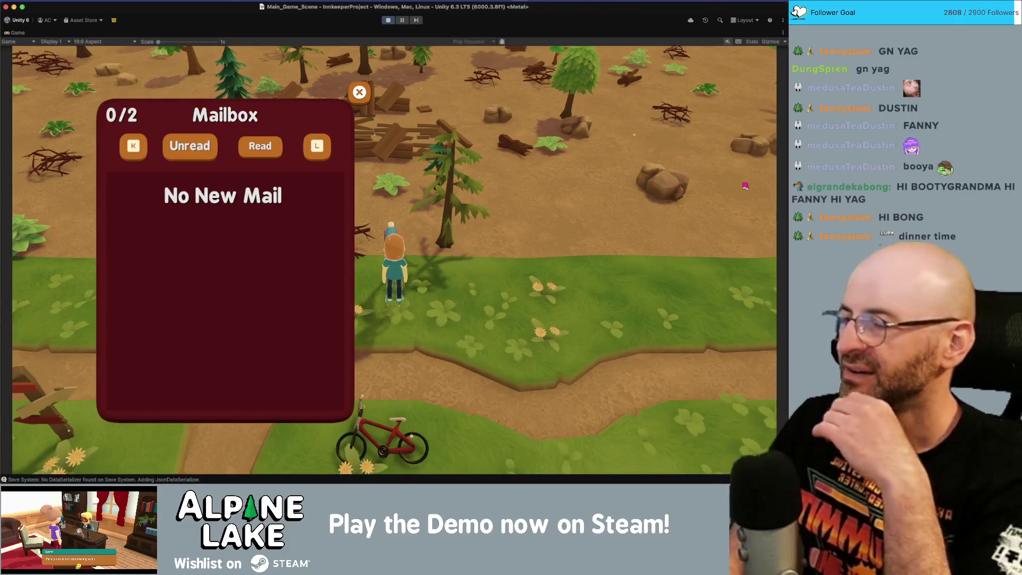
{"action": "key", "text": "Escape"}
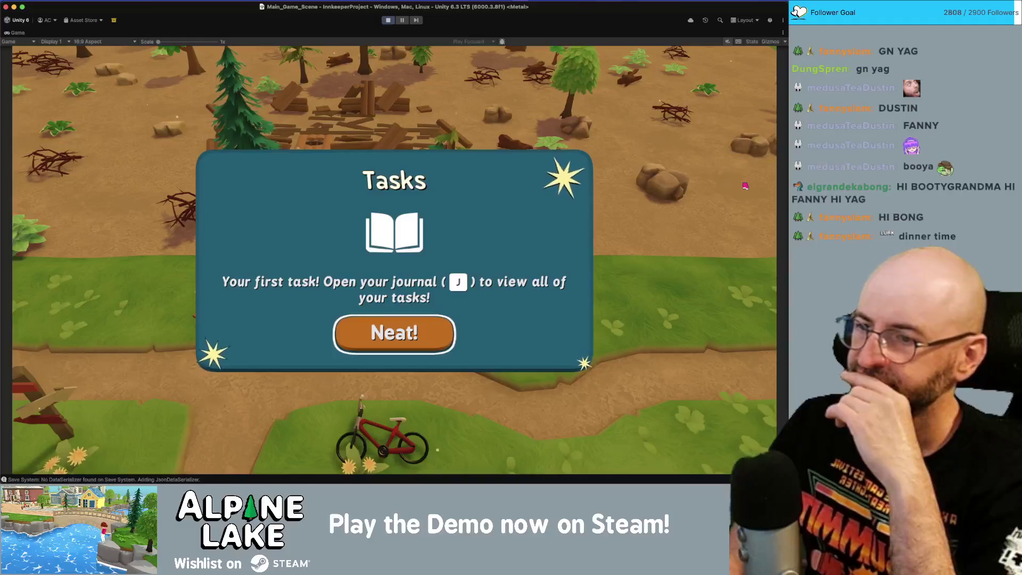
{"action": "key", "text": "Escape"}
Step: Open the in-game menu and page through the skills, inn and map pages to the guests page
{"action": "key", "text": "Tab"}
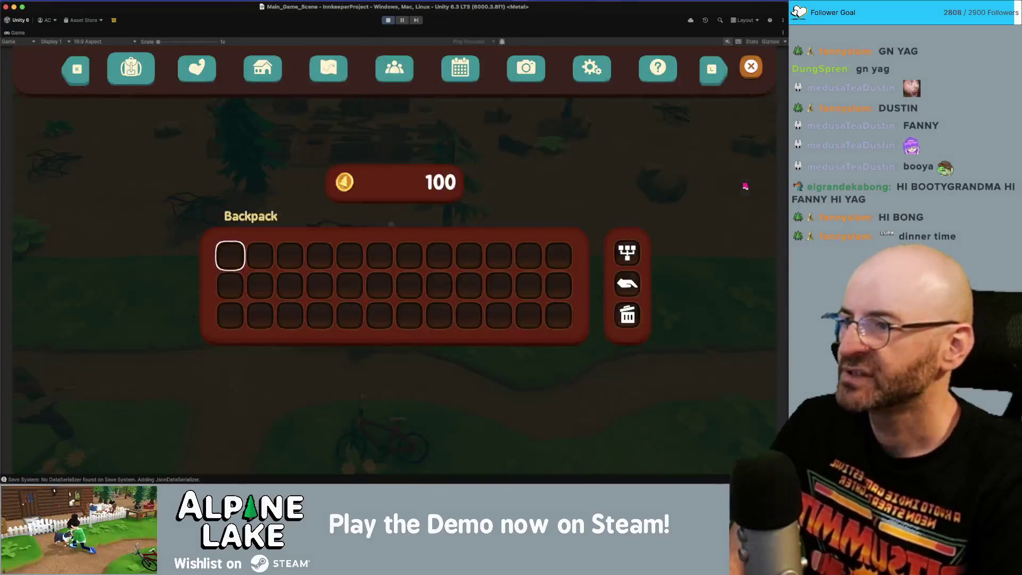
{"action": "key", "text": "l"}
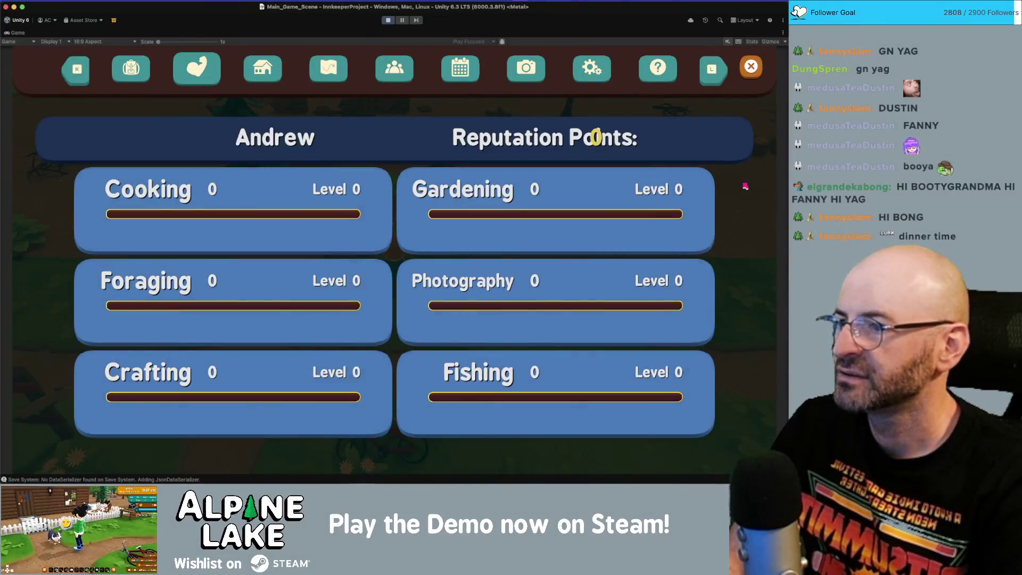
{"action": "key", "text": "l"}
{"action": "key", "text": "e"}
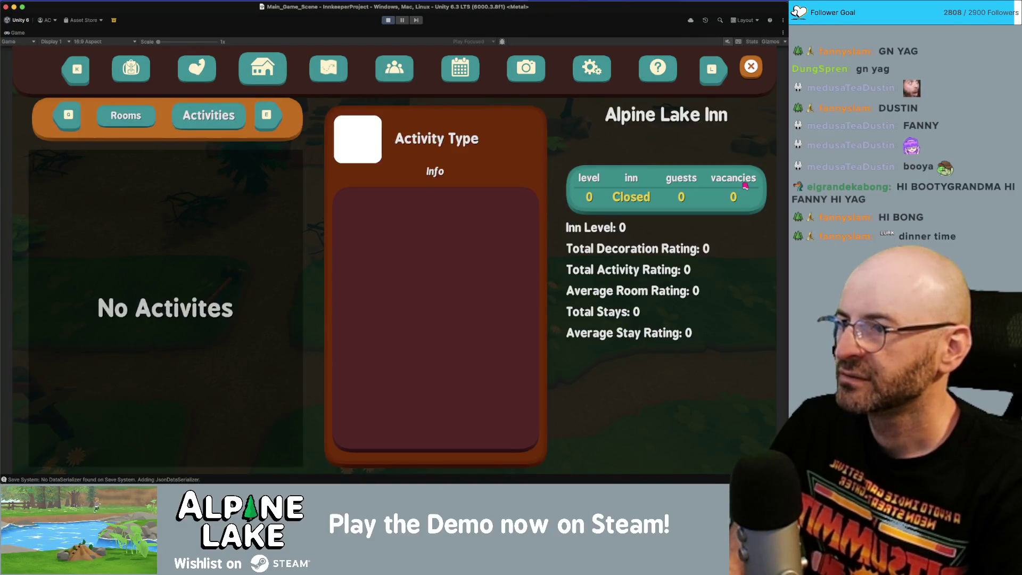
{"action": "key", "text": "q"}
{"action": "key", "text": "e"}
{"action": "key", "text": "l"}
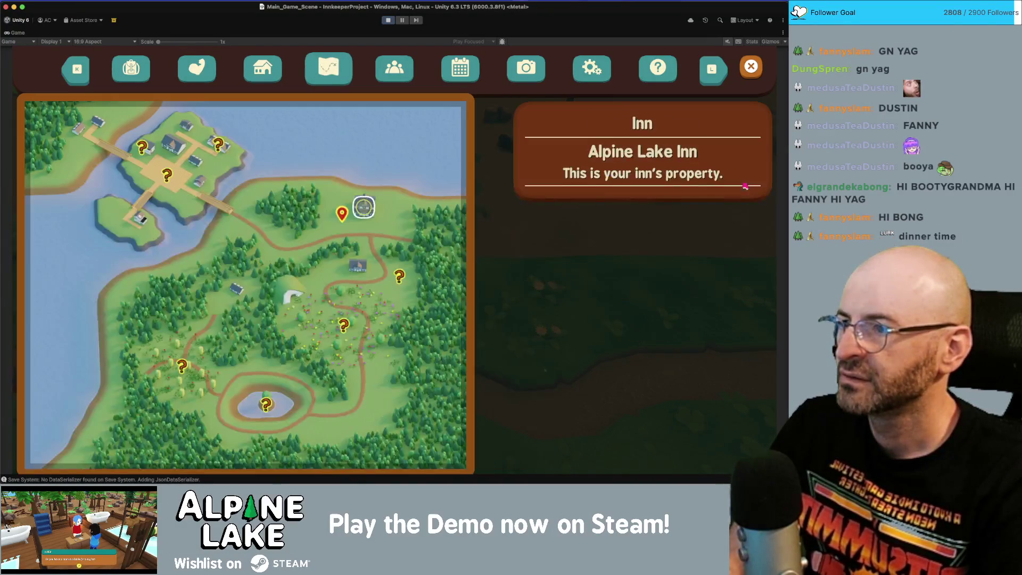
{"action": "key", "text": "l"}
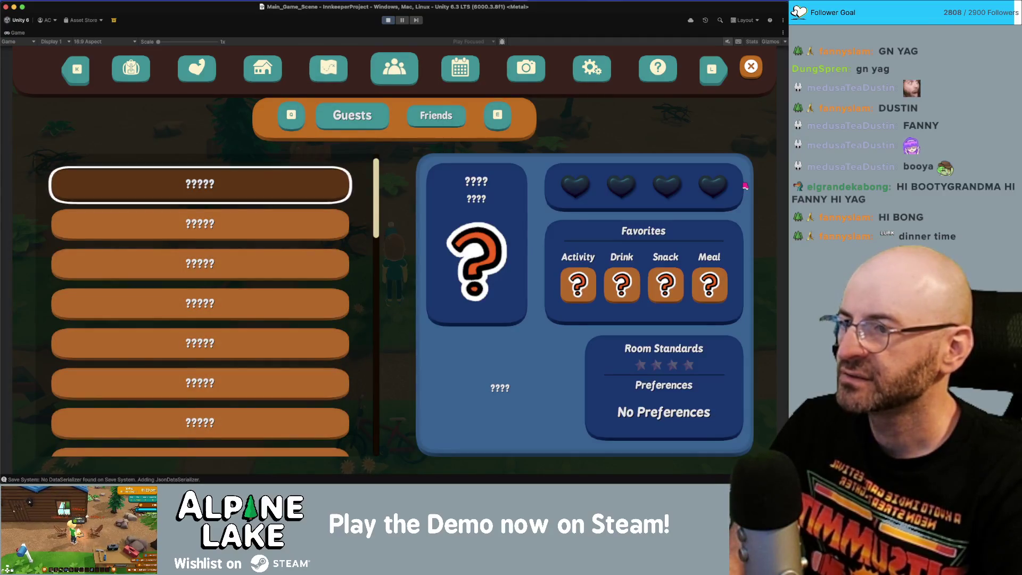
Step: Move through the Guests list rows, then switch the guest log to the Friends grid
{"action": "key", "text": "Down"}
{"action": "key", "text": "Down"}
{"action": "key", "text": "Up"}
{"action": "key", "text": "Up"}
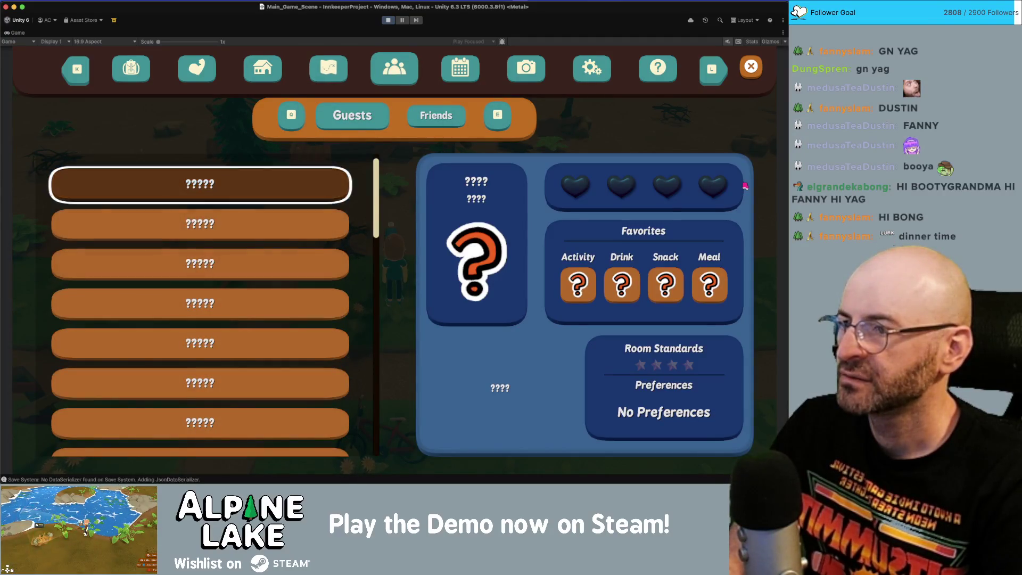
{"action": "key", "text": "Down"}
{"action": "key", "text": "Down"}
{"action": "key", "text": "Down"}
{"action": "key", "text": "Down"}
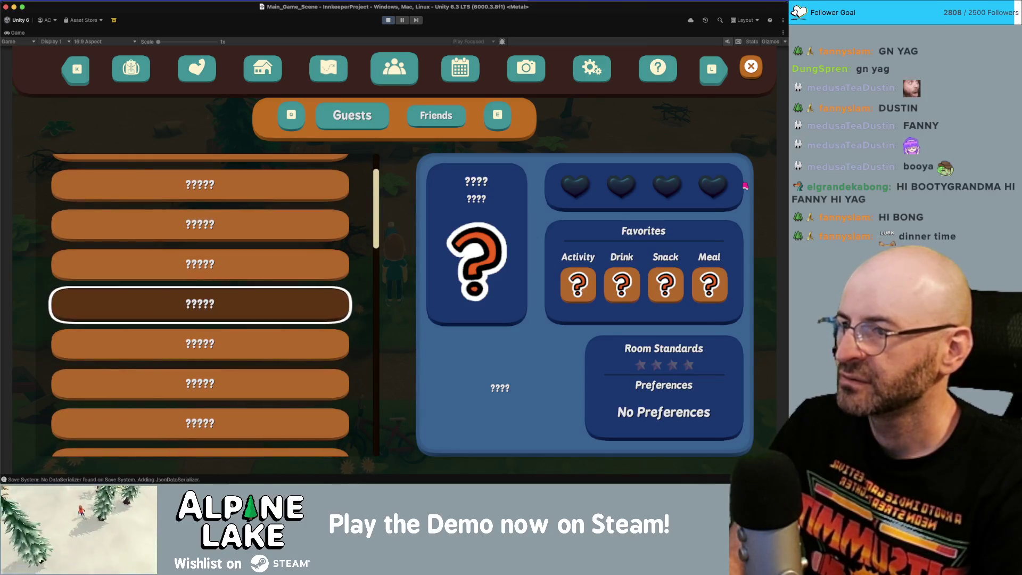
{"action": "key", "text": "Up"}
{"action": "key", "text": "Up"}
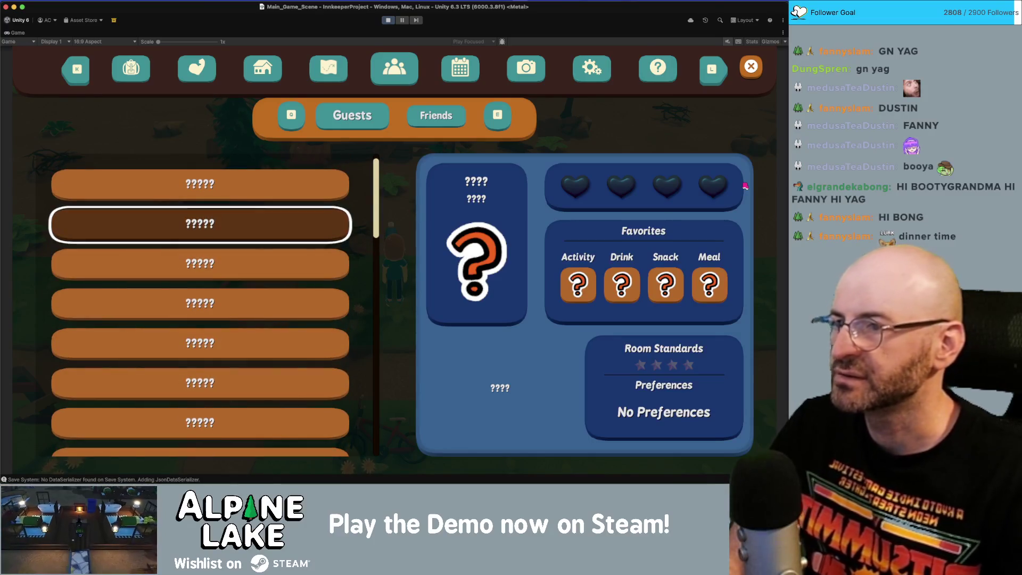
{"action": "key", "text": "l"}
{"action": "key", "text": "k"}
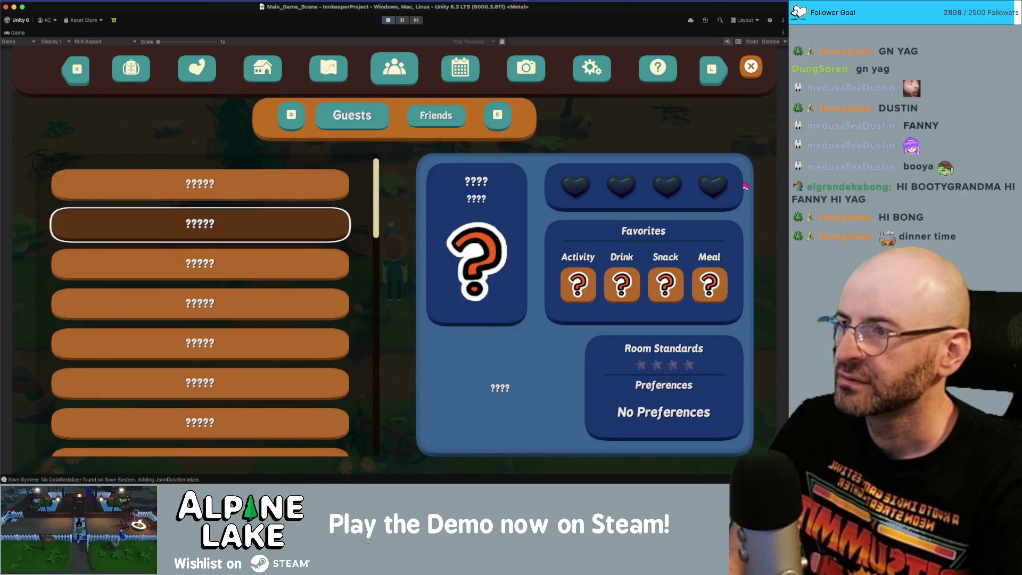
{"action": "key", "text": "e"}
Step: Move the selection outline across all rows and columns of the Friends card grid
{"action": "key", "text": "Right"}
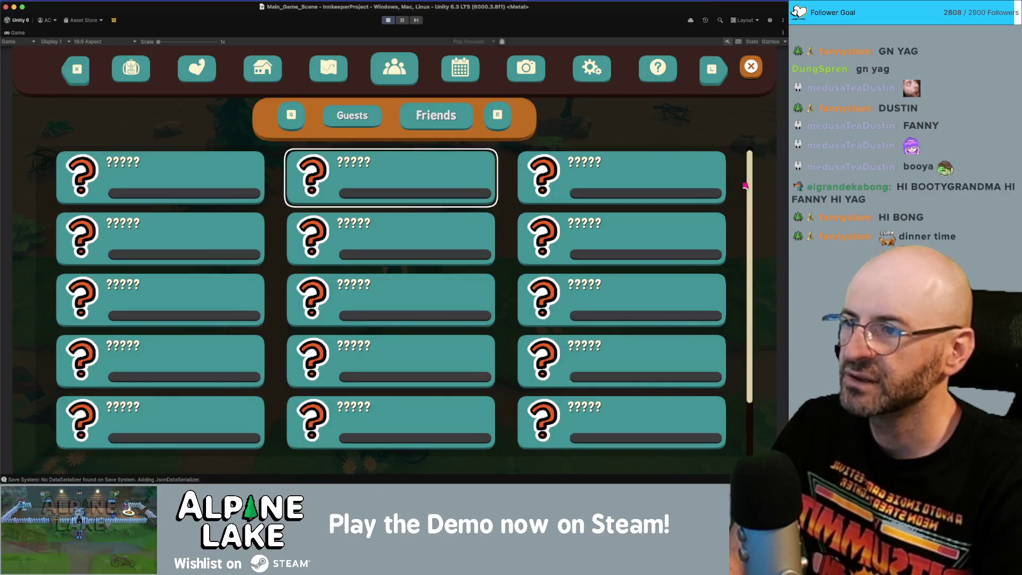
{"action": "key", "text": "Right"}
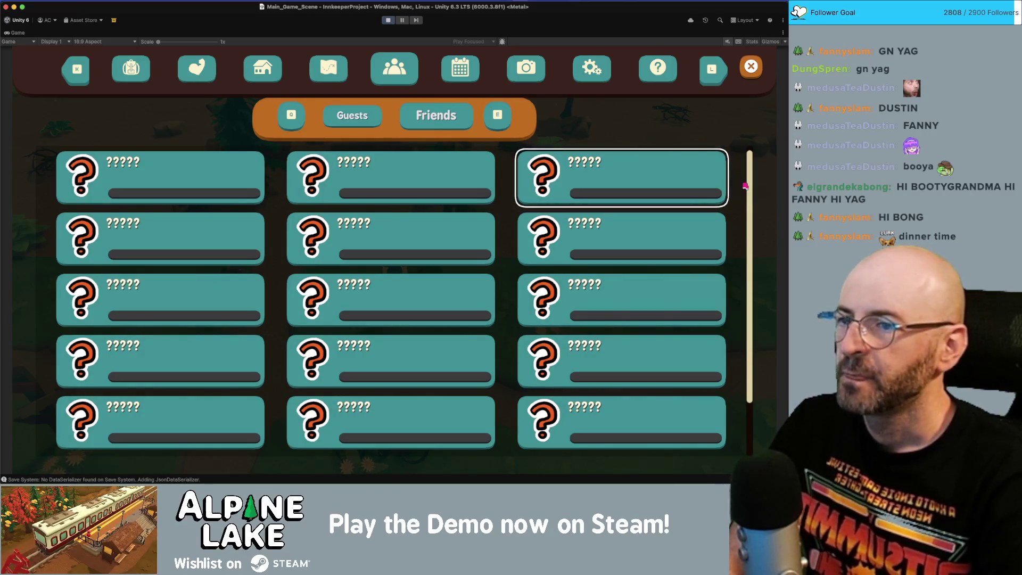
{"action": "key", "text": "Left"}
{"action": "key", "text": "Left"}
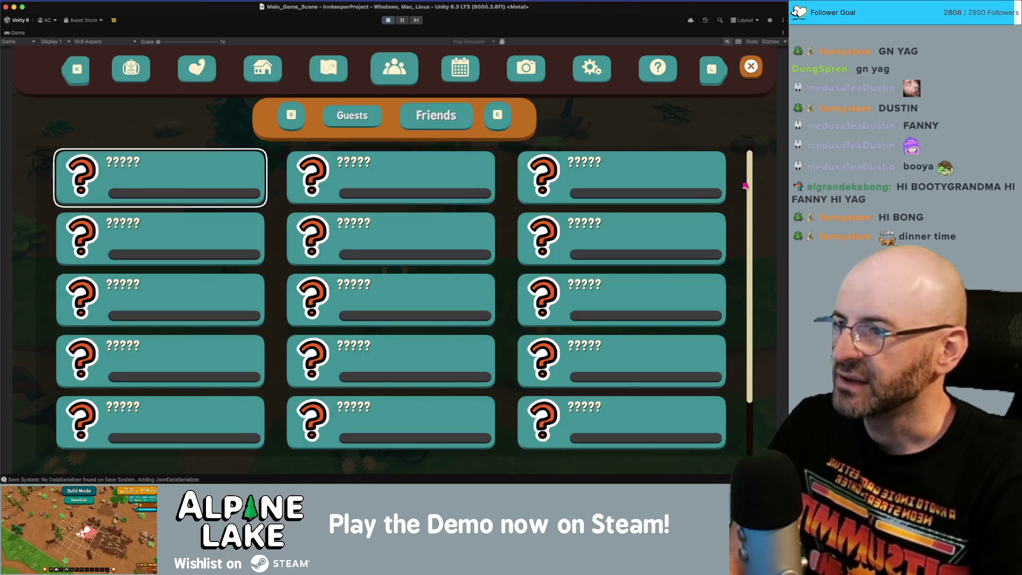
{"action": "key", "text": "Down"}
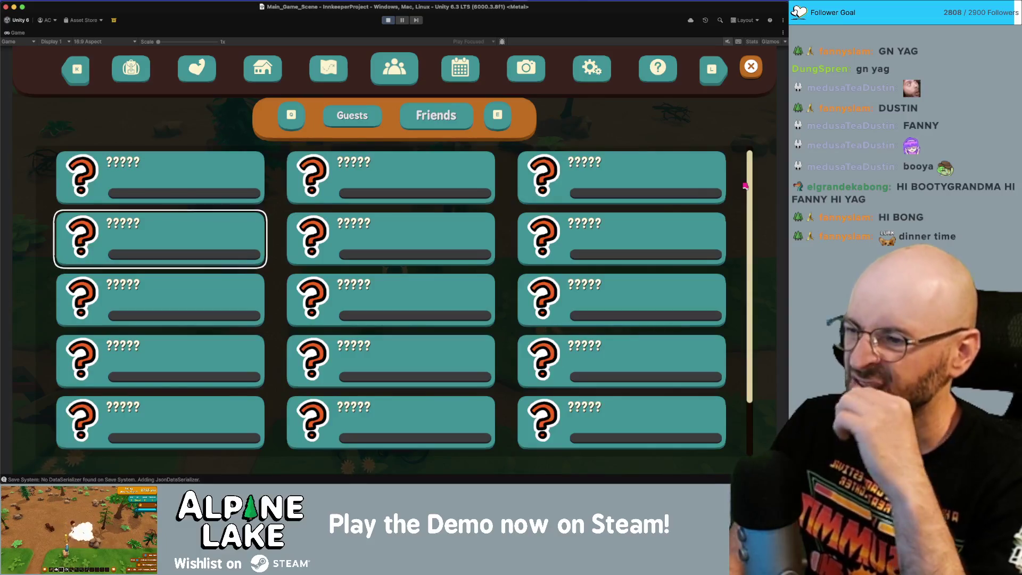
{"action": "key", "text": "Right"}
{"action": "key", "text": "Down"}
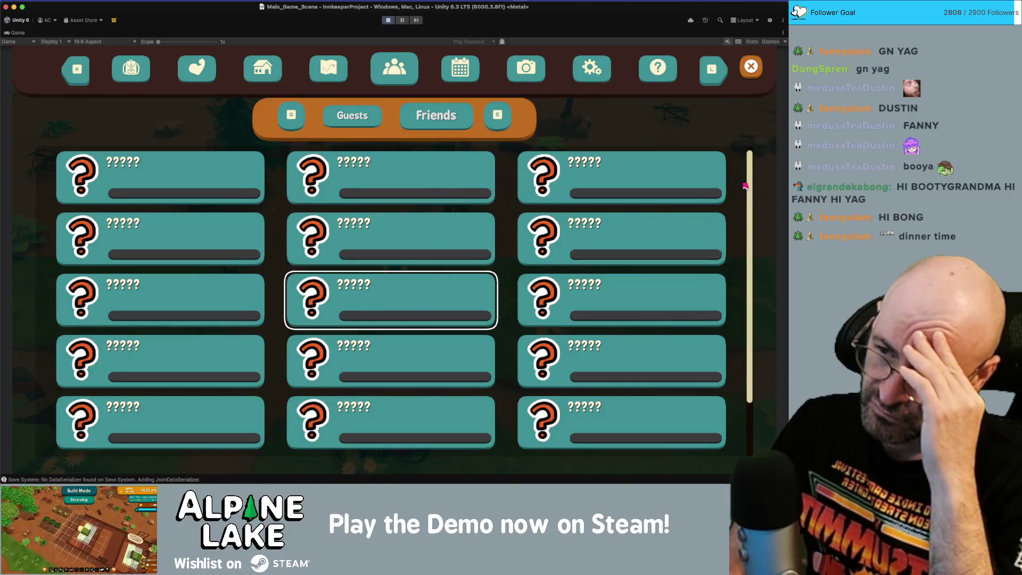
{"action": "key", "text": "Left"}
{"action": "key", "text": "Right"}
{"action": "key", "text": "Right"}
{"action": "key", "text": "Up"}
{"action": "key", "text": "Up"}
{"action": "key", "text": "Left"}
{"action": "key", "text": "Left"}
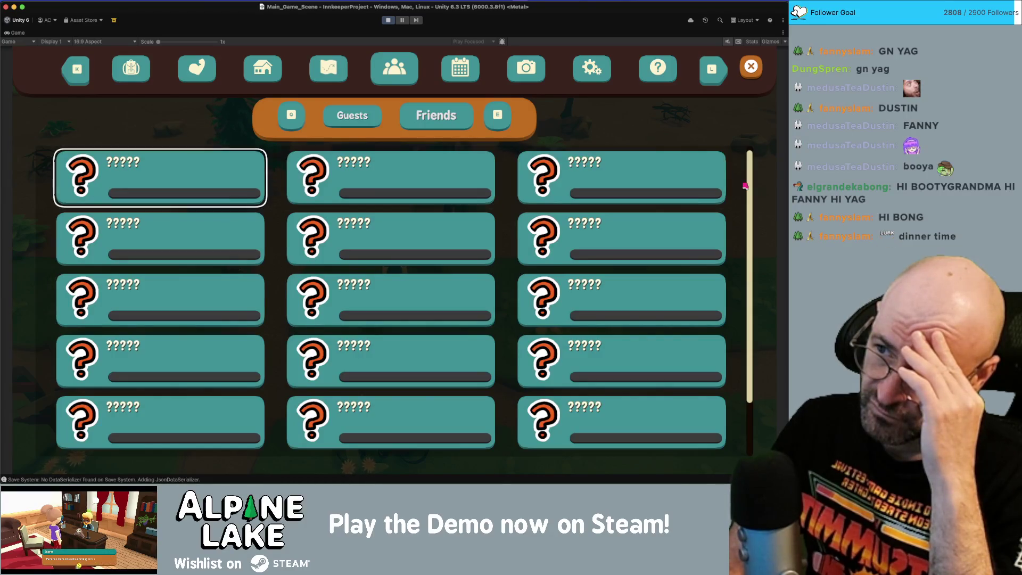
{"action": "key", "text": "Down"}
{"action": "key", "text": "Down"}
{"action": "key", "text": "Down"}
{"action": "key", "text": "Up"}
{"action": "key", "text": "Right"}
{"action": "key", "text": "Right"}
{"action": "key", "text": "Up"}
{"action": "key", "text": "Up"}
{"action": "key", "text": "Up"}
{"action": "key", "text": "Left"}
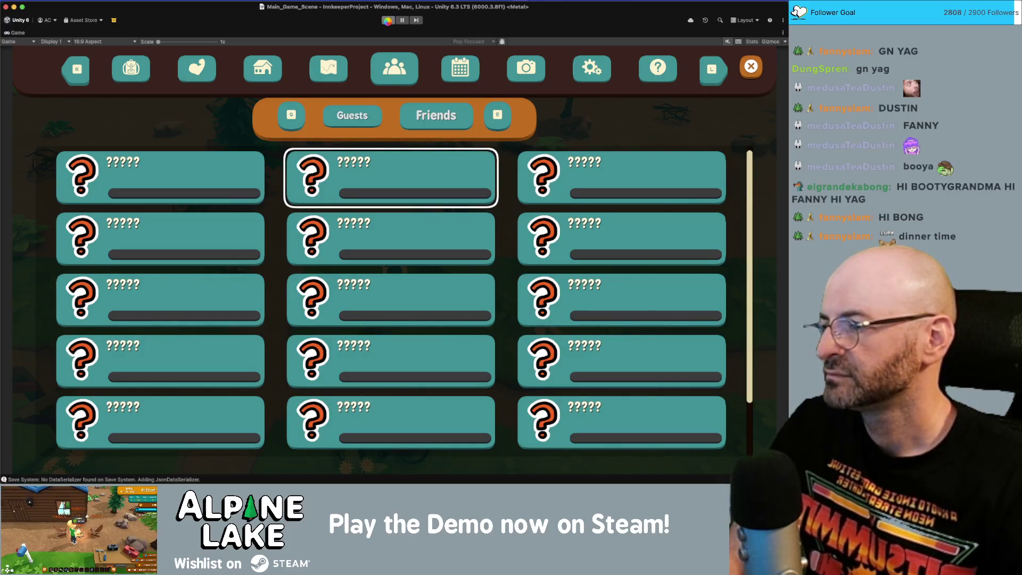
Step: Stop Play mode and enter -6 as the Mailbox SelectionMarker offset
{"action": "left_click", "coordinate": [387, 20]}
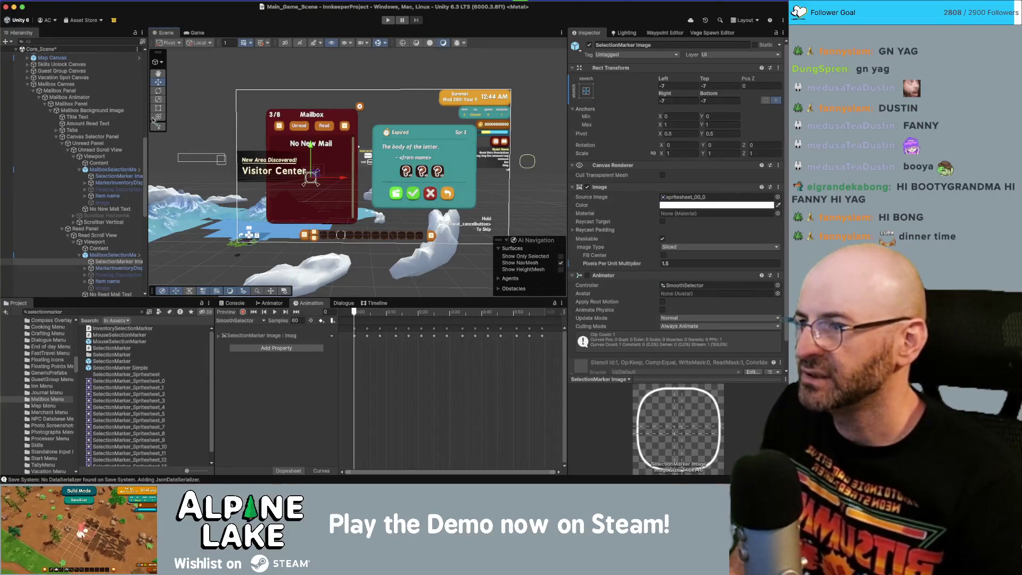
{"action": "scroll", "coordinate": [96, 103], "scroll_direction": "up", "scroll_amount": 1}
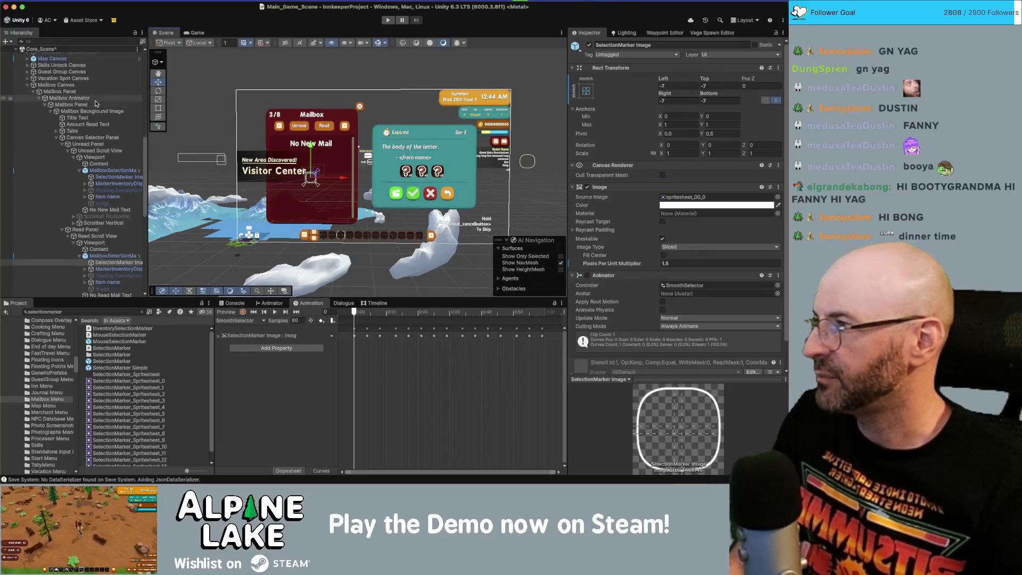
{"action": "scroll", "coordinate": [97, 104], "scroll_direction": "up", "scroll_amount": 5}
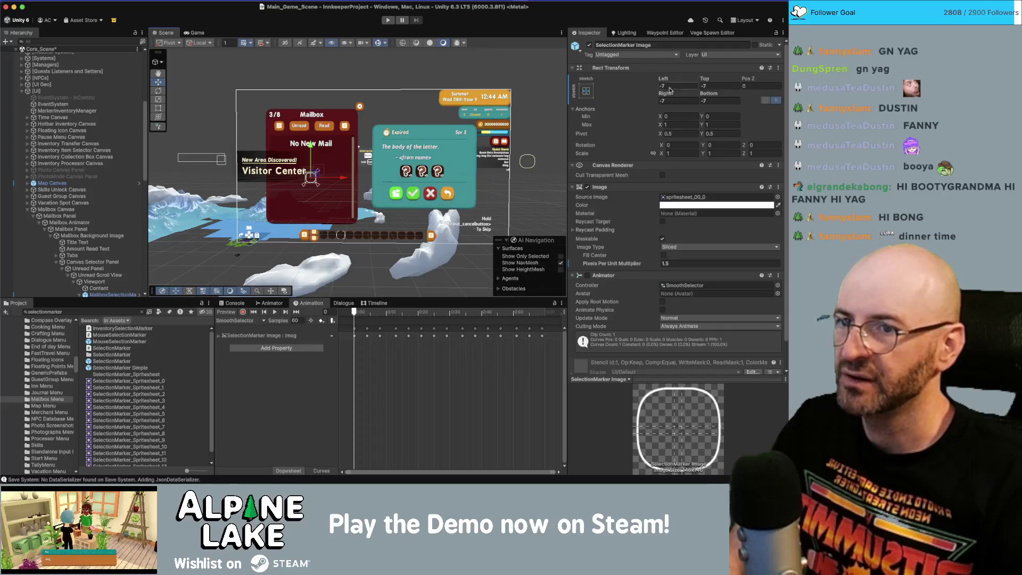
{"action": "type", "text": "-6"}
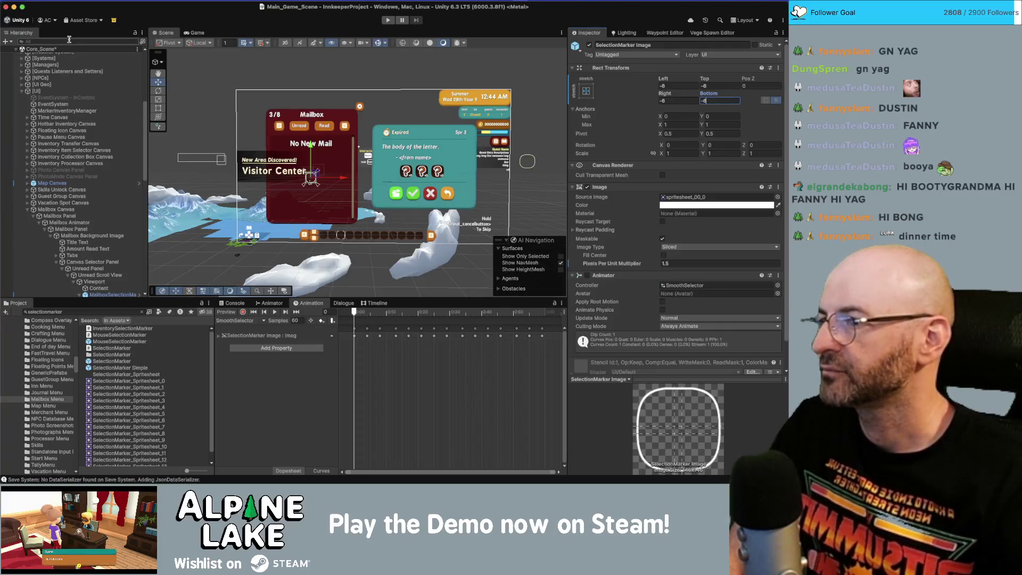
Step: Expand the Inventory Transfer Canvas in the Hierarchy and select its SelectionMarker object
{"action": "left_click", "coordinate": [93, 145]}
{"action": "key", "text": "Right"}
{"action": "key", "text": "Down"}
{"action": "key", "text": "Down"}
{"action": "key", "text": "Down"}
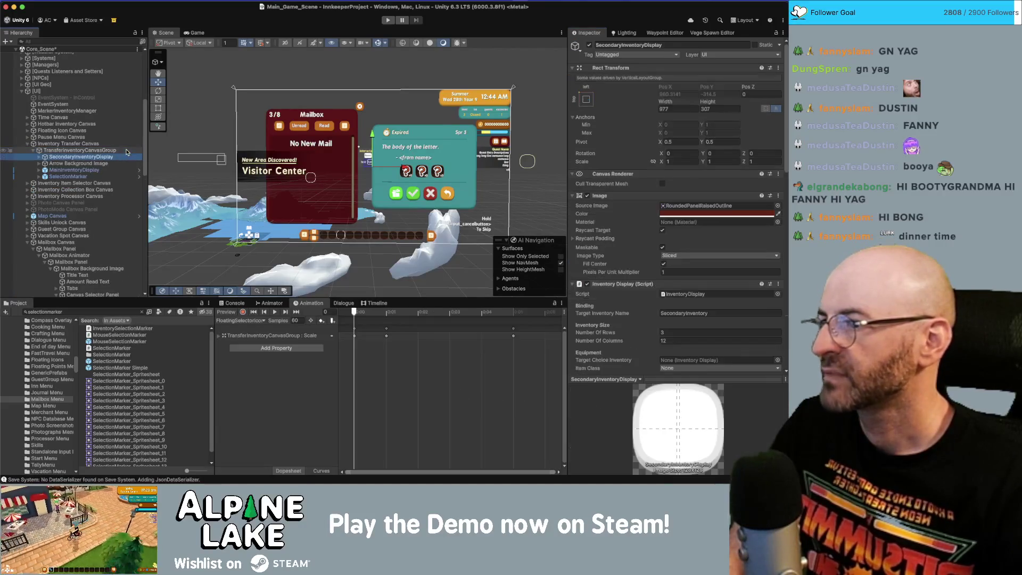
Step: Collapse Inventory Transfer Canvas and expand Pause Menu Canvas down to Window Guest Log's panels
{"action": "key", "text": "Left"}
{"action": "key", "text": "Up"}
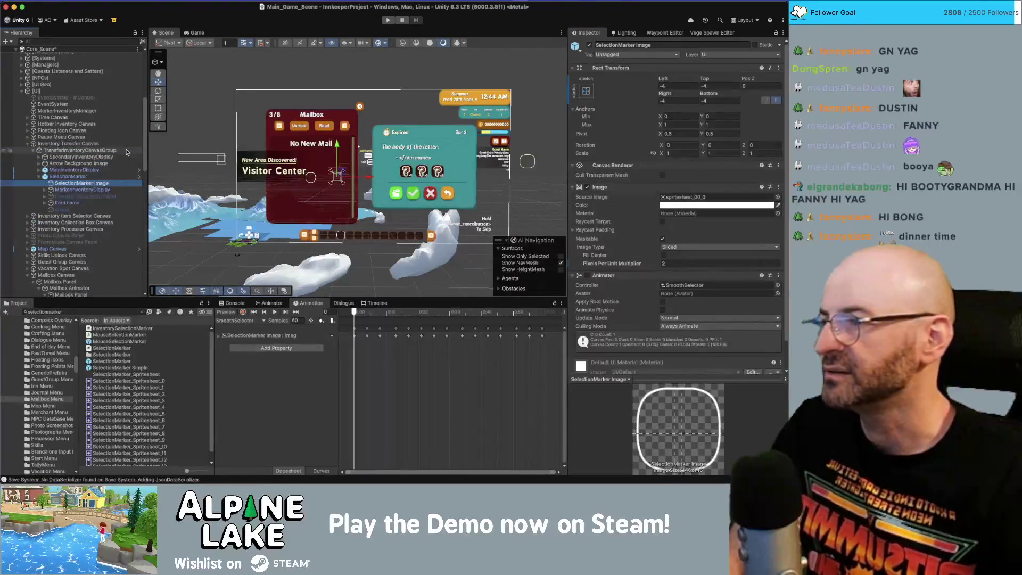
{"action": "key", "text": "Left"}
{"action": "key", "text": "Left"}
{"action": "key", "text": "Left"}
{"action": "key", "text": "Up"}
{"action": "key", "text": "Right"}
{"action": "key", "text": "Down"}
{"action": "key", "text": "Right"}
{"action": "key", "text": "Down"}
{"action": "key", "text": "Down"}
{"action": "key", "text": "Right"}
{"action": "key", "text": "Down"}
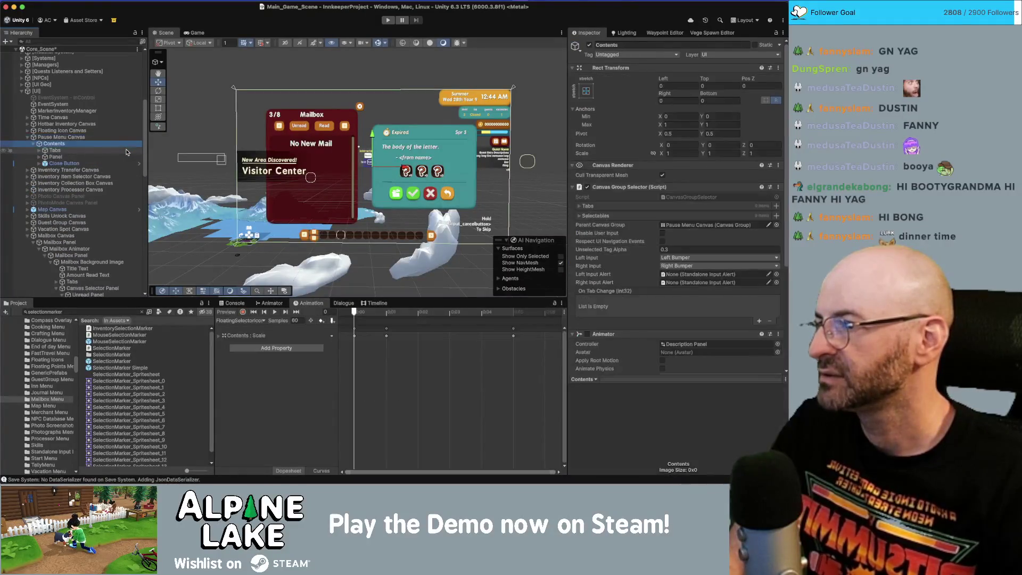
{"action": "key", "text": "Down"}
{"action": "key", "text": "Down"}
{"action": "key", "text": "Down"}
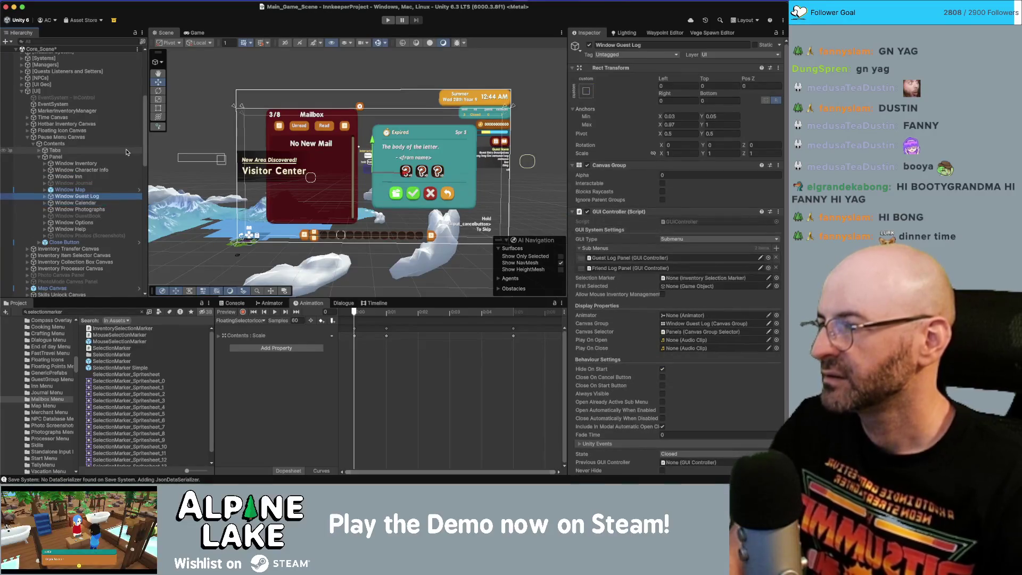
{"action": "key", "text": "Right"}
{"action": "key", "text": "Down"}
{"action": "key", "text": "Down"}
{"action": "key", "text": "Down"}
{"action": "key", "text": "Down"}
{"action": "key", "text": "Down"}
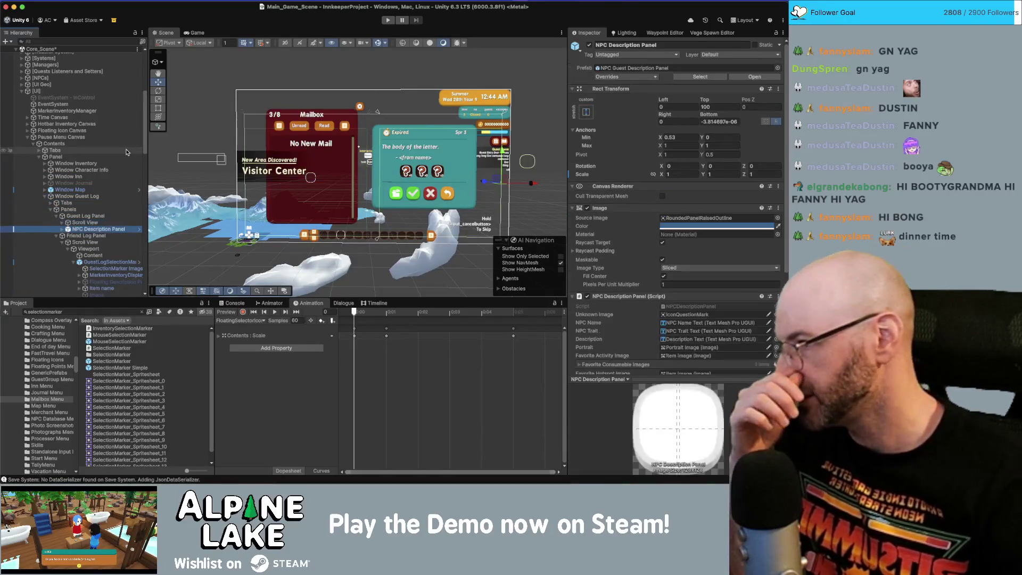
{"action": "key", "text": "Up"}
{"action": "key", "text": "Up"}
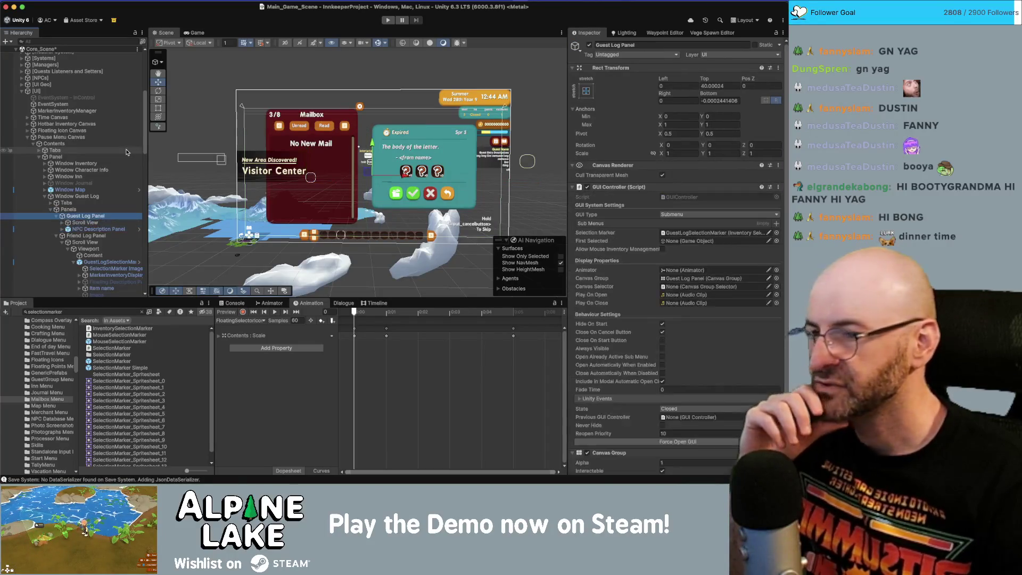
Step: Select the guest log's Scroll View and open its NPC Selection Panel display prefab
{"action": "scroll", "coordinate": [681, 247], "scroll_direction": "down", "scroll_amount": 2}
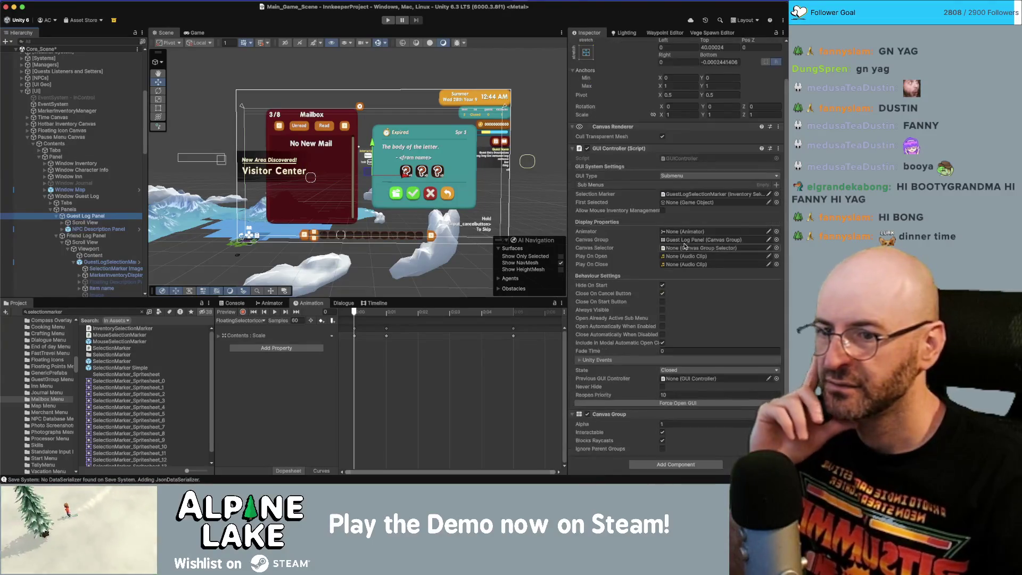
{"action": "key", "text": "Up"}
{"action": "key", "text": "Up"}
{"action": "key", "text": "Up"}
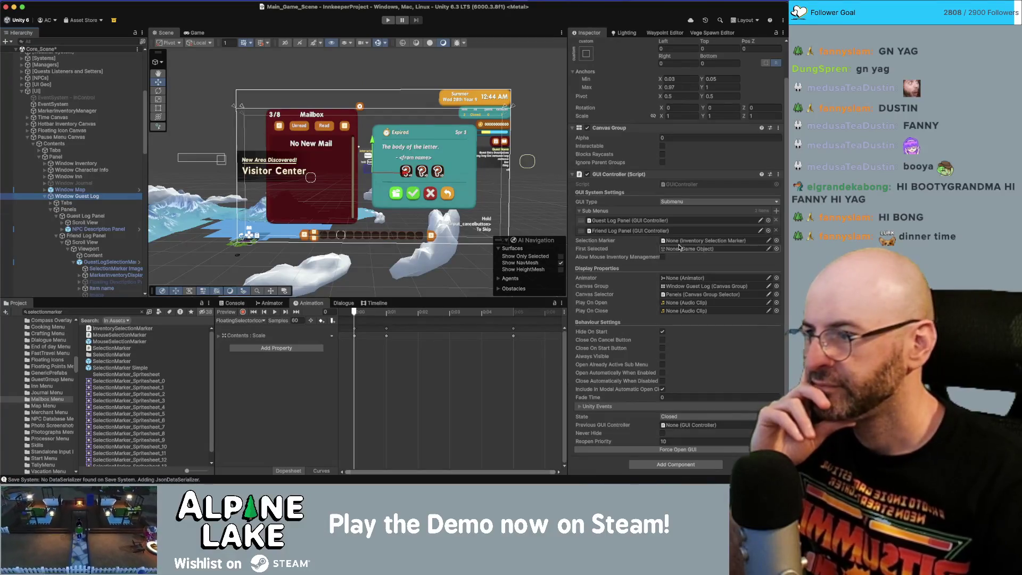
{"action": "key", "text": "Down"}
{"action": "key", "text": "Down"}
{"action": "key", "text": "Down"}
{"action": "scroll", "coordinate": [679, 247], "scroll_direction": "down", "scroll_amount": 10}
{"action": "left_click", "coordinate": [692, 219]}
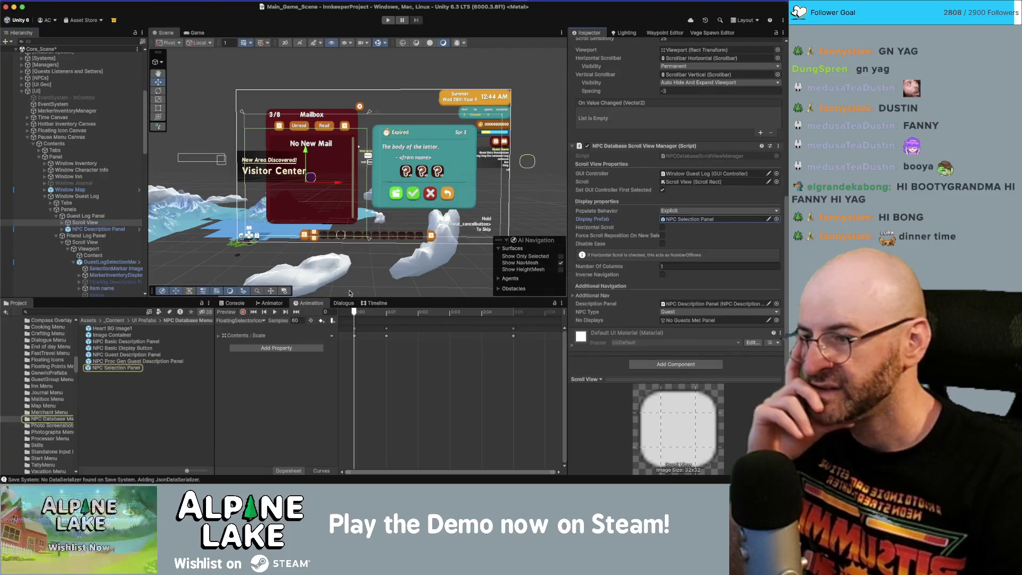
{"action": "double_click", "coordinate": [120, 368]}
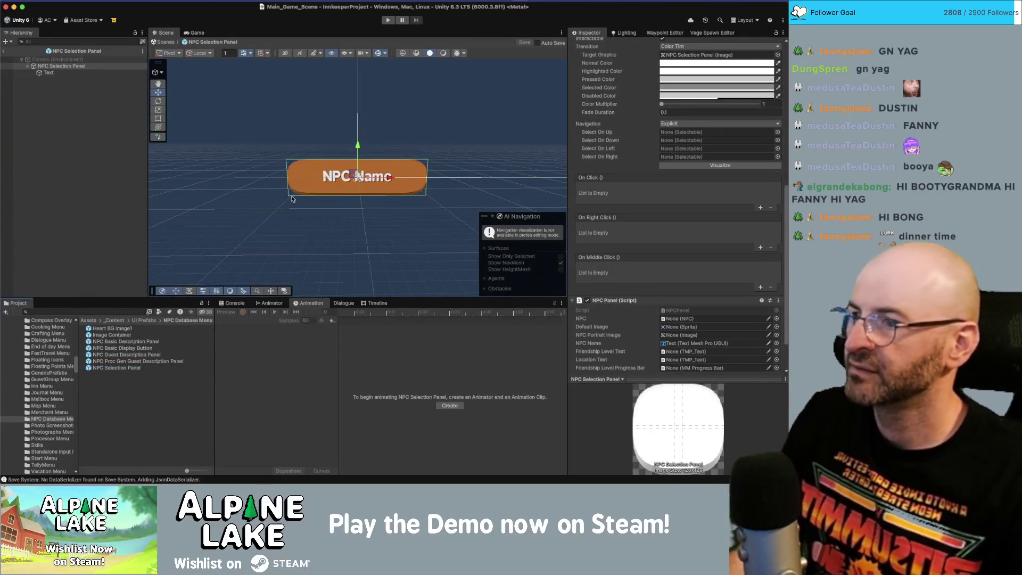
Step: Select the NPC Selection Panel and try Pixels Per Unit Multiplier values 1.5 and 2
{"action": "scroll", "coordinate": [394, 150], "scroll_direction": "up", "scroll_amount": 3}
{"action": "left_click_drag", "start_coordinate": [395, 150], "coordinate": [420, 177]}
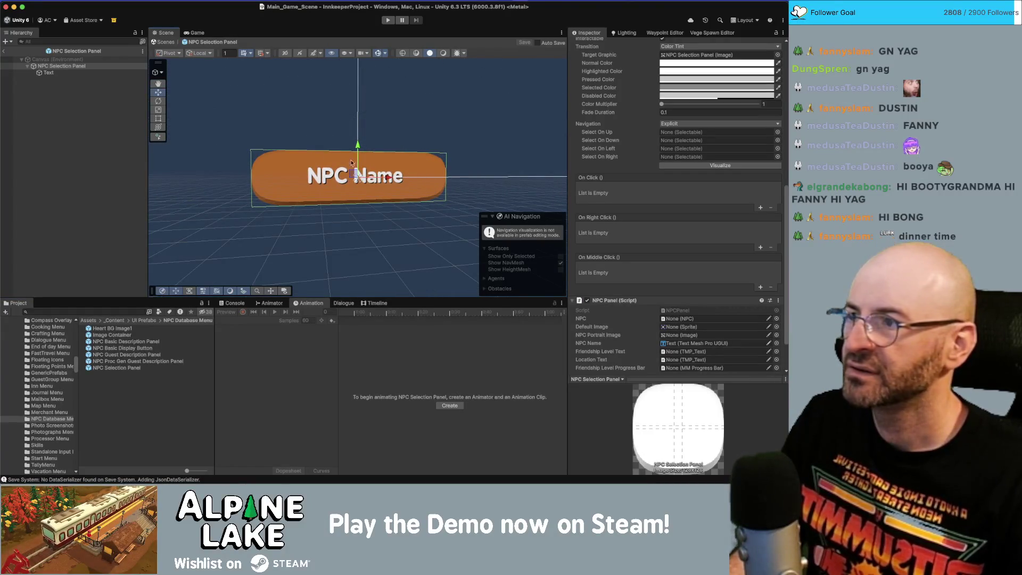
{"action": "left_click", "coordinate": [127, 67]}
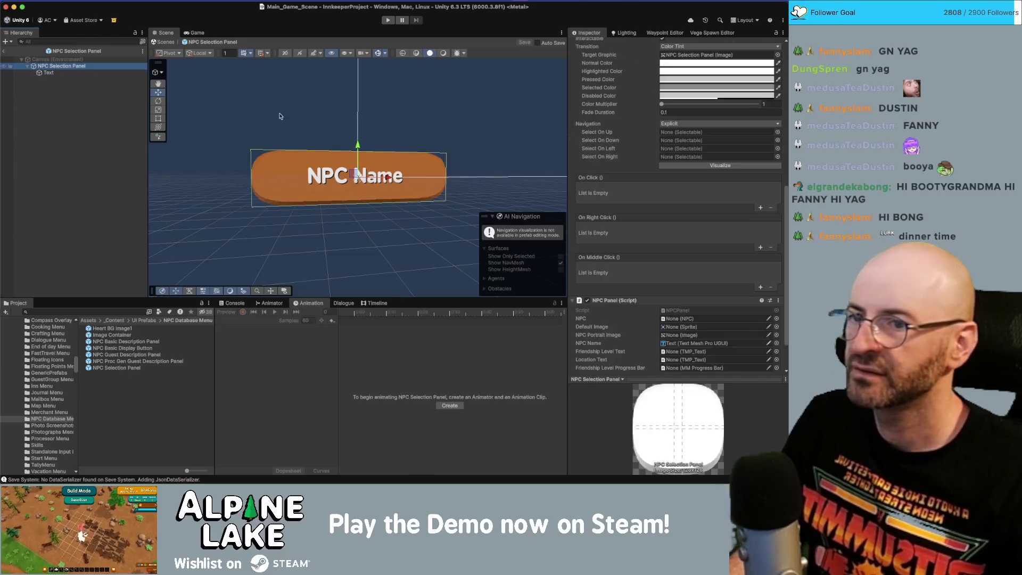
{"action": "scroll", "coordinate": [700, 236], "scroll_direction": "up", "scroll_amount": 5}
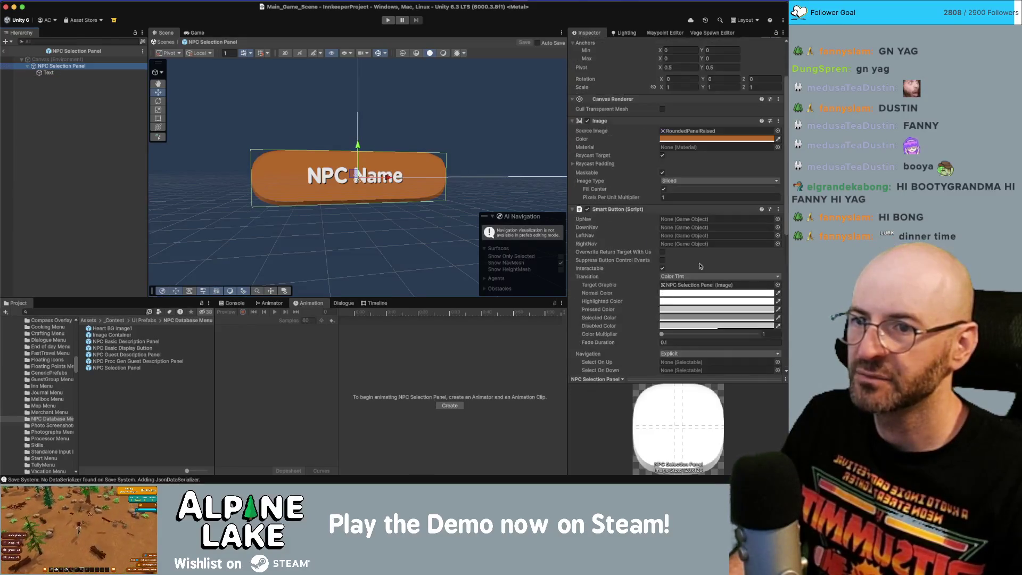
{"action": "left_click", "coordinate": [680, 197]}
{"action": "type", "text": "1.5"}
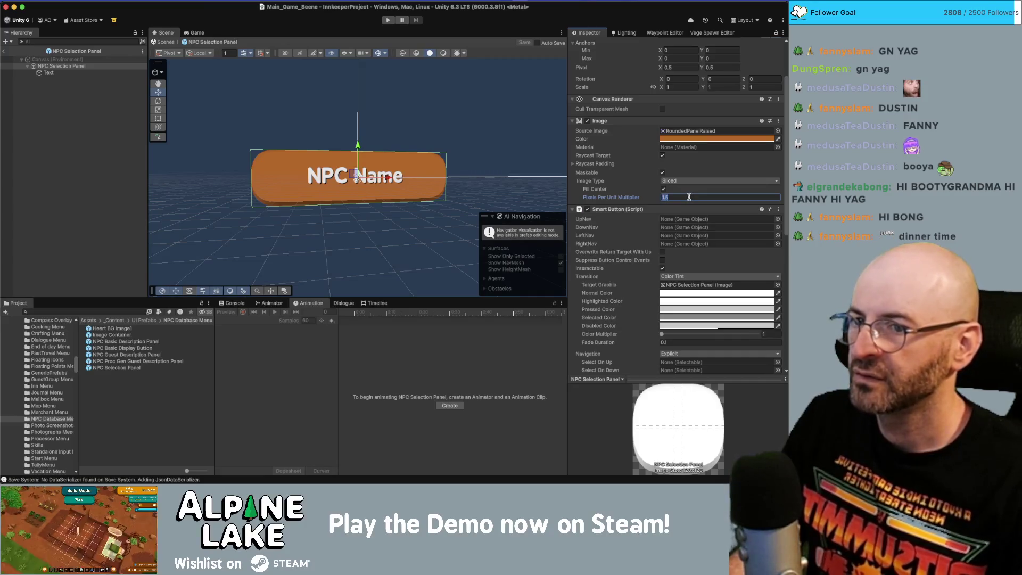
{"action": "type", "text": "2"}
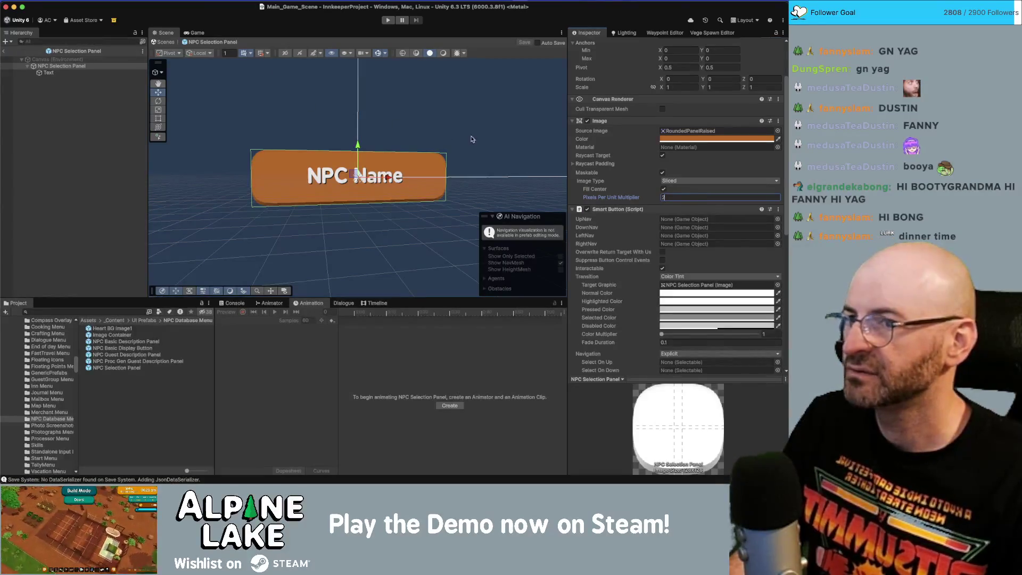
Step: Shorten the panel, settle its multiplier at 1.5, save the prefab and return to the scene
{"action": "scroll", "coordinate": [706, 104], "scroll_direction": "up", "scroll_amount": 3}
{"action": "left_click", "coordinate": [708, 99]}
{"action": "type", "text": "65"}
{"action": "left_click", "coordinate": [692, 263]}
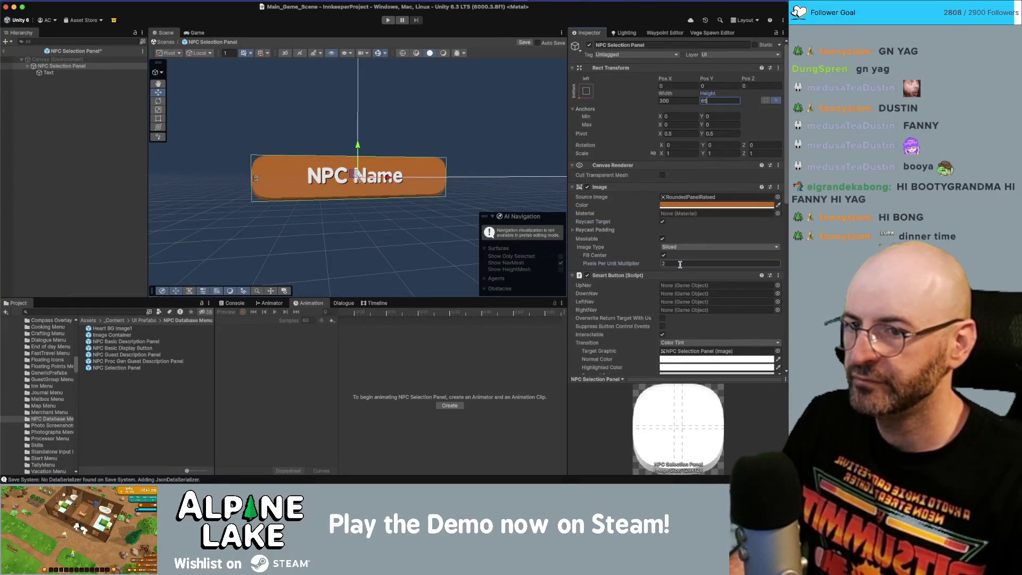
{"action": "type", "text": "1"}
{"action": "key", "text": "Return"}
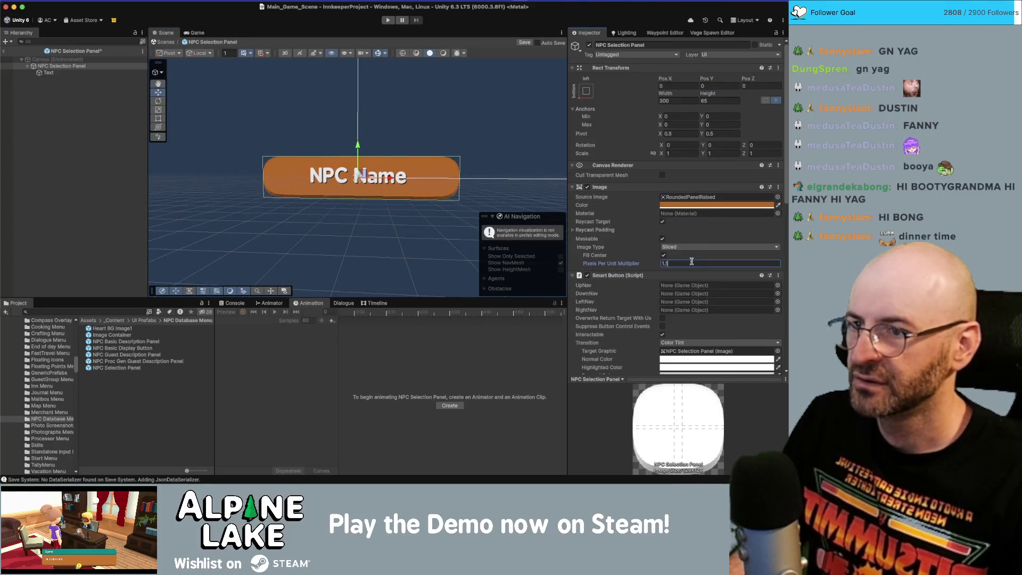
{"action": "key", "text": "Return"}
{"action": "key", "text": "super+s"}
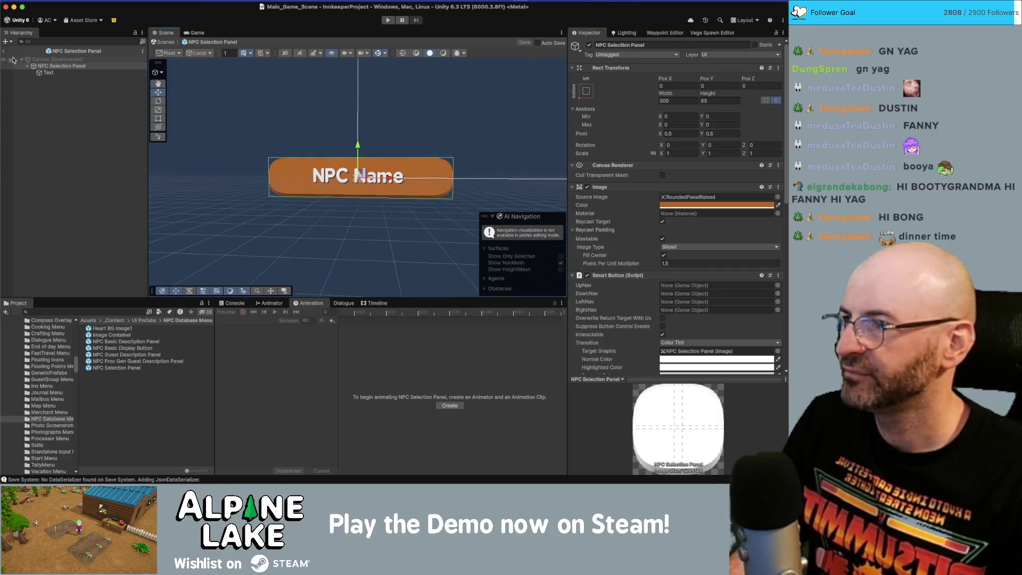
{"action": "left_click", "coordinate": [4, 51]}
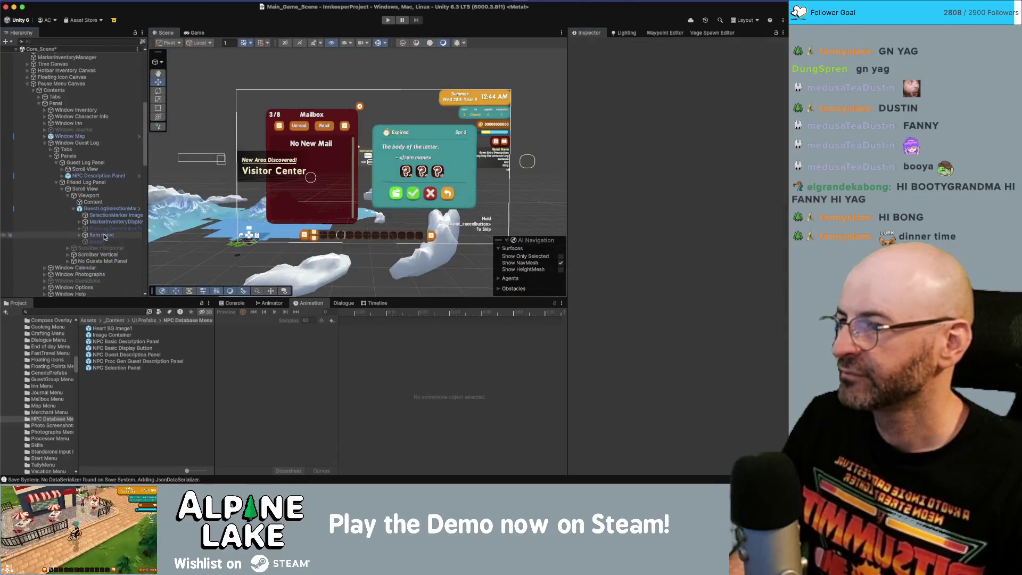
Step: Navigate the Hierarchy from Guest Log Panel down to its SelectionMarker Image
{"action": "left_click", "coordinate": [132, 190]}
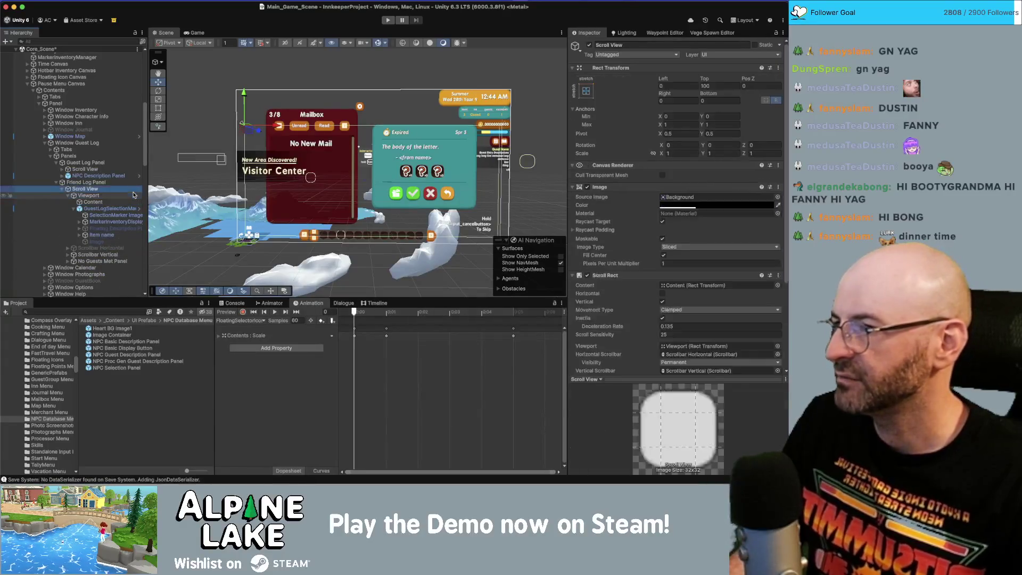
{"action": "key", "text": "Up"}
{"action": "key", "text": "Up"}
{"action": "key", "text": "Right"}
{"action": "key", "text": "Up"}
{"action": "key", "text": "Up"}
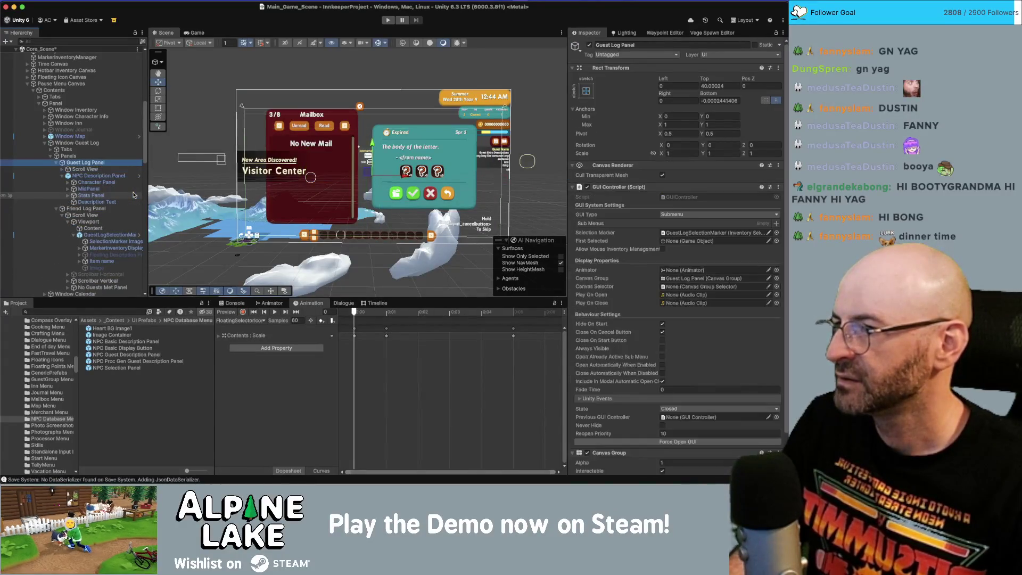
{"action": "key", "text": "Down"}
{"action": "key", "text": "Down"}
{"action": "key", "text": "Left"}
{"action": "key", "text": "Up"}
{"action": "key", "text": "Right"}
{"action": "key", "text": "Down"}
{"action": "key", "text": "Down"}
{"action": "key", "text": "Down"}
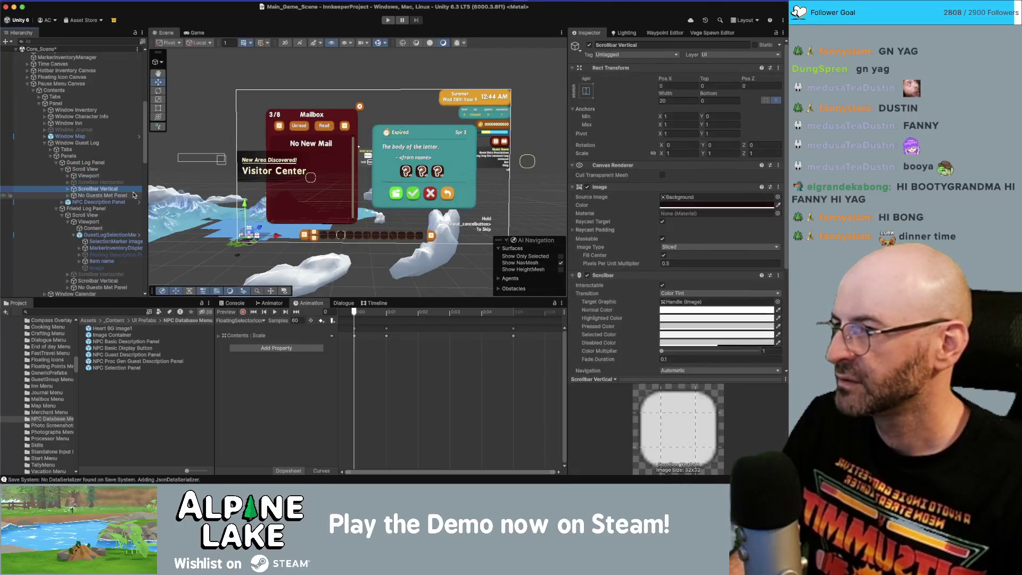
{"action": "key", "text": "Up"}
{"action": "key", "text": "Up"}
{"action": "key", "text": "Right"}
{"action": "key", "text": "Down"}
{"action": "key", "text": "Down"}
{"action": "key", "text": "Down"}
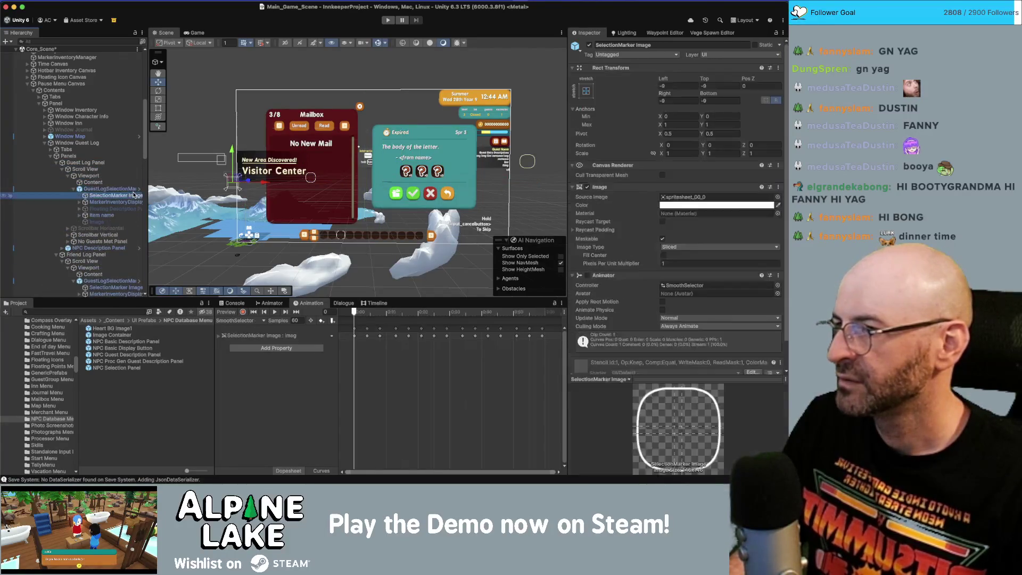
Step: Set the marker's Pixels Per Unit Multiplier to 1.5 and all four offsets to -6
{"action": "left_click", "coordinate": [693, 264]}
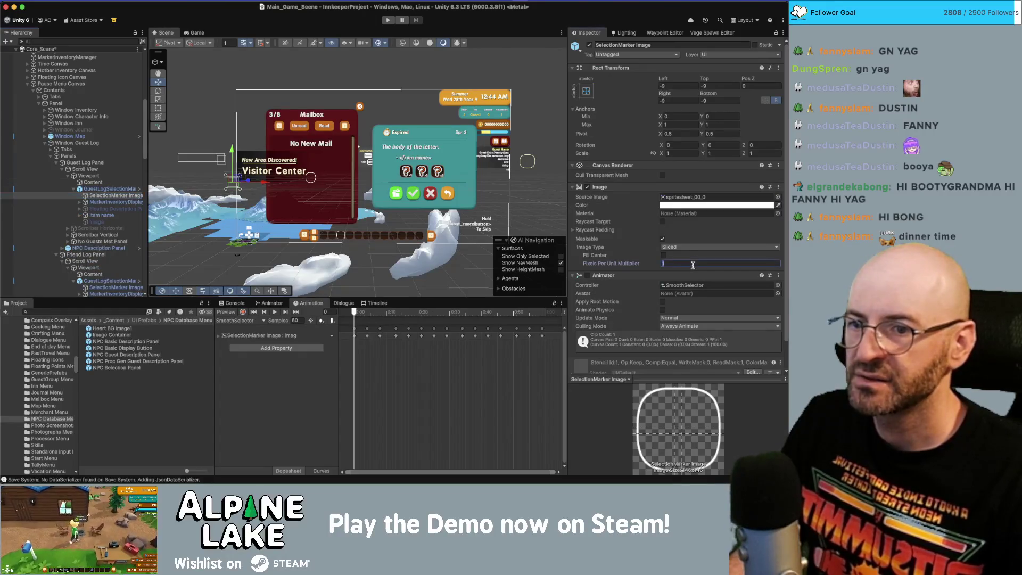
{"action": "type", "text": ".5"}
{"action": "left_click", "coordinate": [678, 86]}
{"action": "type", "text": "-6"}
{"action": "key", "text": "Tab"}
{"action": "type", "text": "-6"}
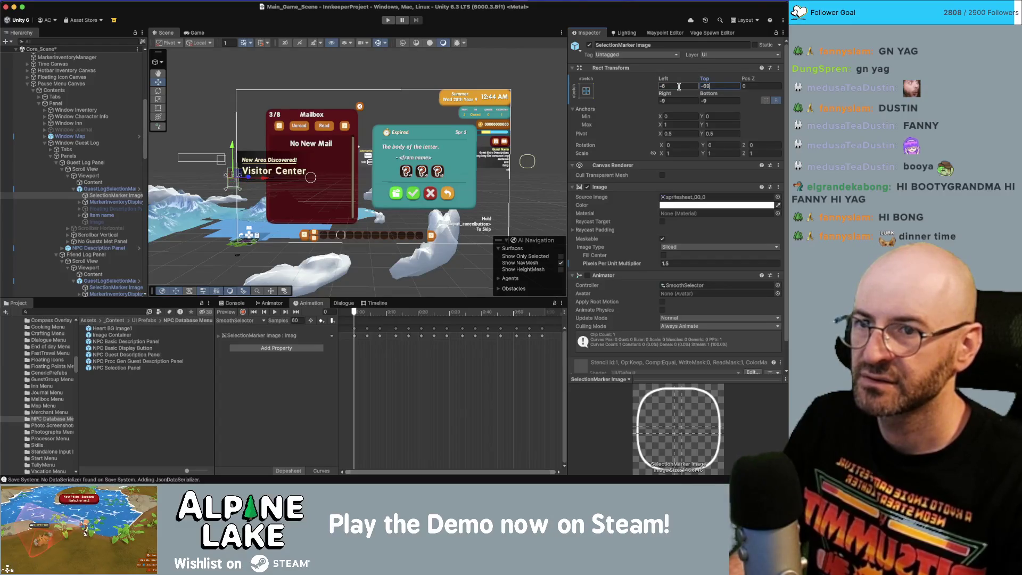
{"action": "key", "text": "Tab"}
{"action": "key", "text": "Tab"}
{"action": "key", "text": "Tab"}
{"action": "key", "text": "shift+Tab"}
{"action": "type", "text": "96"}
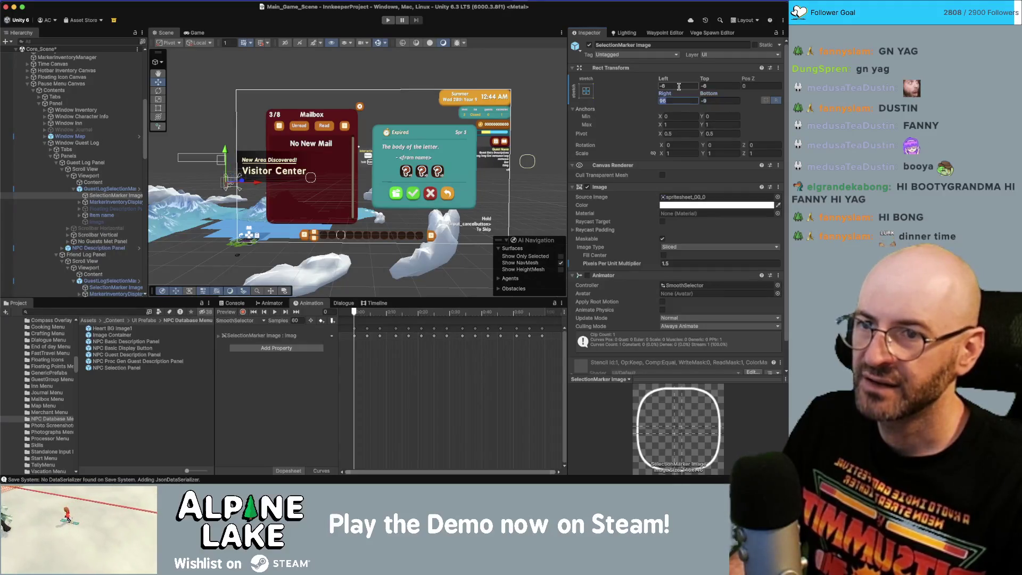
{"action": "type", "text": "6"}
{"action": "key", "text": "Tab"}
{"action": "type", "text": "-6"}
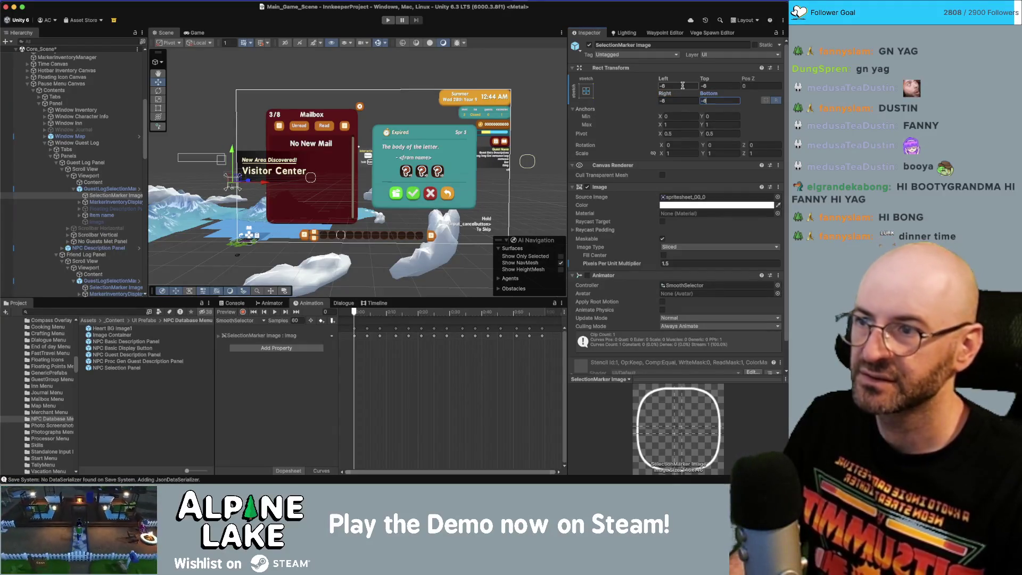
{"action": "left_click", "coordinate": [386, 21]}
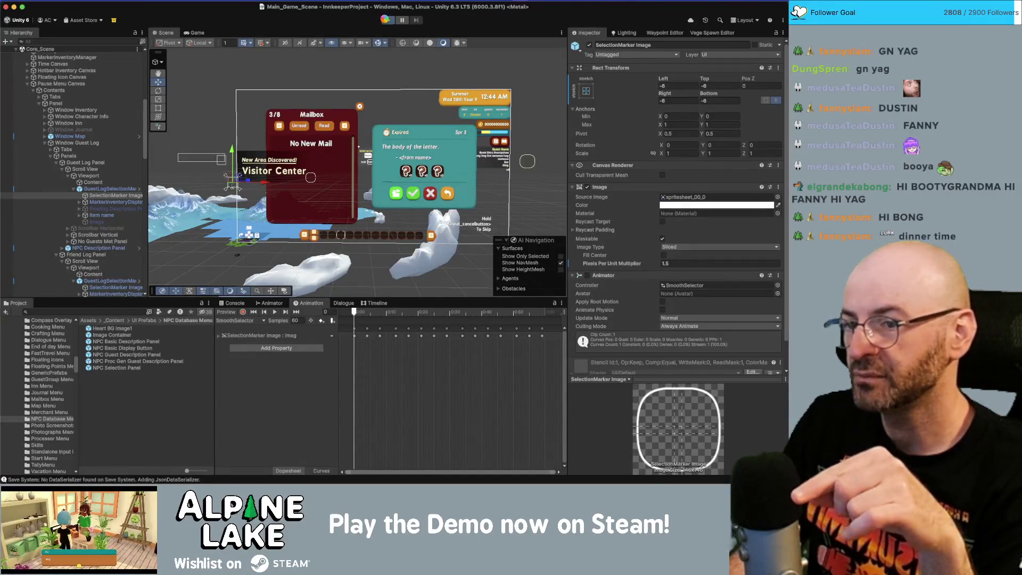
{"action": "left_click", "coordinate": [384, 20]}
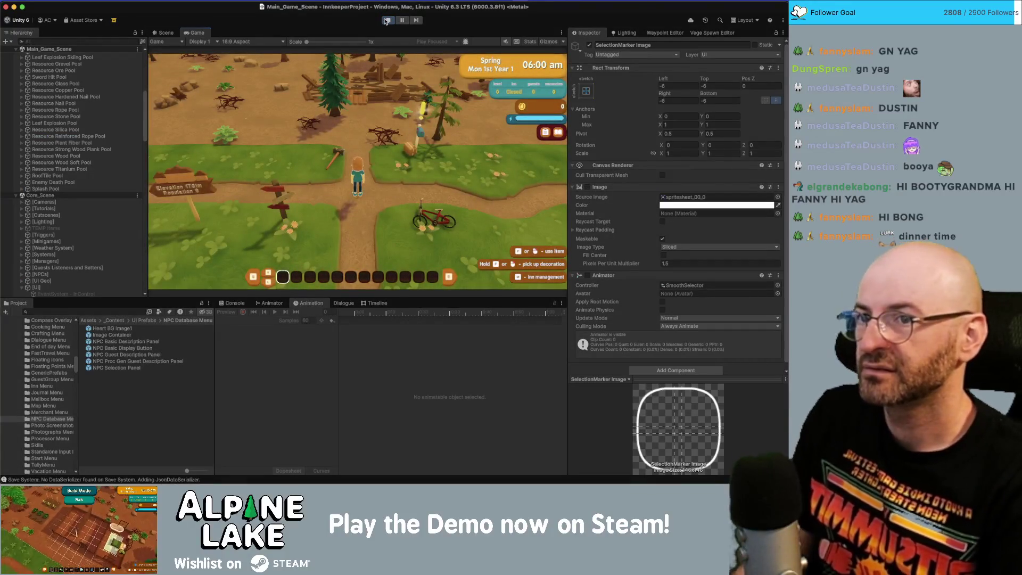
{"action": "key", "text": "d"}
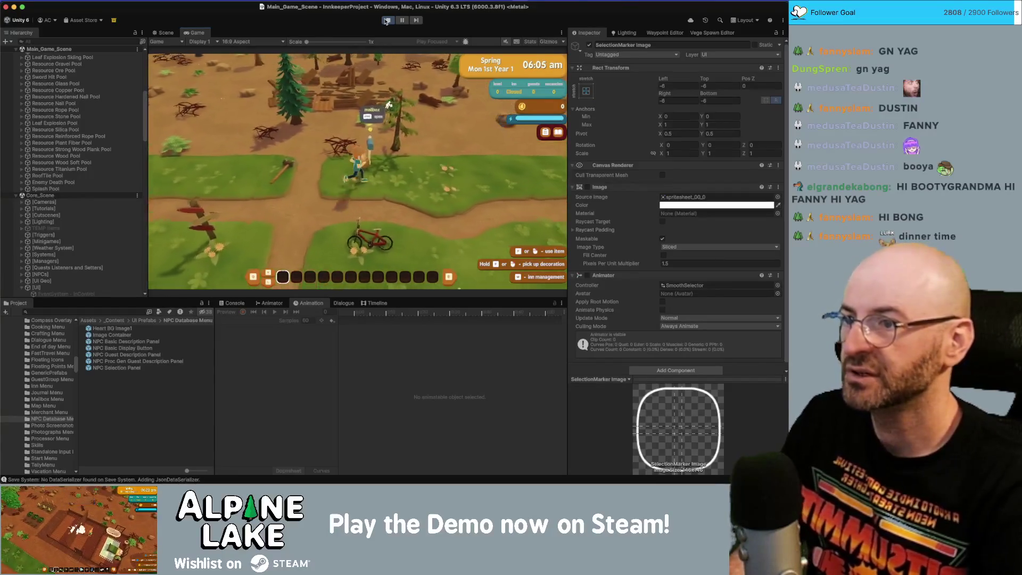
{"action": "key", "text": "Tab"}
{"action": "key", "text": "e"}
{"action": "key", "text": "e"}
{"action": "key", "text": "e"}
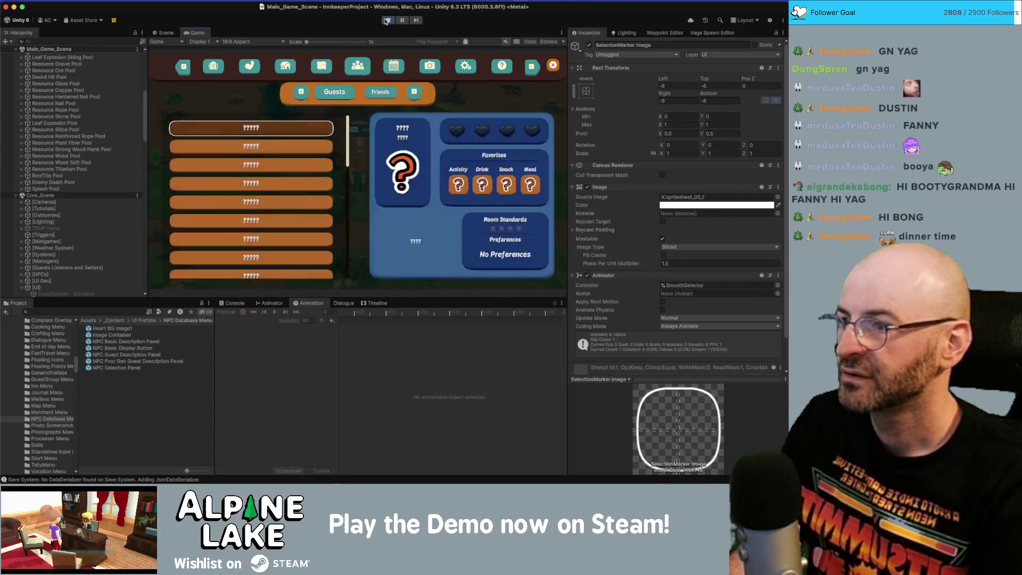
{"action": "key", "text": "s"}
{"action": "key", "text": "s"}
{"action": "key", "text": "s"}
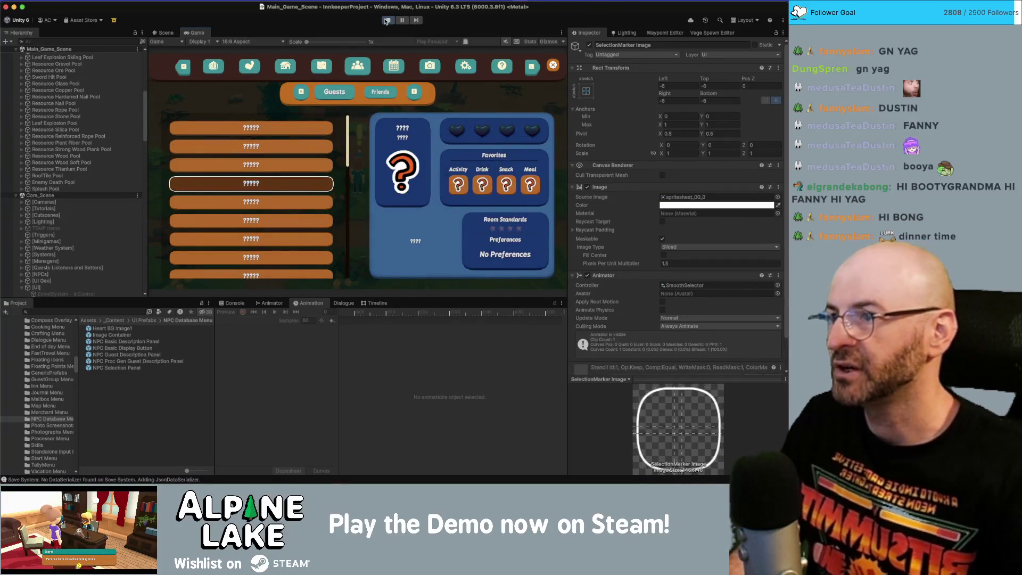
{"action": "double_click", "coordinate": [197, 33]}
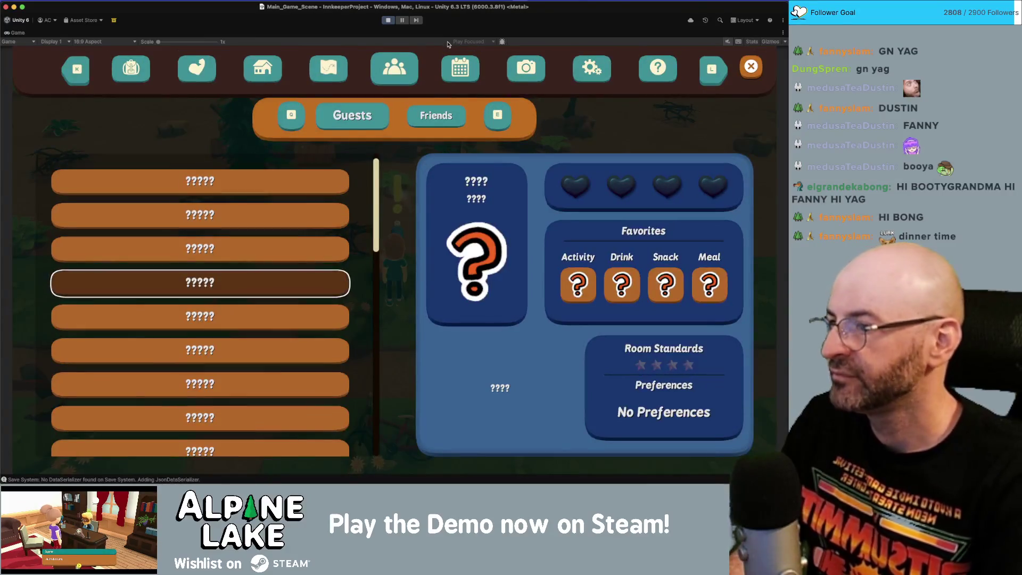
{"action": "key", "text": "s"}
{"action": "key", "text": "s"}
{"action": "key", "text": "s"}
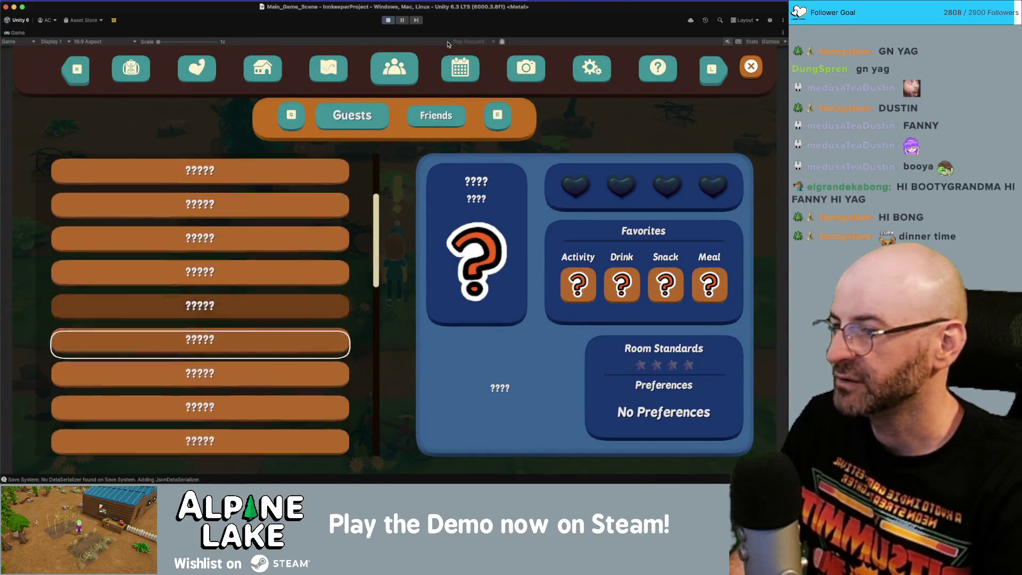
{"action": "key", "text": "s"}
{"action": "key", "text": "s"}
{"action": "key", "text": "s"}
{"action": "key", "text": "w"}
{"action": "key", "text": "w"}
{"action": "key", "text": "w"}
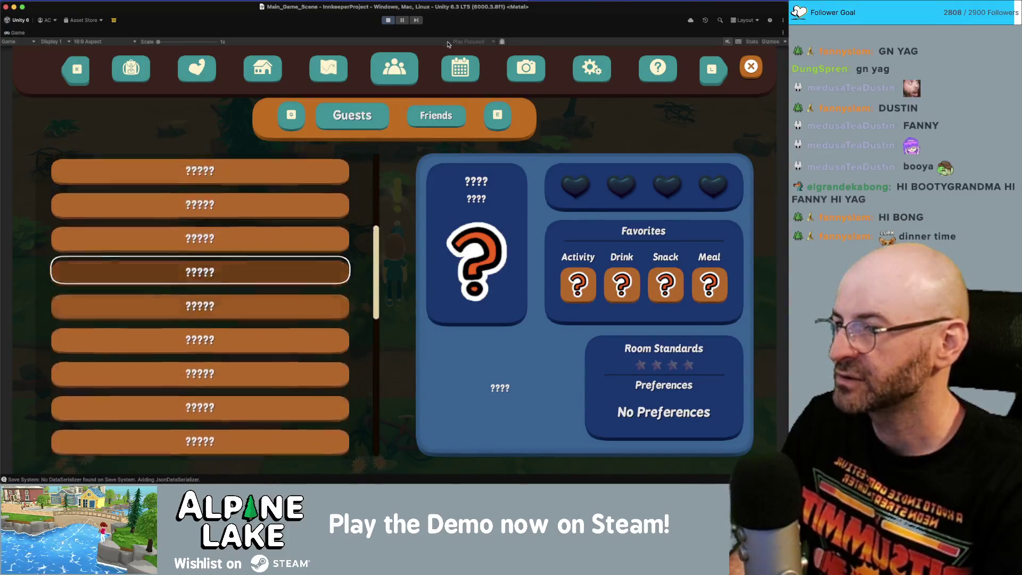
{"action": "key", "text": "l"}
{"action": "key", "text": "k"}
{"action": "key", "text": "e"}
{"action": "key", "text": "s"}
{"action": "key", "text": "s"}
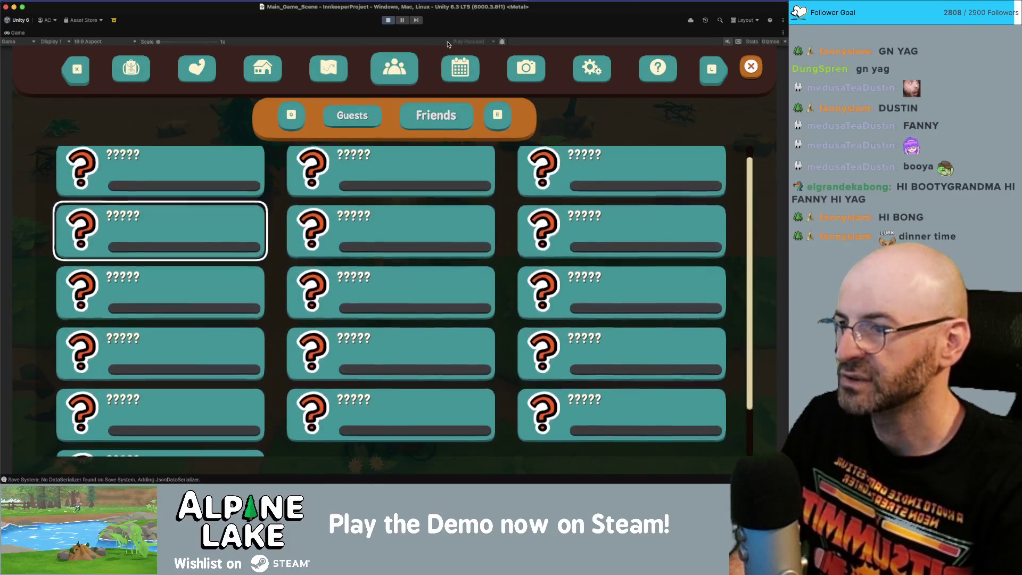
{"action": "key", "text": "d"}
{"action": "left_click", "coordinate": [387, 21]}
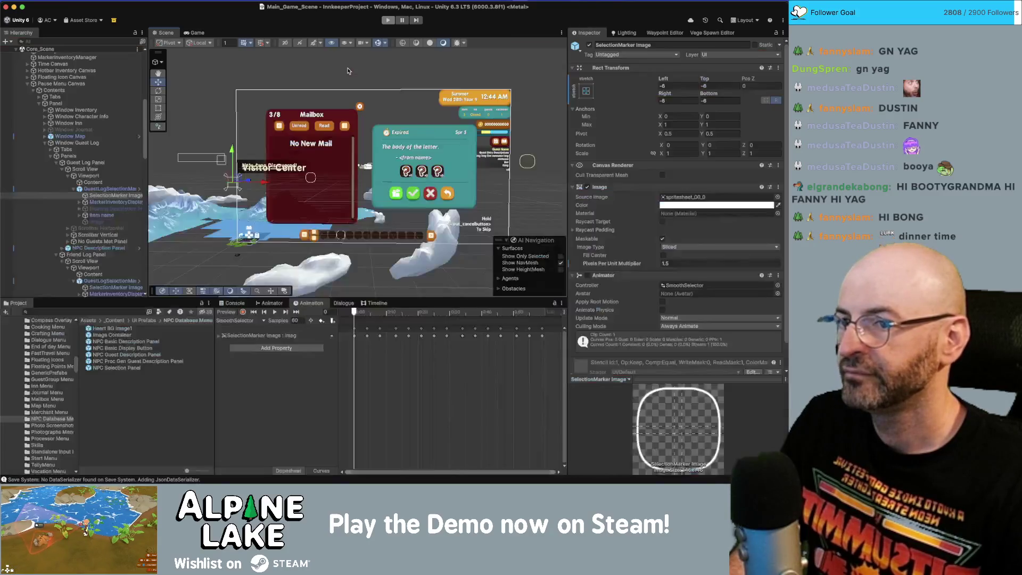
Step: Select the friend log's SelectionMarker Image and set Left, Top, Right and Bottom to -4
{"action": "left_click", "coordinate": [101, 248]}
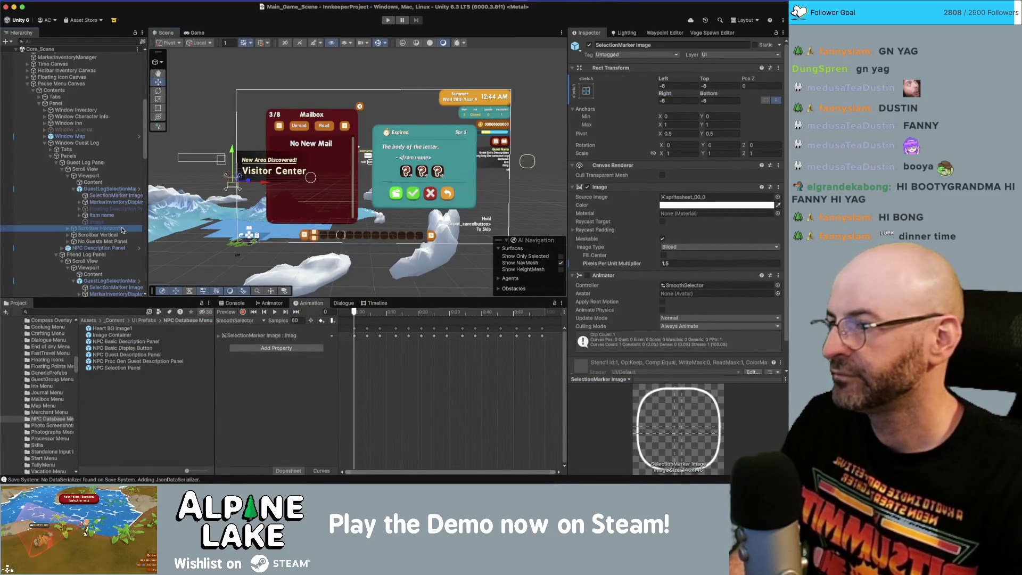
{"action": "key", "text": "Up"}
{"action": "key", "text": "Up"}
{"action": "key", "text": "Up"}
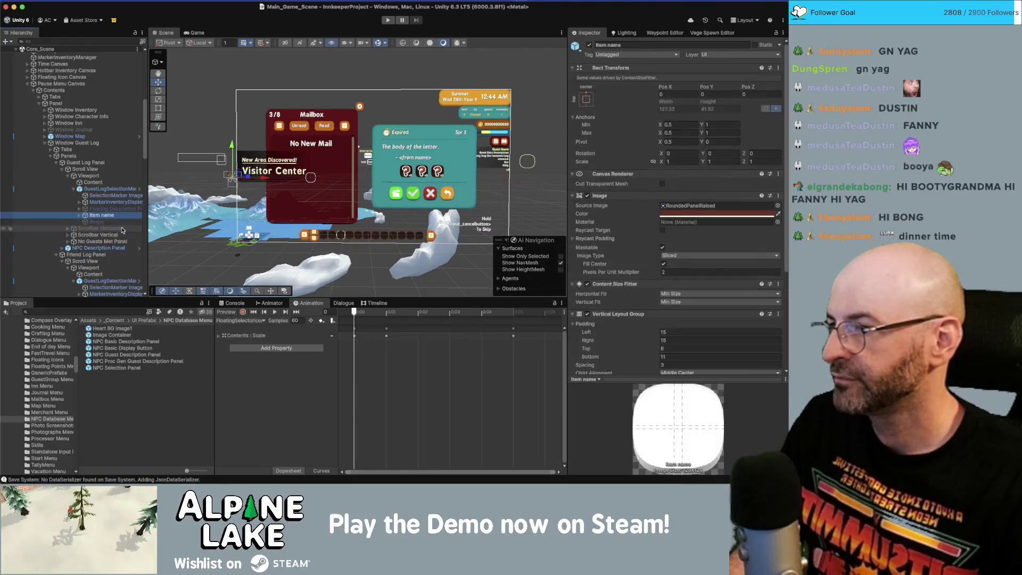
{"action": "key", "text": "Left"}
{"action": "key", "text": "Left"}
{"action": "key", "text": "Left"}
{"action": "key", "text": "Down"}
{"action": "key", "text": "Down"}
{"action": "key", "text": "Down"}
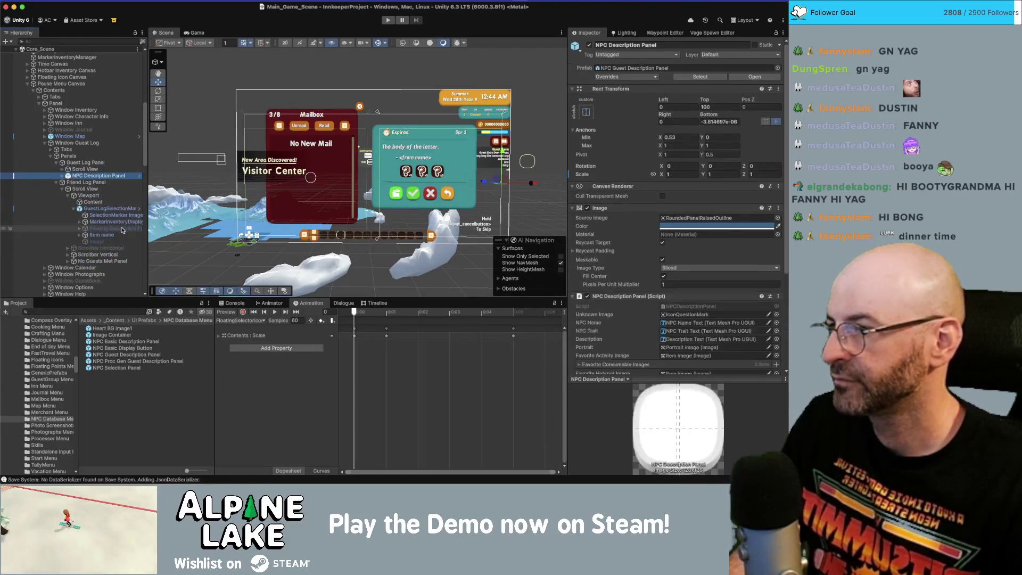
{"action": "key", "text": "Down"}
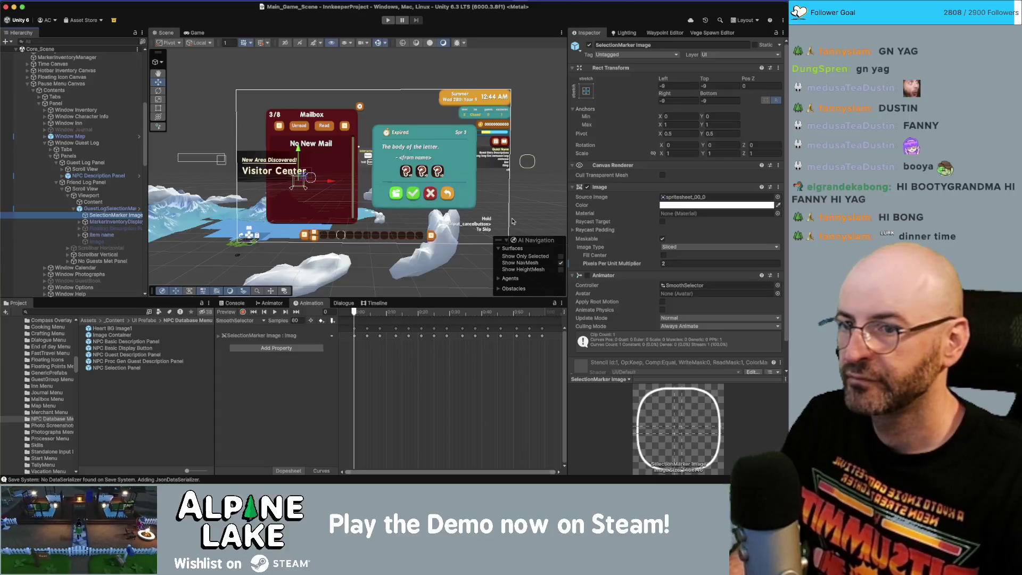
{"action": "left_click", "coordinate": [687, 89]}
{"action": "type", "text": "-4"}
{"action": "key", "text": "Tab"}
{"action": "type", "text": "-4"}
{"action": "key", "text": "Tab"}
{"action": "key", "text": "Tab"}
{"action": "type", "text": "-4"}
{"action": "key", "text": "Tab"}
{"action": "type", "text": "-4"}
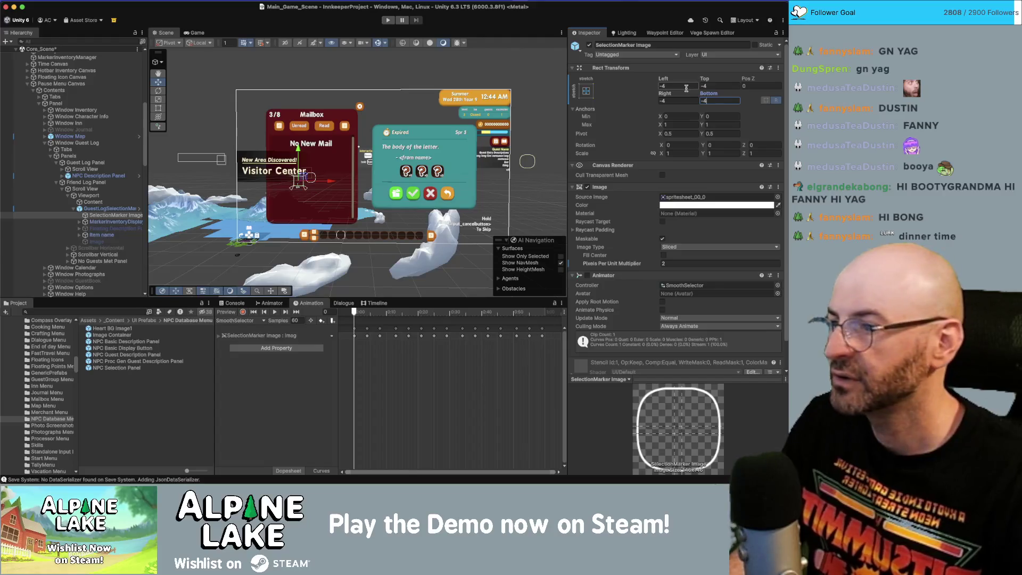
Step: Collapse Window Guest Log and show the Window Photographs settings
{"action": "left_click", "coordinate": [50, 156]}
{"action": "left_click", "coordinate": [45, 143]}
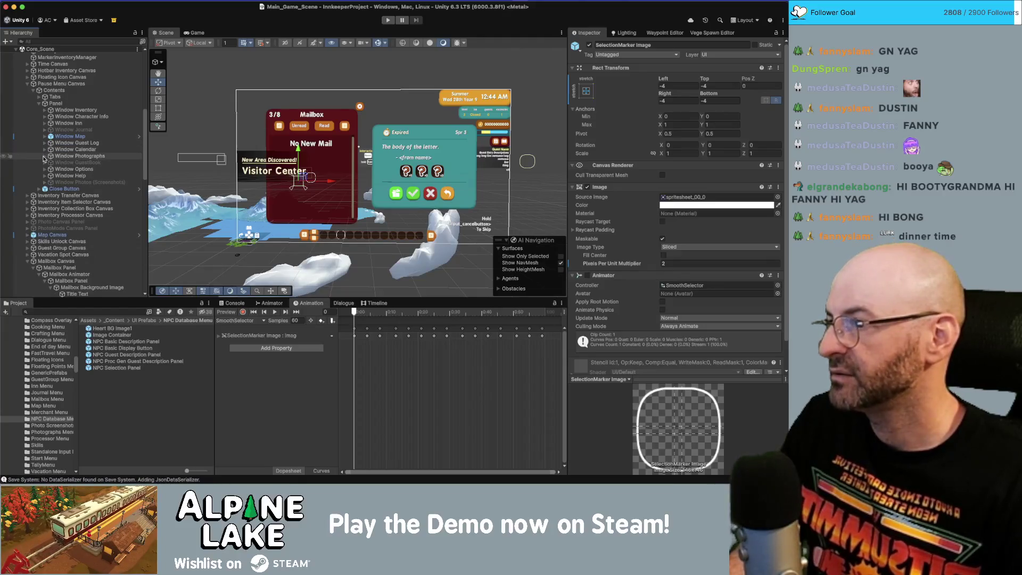
{"action": "left_click", "coordinate": [45, 156]}
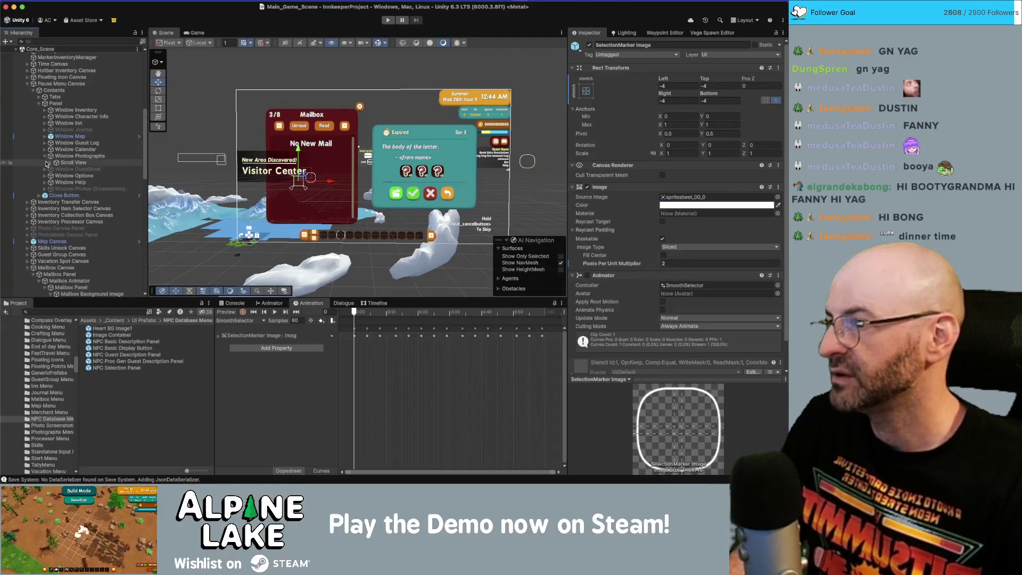
{"action": "left_click", "coordinate": [60, 157]}
{"action": "scroll", "coordinate": [695, 331], "scroll_direction": "down", "scroll_amount": 5}
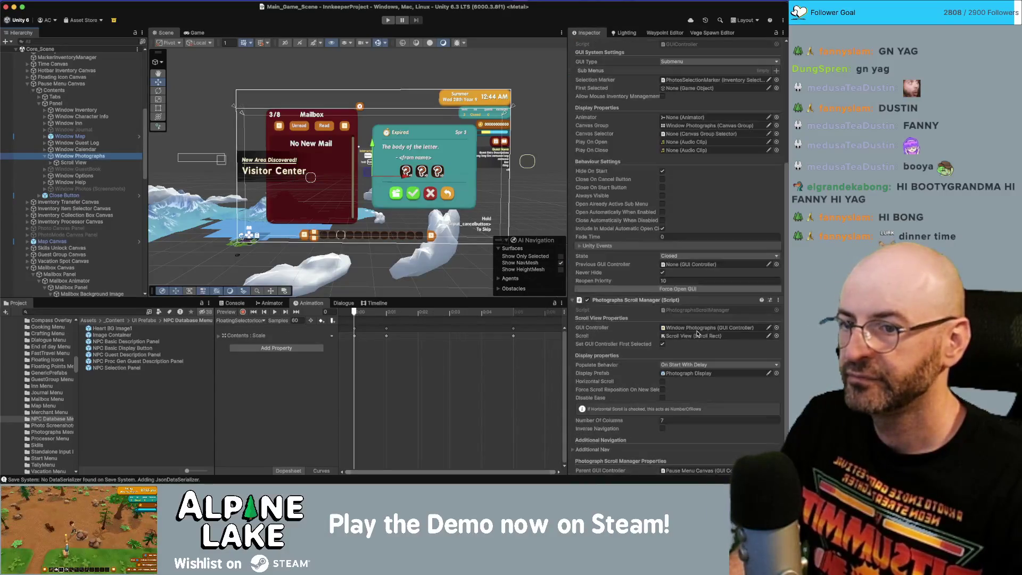
Step: Inspect the Photograph Display prefab, then select Window Options' SelectionMarker Image
{"action": "scroll", "coordinate": [627, 325], "scroll_direction": "down", "scroll_amount": 2}
{"action": "left_click", "coordinate": [690, 351]}
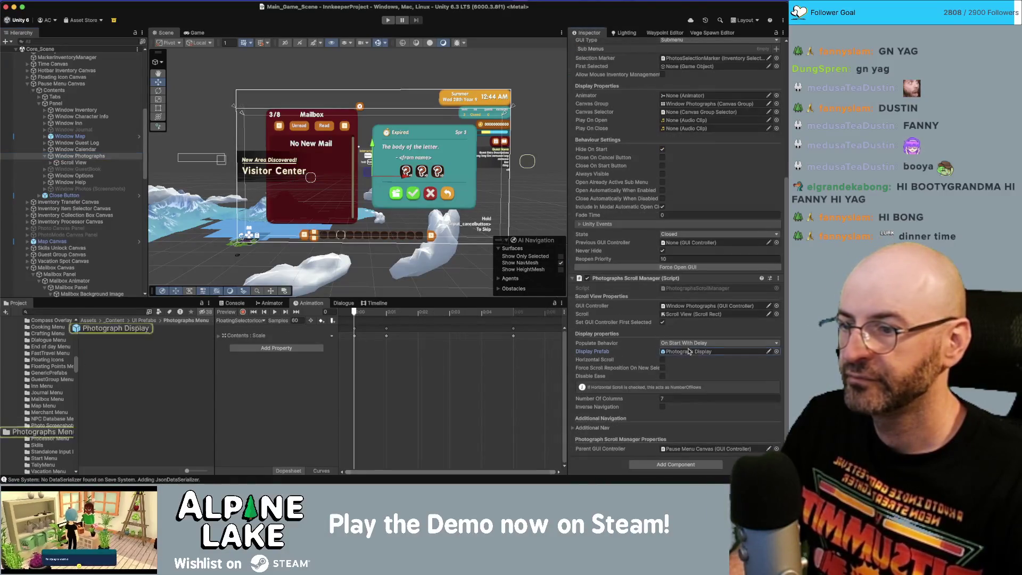
{"action": "left_click", "coordinate": [119, 330]}
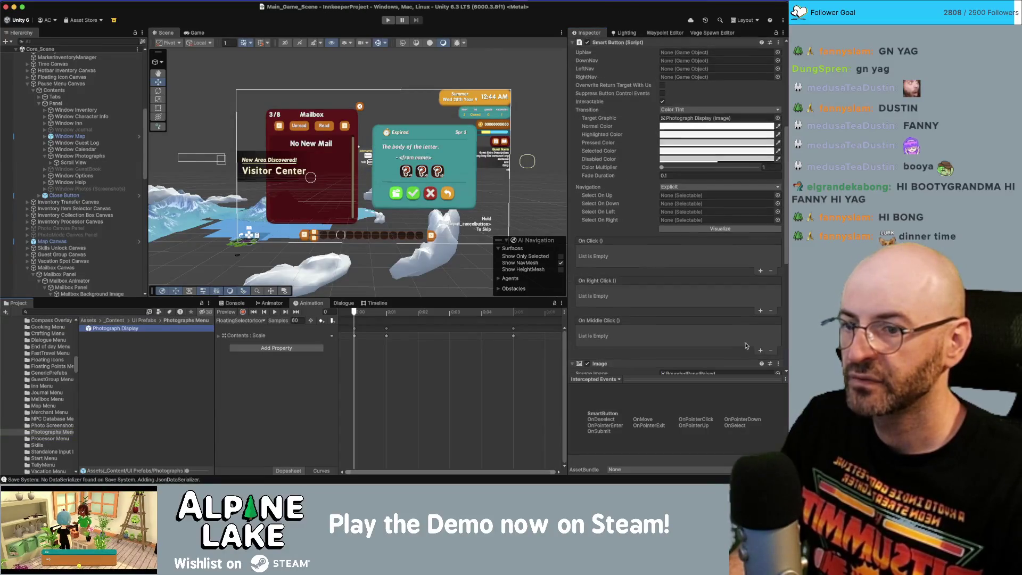
{"action": "scroll", "coordinate": [739, 346], "scroll_direction": "down", "scroll_amount": 10}
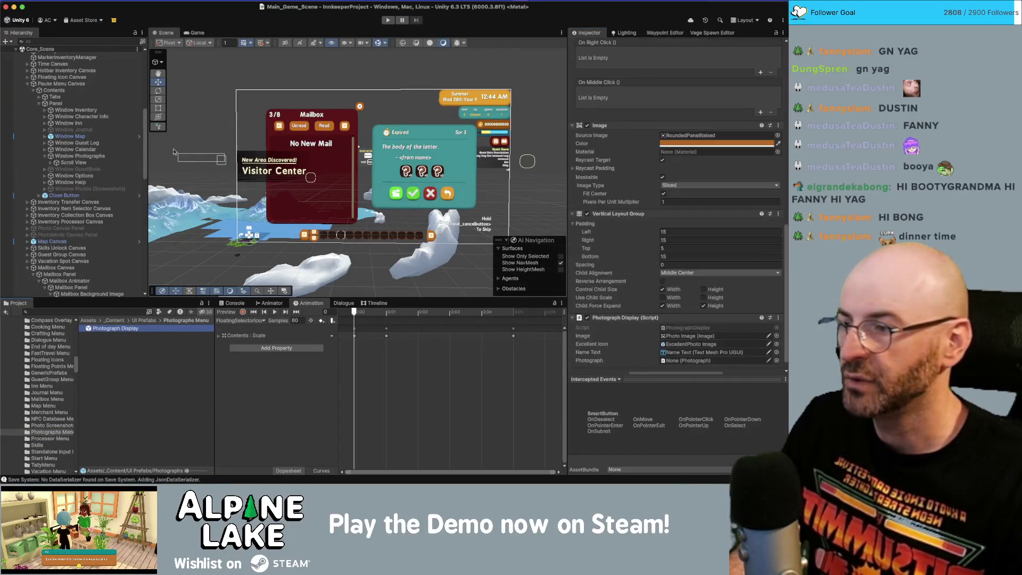
{"action": "left_click", "coordinate": [89, 168]}
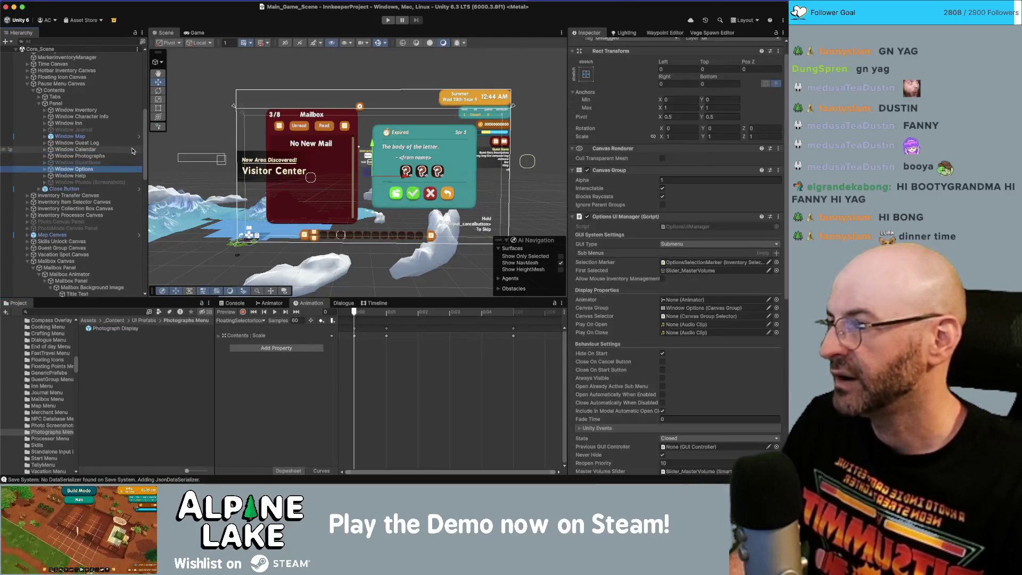
{"action": "key", "text": "Left"}
{"action": "key", "text": "Down"}
{"action": "key", "text": "Down"}
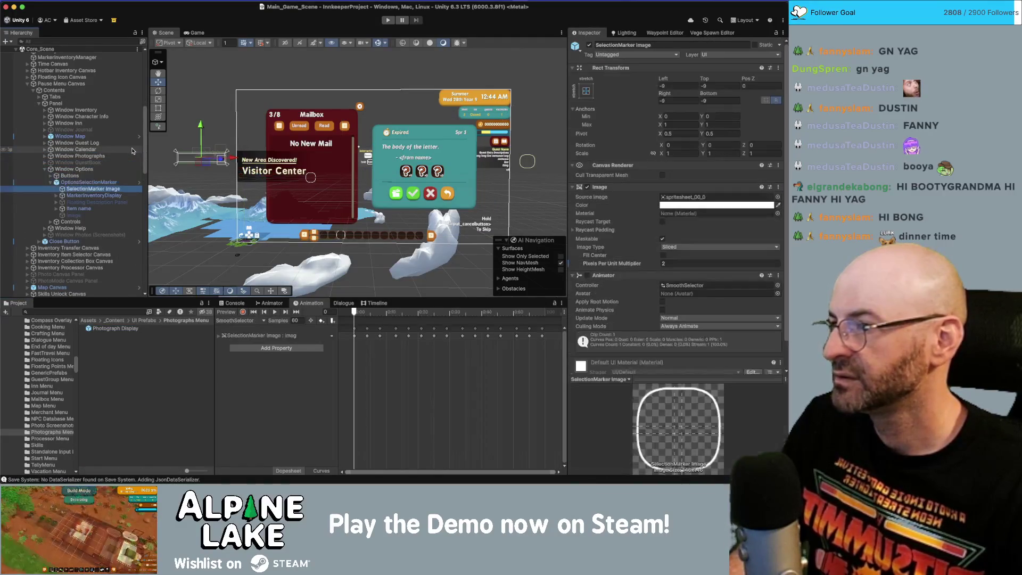
Step: Set the options marker's Left, Top, Right and Bottom offsets to -4
{"action": "left_click", "coordinate": [678, 86]}
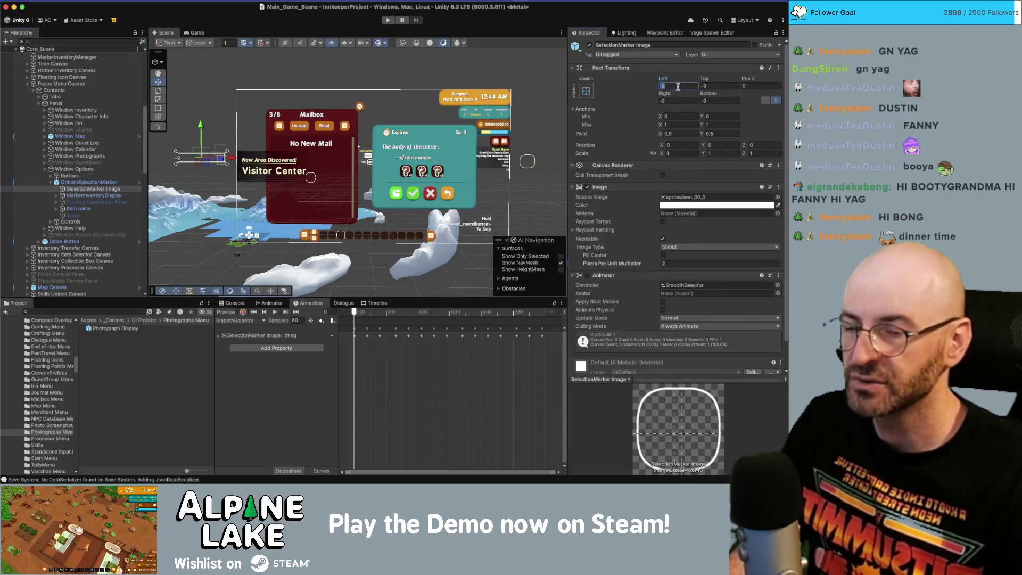
{"action": "type", "text": "-4"}
{"action": "key", "text": "Tab"}
{"action": "type", "text": "-4"}
{"action": "key", "text": "Tab"}
{"action": "key", "text": "Tab"}
{"action": "type", "text": "-4"}
{"action": "key", "text": "Tab"}
{"action": "type", "text": "-4"}
{"action": "left_click", "coordinate": [91, 185]}
{"action": "key", "text": "Left"}
{"action": "key", "text": "Left"}
{"action": "key", "text": "Left"}
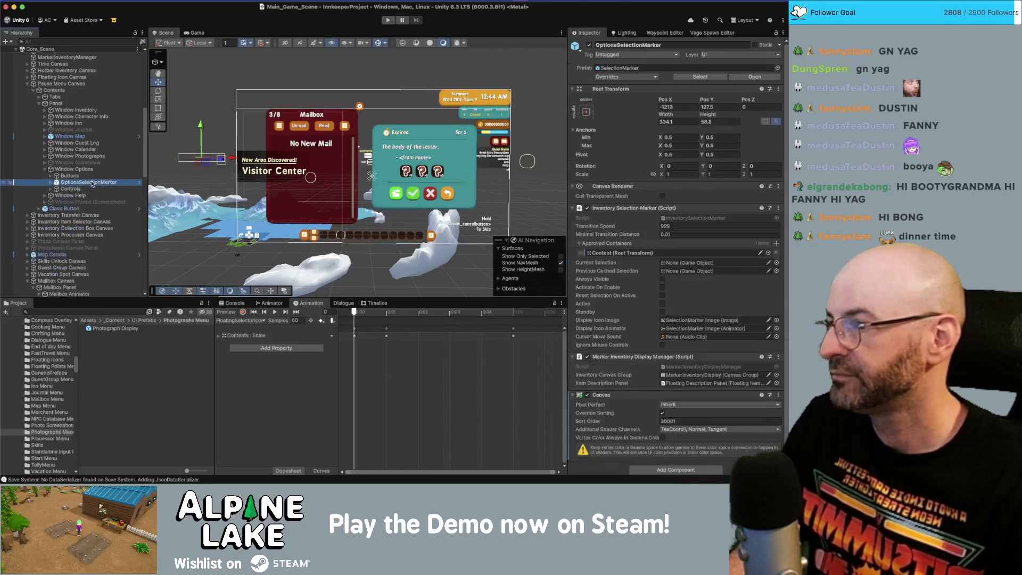
Step: Collapse Pause Menu Canvas and expand Skills Unlock Canvas, checking the Skill Description Panel
{"action": "left_click", "coordinate": [92, 183]}
{"action": "key", "text": "Left"}
{"action": "key", "text": "Left"}
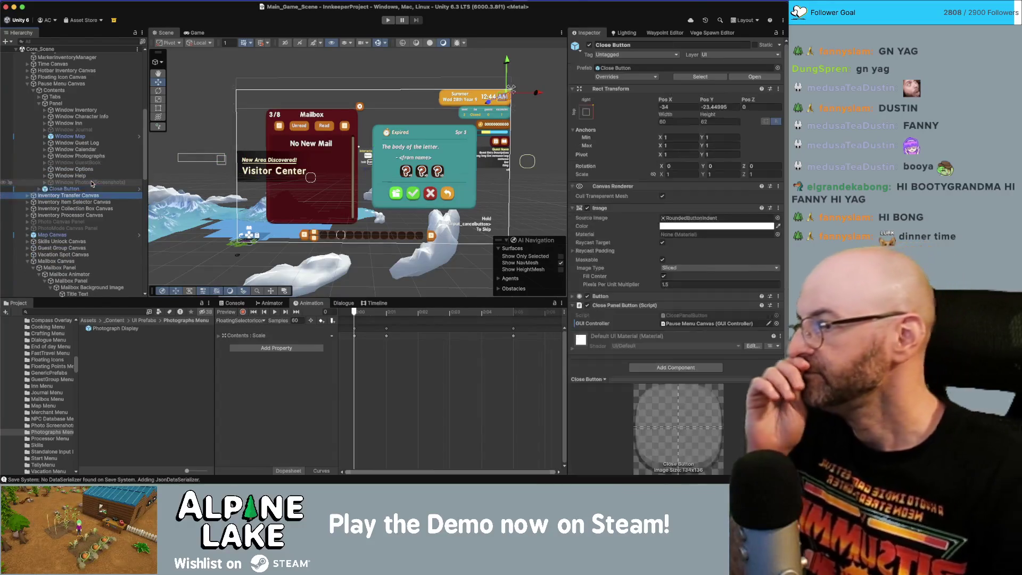
{"action": "key", "text": "Down"}
{"action": "key", "text": "Down"}
{"action": "key", "text": "Down"}
{"action": "key", "text": "Down"}
{"action": "key", "text": "Down"}
{"action": "key", "text": "Down"}
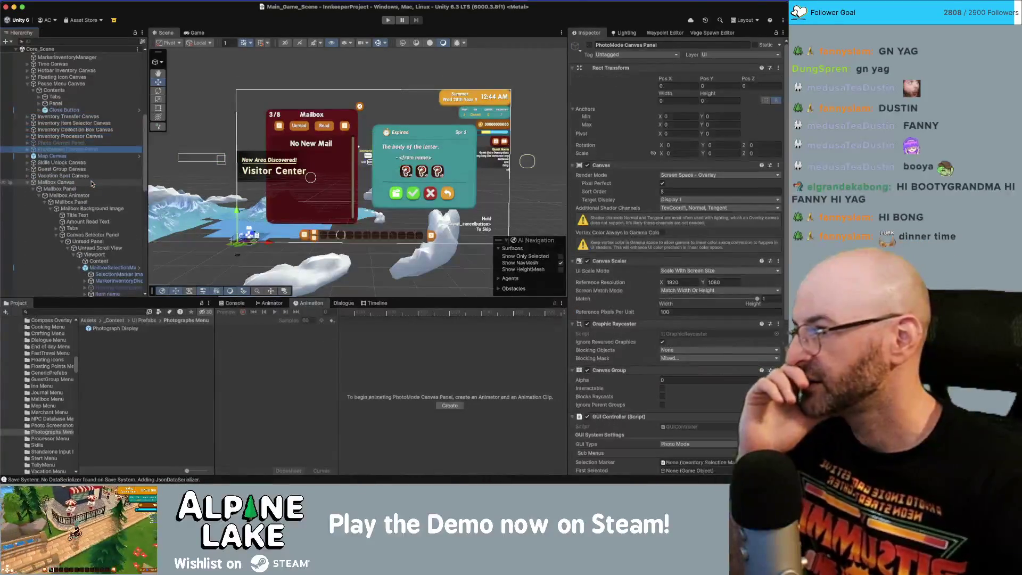
{"action": "key", "text": "Right"}
{"action": "key", "text": "Down"}
{"action": "key", "text": "Down"}
{"action": "key", "text": "Down"}
{"action": "key", "text": "Down"}
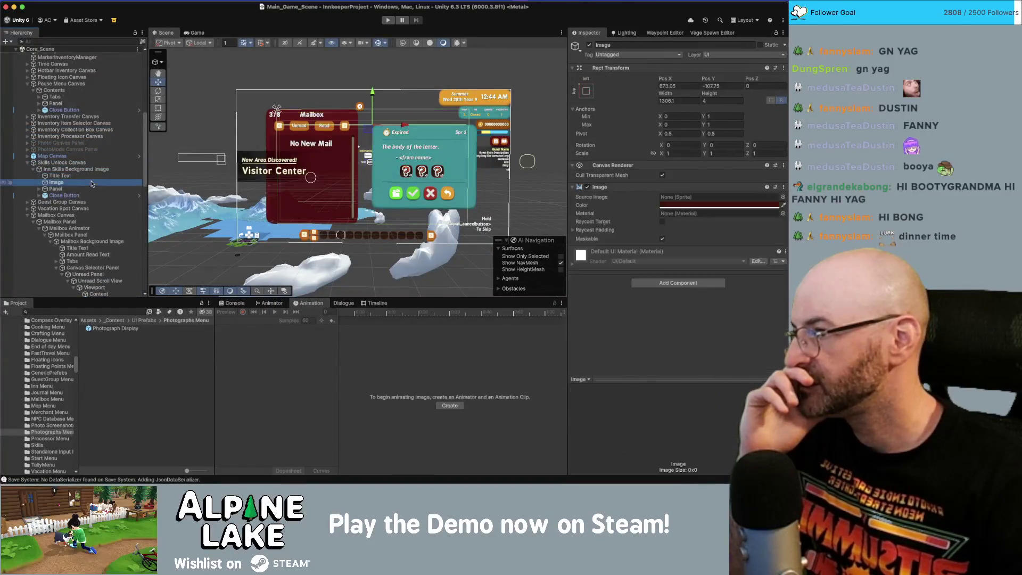
{"action": "key", "text": "Right"}
{"action": "key", "text": "Down"}
{"action": "key", "text": "Down"}
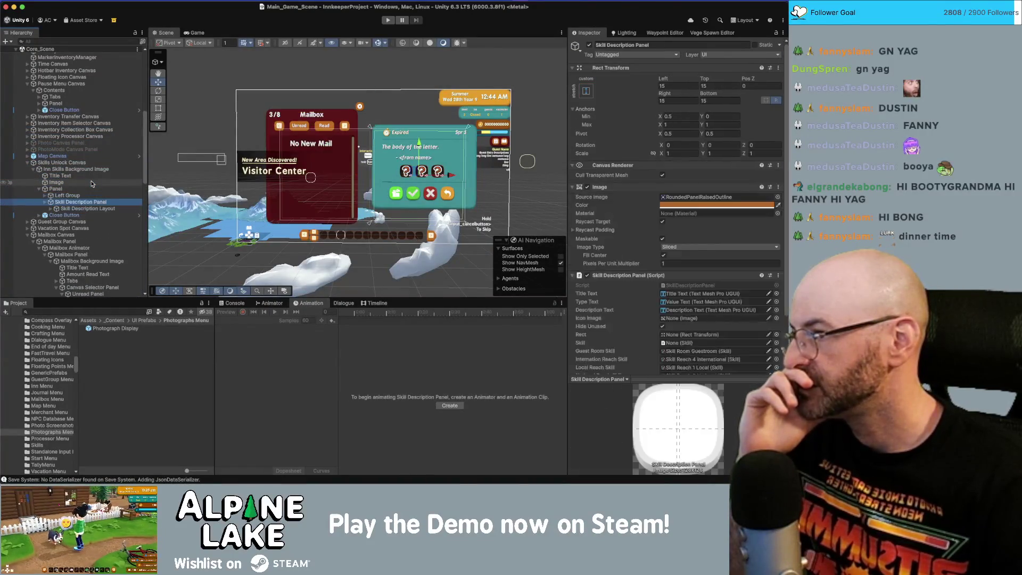
{"action": "key", "text": "Right"}
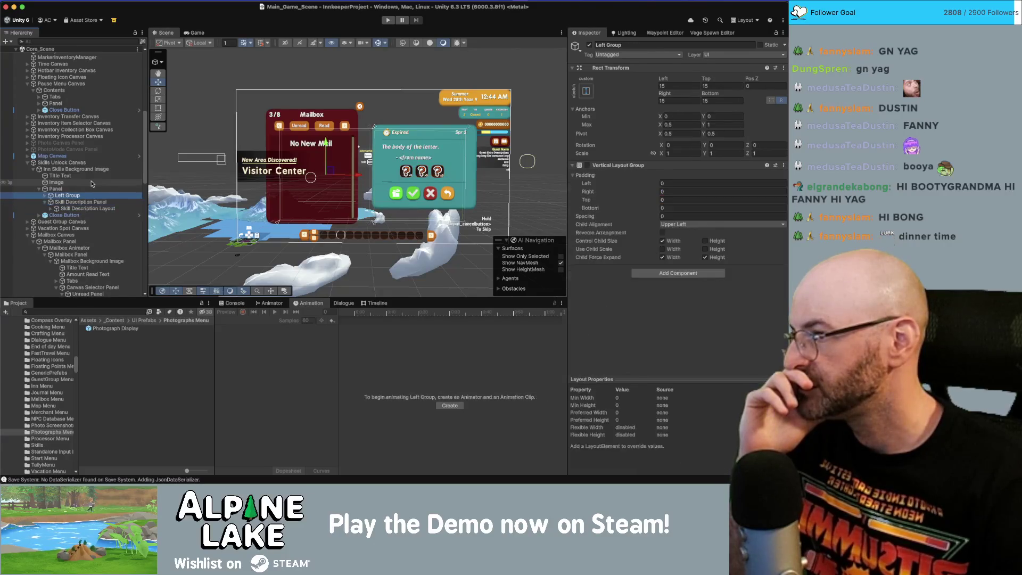
{"action": "key", "text": "Down"}
{"action": "key", "text": "Left"}
{"action": "key", "text": "Left"}
Step: Descend through Left Group's Scroll View and Viewport to the skills SelectionMarker Image
{"action": "key", "text": "Up"}
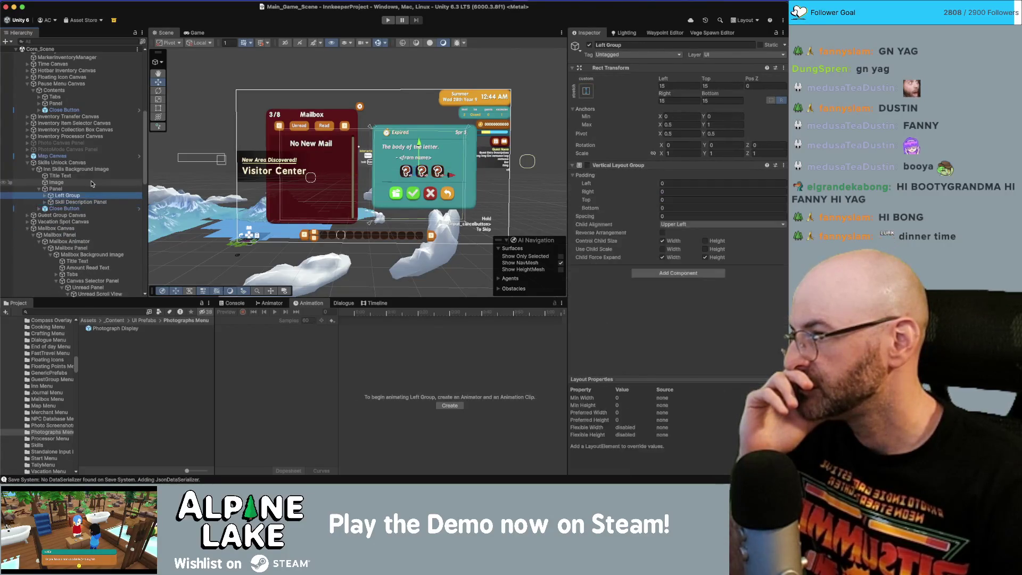
{"action": "key", "text": "Right"}
{"action": "key", "text": "Down"}
{"action": "key", "text": "Down"}
{"action": "key", "text": "Right"}
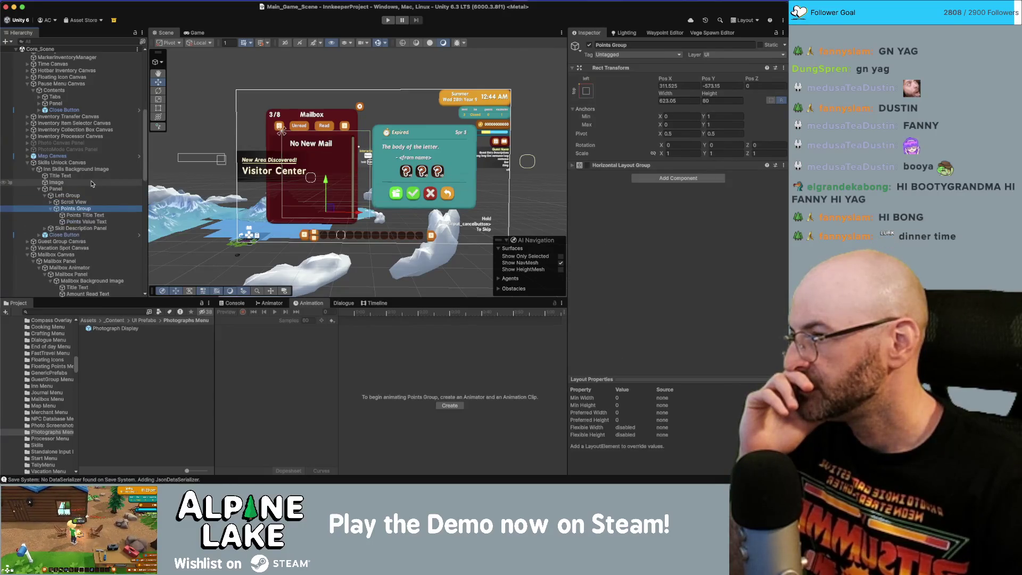
{"action": "key", "text": "Down"}
{"action": "key", "text": "Down"}
{"action": "key", "text": "Left"}
{"action": "key", "text": "Left"}
{"action": "key", "text": "Up"}
{"action": "key", "text": "Right"}
{"action": "key", "text": "Down"}
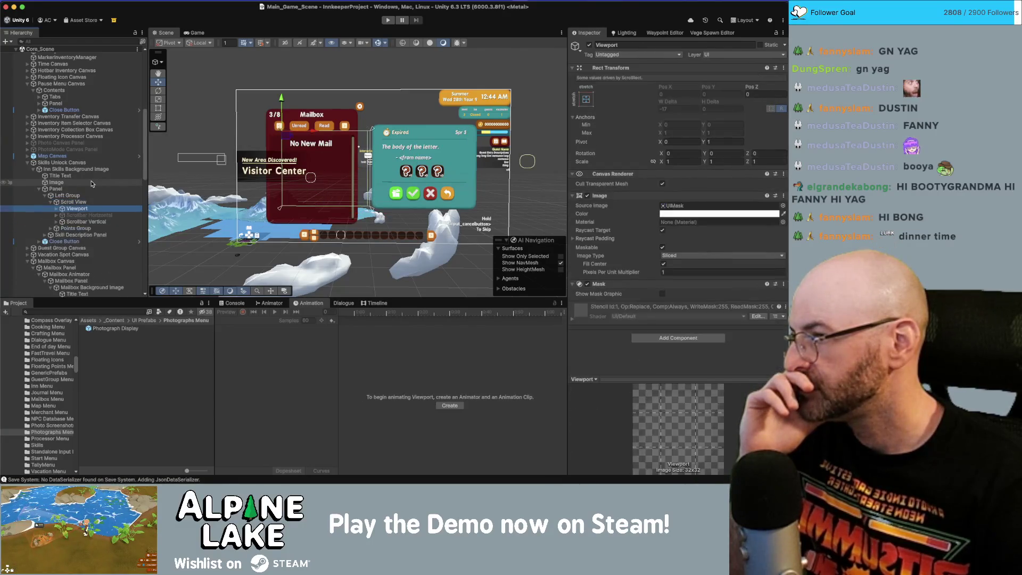
{"action": "key", "text": "Right"}
{"action": "key", "text": "Down"}
{"action": "key", "text": "Right"}
{"action": "key", "text": "Down"}
{"action": "key", "text": "Right"}
{"action": "key", "text": "Down"}
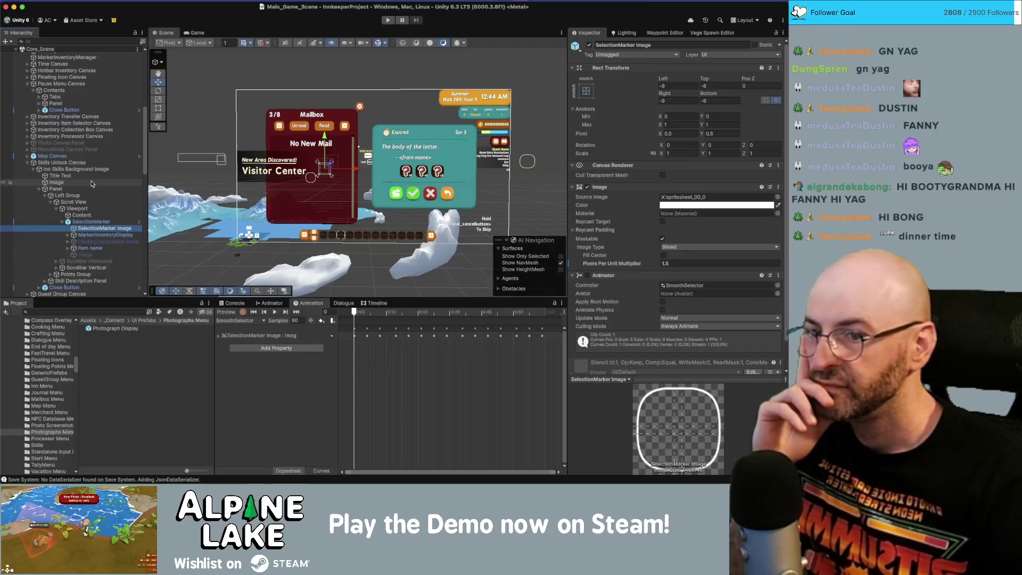
Step: Change the Skills SelectionMarker's offsets from -4 to -6, starting with Left
{"action": "left_click", "coordinate": [682, 85]}
{"action": "type", "text": "-4"}
{"action": "key", "text": "Tab"}
{"action": "type", "text": "-4"}
{"action": "key", "text": "Tab"}
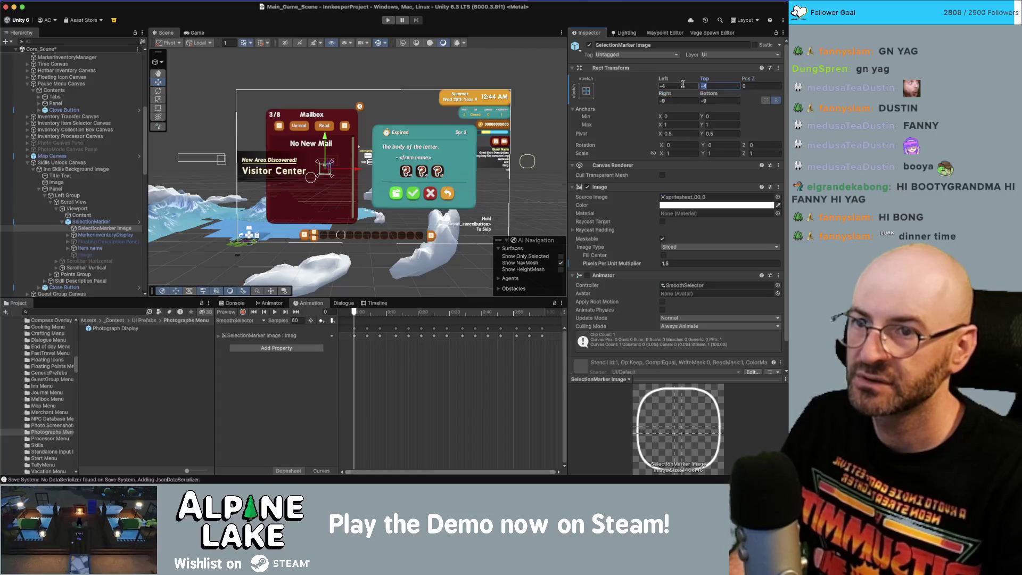
{"action": "key", "text": "shift+Tab"}
{"action": "type", "text": "-6"}
{"action": "key", "text": "Tab"}
{"action": "type", "text": "-"}
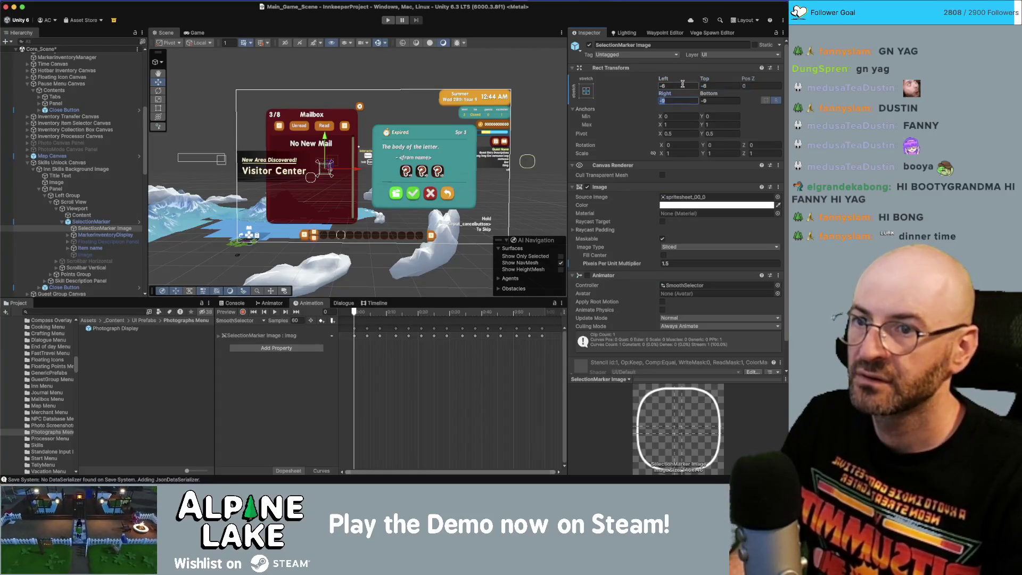
Step: Collapse the Skills Unlock Canvas and select the Guest Group Canvas's SelectionMarker Image
{"action": "left_click", "coordinate": [117, 222]}
{"action": "key", "text": "Left"}
{"action": "key", "text": "Left"}
{"action": "key", "text": "Left"}
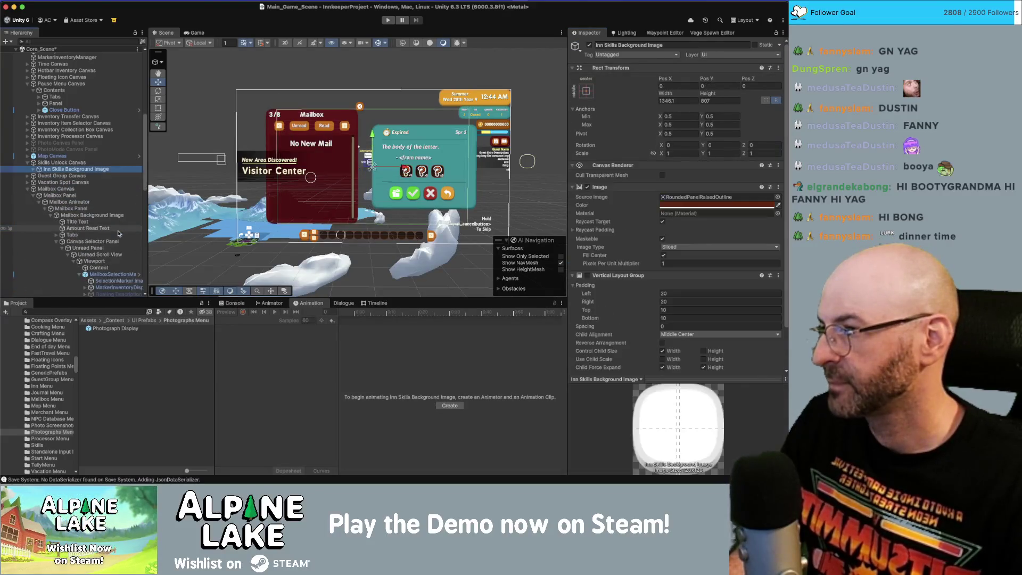
{"action": "key", "text": "Left"}
{"action": "key", "text": "Down"}
{"action": "key", "text": "Right"}
{"action": "key", "text": "Down"}
{"action": "key", "text": "Down"}
{"action": "key", "text": "Down"}
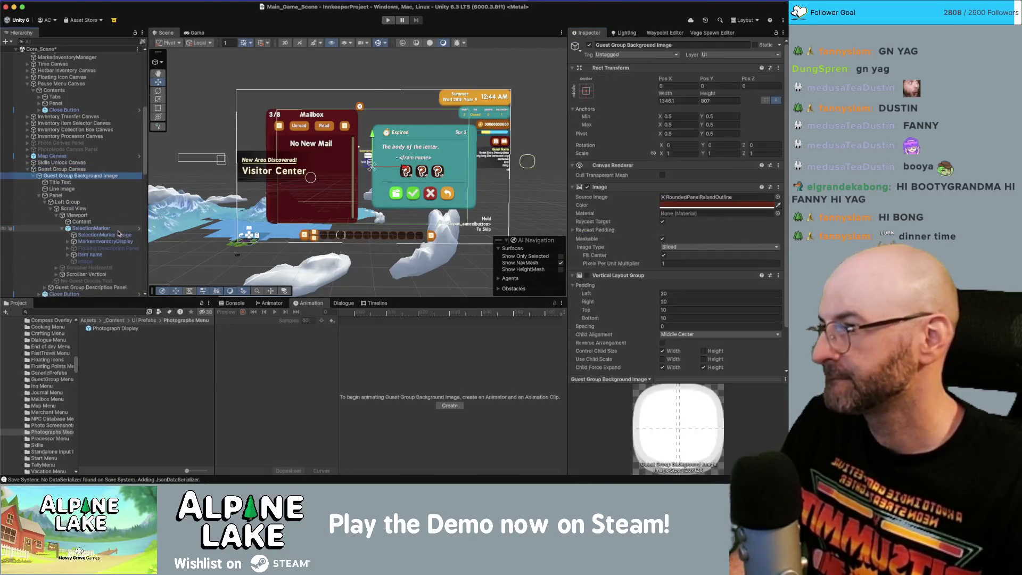
{"action": "left_click", "coordinate": [118, 234]}
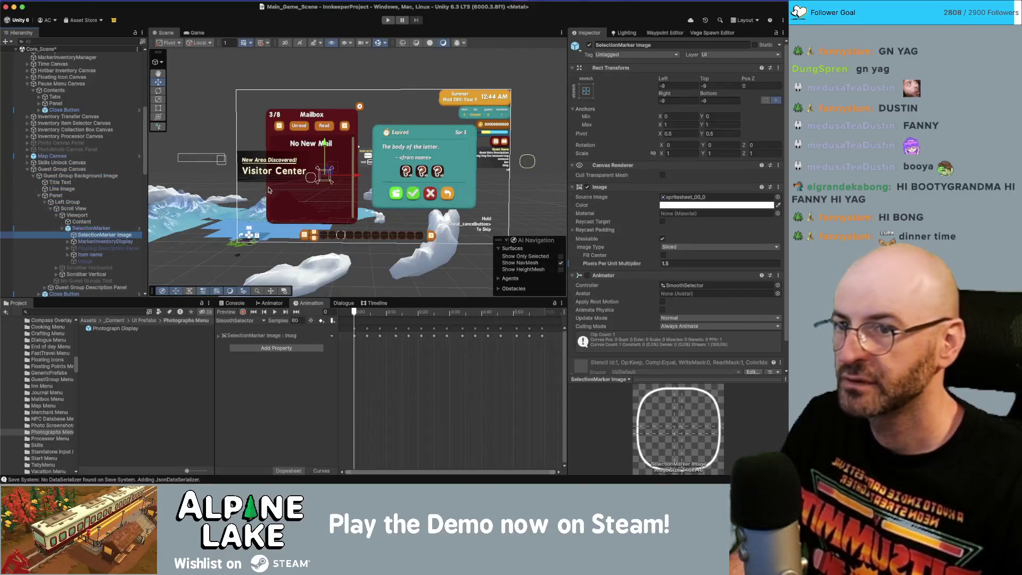
Step: Set the Guest Group SelectionMarker's Left, Top, Right and Bottom offsets to -6
{"action": "left_click", "coordinate": [678, 87]}
{"action": "type", "text": "-6"}
{"action": "key", "text": "Tab"}
{"action": "type", "text": "-6"}
{"action": "key", "text": "Tab"}
{"action": "key", "text": "Tab"}
{"action": "type", "text": "-6"}
{"action": "key", "text": "Tab"}
{"action": "type", "text": "-6"}
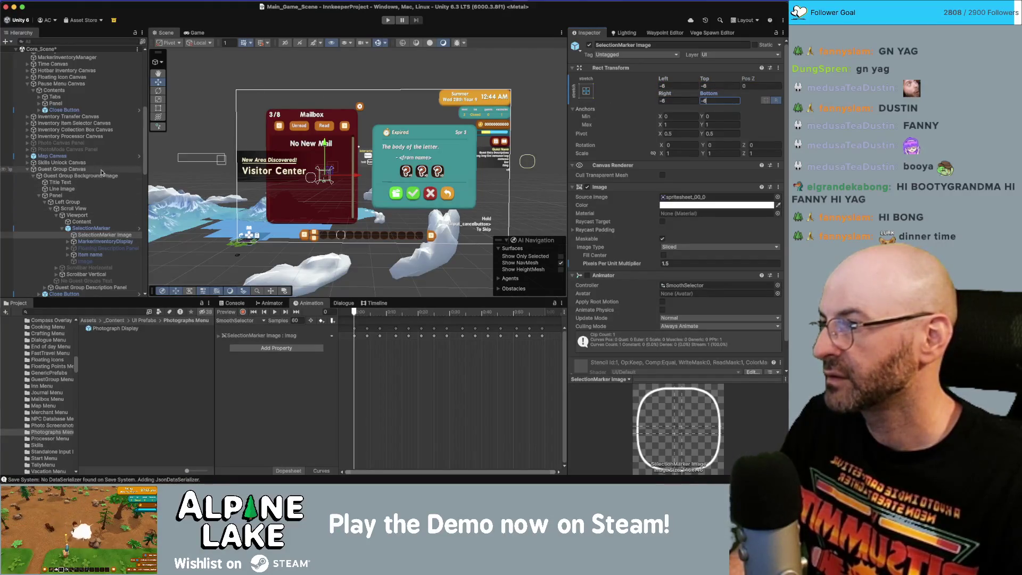
Step: Give the Vacation Spot Canvas's SelectionMarker Image -6 offsets on every side
{"action": "left_click", "coordinate": [22, 169]}
{"action": "left_click", "coordinate": [27, 175]}
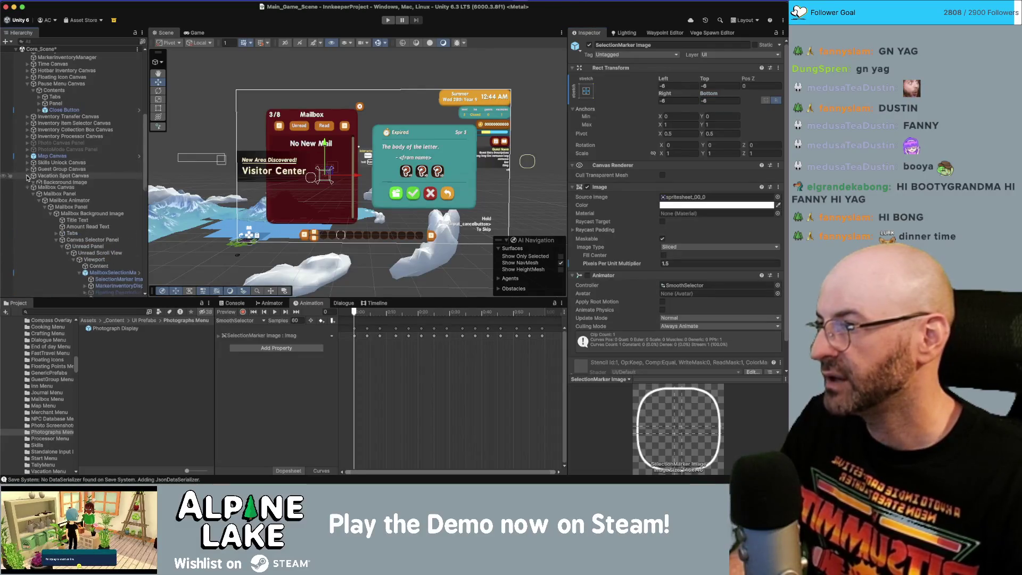
{"action": "left_click", "coordinate": [104, 242]}
{"action": "left_click", "coordinate": [671, 86]}
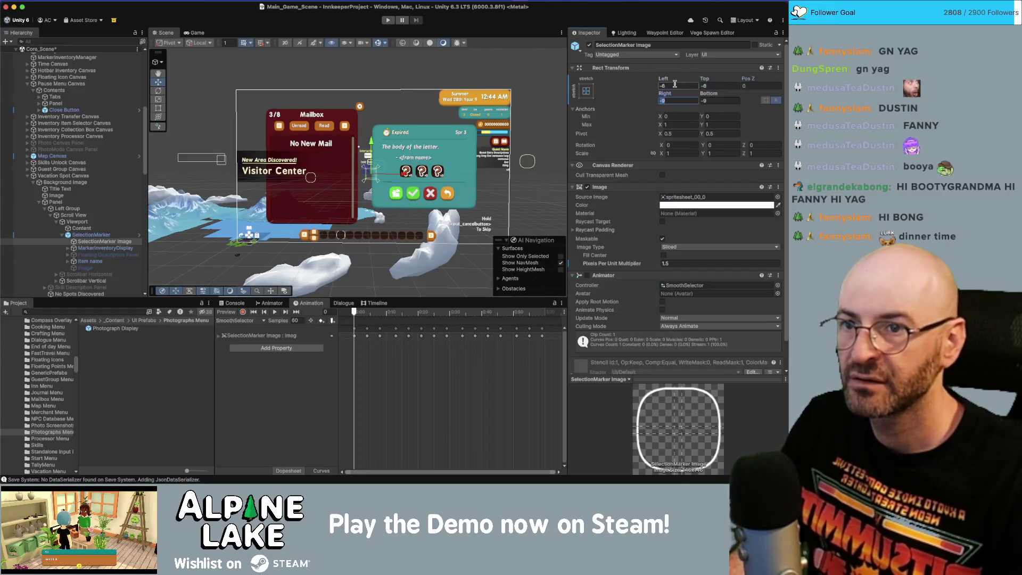
Step: Collapse the Vacation Spot Canvas and select the Mailbox Canvas's Mailbox Panel
{"action": "left_click", "coordinate": [27, 175]}
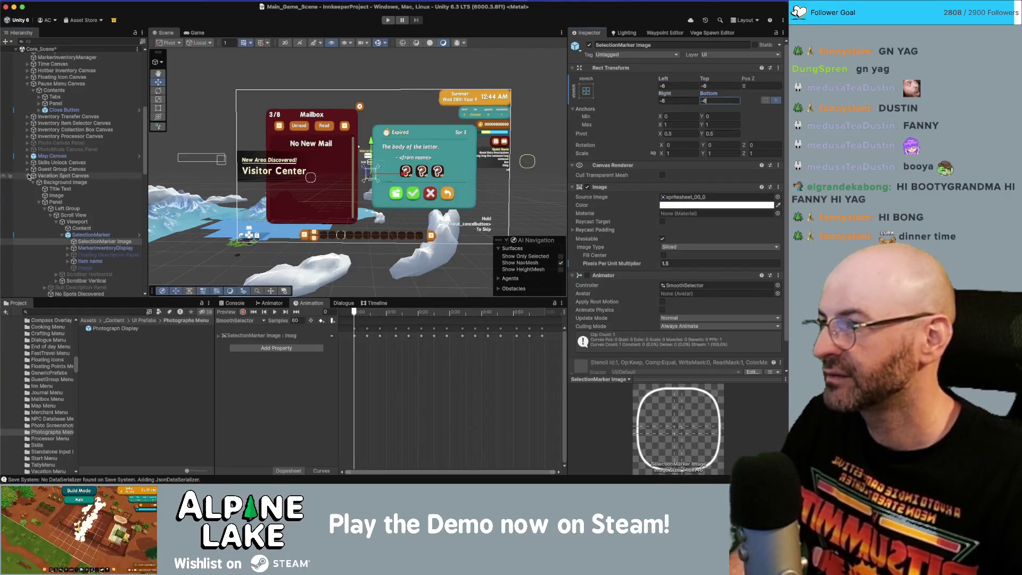
{"action": "left_click", "coordinate": [27, 182]}
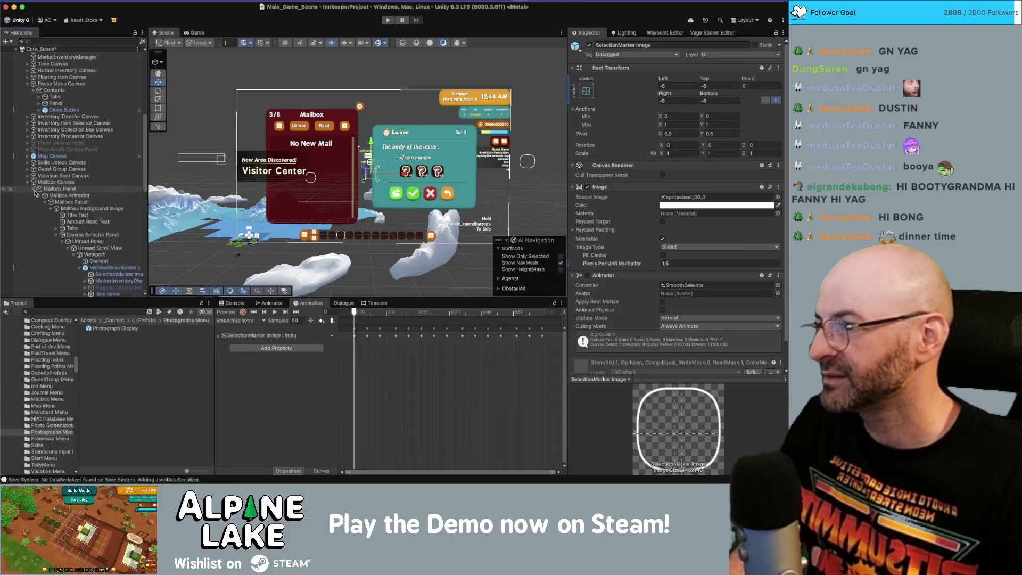
{"action": "left_click", "coordinate": [40, 189]}
{"action": "left_click", "coordinate": [33, 189]}
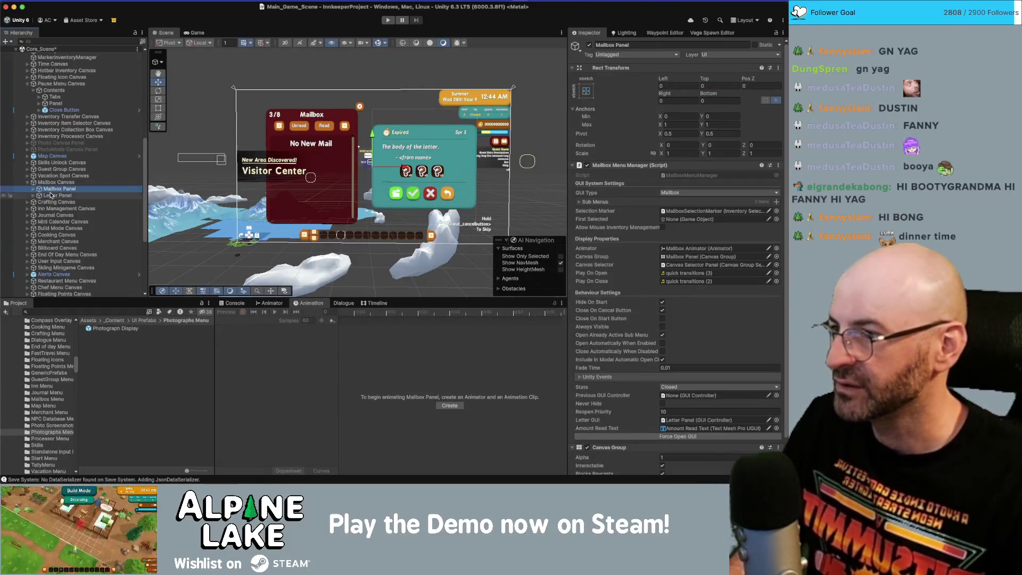
Step: Expand Letter Panel, Letter Background Image and Gift Buttons Grp to inspect Gift Slot 0
{"action": "left_click", "coordinate": [52, 196]}
{"action": "key", "text": "Right"}
{"action": "key", "text": "Down"}
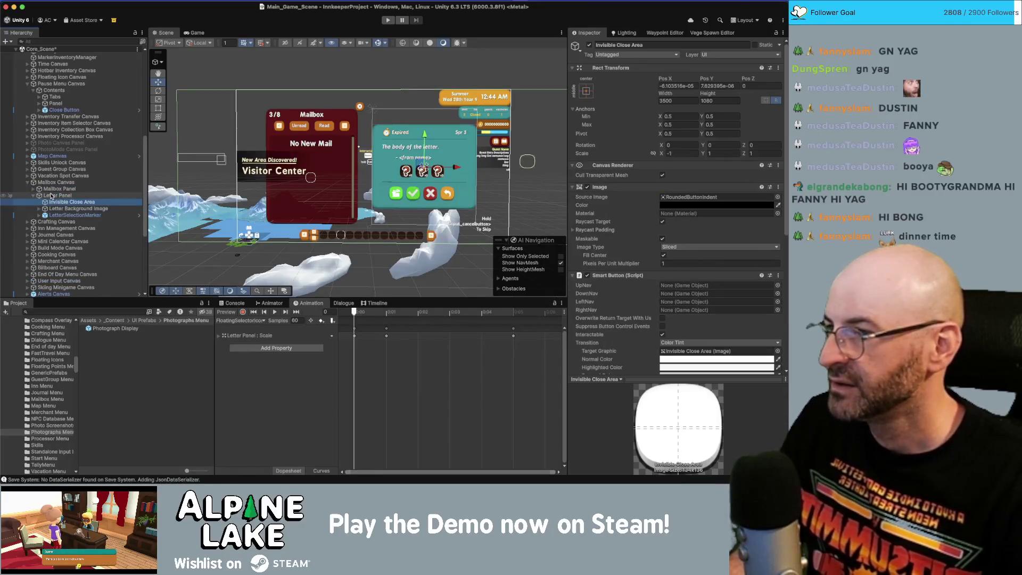
{"action": "key", "text": "Down"}
{"action": "key", "text": "Right"}
{"action": "key", "text": "Down"}
{"action": "key", "text": "Down"}
{"action": "key", "text": "Down"}
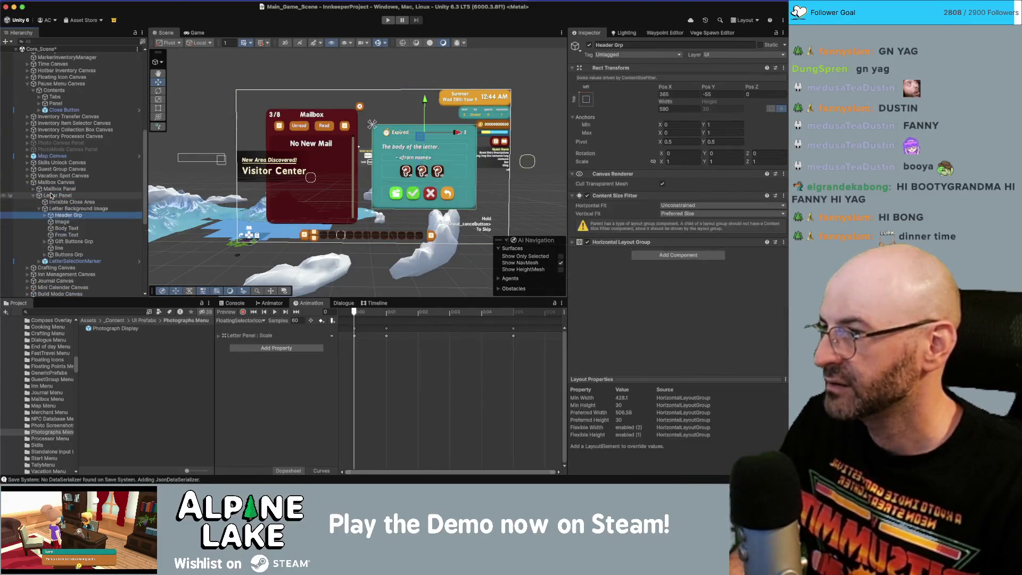
{"action": "key", "text": "Right"}
{"action": "key", "text": "Down"}
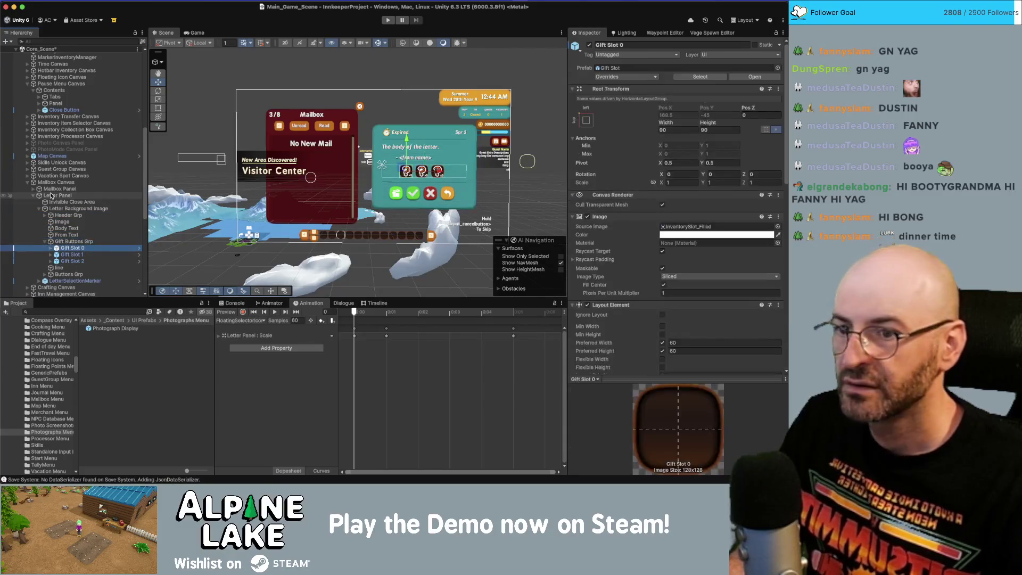
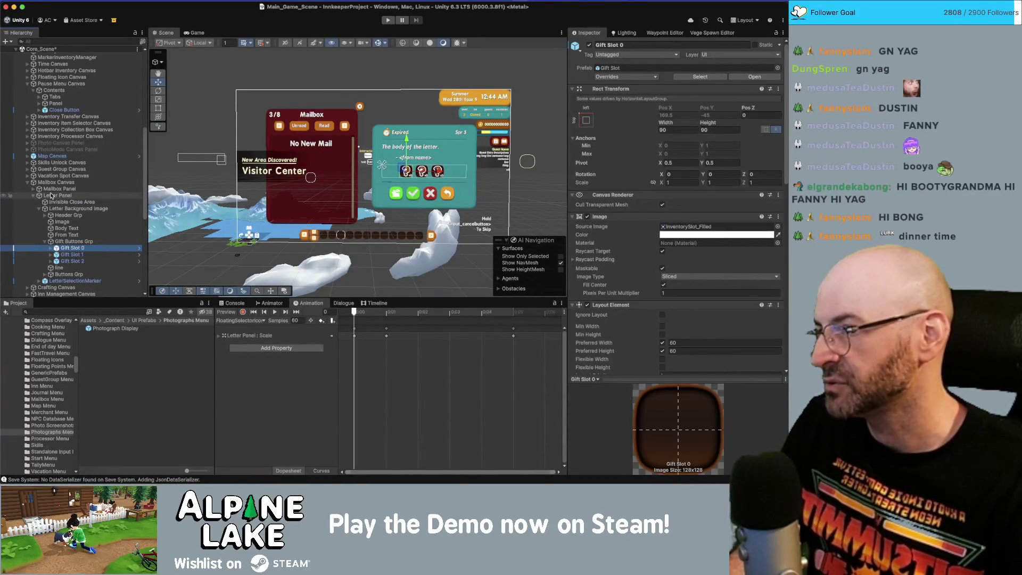
Step: Select the Take Button inside Buttons Grp and frame it in the Scene view
{"action": "key", "text": "Left"}
{"action": "key", "text": "Left"}
{"action": "key", "text": "Down"}
{"action": "key", "text": "Down"}
{"action": "key", "text": "Right"}
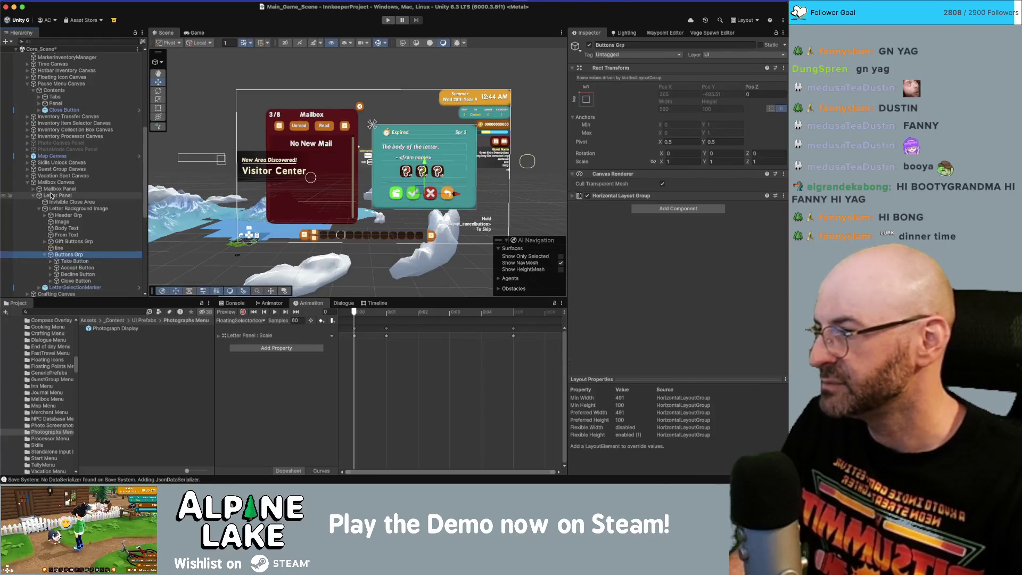
{"action": "key", "text": "Down"}
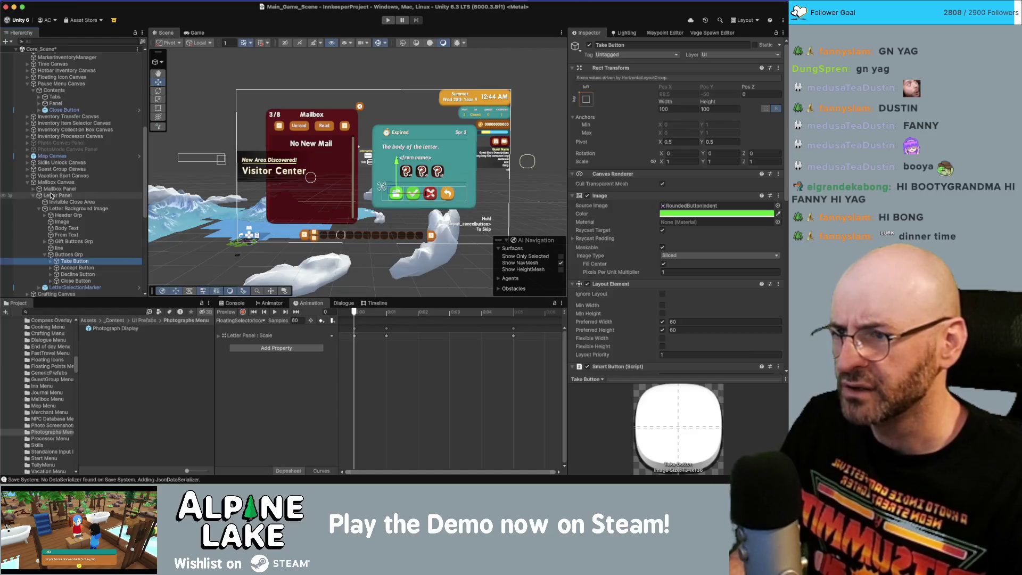
{"action": "key", "text": "f"}
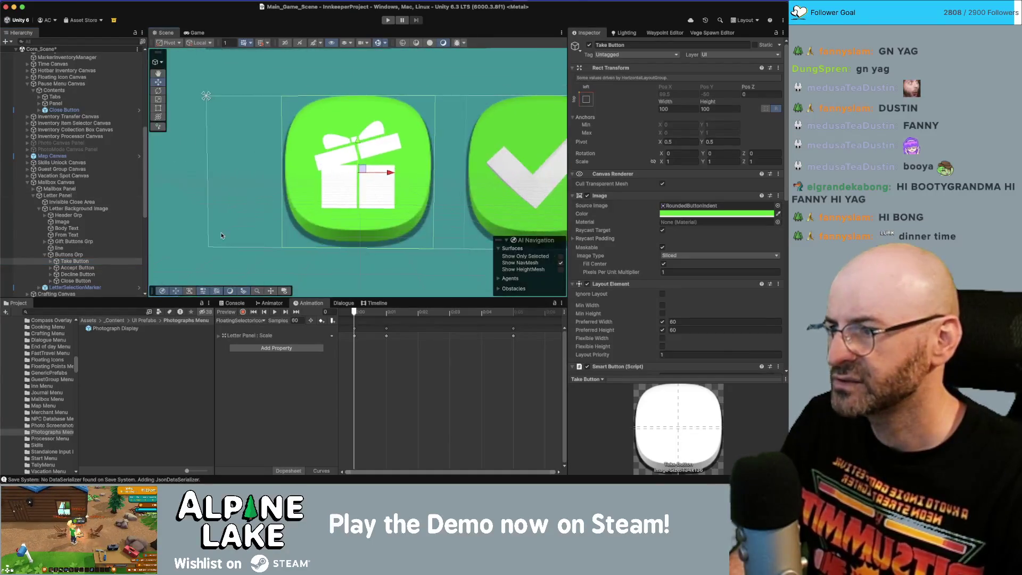
{"action": "scroll", "coordinate": [296, 210], "scroll_direction": "down", "scroll_amount": 5}
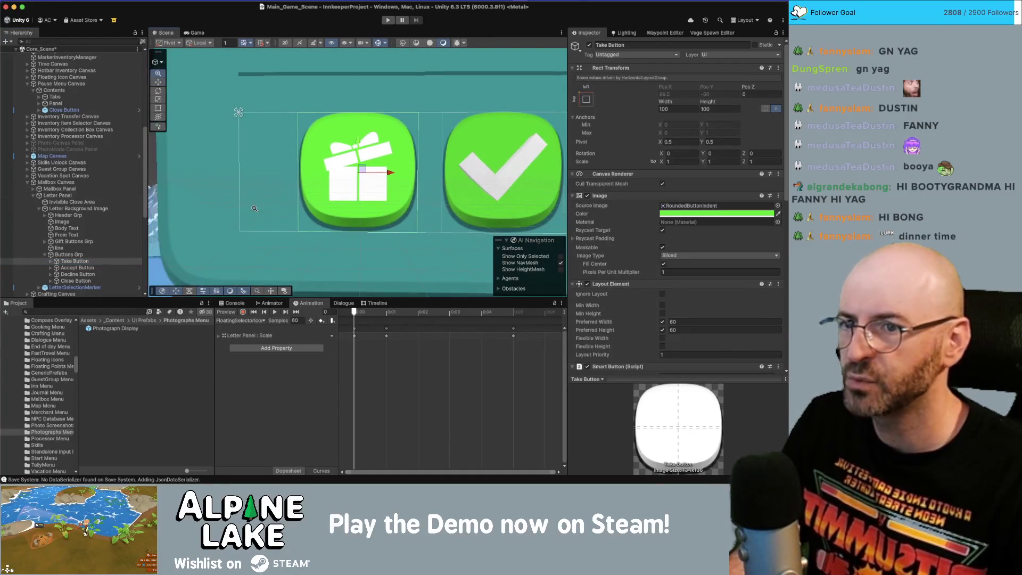
Step: Inspect the LetterSelectionMarker, its SelectionMarker Image child, and the Letter Background Image
{"action": "left_click", "coordinate": [67, 286]}
{"action": "key", "text": "Right"}
{"action": "key", "text": "Down"}
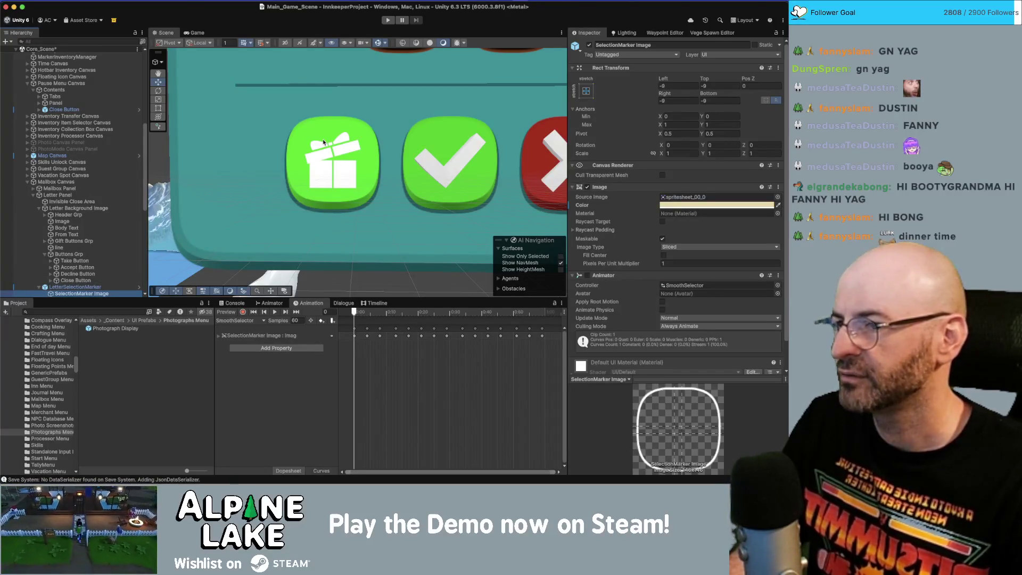
{"action": "left_click", "coordinate": [128, 209]}
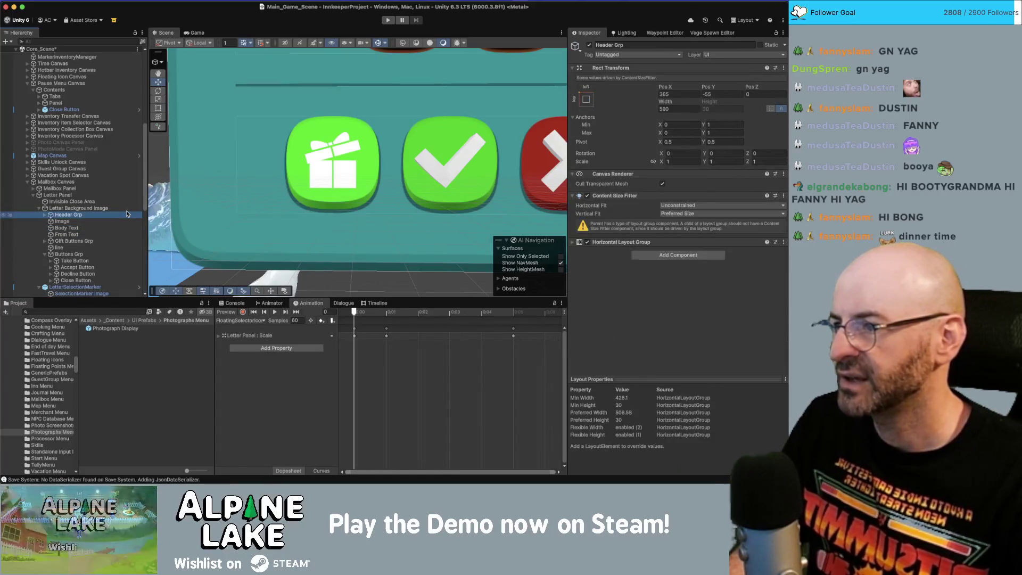
{"action": "key", "text": "Left"}
{"action": "key", "text": "Down"}
{"action": "key", "text": "Left"}
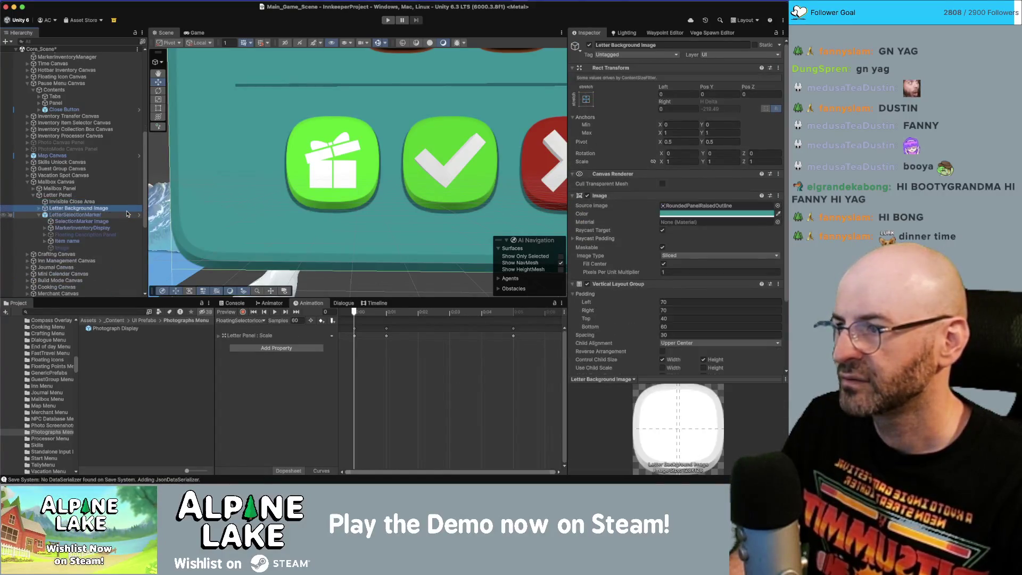
{"action": "key", "text": "Down"}
{"action": "key", "text": "Up"}
{"action": "key", "text": "Right"}
{"action": "key", "text": "Down"}
{"action": "key", "text": "Down"}
{"action": "key", "text": "Down"}
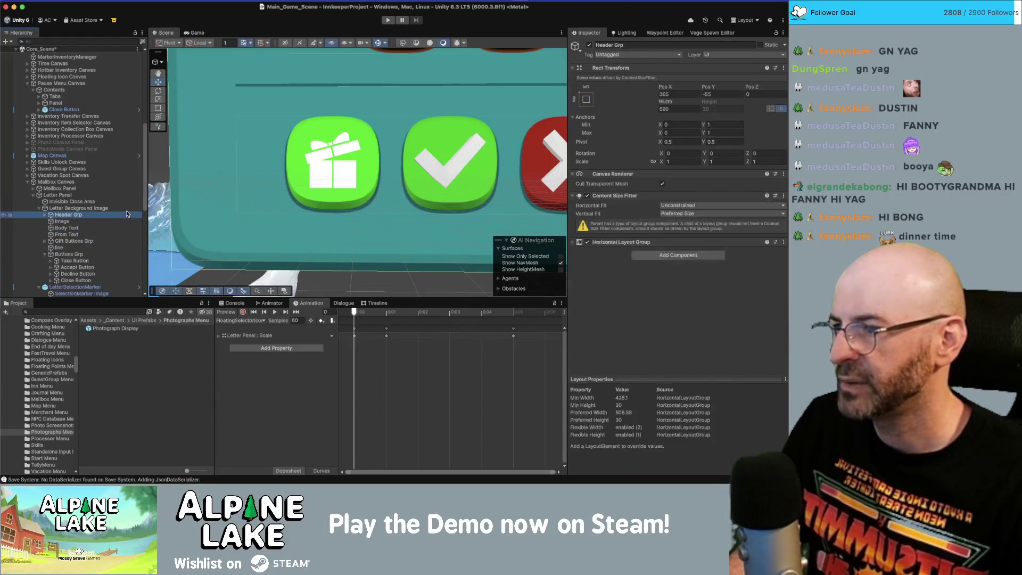
Step: Reselect the Take Button and set its Image Pixels Per Unit Multiplier to 1.5
{"action": "key", "text": "Down"}
{"action": "key", "text": "Down"}
{"action": "key", "text": "Down"}
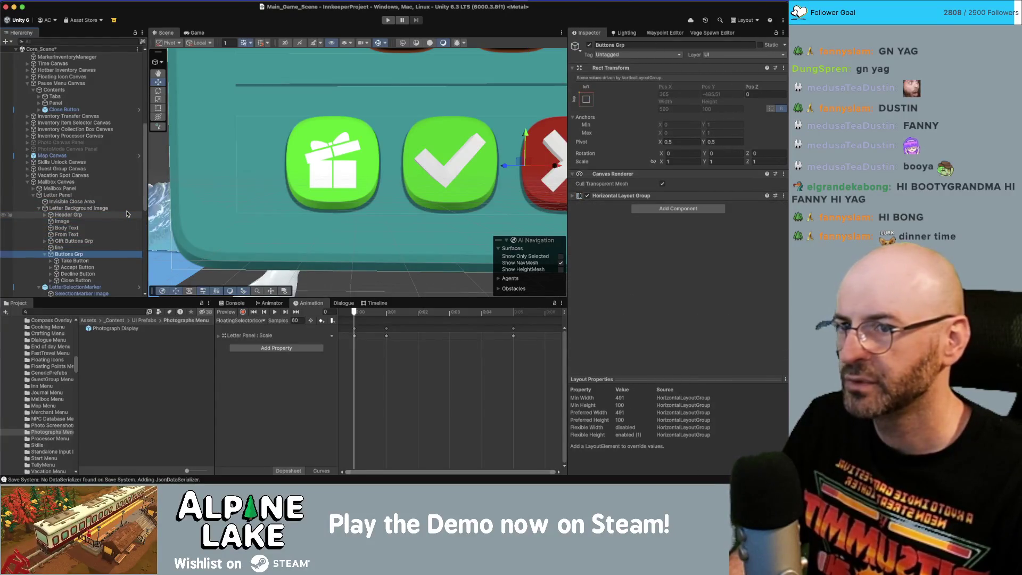
{"action": "key", "text": "Down"}
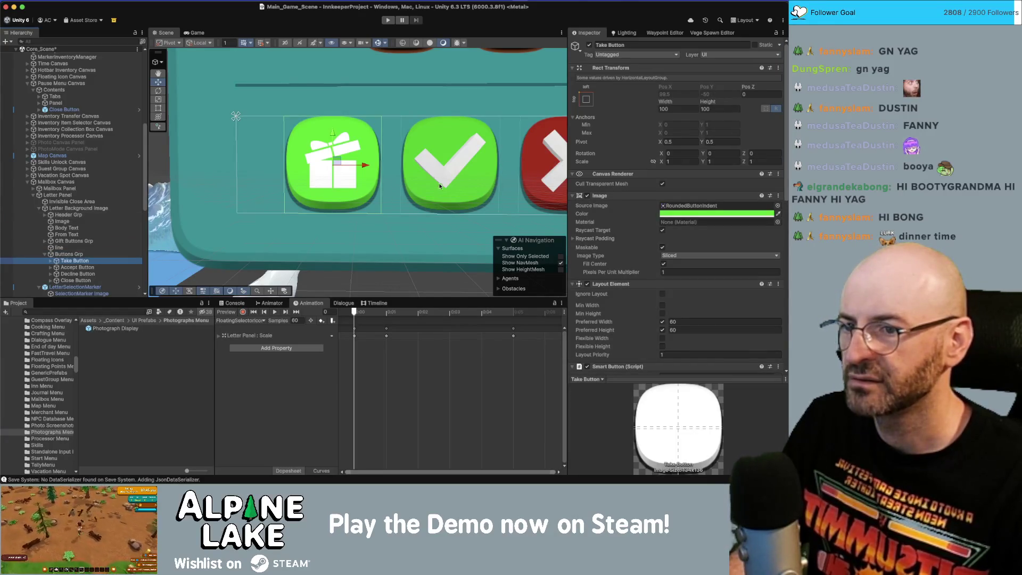
{"action": "scroll", "coordinate": [461, 140], "scroll_direction": "down", "scroll_amount": 5}
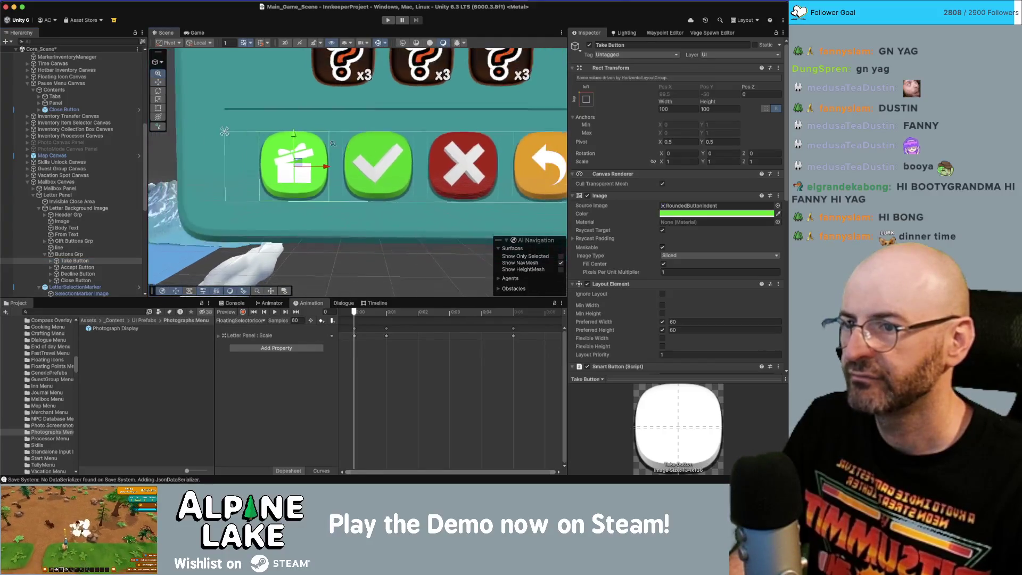
{"action": "scroll", "coordinate": [381, 147], "scroll_direction": "right", "scroll_amount": 3}
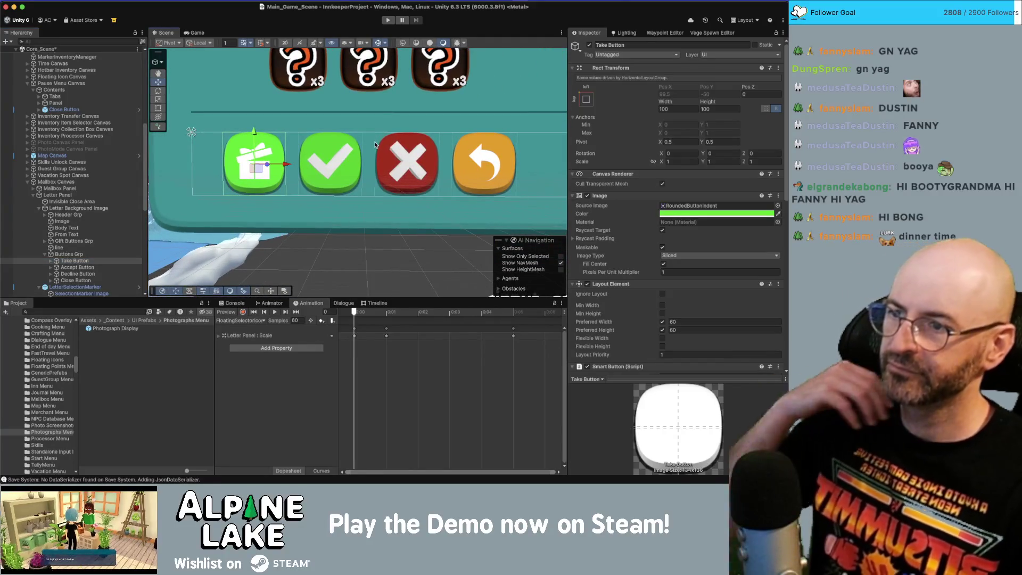
{"action": "left_click", "coordinate": [694, 270]}
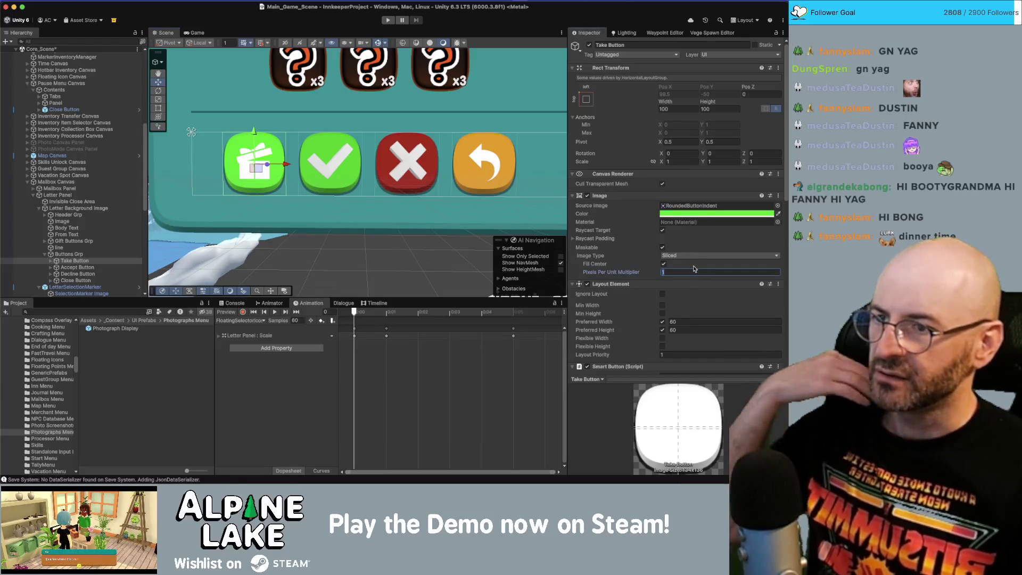
{"action": "type", "text": "2"}
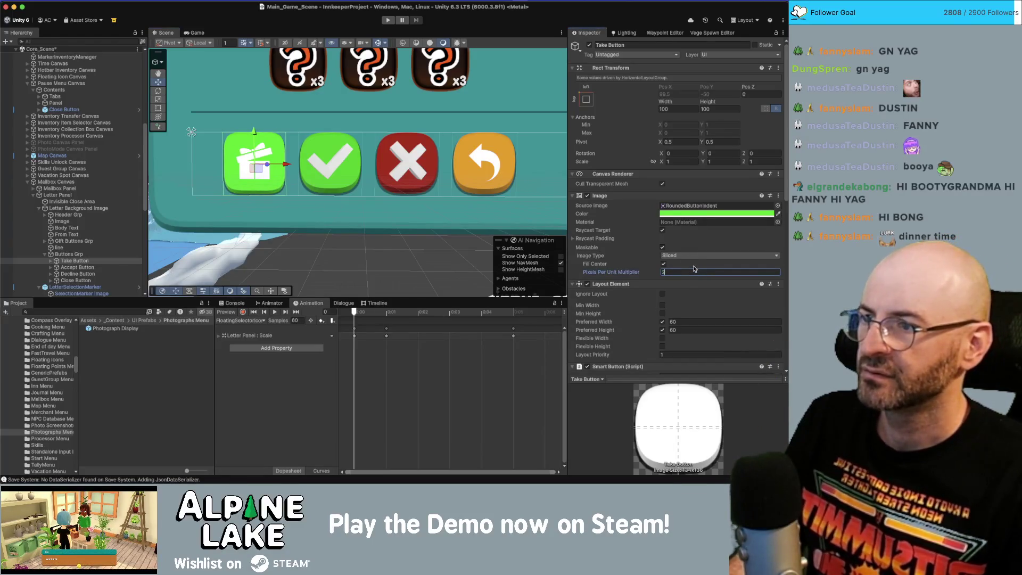
{"action": "type", "text": "1.5"}
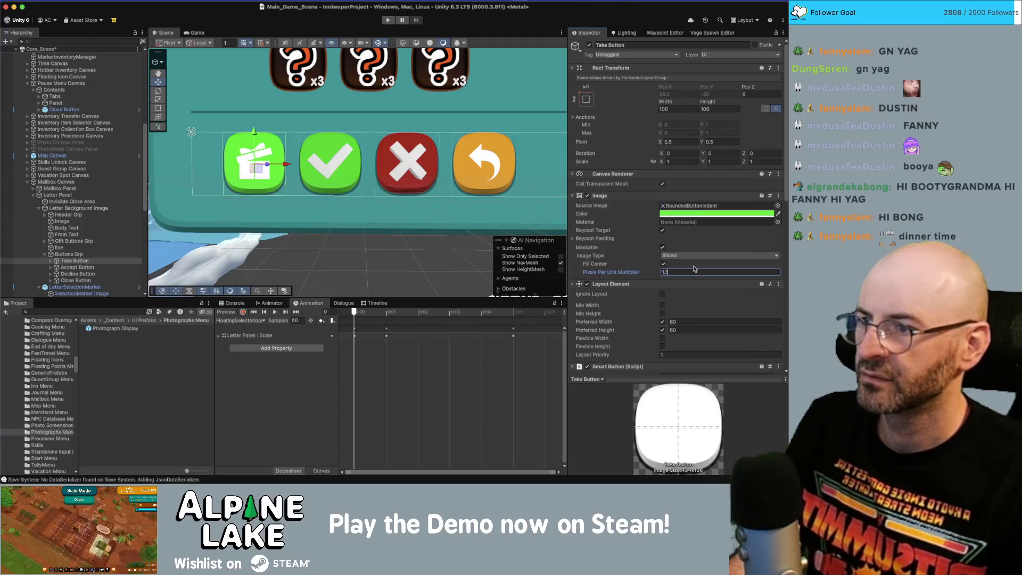
{"action": "type", "text": "1"}
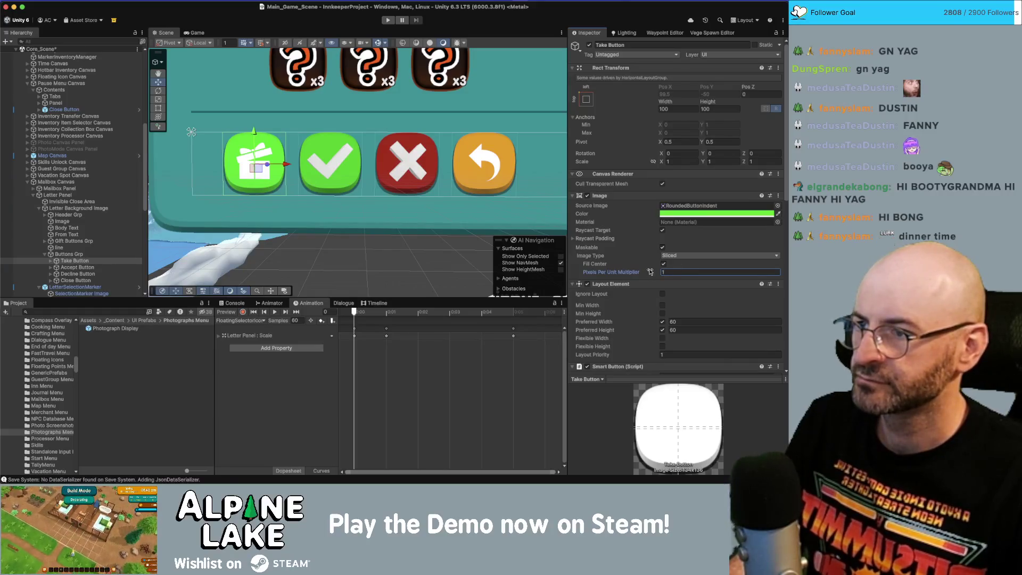
{"action": "left_click_drag", "start_coordinate": [655, 271], "coordinate": [655, 272]}
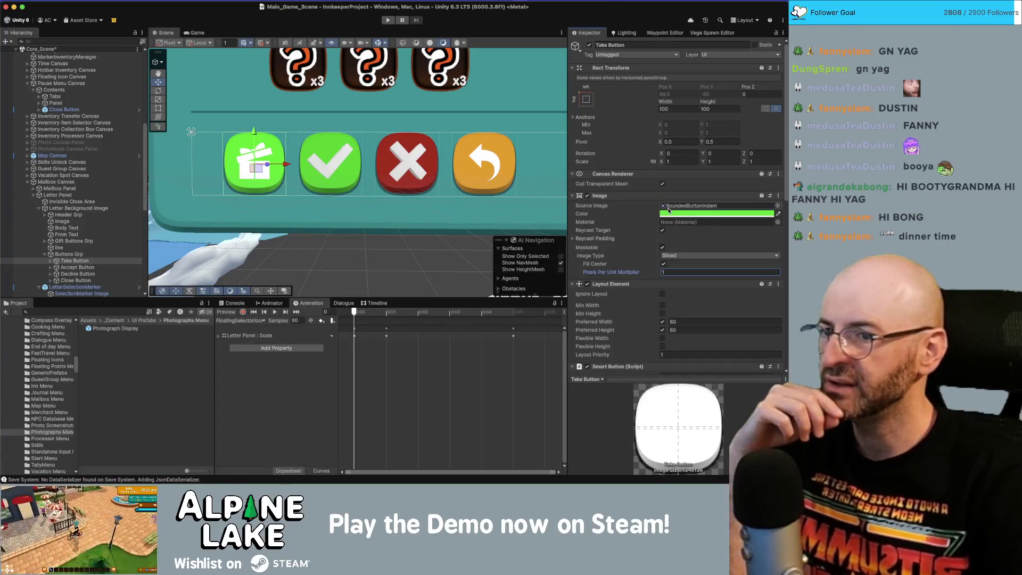
{"action": "left_click_drag", "start_coordinate": [653, 271], "coordinate": [641, 271]}
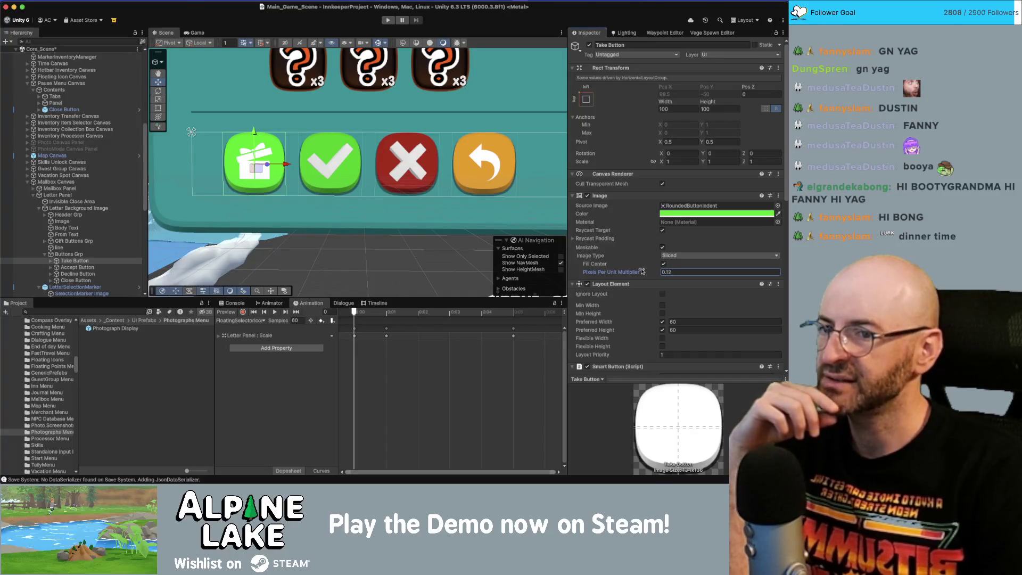
{"action": "left_click_drag", "start_coordinate": [643, 272], "coordinate": [659, 271]}
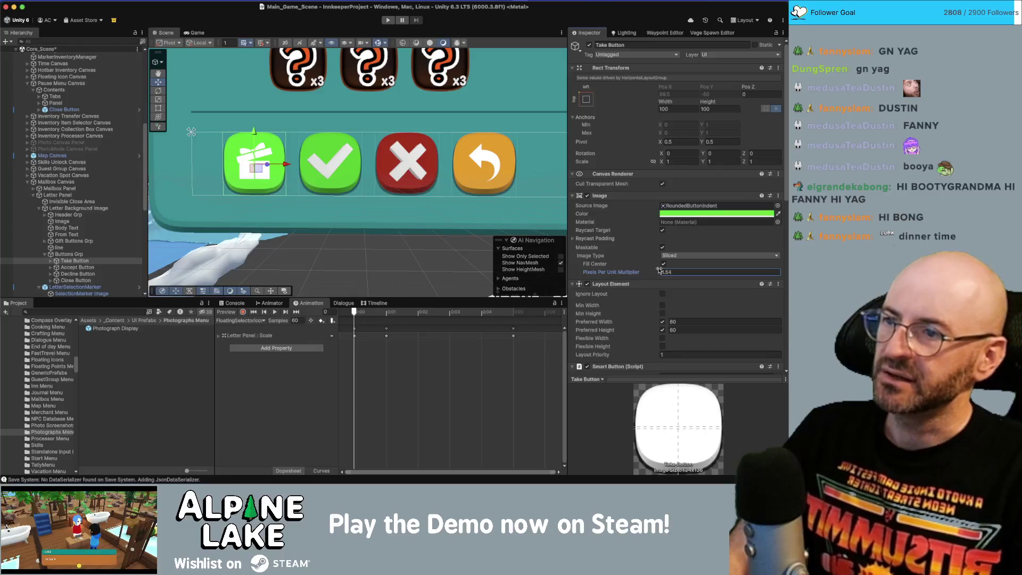
{"action": "left_click", "coordinate": [684, 272]}
{"action": "type", "text": "1"}
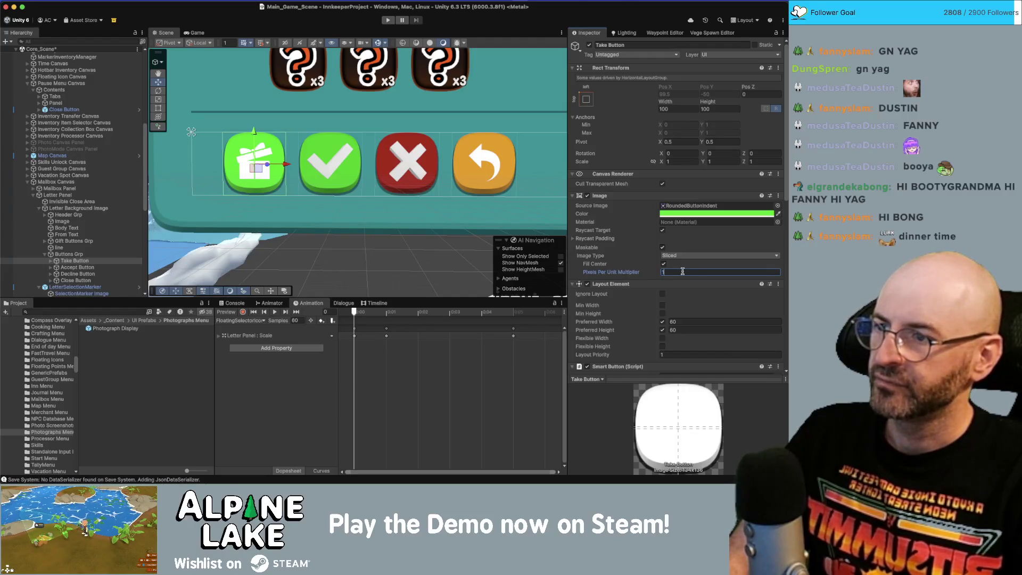
{"action": "type", "text": ".5"}
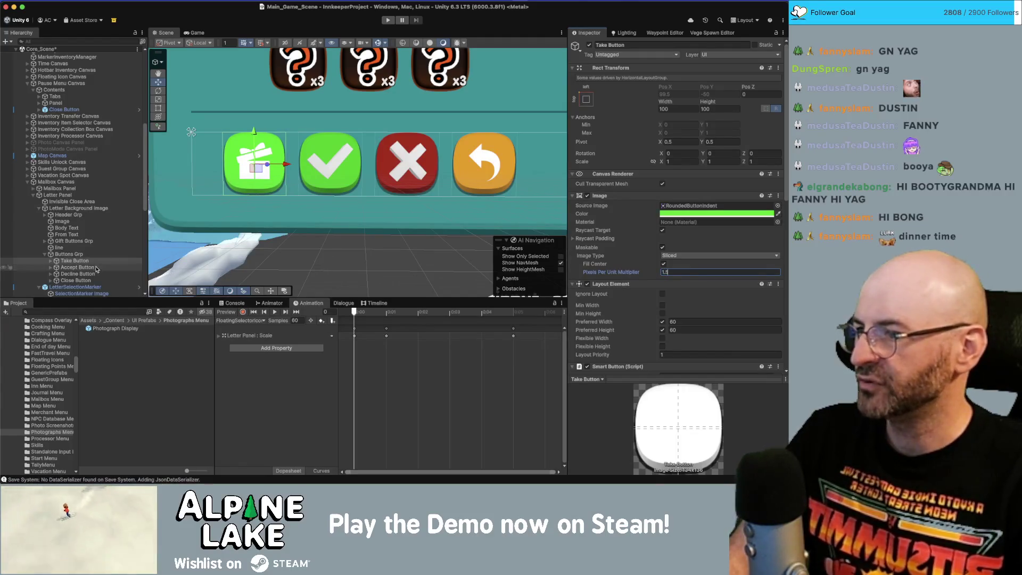
{"action": "left_click", "coordinate": [93, 280], "text": "shift"}
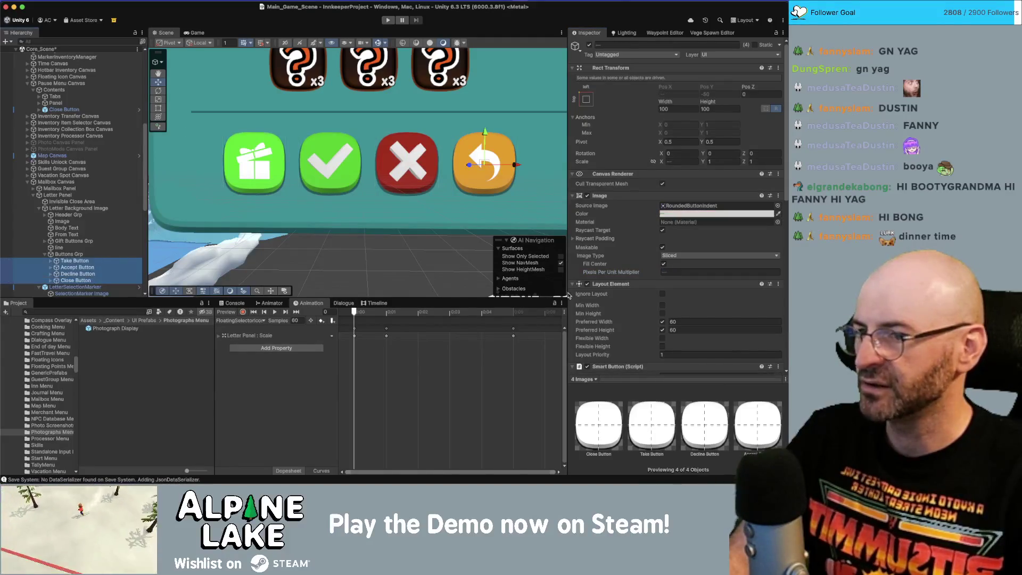
Step: Apply a 1.5 Pixels Per Unit Multiplier to the four letter buttons and the SelectionMarker Image
{"action": "left_click", "coordinate": [685, 272]}
{"action": "type", "text": "12"}
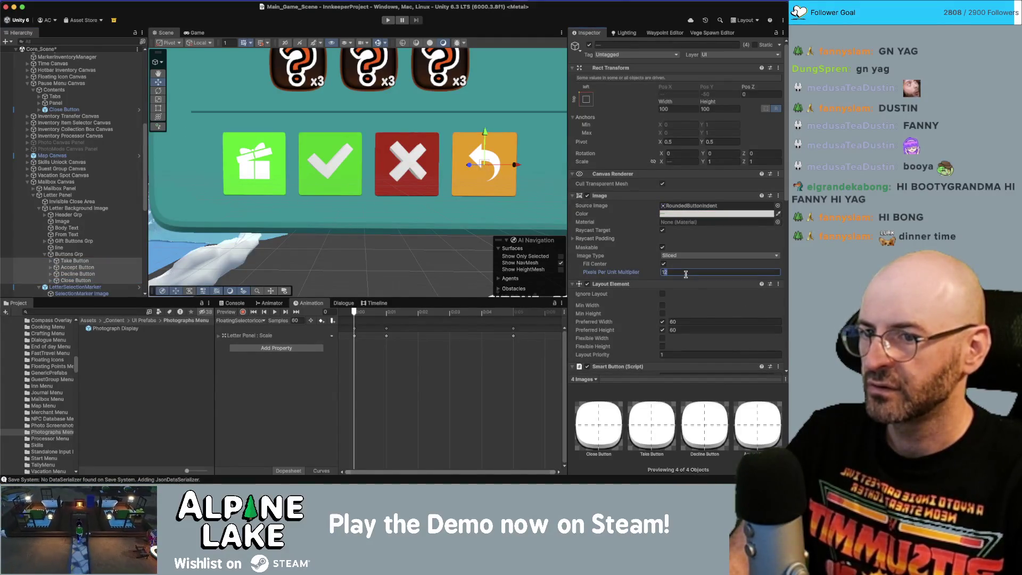
{"action": "type", "text": "1.5"}
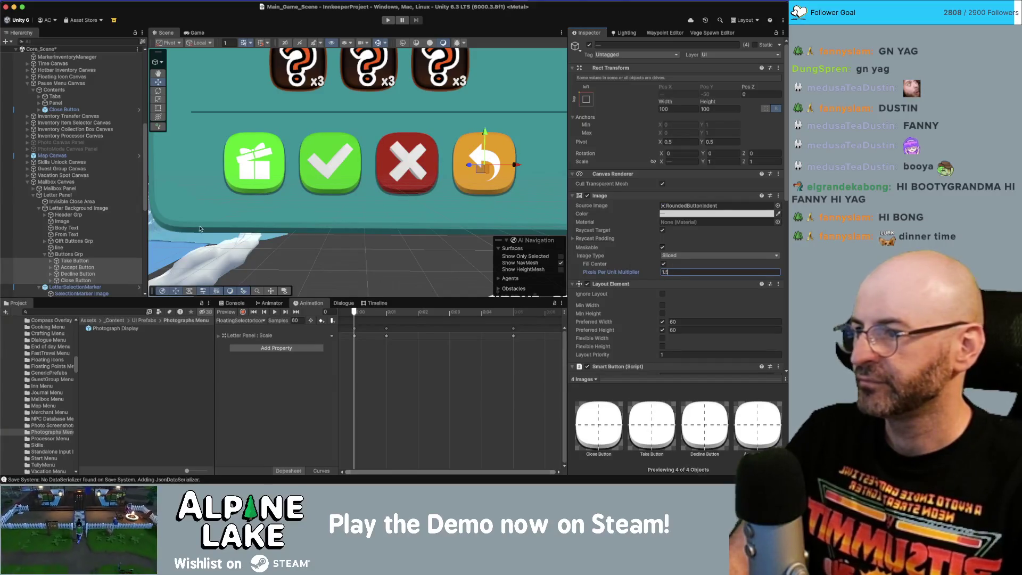
{"action": "left_click", "coordinate": [221, 232]}
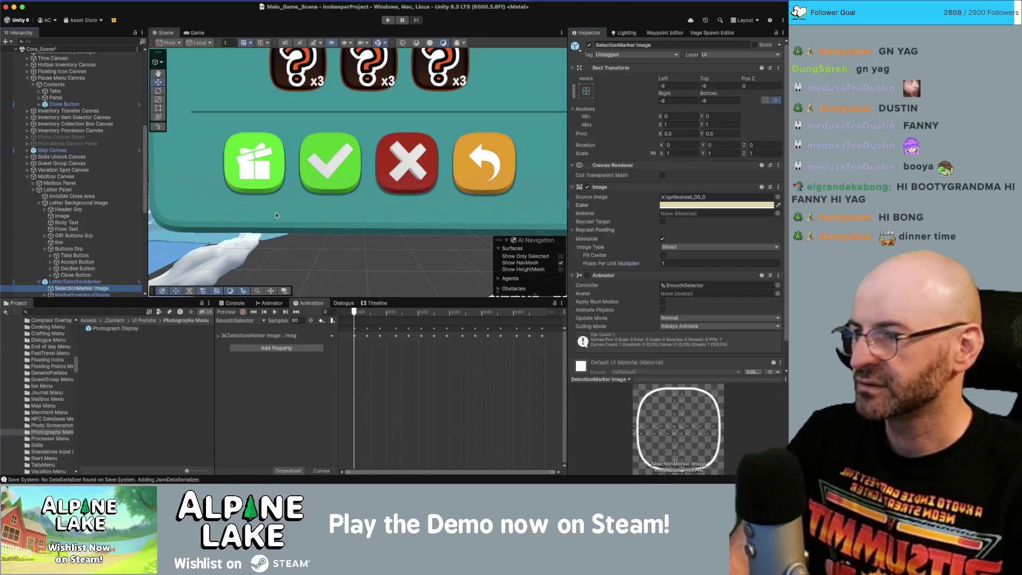
{"action": "left_click", "coordinate": [707, 262]}
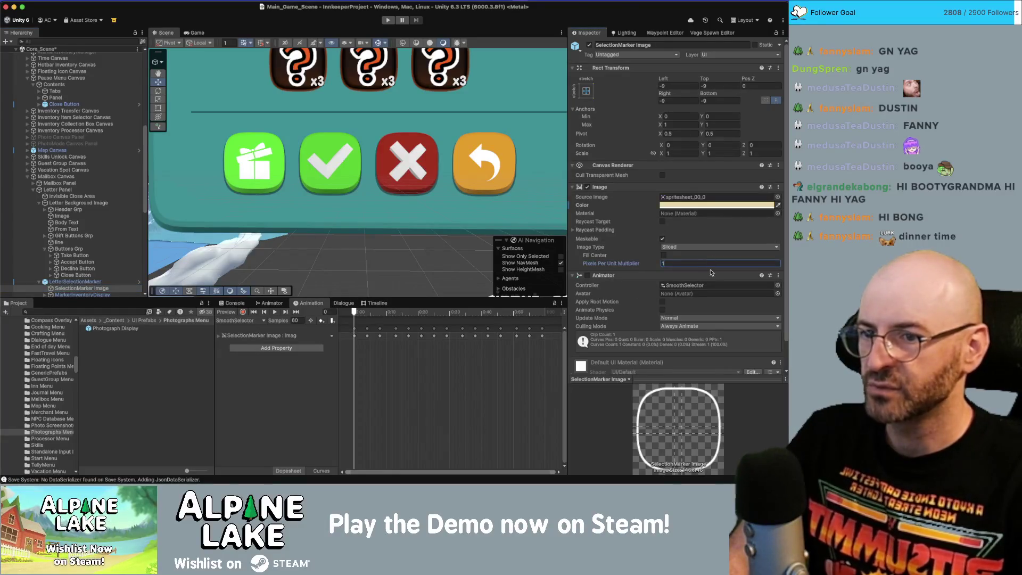
{"action": "type", "text": ".5"}
Step: Set the SelectionMarker Image's Left, Top, Right and Bottom offsets to -6
{"action": "left_click", "coordinate": [687, 87]}
{"action": "type", "text": "-6"}
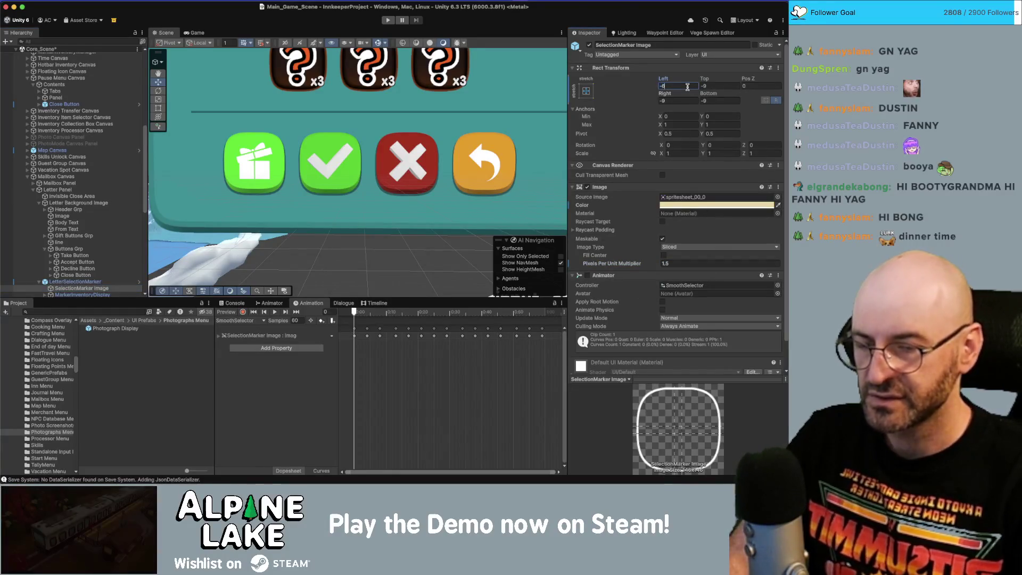
{"action": "key", "text": "Tab"}
{"action": "type", "text": "-6"}
{"action": "key", "text": "Tab"}
{"action": "key", "text": "Tab"}
{"action": "type", "text": "-6"}
{"action": "key", "text": "Tab"}
{"action": "type", "text": "-6"}
{"action": "key", "text": "Return"}
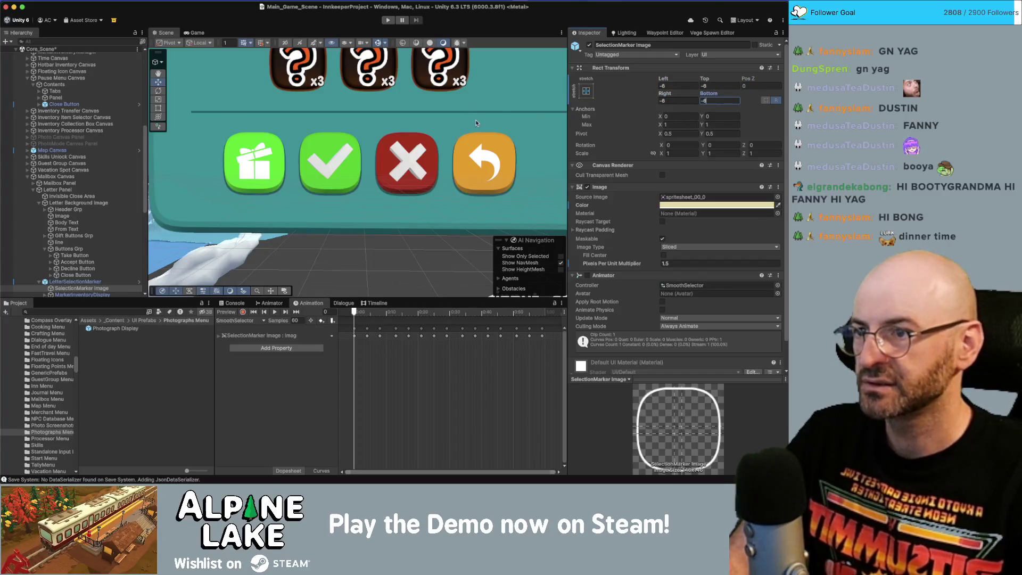
{"action": "left_click", "coordinate": [74, 281]}
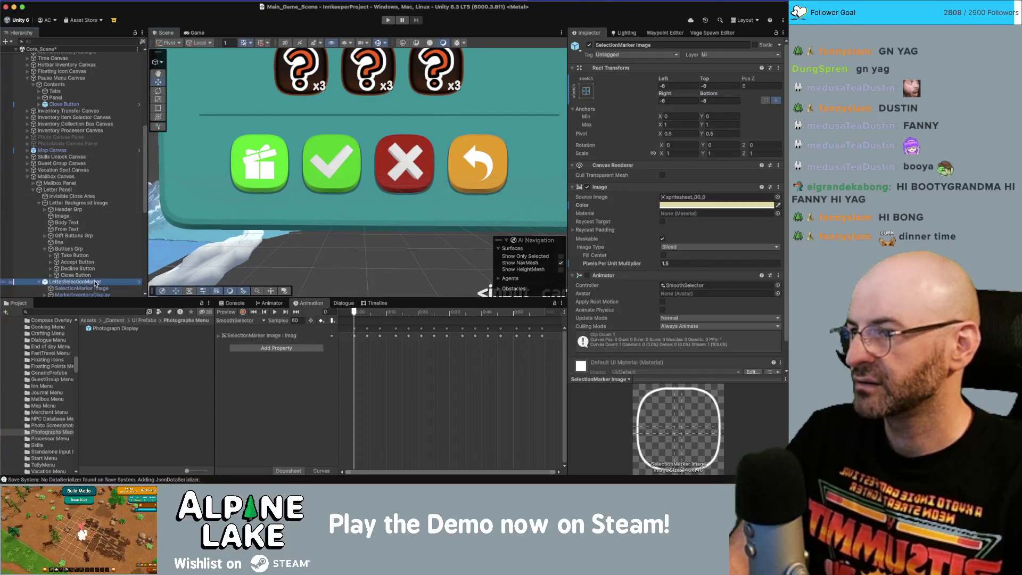
{"action": "scroll", "coordinate": [283, 175], "scroll_direction": "down", "scroll_amount": 3}
Step: Move the LetterSelectionMarker onto the orange return button and compare the buttons' sizes
{"action": "scroll", "coordinate": [283, 176], "scroll_direction": "down", "scroll_amount": 3}
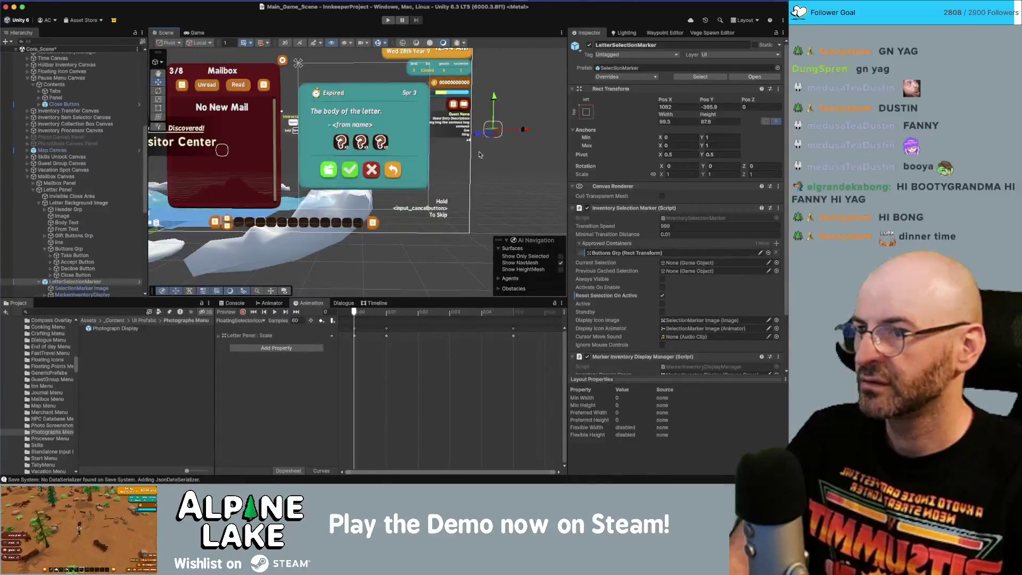
{"action": "left_click_drag", "start_coordinate": [490, 136], "coordinate": [338, 199]}
{"action": "scroll", "coordinate": [391, 177], "scroll_direction": "up", "scroll_amount": 5}
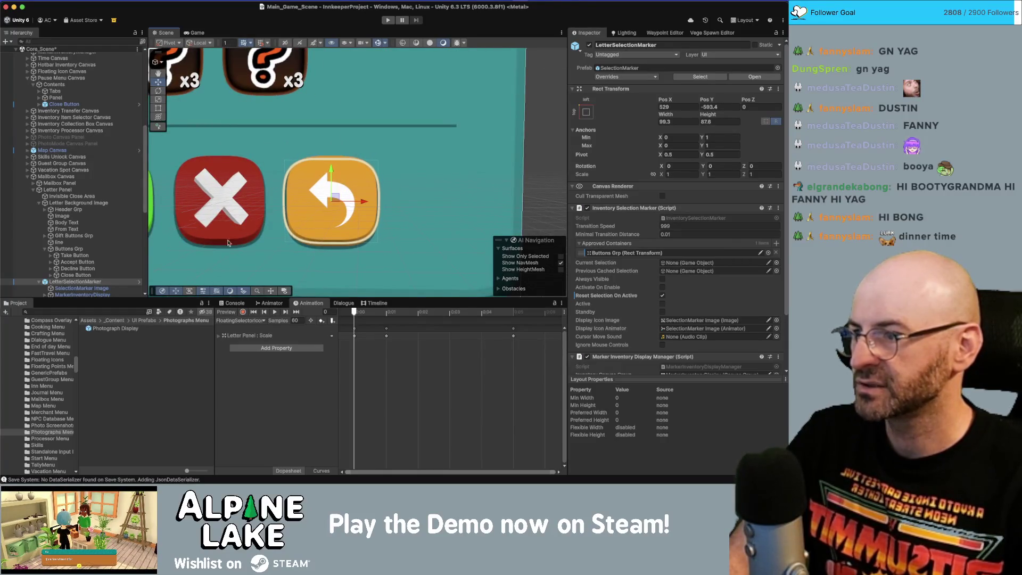
{"action": "left_click", "coordinate": [108, 255]}
{"action": "left_click", "coordinate": [101, 275]}
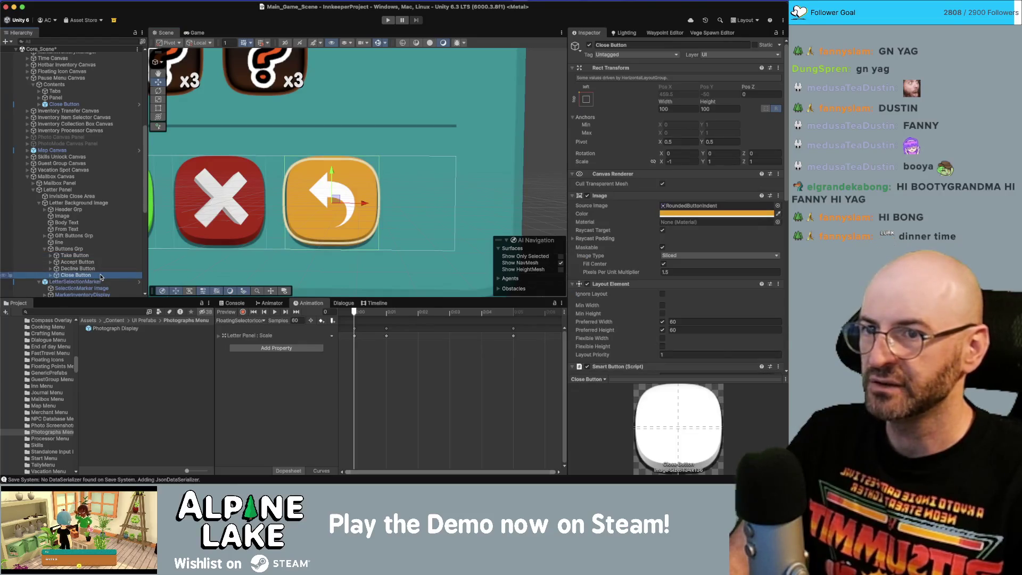
{"action": "left_click", "coordinate": [100, 282]}
Step: Size the LetterSelectionMarker to 100 by 100 and centre it on the return button
{"action": "left_click", "coordinate": [670, 122]}
{"action": "type", "text": "800"}
{"action": "key", "text": "Tab"}
{"action": "type", "text": "800"}
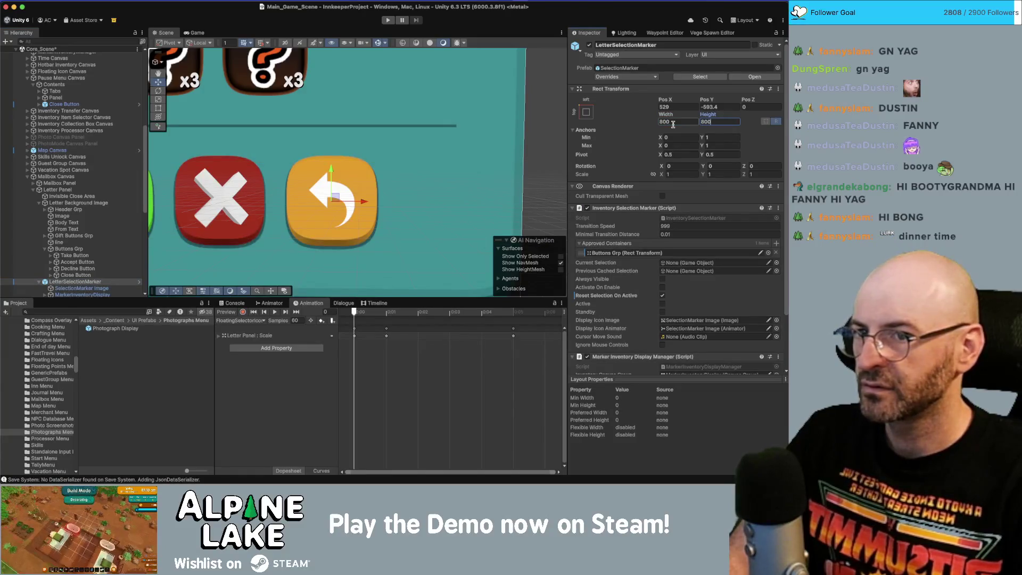
{"action": "key", "text": "BackSpace"}
{"action": "key", "text": "BackSpace"}
{"action": "key", "text": "BackSpace"}
{"action": "type", "text": "100"}
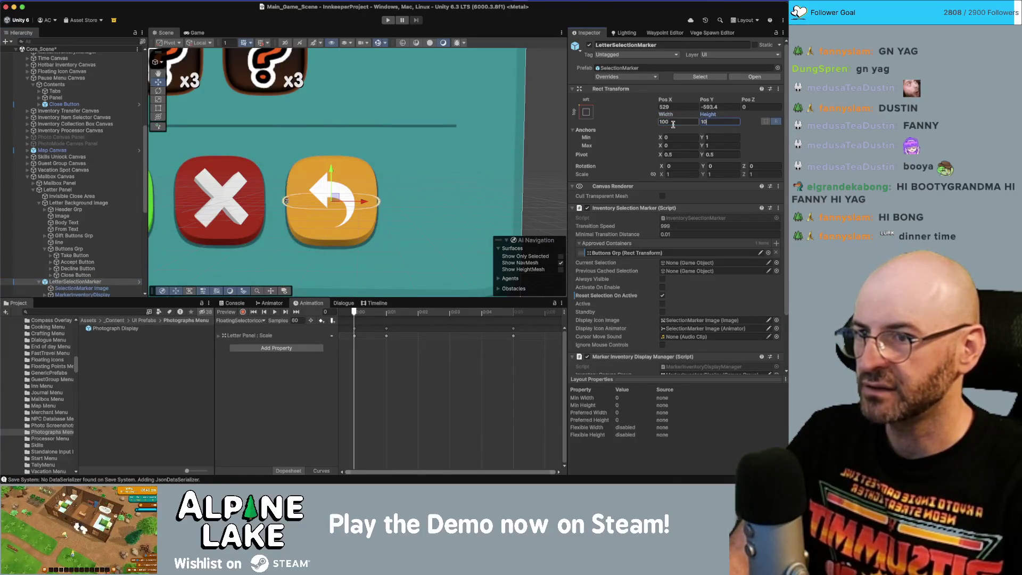
{"action": "key", "text": "Return"}
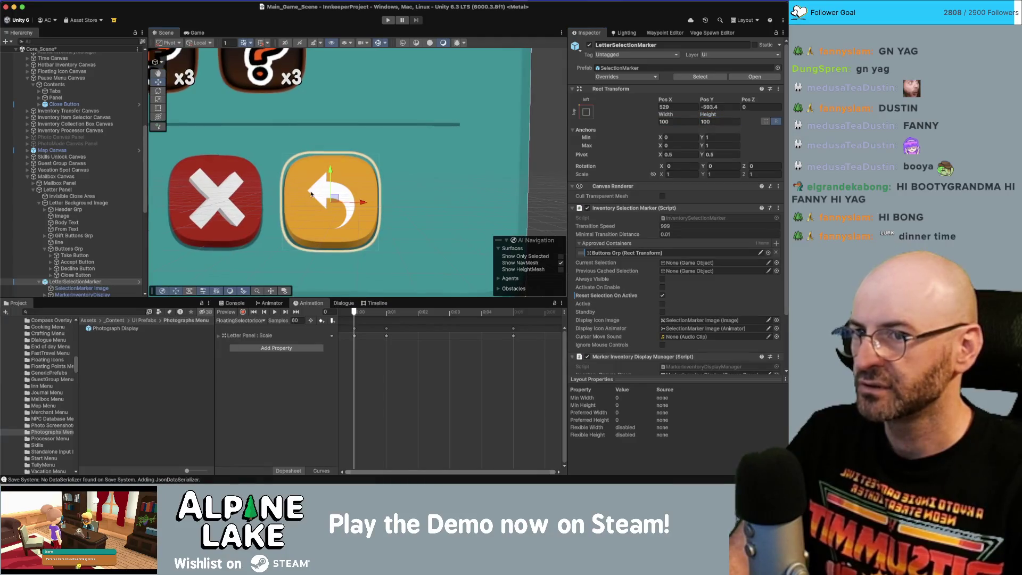
{"action": "left_click_drag", "start_coordinate": [334, 198], "coordinate": [335, 198]}
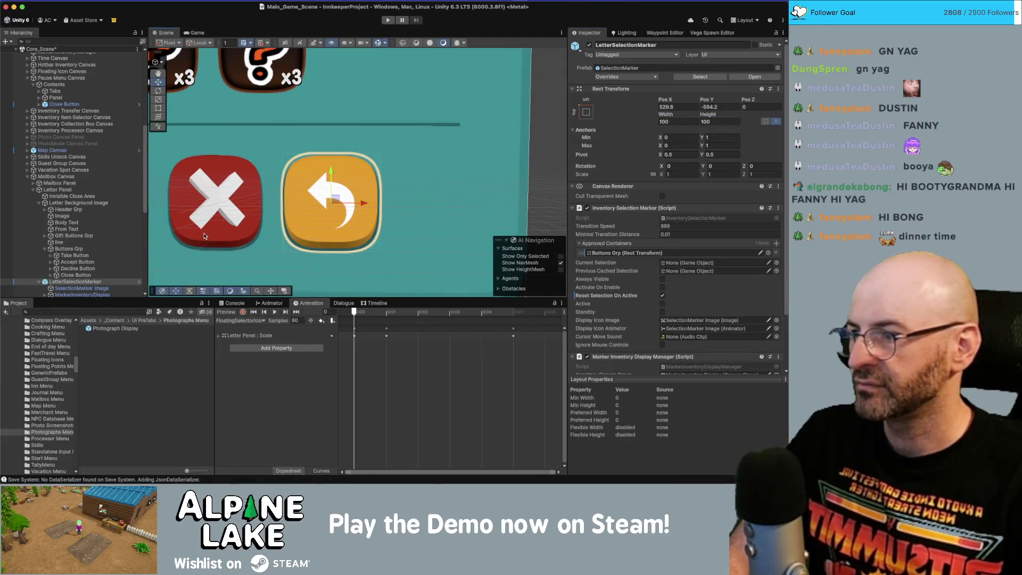
Step: Review the Accept, Take and Close buttons, then select the SelectionMarker Image child
{"action": "left_click", "coordinate": [101, 262]}
{"action": "key", "text": "Up"}
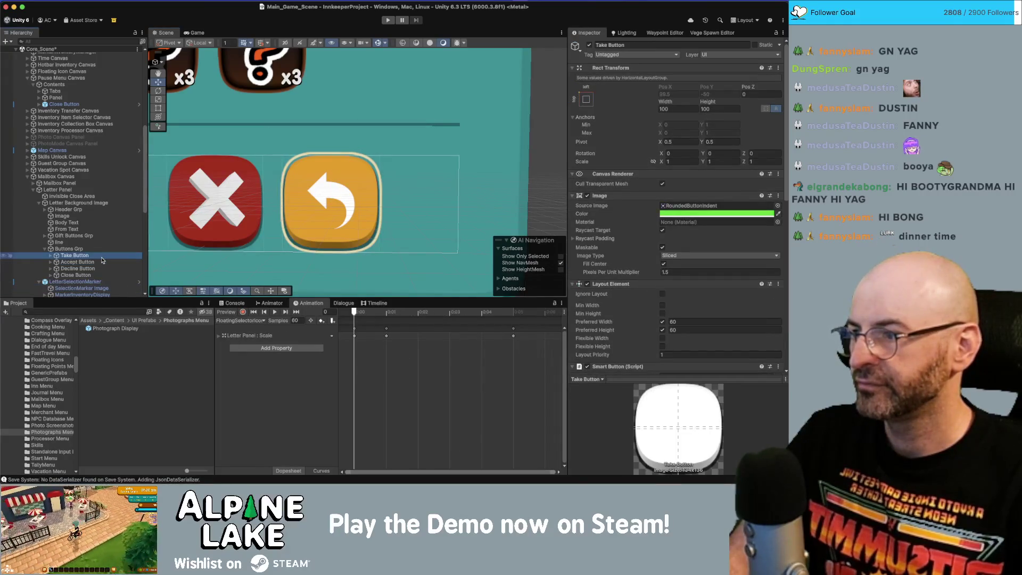
{"action": "key", "text": "Down"}
{"action": "key", "text": "Down"}
{"action": "key", "text": "Down"}
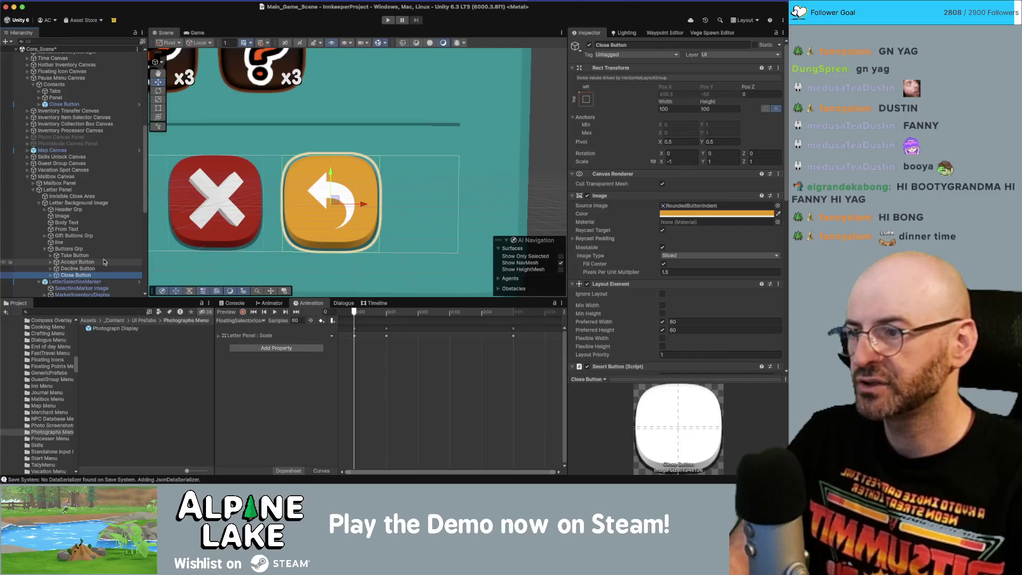
{"action": "key", "text": "Down"}
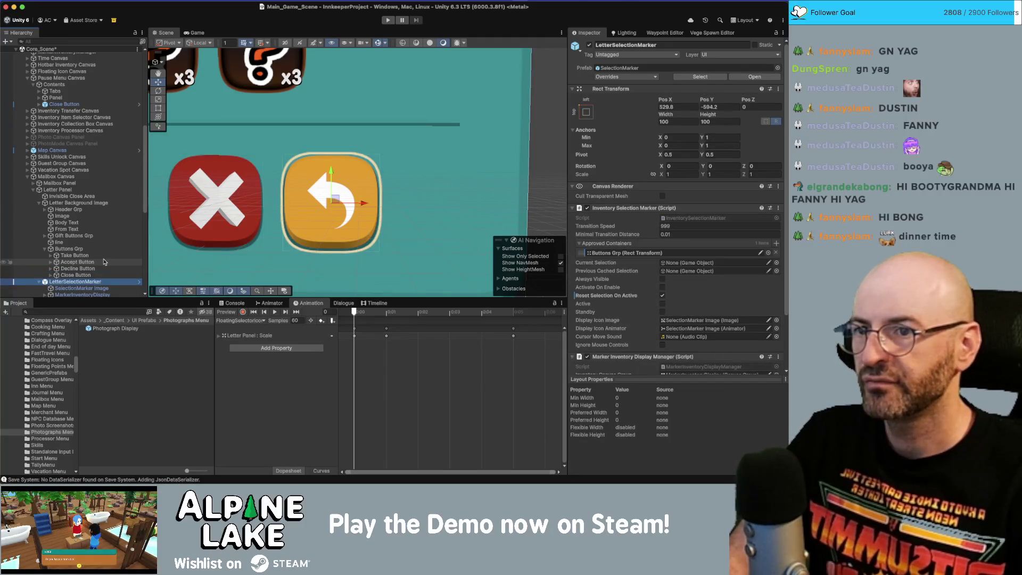
{"action": "key", "text": "Down"}
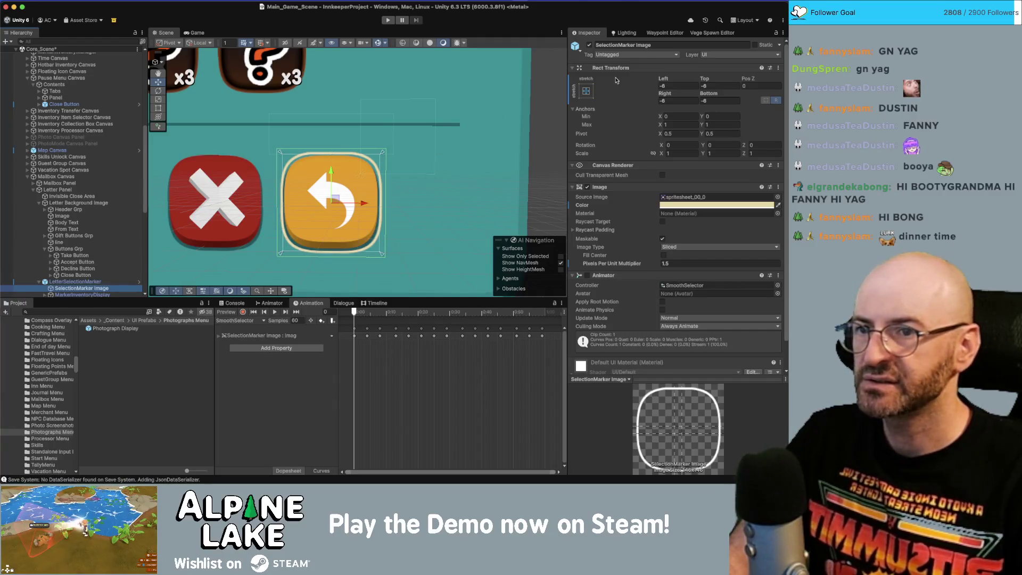
Step: Set the SelectionMarker Image's Left, Top, Right and Bottom insets to -5
{"action": "left_click", "coordinate": [684, 85]}
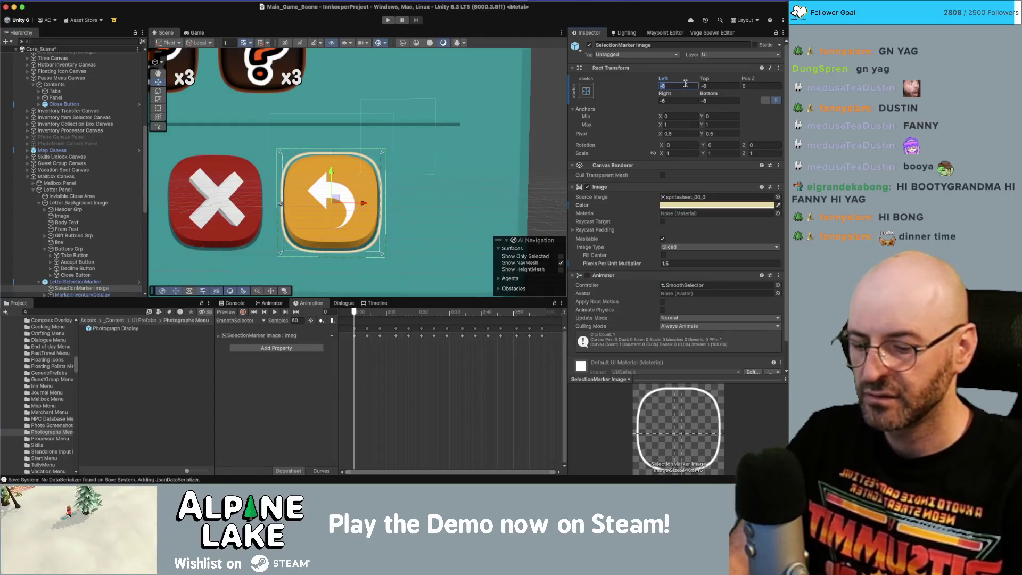
{"action": "type", "text": "-5"}
{"action": "key", "text": "Tab"}
{"action": "type", "text": "-5"}
{"action": "key", "text": "Tab"}
{"action": "type", "text": "-5"}
{"action": "key", "text": "Tab"}
{"action": "type", "text": "-5"}
{"action": "key", "text": "Return"}
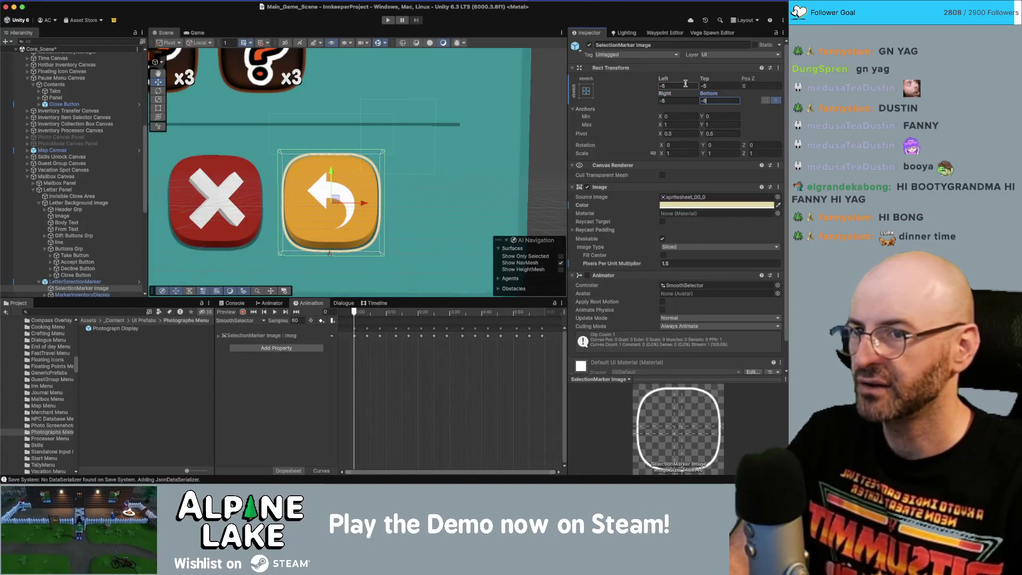
Step: Play-test a Mailbox letter, toggling the selection between gift and return buttons, then stop
{"action": "scroll", "coordinate": [417, 182], "scroll_direction": "up", "scroll_amount": 4}
{"action": "key", "text": "f"}
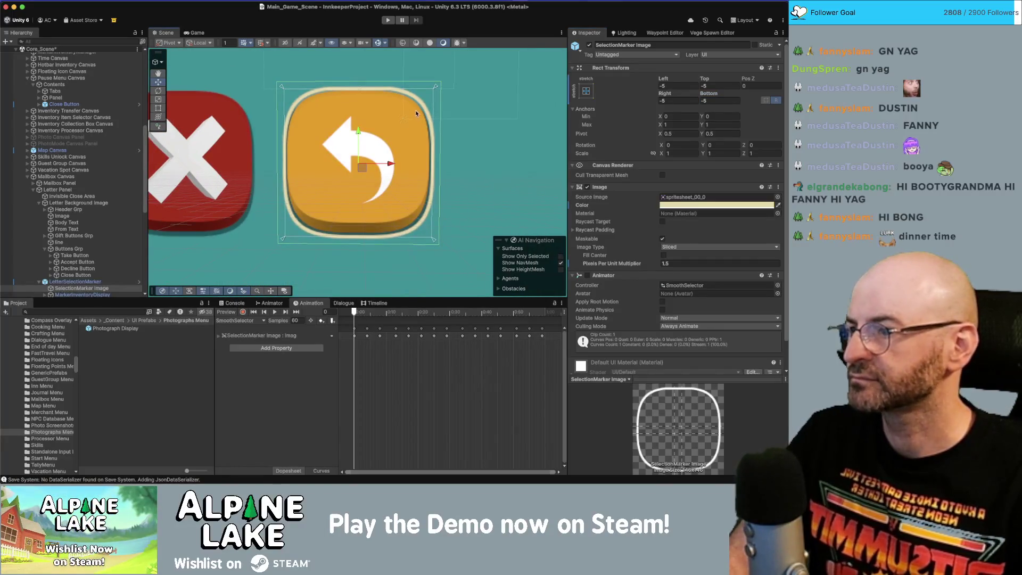
{"action": "left_click", "coordinate": [387, 20]}
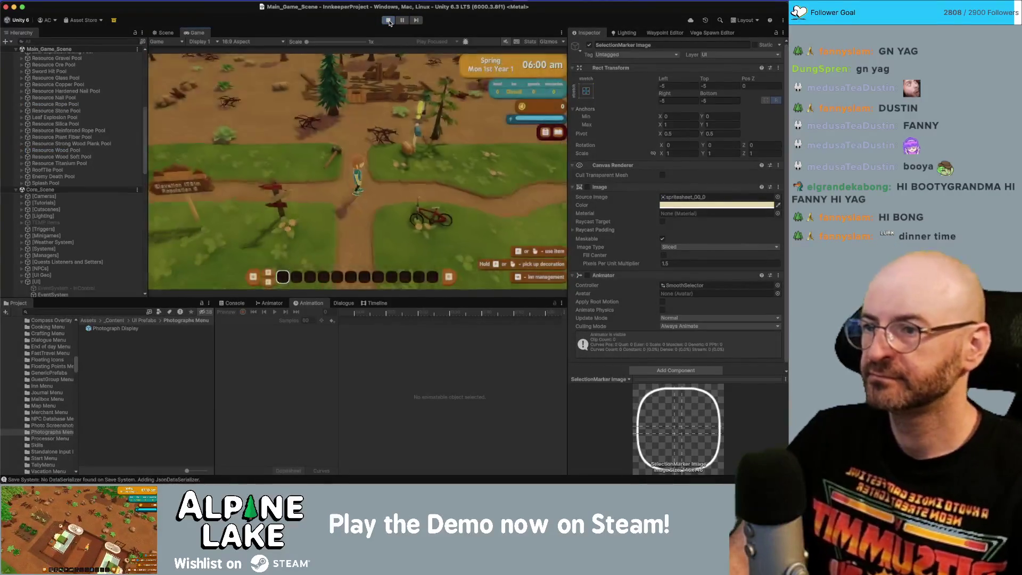
{"action": "key", "text": "e"}
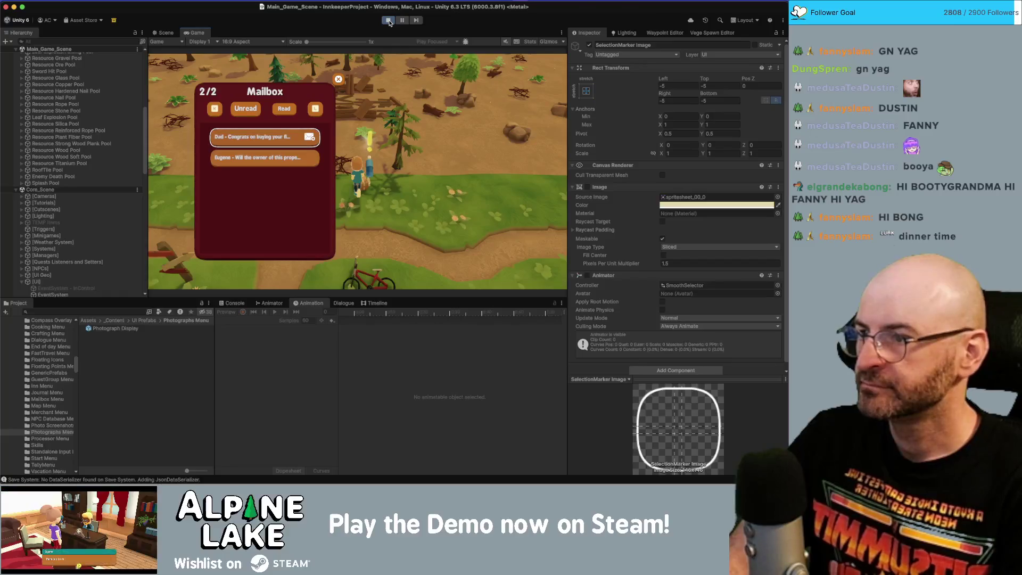
{"action": "key", "text": "e"}
{"action": "key", "text": "d"}
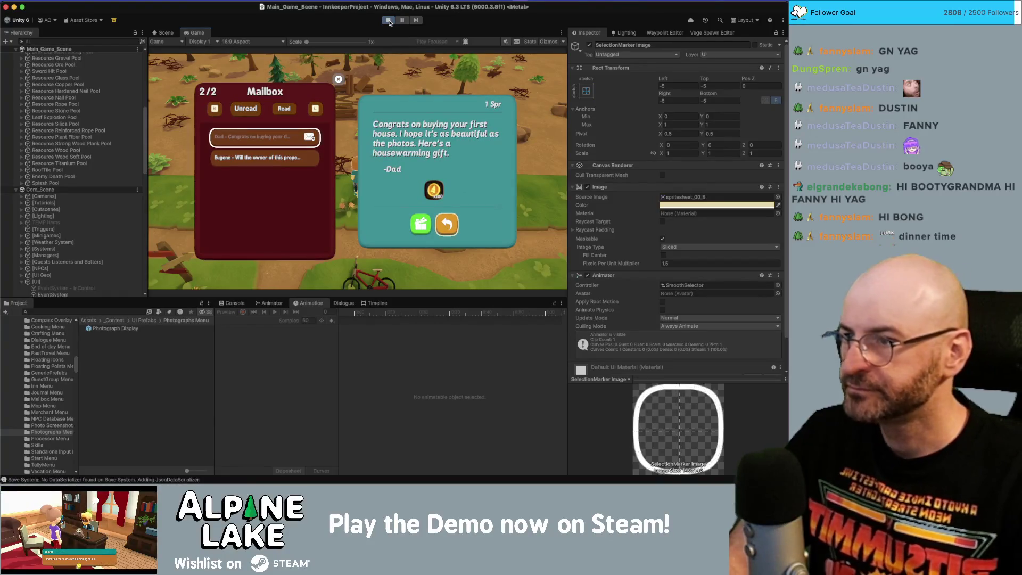
{"action": "double_click", "coordinate": [198, 32]}
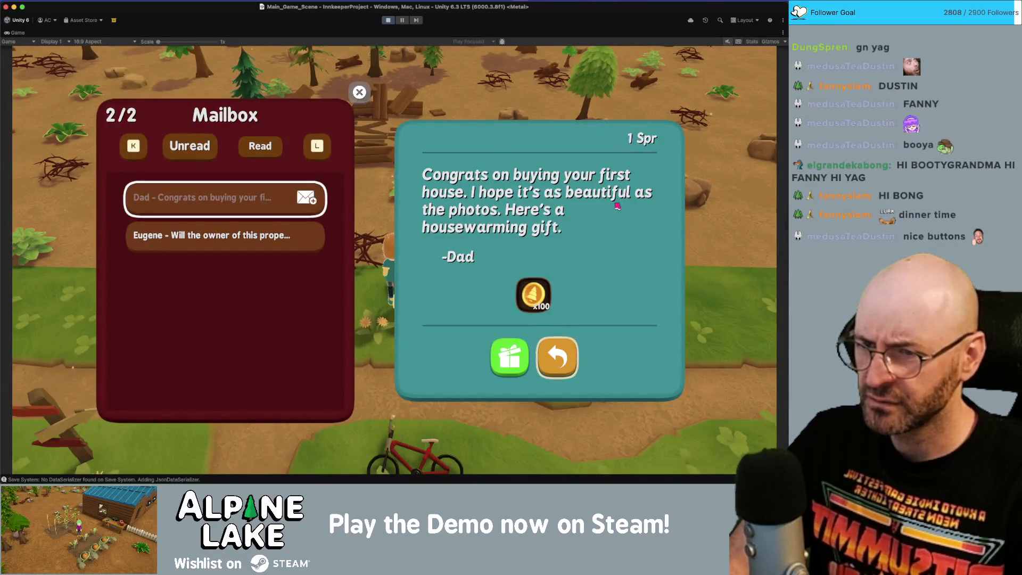
{"action": "key", "text": "a"}
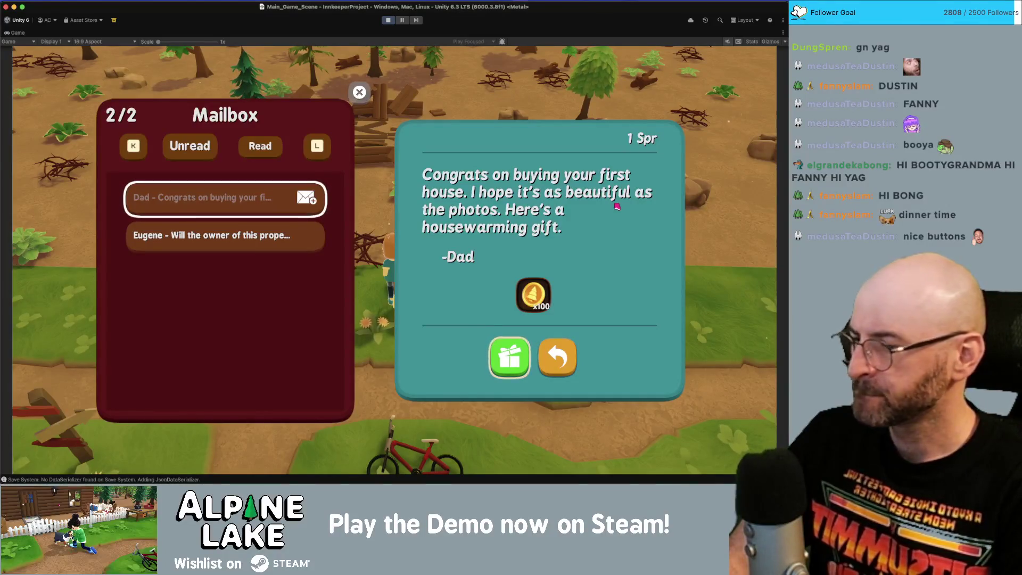
{"action": "key", "text": "d"}
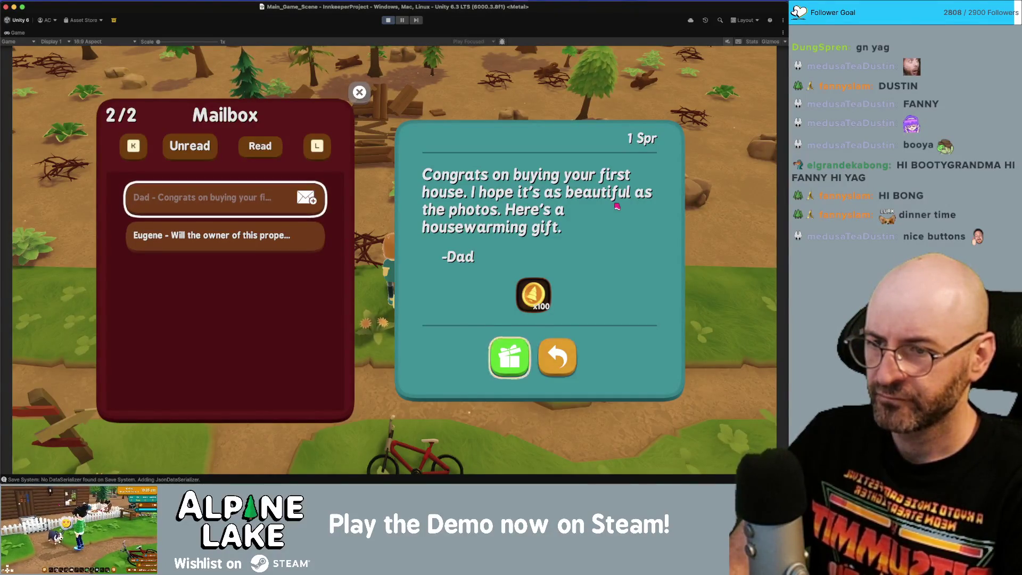
{"action": "key", "text": "space"}
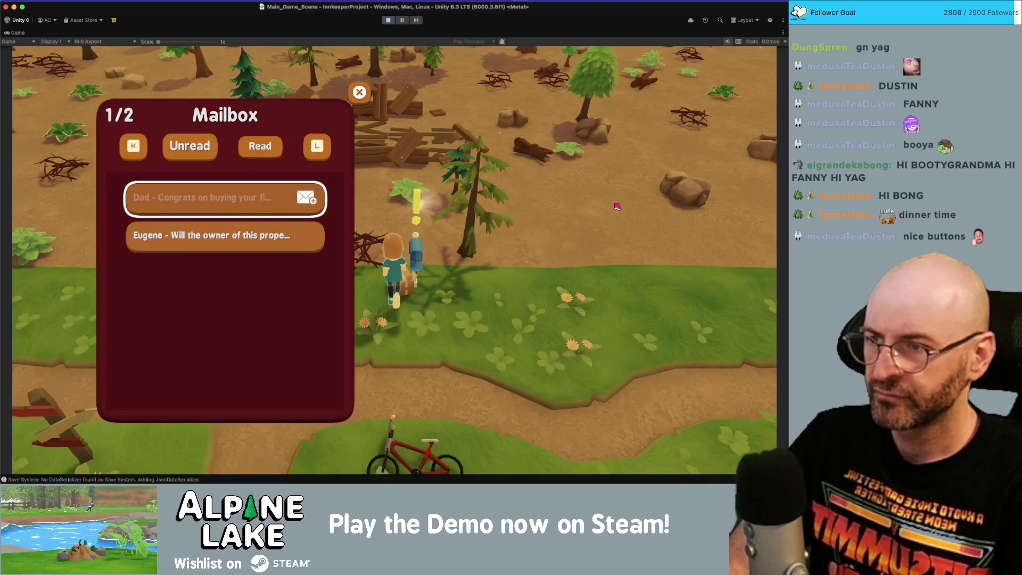
{"action": "key", "text": "Escape"}
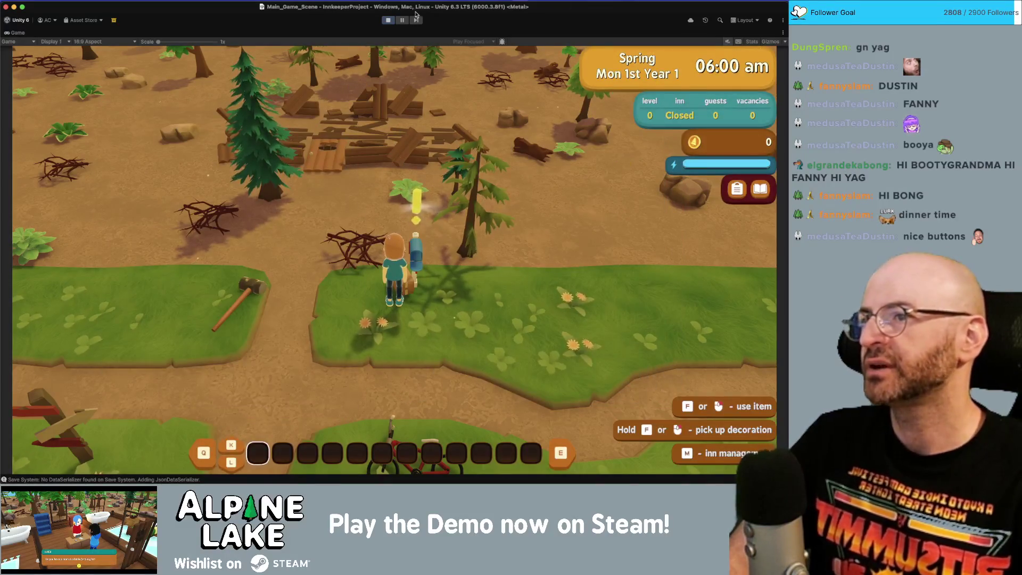
{"action": "left_click", "coordinate": [388, 21]}
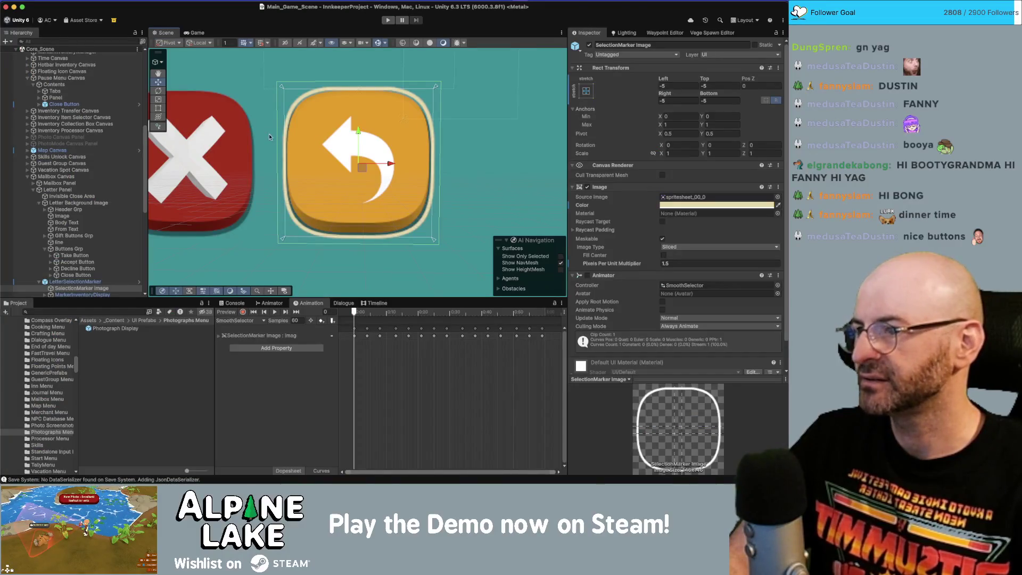
Step: Collapse the Mailbox Canvas branch and frame the Crafting Canvas in the Scene view
{"action": "left_click", "coordinate": [71, 190]}
{"action": "key", "text": "Left"}
{"action": "key", "text": "Up"}
{"action": "left_click", "coordinate": [72, 190], "text": "shift"}
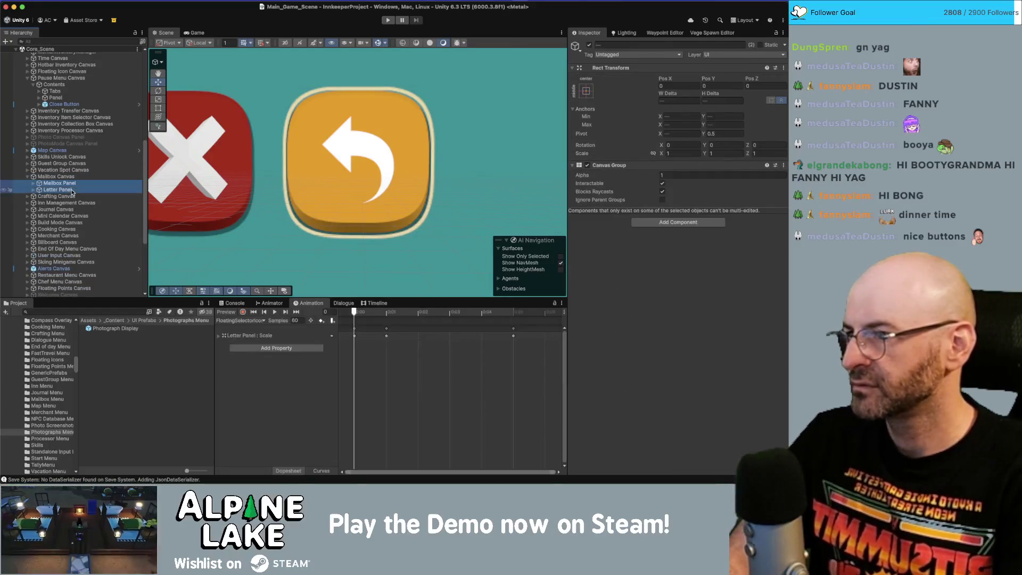
{"action": "key", "text": "Left"}
{"action": "key", "text": "Left"}
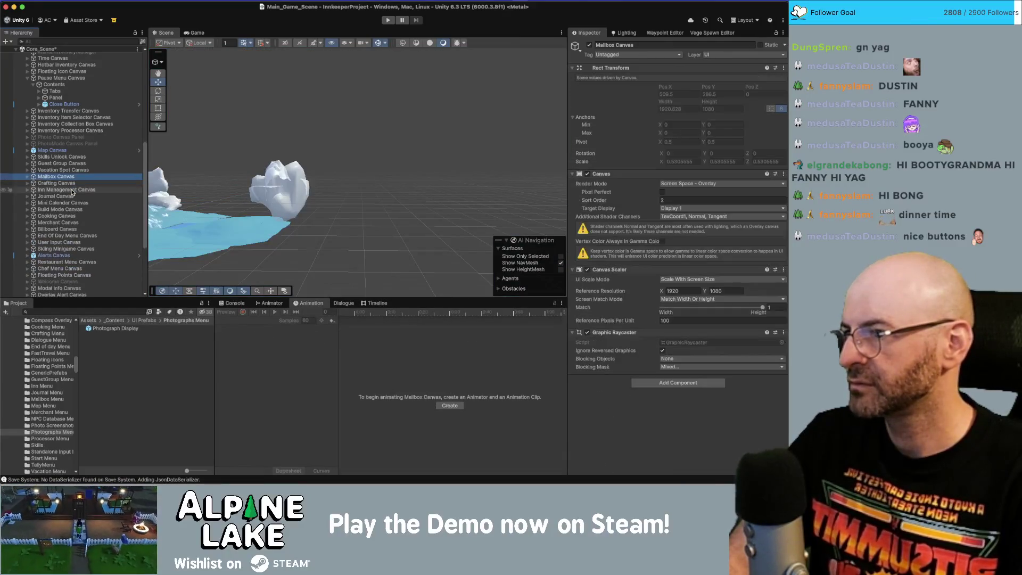
{"action": "key", "text": "Down"}
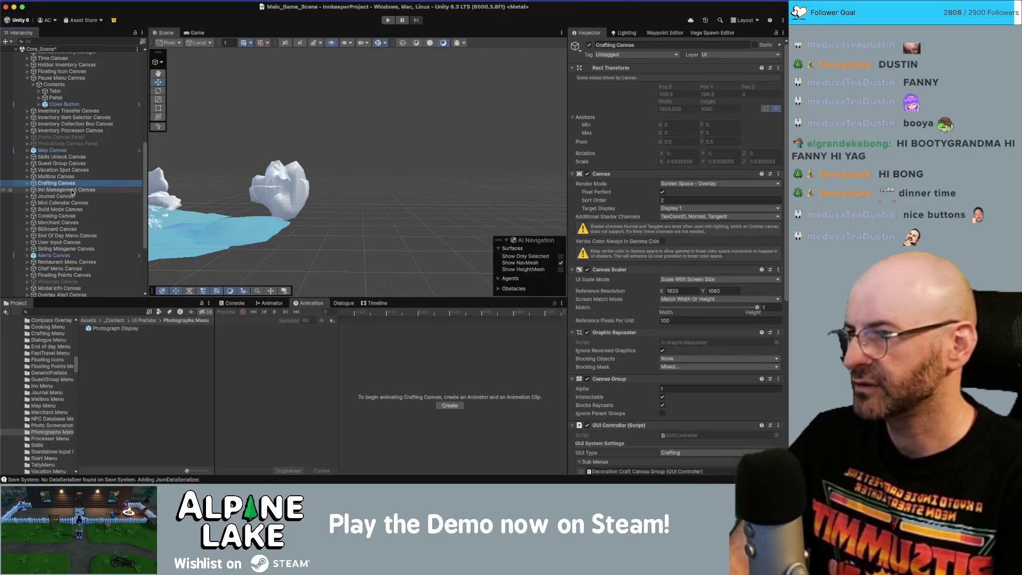
{"action": "key", "text": "f"}
Step: Expand the Crafting Canvas and select Equipment Craft Canvas Group (1)
{"action": "scroll", "coordinate": [291, 173], "scroll_direction": "up", "scroll_amount": 3}
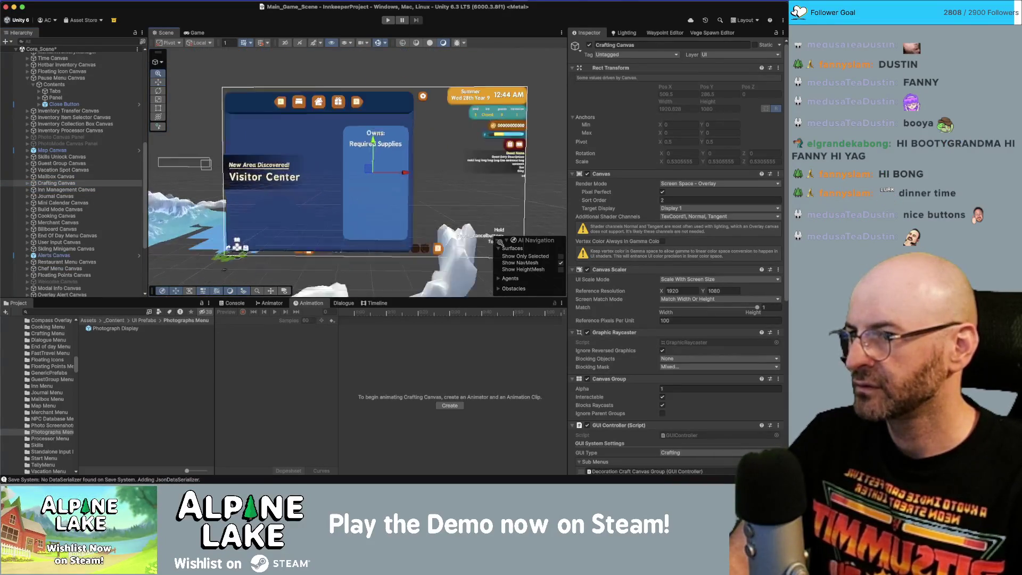
{"action": "left_click", "coordinate": [80, 184]}
{"action": "key", "text": "Right"}
{"action": "key", "text": "Down"}
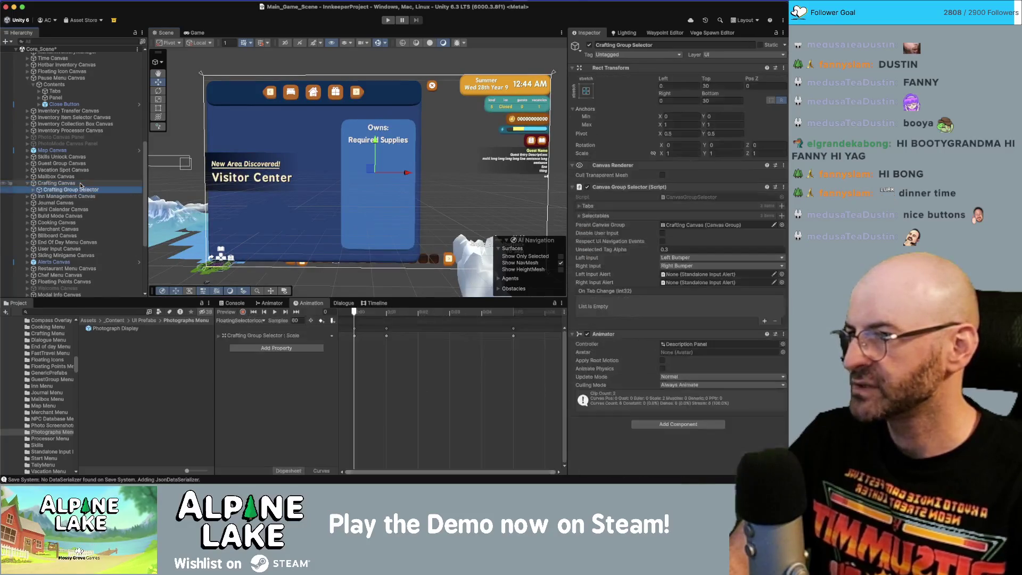
{"action": "key", "text": "Down"}
{"action": "key", "text": "Right"}
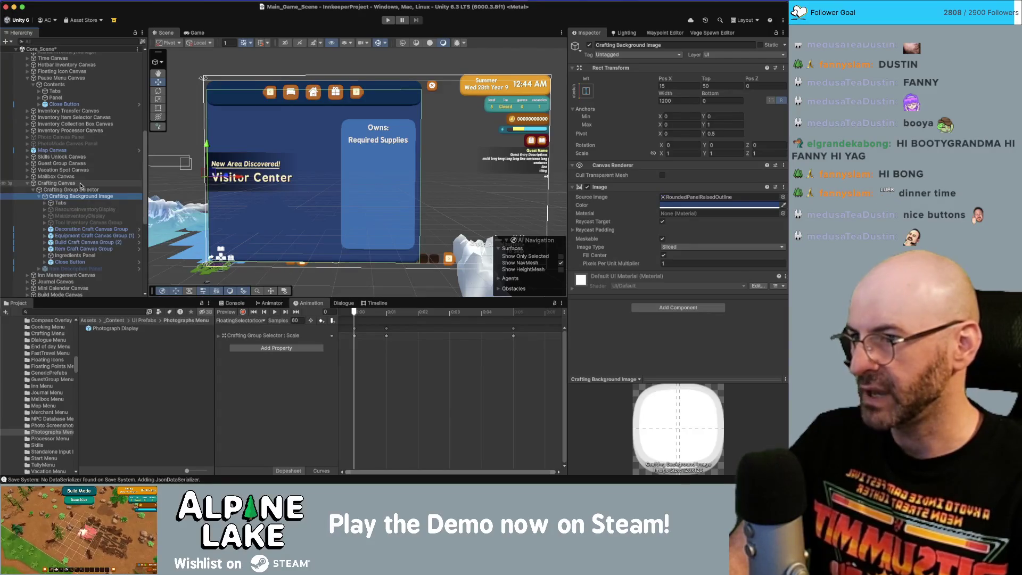
{"action": "key", "text": "Down"}
{"action": "key", "text": "Down"}
{"action": "key", "text": "Down"}
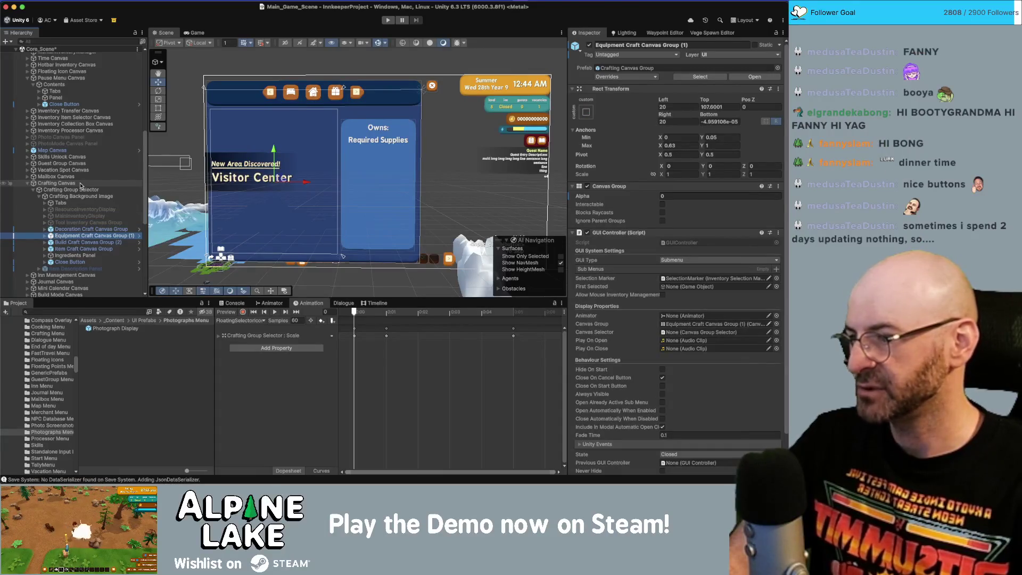
Step: Locate the Scroll View's Display Prefab and open CraftingRecipe Display for editing
{"action": "scroll", "coordinate": [617, 323], "scroll_direction": "down", "scroll_amount": 3}
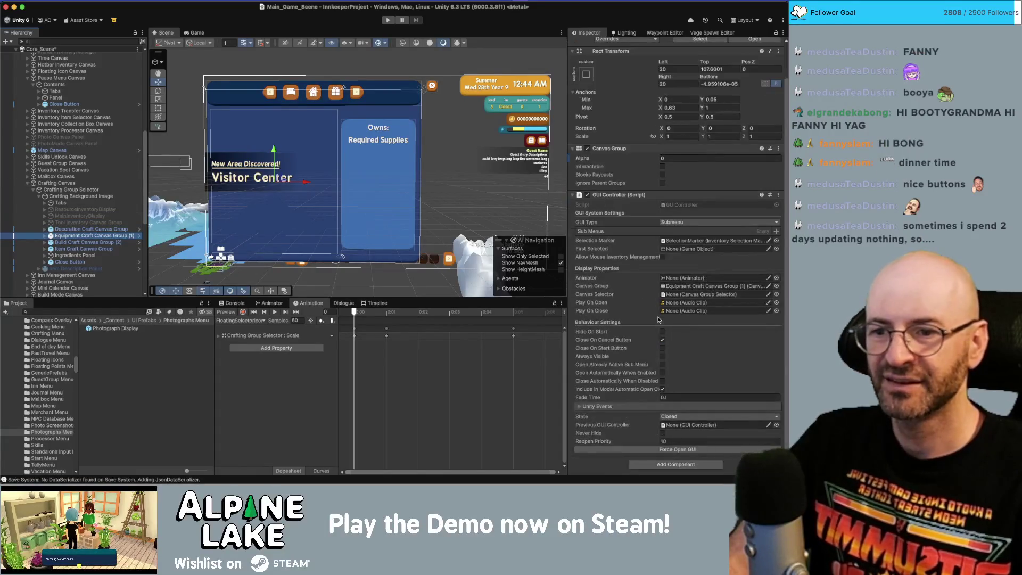
{"action": "key", "text": "Right"}
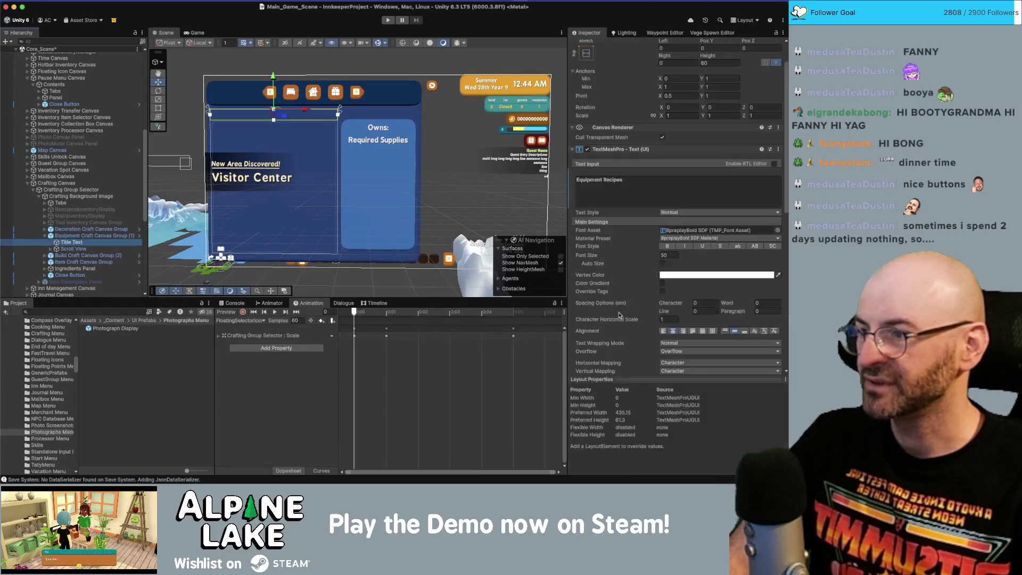
{"action": "key", "text": "Down"}
{"action": "key", "text": "Down"}
{"action": "scroll", "coordinate": [727, 214], "scroll_direction": "down", "scroll_amount": 10}
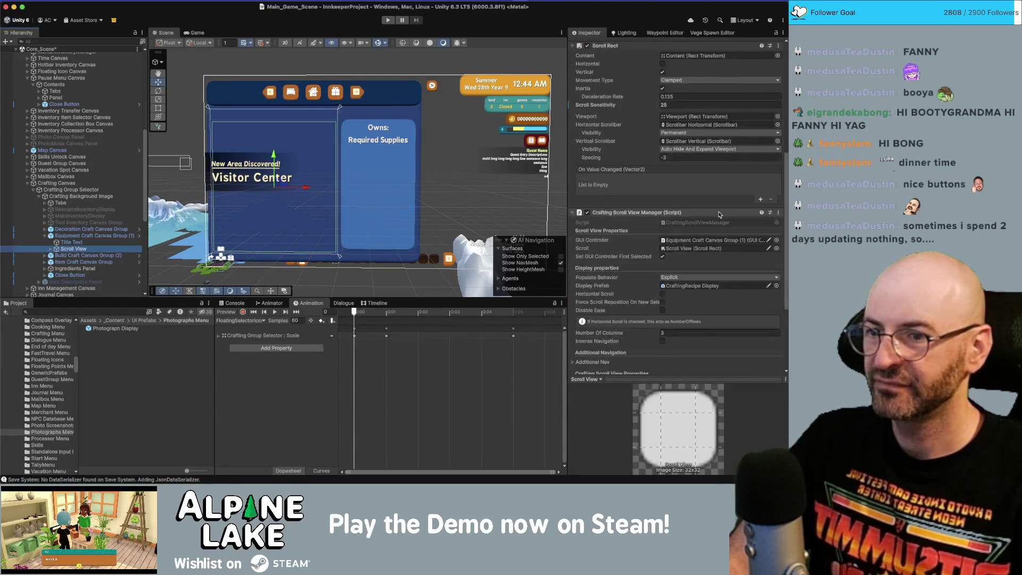
{"action": "left_click", "coordinate": [707, 260]}
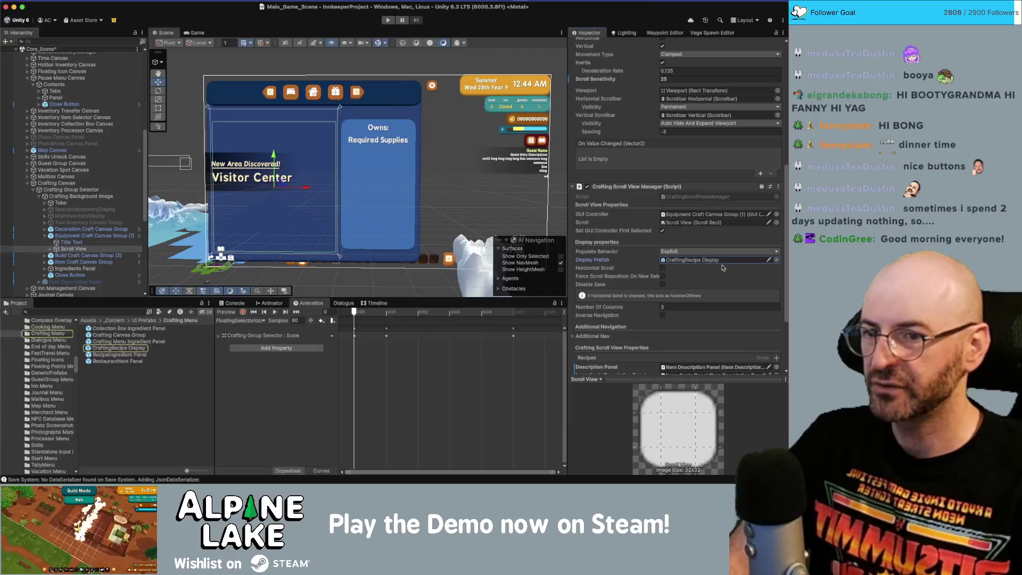
{"action": "double_click", "coordinate": [119, 348]}
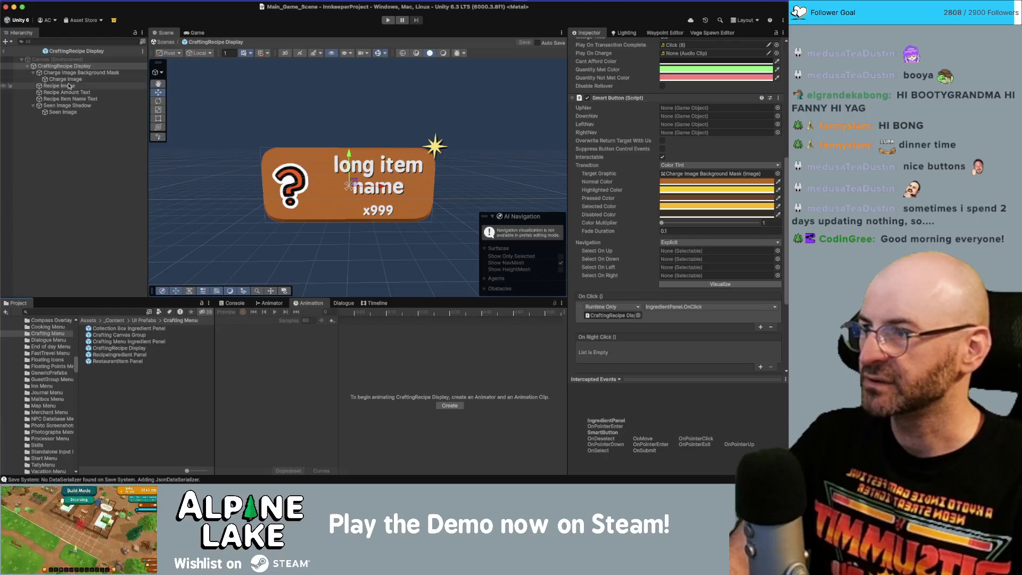
Step: Inspect the Charge Image Background Mask, then leave prefab mode for the scene
{"action": "scroll", "coordinate": [636, 241], "scroll_direction": "down", "scroll_amount": 6}
{"action": "scroll", "coordinate": [634, 240], "scroll_direction": "up", "scroll_amount": 10}
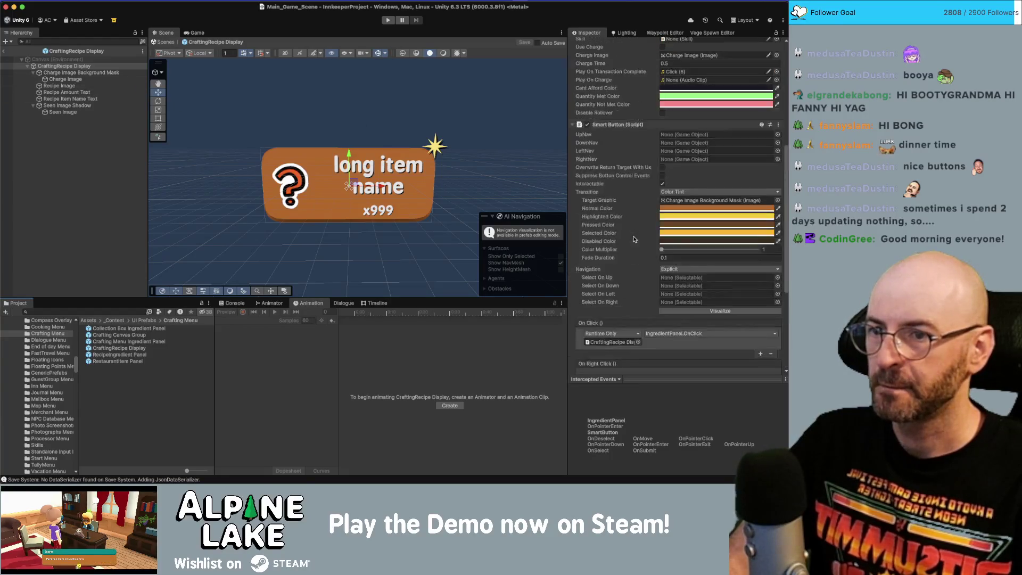
{"action": "left_click", "coordinate": [97, 74]}
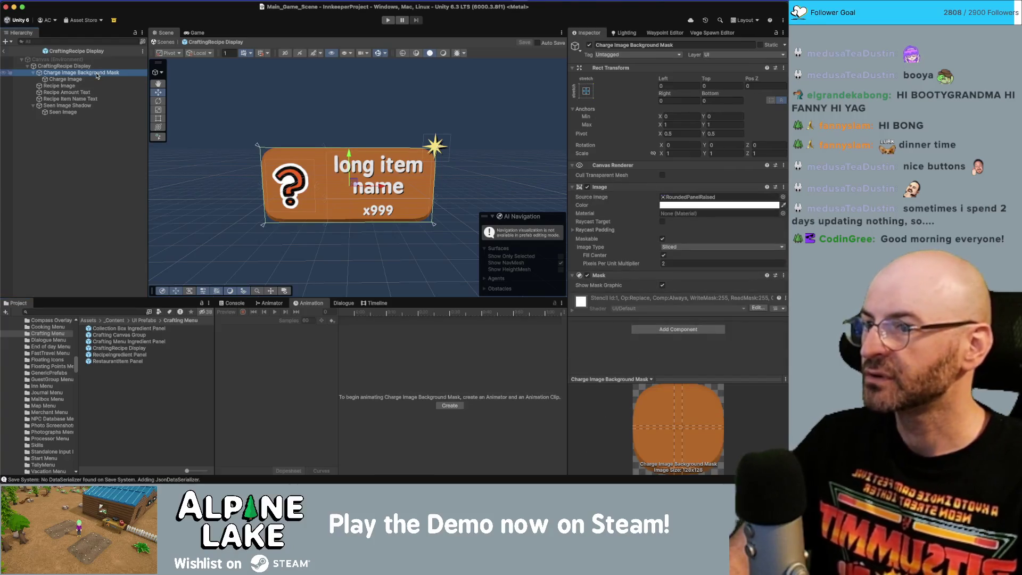
{"action": "left_click", "coordinate": [3, 51]}
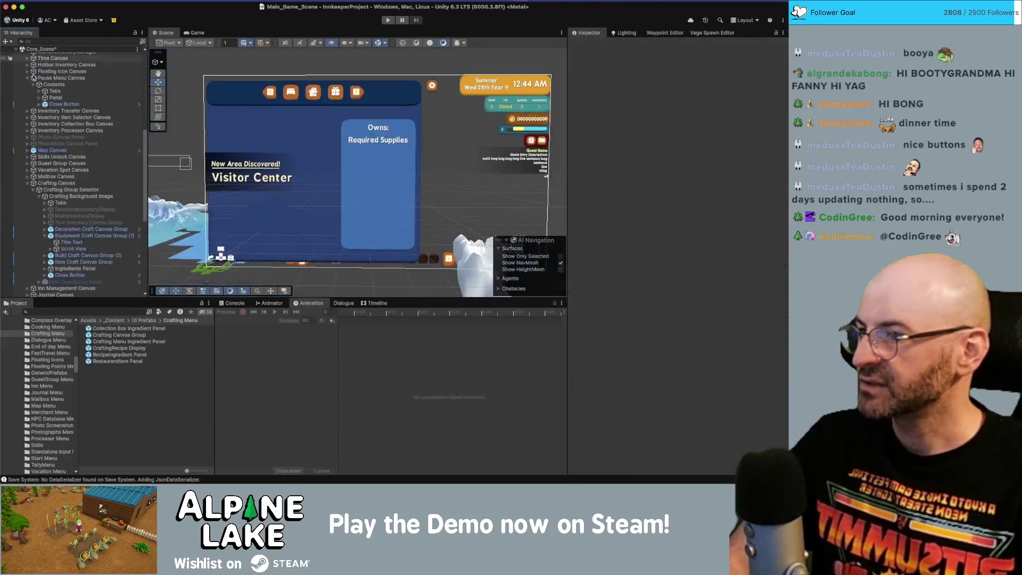
Step: Expand Equipment Craft Canvas Group (1) to its Viewport and open SelectionMarker's Crafting Canvas Group prefab
{"action": "left_click", "coordinate": [115, 235]}
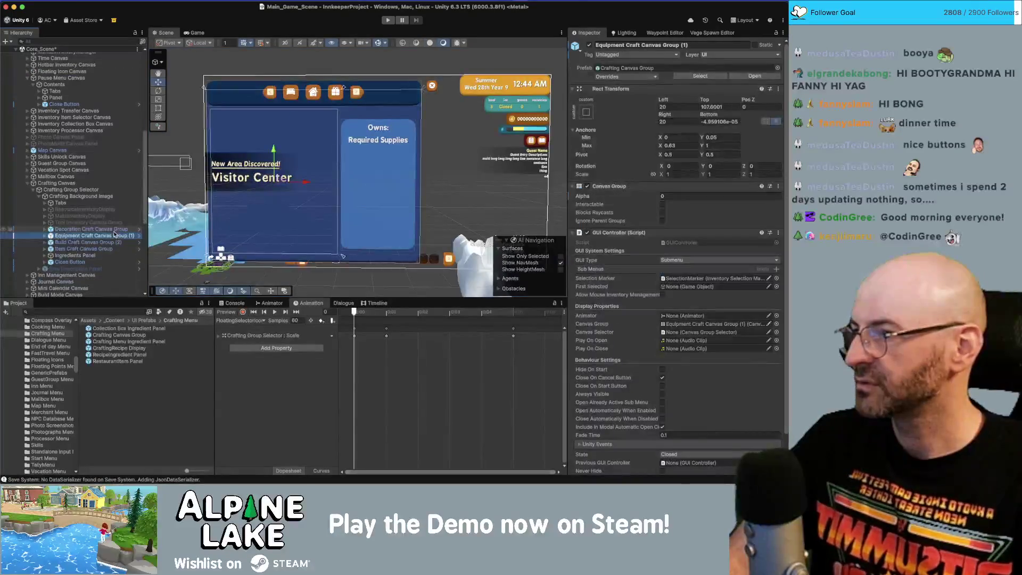
{"action": "key", "text": "Up"}
{"action": "key", "text": "Up"}
{"action": "key", "text": "Up"}
{"action": "key", "text": "Down"}
{"action": "key", "text": "Down"}
{"action": "key", "text": "Down"}
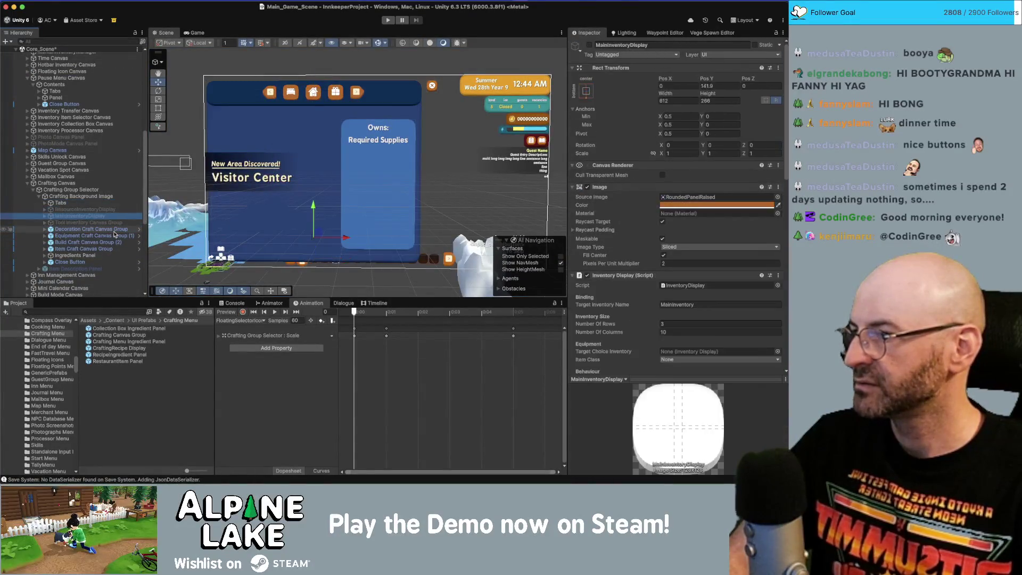
{"action": "key", "text": "Right"}
{"action": "key", "text": "Down"}
{"action": "key", "text": "Down"}
{"action": "key", "text": "Down"}
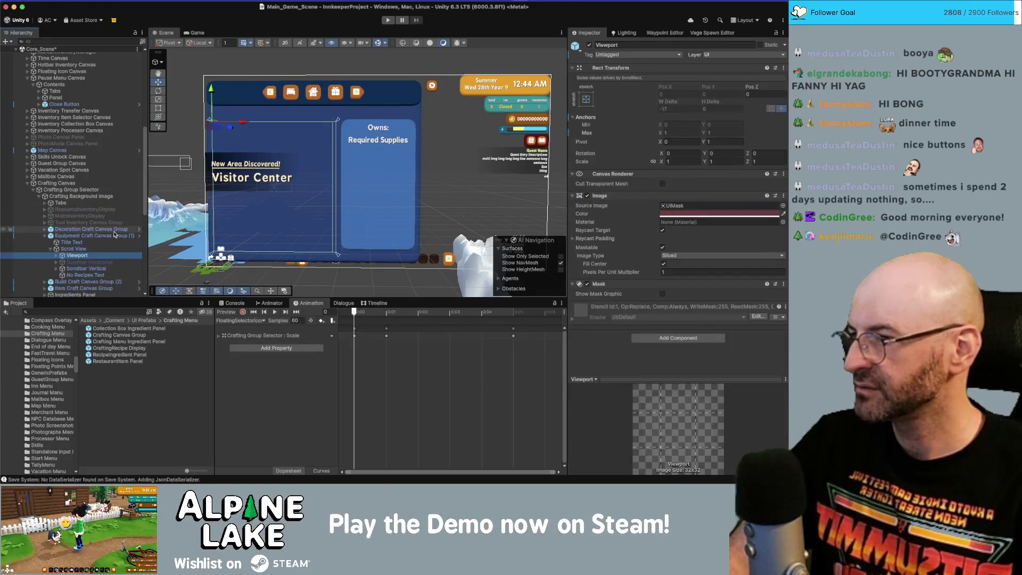
{"action": "key", "text": "Right"}
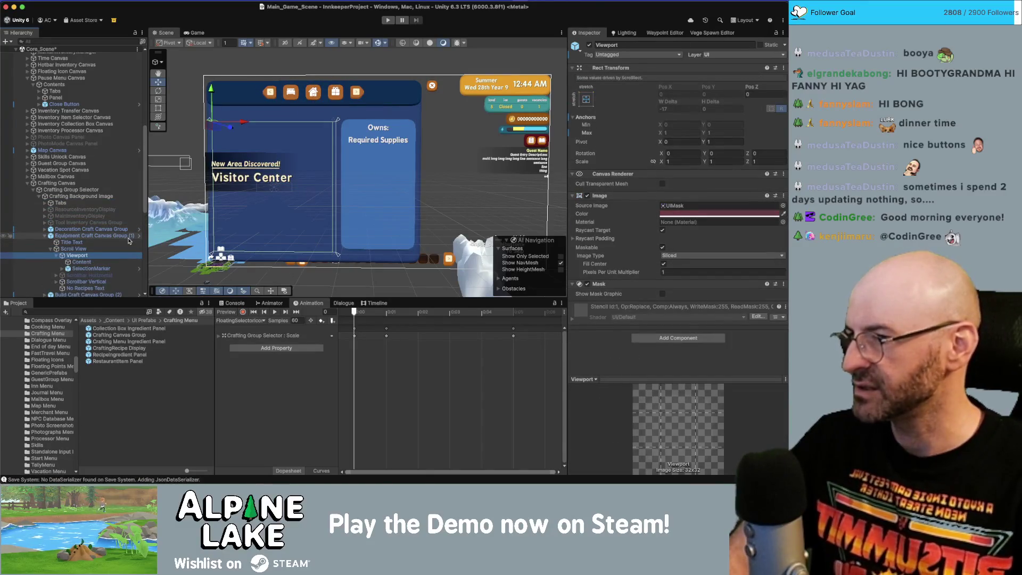
{"action": "left_click", "coordinate": [139, 236]}
{"action": "left_click", "coordinate": [92, 98]}
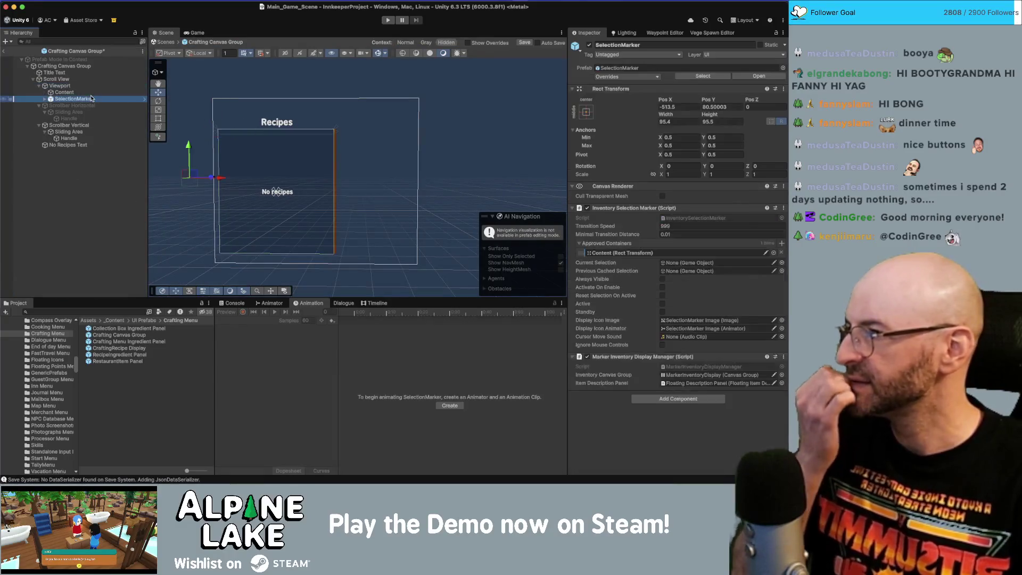
Step: Select the SelectionMarker Image and set its Pixels Per Unit Multiplier to 2
{"action": "key", "text": "Right"}
{"action": "key", "text": "Down"}
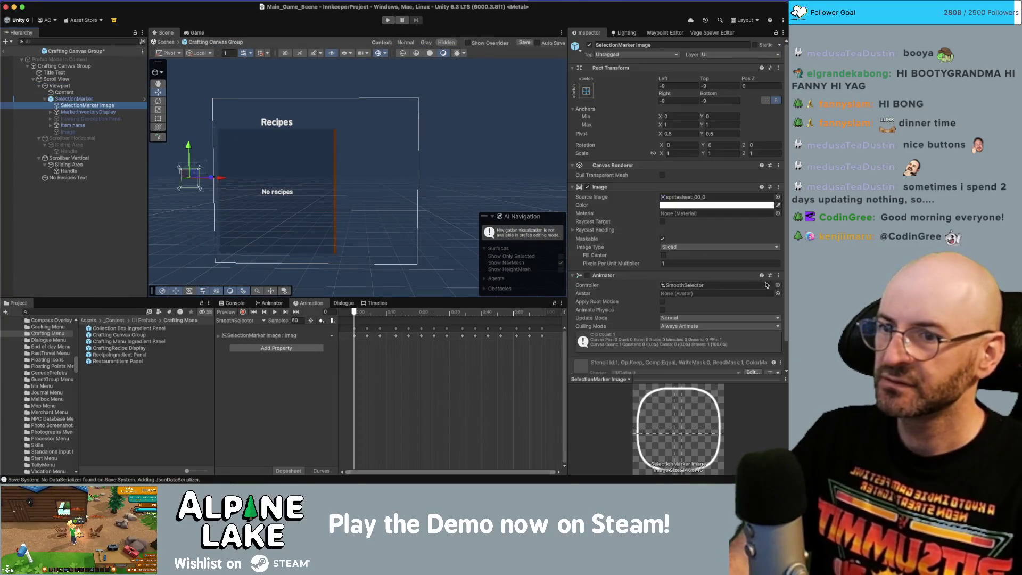
{"action": "left_click", "coordinate": [683, 263]}
{"action": "type", "text": "2"}
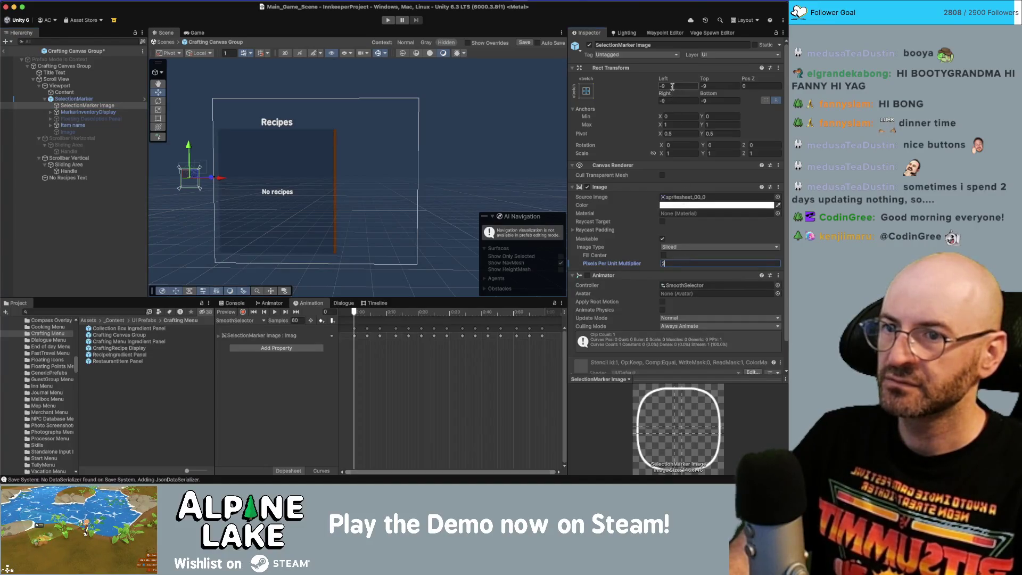
Step: Set its Left, Top, Right and Bottom offsets to -4 and return to the scene
{"action": "left_click", "coordinate": [672, 87]}
{"action": "type", "text": "-4"}
{"action": "key", "text": "Tab"}
{"action": "type", "text": "-4"}
{"action": "key", "text": "Tab"}
{"action": "key", "text": "Tab"}
{"action": "type", "text": "-4"}
{"action": "key", "text": "Tab"}
{"action": "type", "text": "-4"}
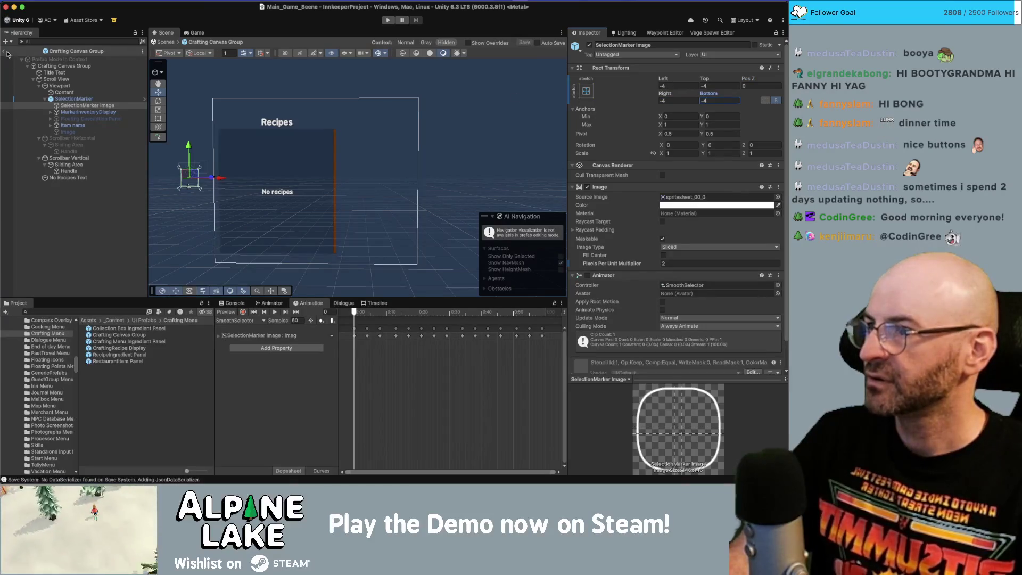
{"action": "left_click", "coordinate": [4, 51]}
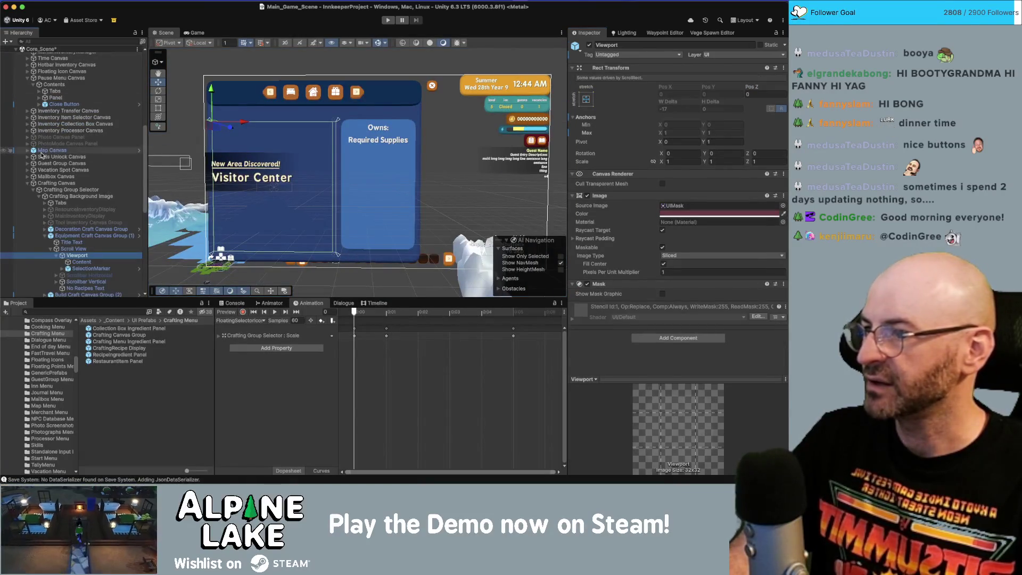
Step: Collapse Crafting Canvas and make Inn Management Canvas visible: Alpha 1, Interactable, Blocks Raycasts
{"action": "left_click", "coordinate": [44, 236]}
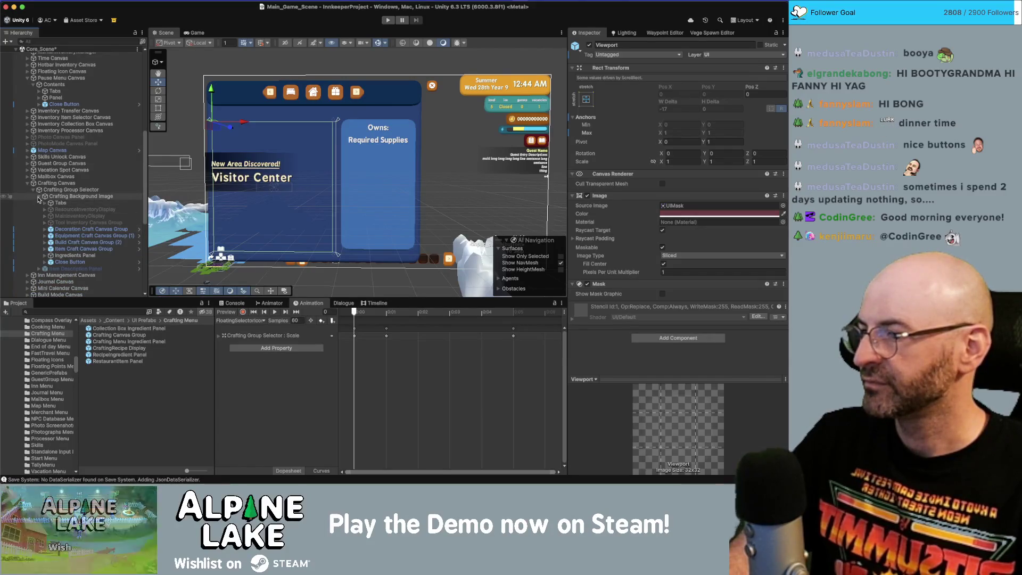
{"action": "left_click", "coordinate": [27, 183]}
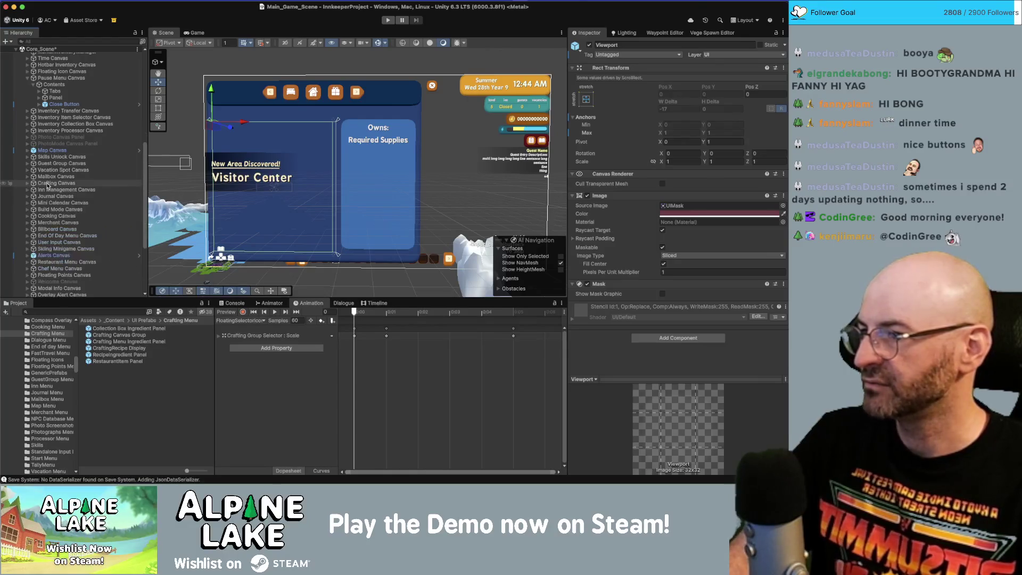
{"action": "left_click", "coordinate": [50, 190]}
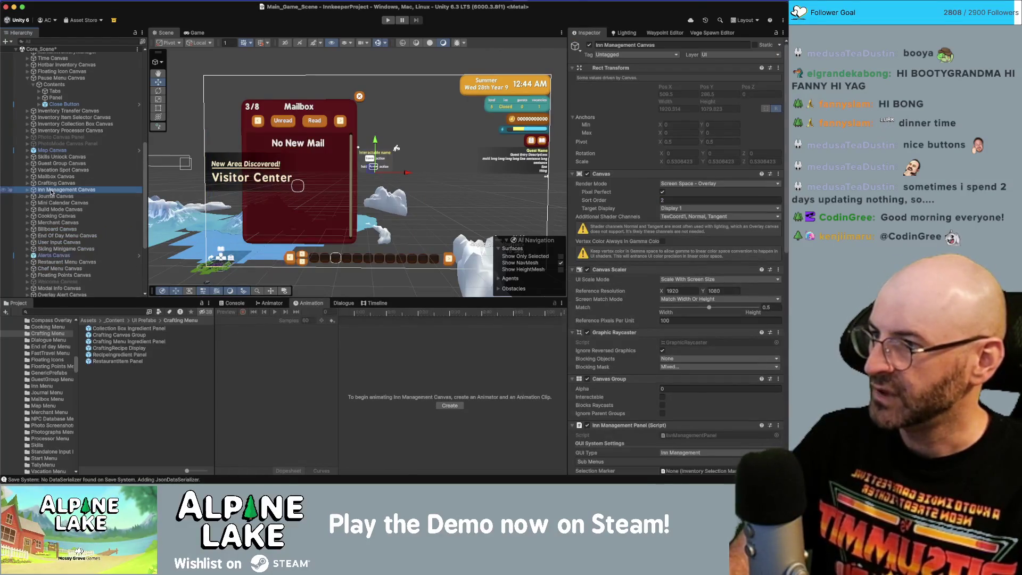
{"action": "left_click", "coordinate": [51, 192]}
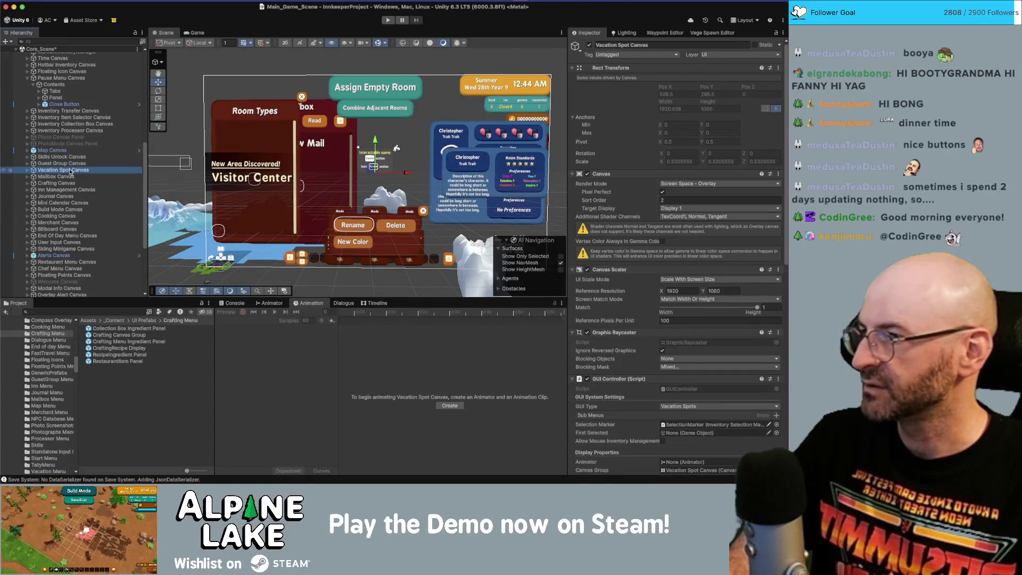
Step: Browse the Inn Management Canvas hierarchy down through its Panel to the Room Buttons
{"action": "left_click", "coordinate": [64, 177]}
{"action": "key", "text": "Left"}
{"action": "key", "text": "Left"}
{"action": "key", "text": "Down"}
{"action": "key", "text": "Down"}
{"action": "key", "text": "Down"}
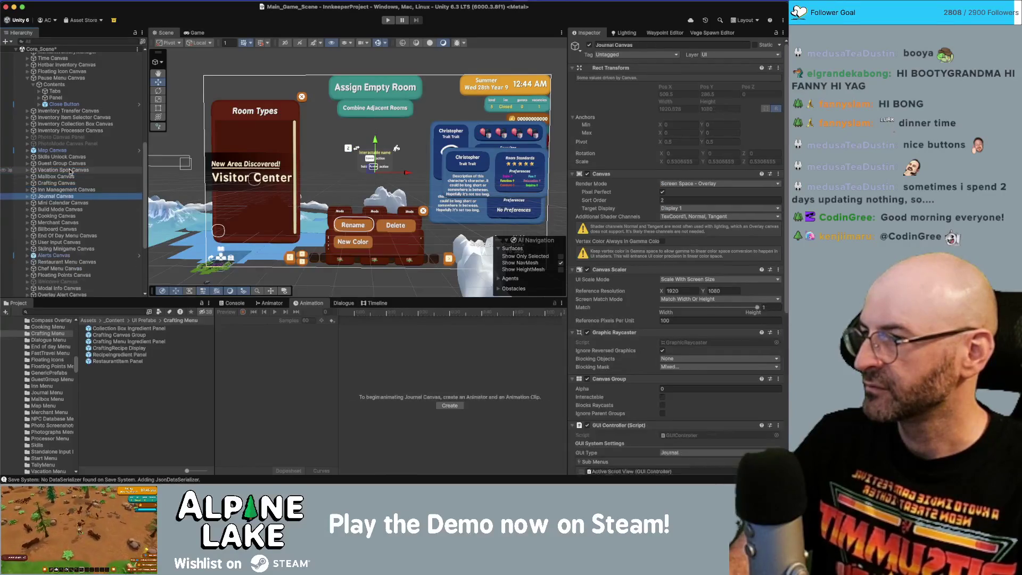
{"action": "key", "text": "Up"}
{"action": "key", "text": "Up"}
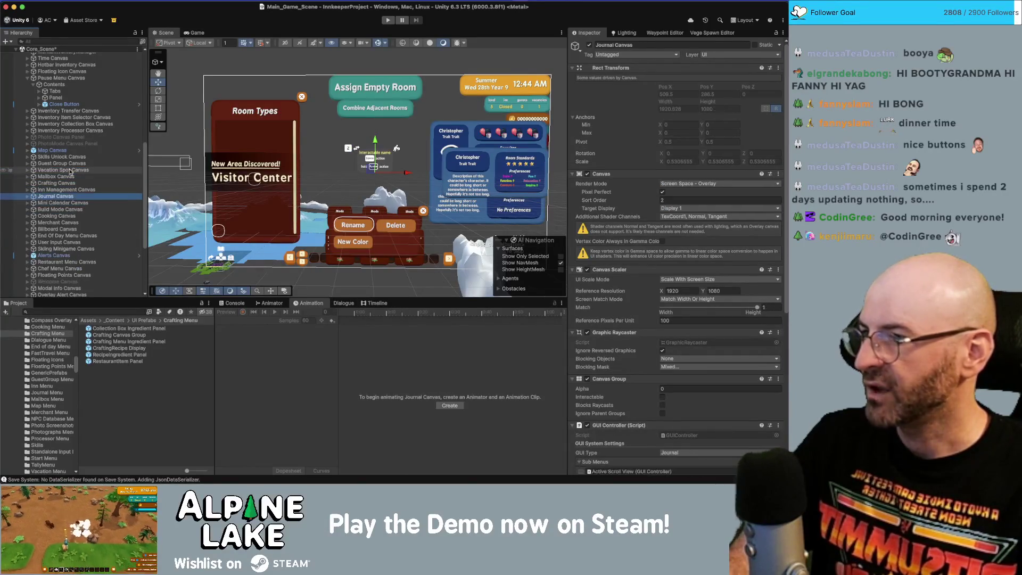
{"action": "key", "text": "Down"}
{"action": "key", "text": "Down"}
{"action": "key", "text": "Down"}
{"action": "key", "text": "Up"}
{"action": "key", "text": "Up"}
{"action": "key", "text": "Up"}
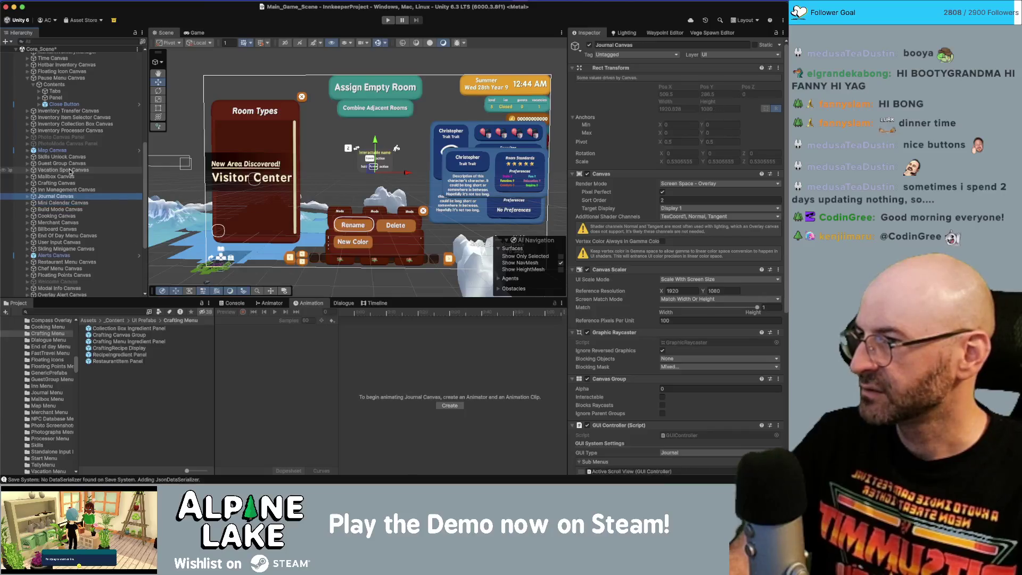
{"action": "key", "text": "Right"}
{"action": "key", "text": "Down"}
{"action": "key", "text": "Right"}
{"action": "key", "text": "Down"}
{"action": "key", "text": "Down"}
{"action": "key", "text": "Down"}
{"action": "key", "text": "Down"}
{"action": "key", "text": "Down"}
{"action": "key", "text": "Down"}
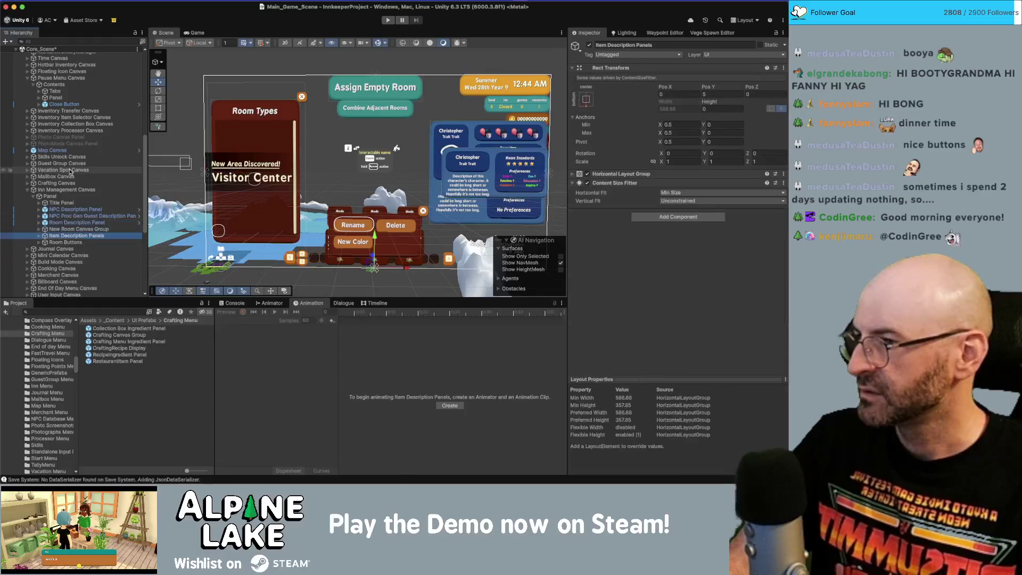
Step: Select the Rename, Delete and New Color buttons and set New Color Button's multiplier to 1.5
{"action": "key", "text": "Right"}
{"action": "key", "text": "Down"}
{"action": "key", "text": "Down"}
{"action": "key", "text": "Up"}
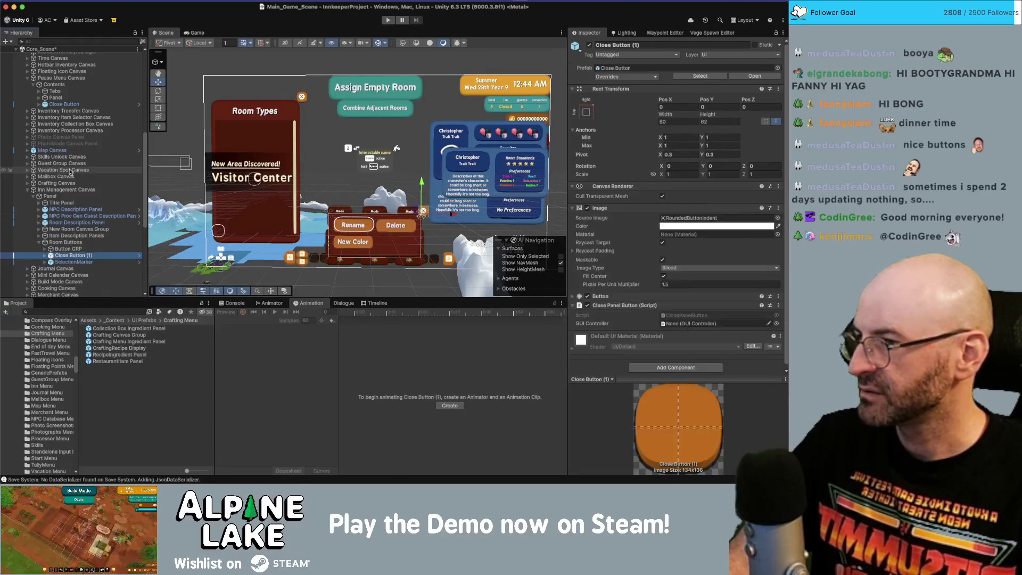
{"action": "key", "text": "Right"}
{"action": "key", "text": "Down"}
{"action": "key", "text": "Down"}
{"action": "key", "text": "Down"}
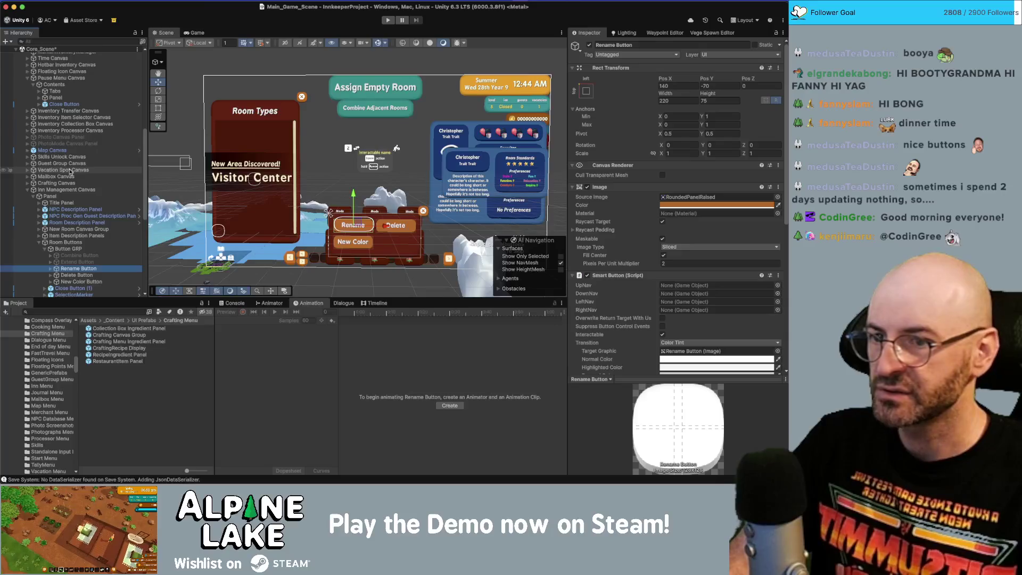
{"action": "key", "text": "Down"}
{"action": "key", "text": "Down"}
{"action": "key", "text": "shift+Up"}
{"action": "key", "text": "shift+Up"}
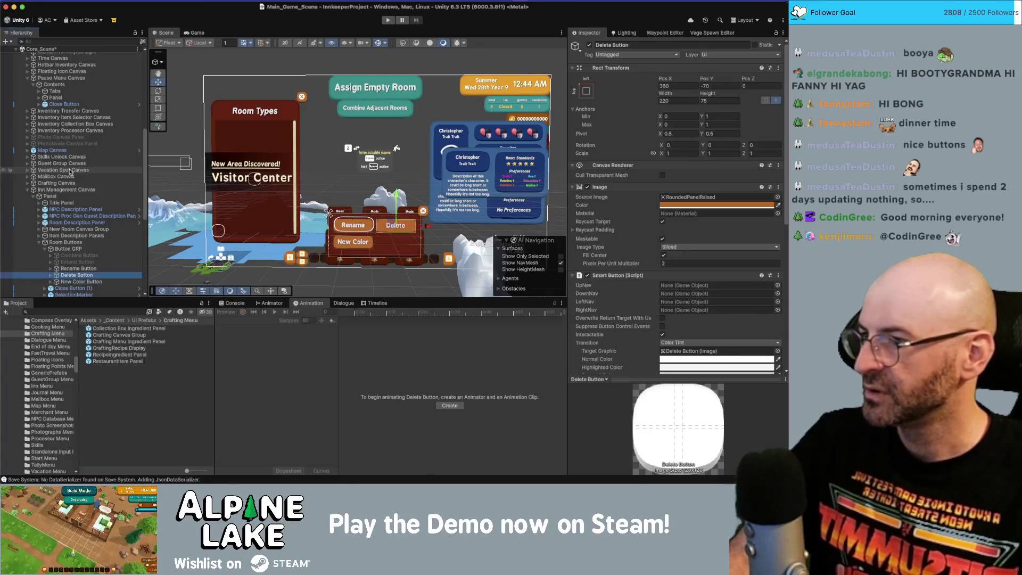
{"action": "left_click", "coordinate": [684, 263]}
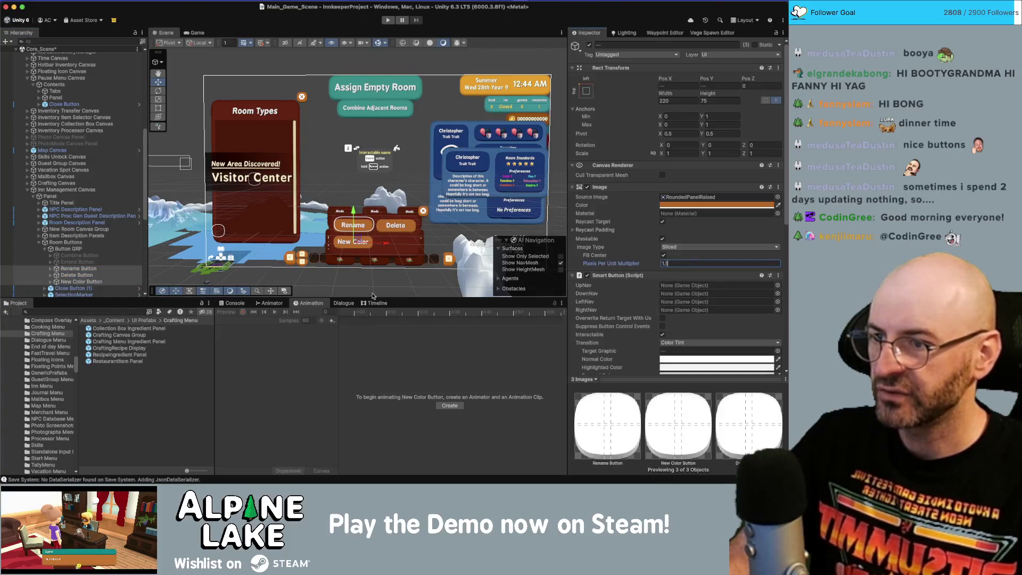
{"action": "scroll", "coordinate": [80, 213], "scroll_direction": "down", "scroll_amount": 1}
{"action": "left_click", "coordinate": [108, 273]}
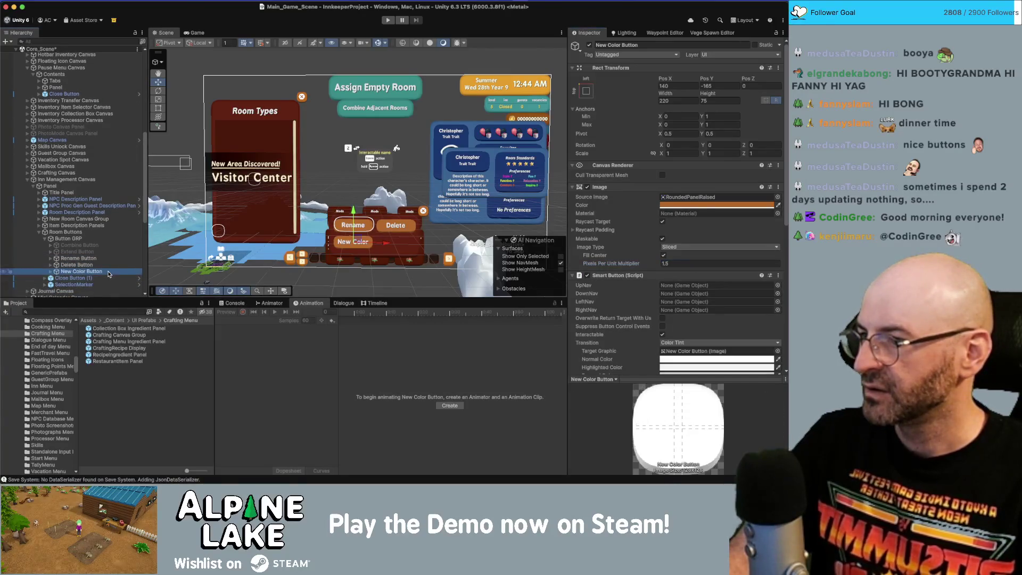
Step: Set the SelectionMarker image's Left, Top, Right and Bottom insets to -6
{"action": "left_click", "coordinate": [353, 224]}
{"action": "left_click", "coordinate": [353, 224]}
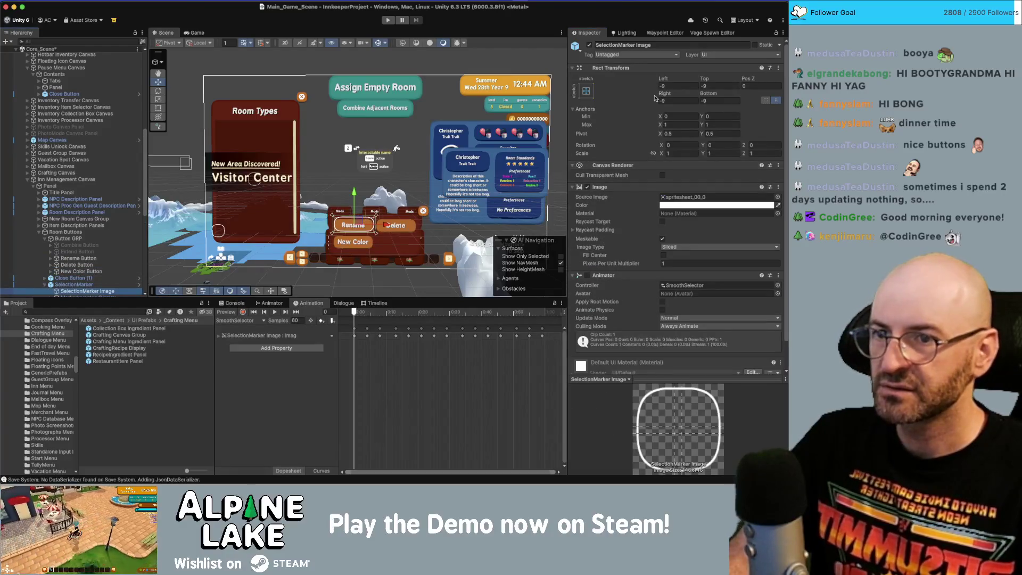
{"action": "left_click", "coordinate": [693, 78]}
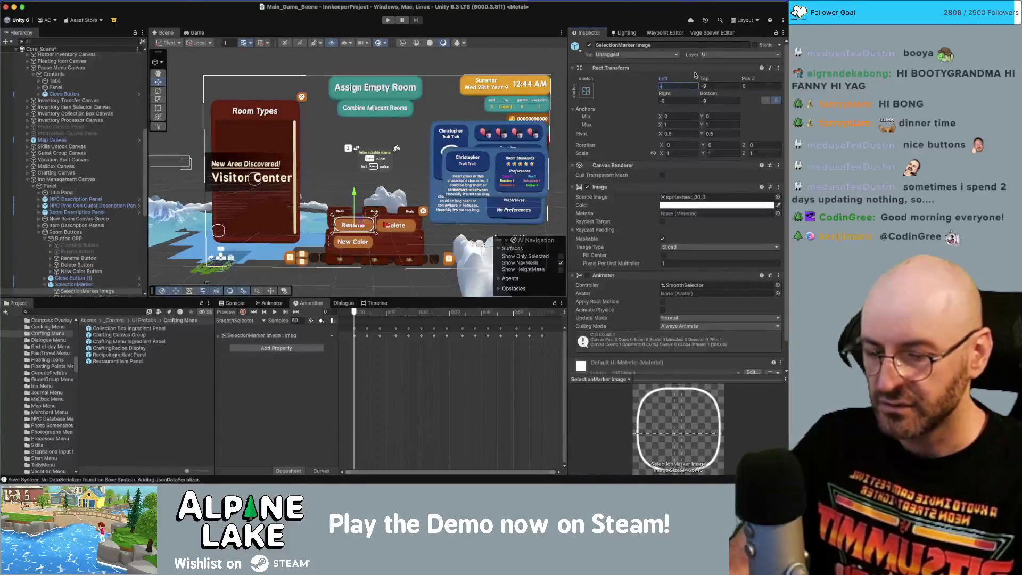
{"action": "type", "text": "6"}
{"action": "key", "text": "Tab"}
{"action": "type", "text": "-6"}
{"action": "key", "text": "Tab"}
{"action": "key", "text": "Tab"}
{"action": "type", "text": "-6"}
{"action": "key", "text": "Tab"}
{"action": "type", "text": "-6"}
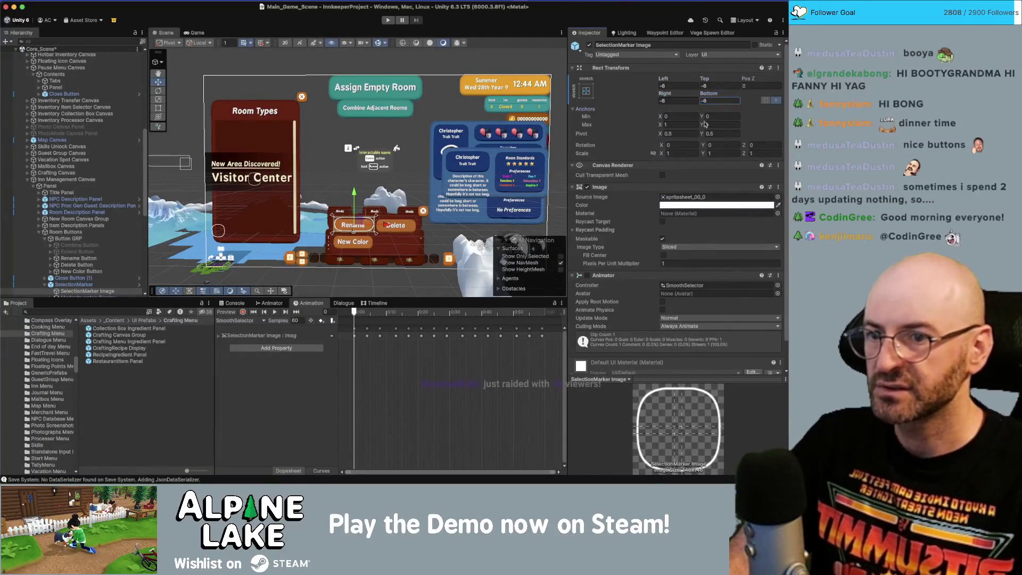
Step: Give the SelectionMarker image a pixels-per-unit multiplier of 1.5
{"action": "left_click", "coordinate": [699, 263]}
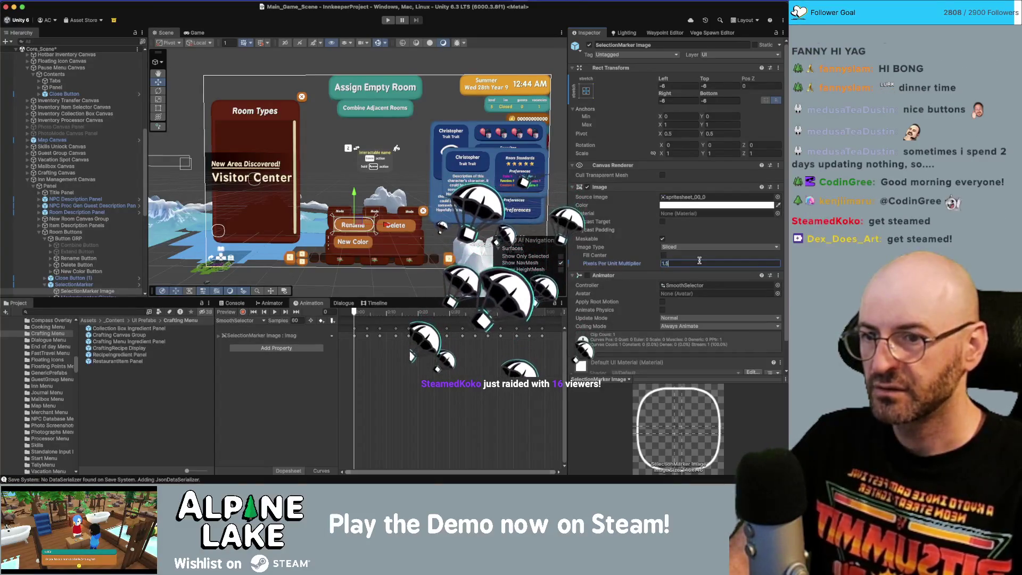
{"action": "type", "text": "1.5"}
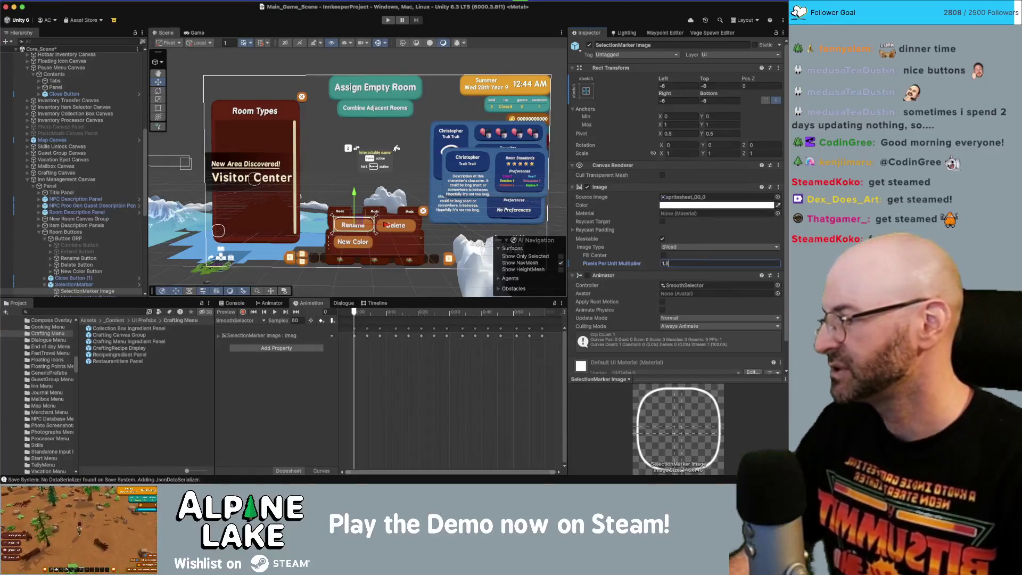
{"action": "key", "text": "Return"}
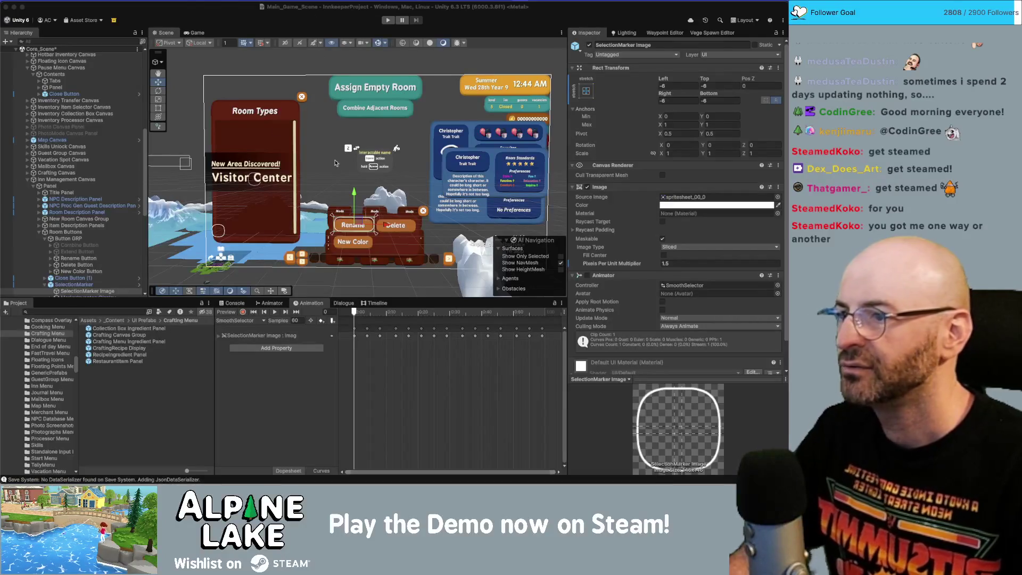
{"action": "scroll", "coordinate": [418, 203], "scroll_direction": "up", "scroll_amount": 5}
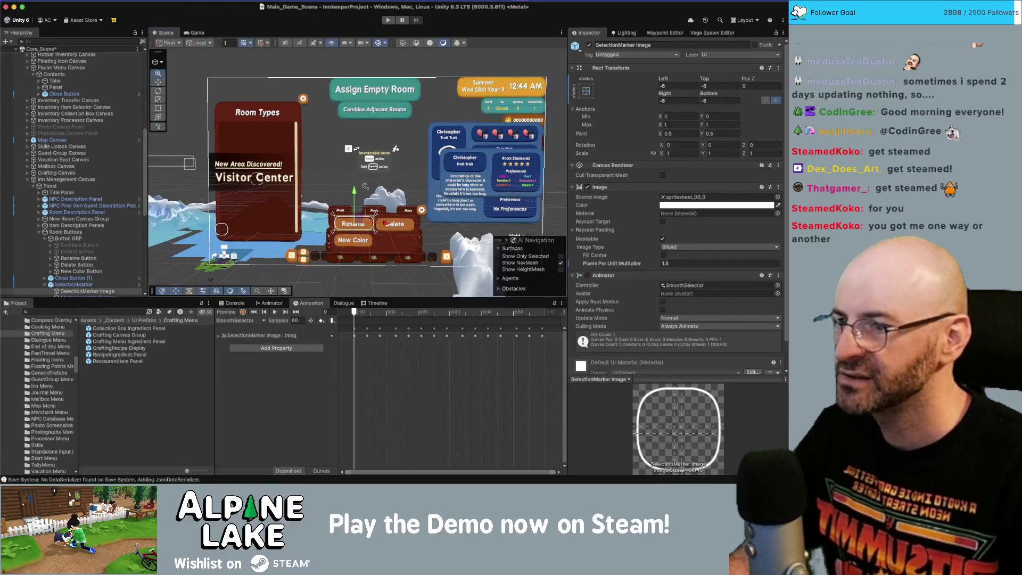
{"action": "scroll", "coordinate": [405, 150], "scroll_direction": "up", "scroll_amount": 10}
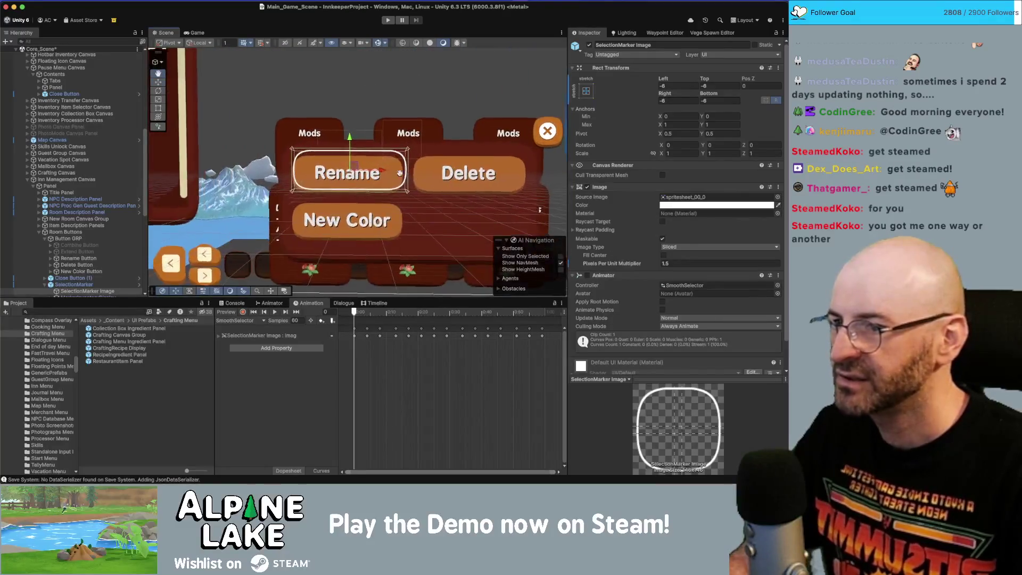
{"action": "scroll", "coordinate": [404, 134], "scroll_direction": "up", "scroll_amount": 4}
{"action": "scroll", "coordinate": [521, 174], "scroll_direction": "down", "scroll_amount": 2}
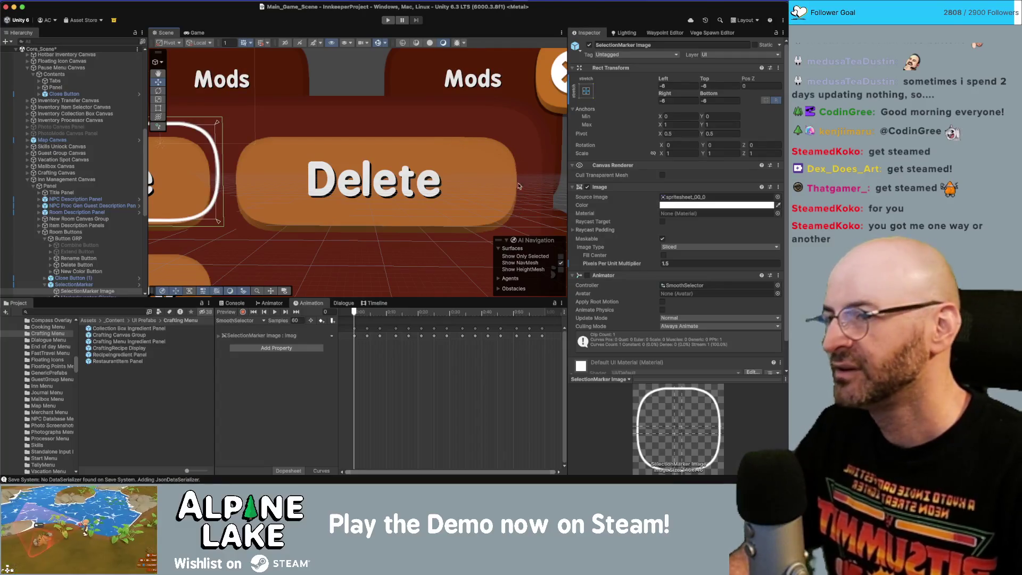
{"action": "scroll", "coordinate": [305, 147], "scroll_direction": "left", "scroll_amount": 5}
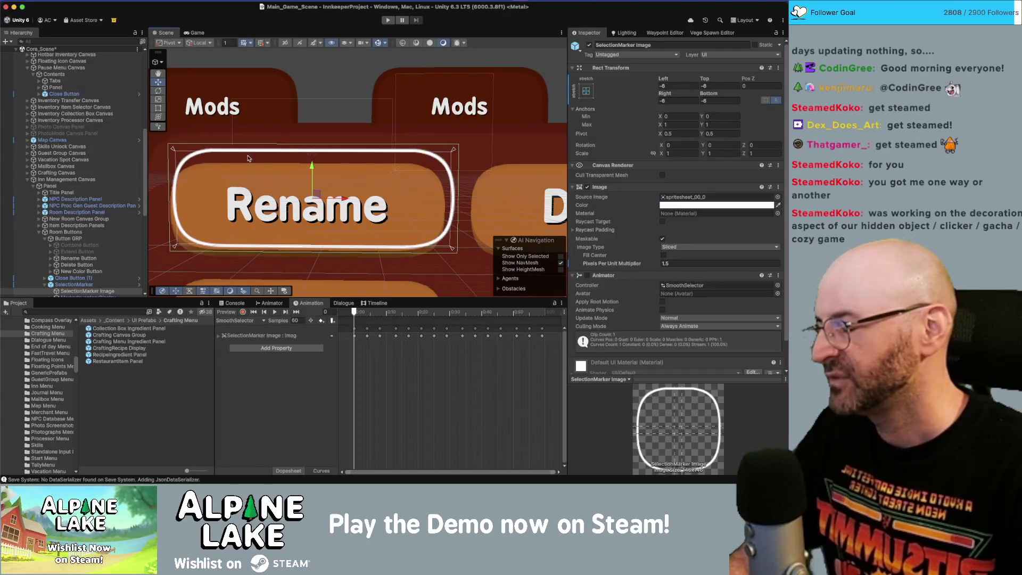
{"action": "scroll", "coordinate": [308, 190], "scroll_direction": "down", "scroll_amount": 2}
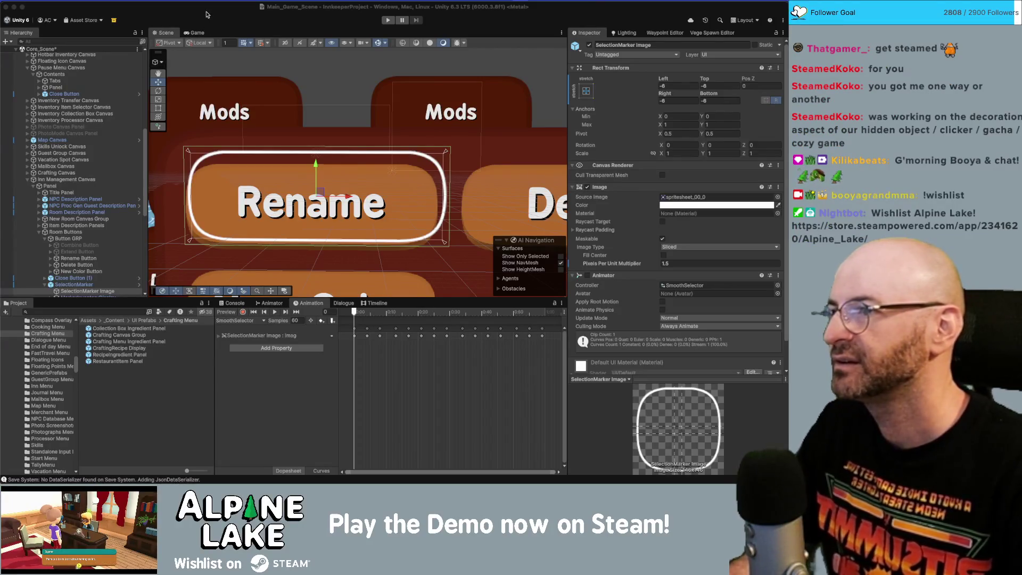
{"action": "scroll", "coordinate": [304, 138], "scroll_direction": "down", "scroll_amount": 3}
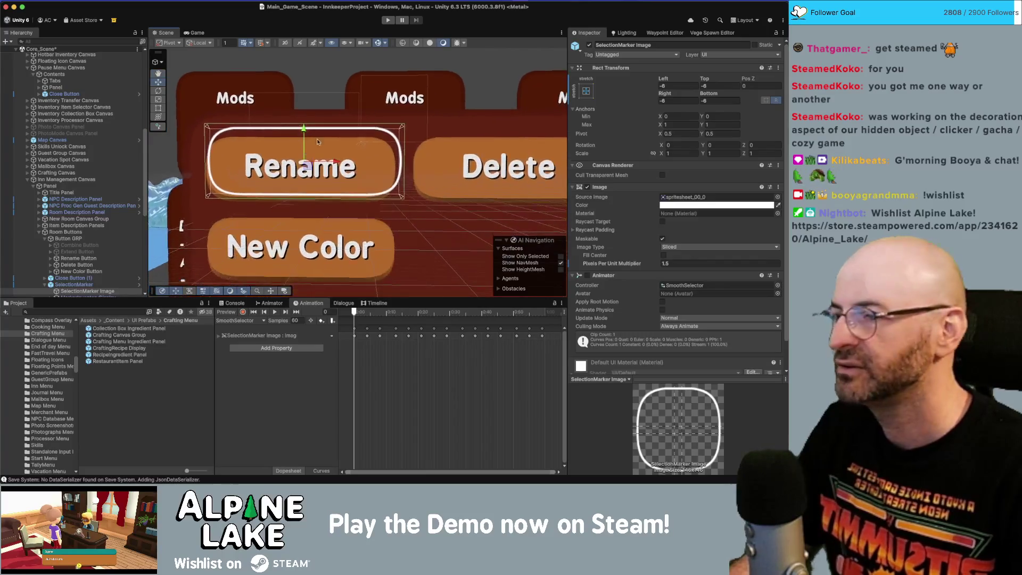
{"action": "scroll", "coordinate": [304, 138], "scroll_direction": "down", "scroll_amount": 1}
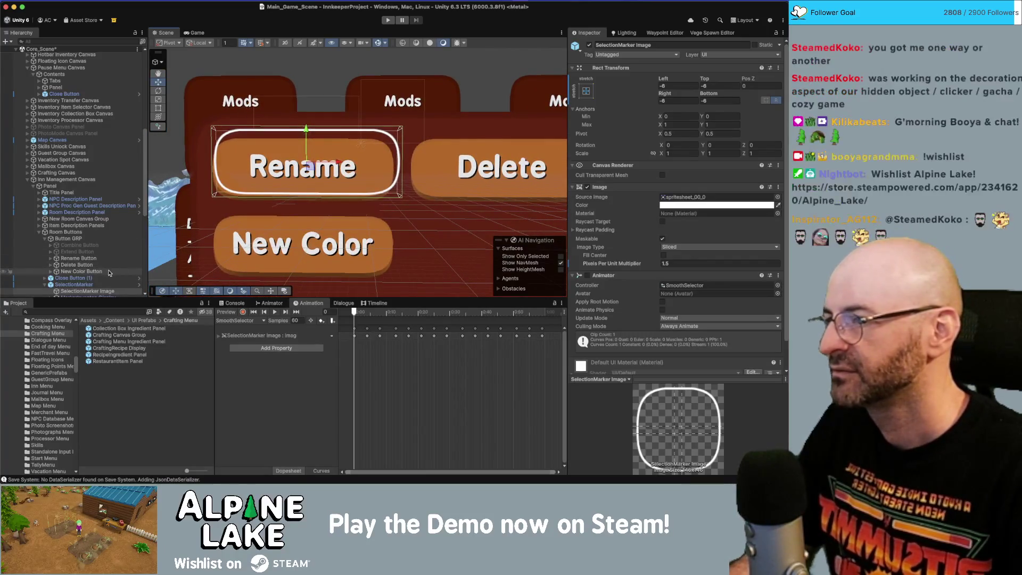
{"action": "left_click", "coordinate": [72, 284]}
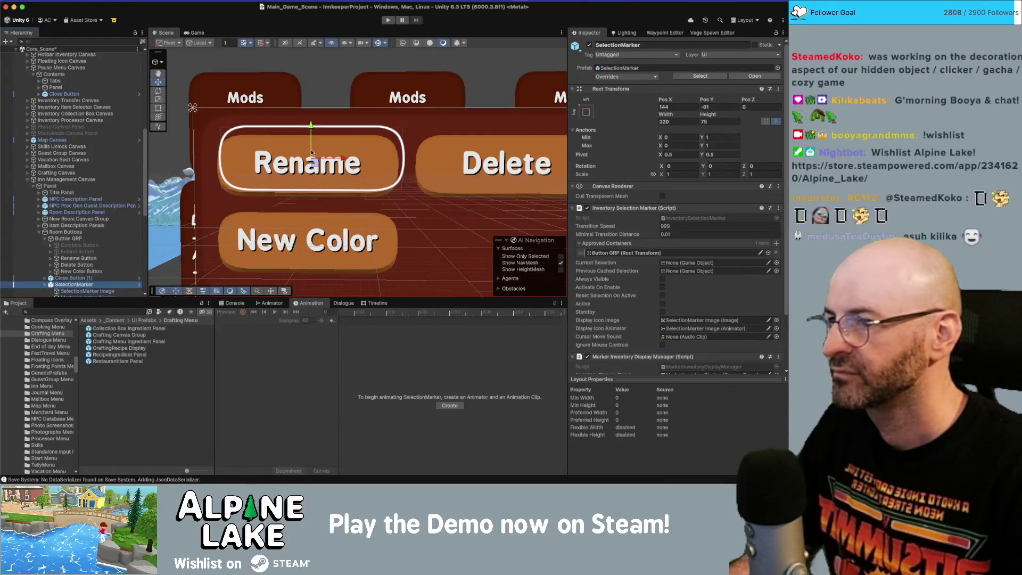
Step: Nudge the selection marker to about 137.5, -70.5 and disable Pixel Perfect on Inn Management Canvas
{"action": "left_click_drag", "start_coordinate": [310, 158], "coordinate": [310, 175]}
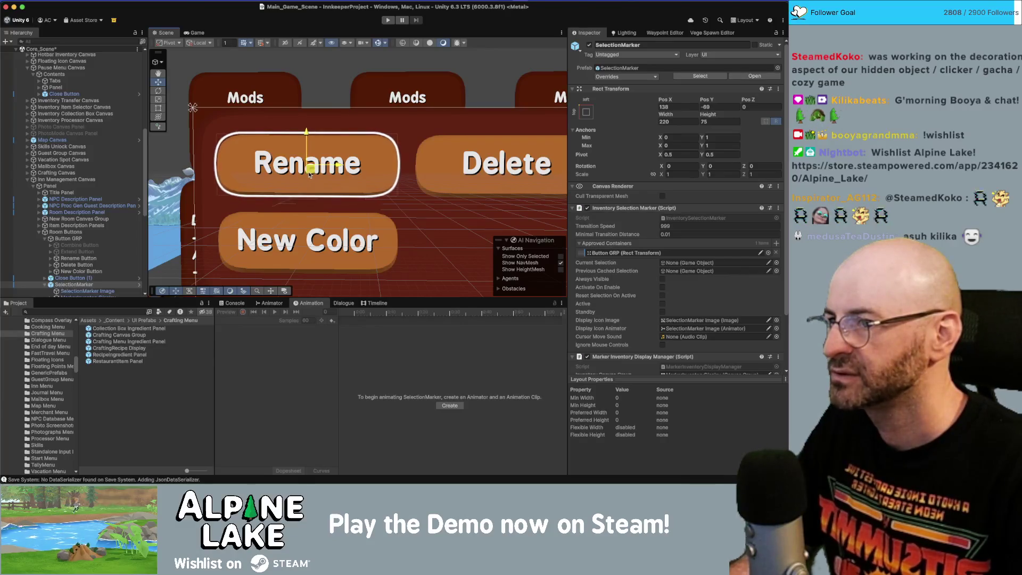
{"action": "left_click", "coordinate": [566, 176]}
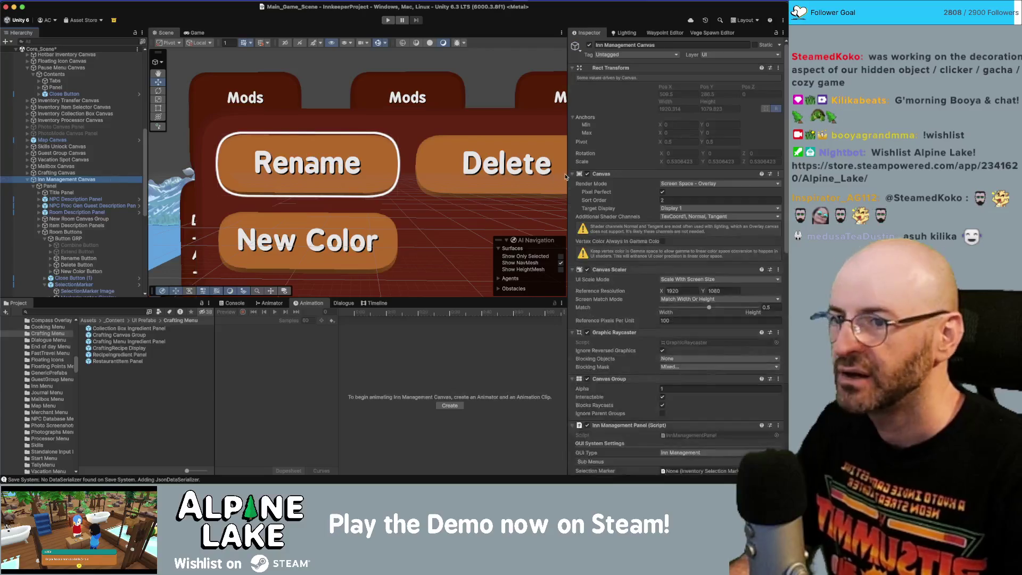
{"action": "left_click", "coordinate": [662, 191]}
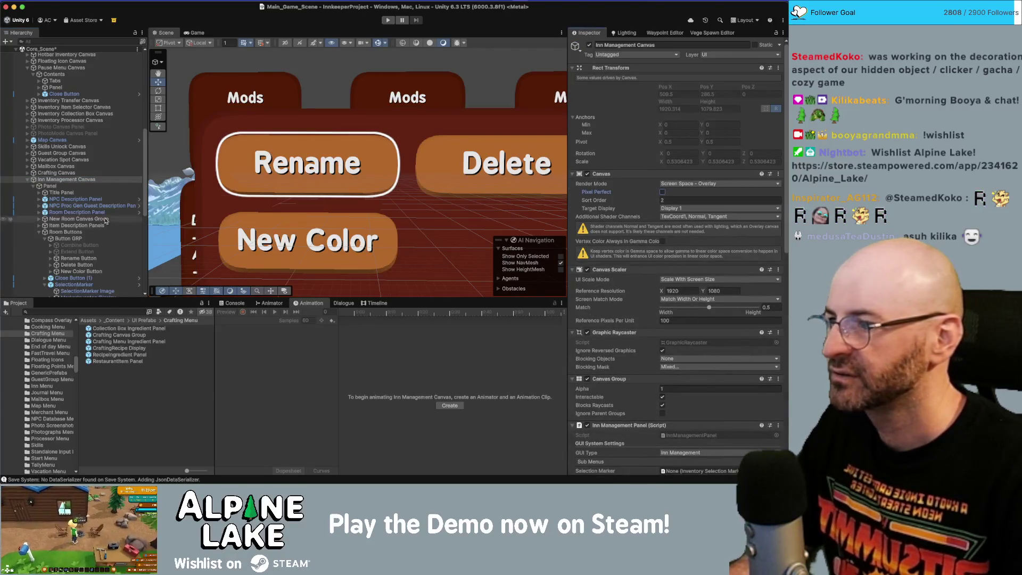
{"action": "left_click", "coordinate": [74, 284]}
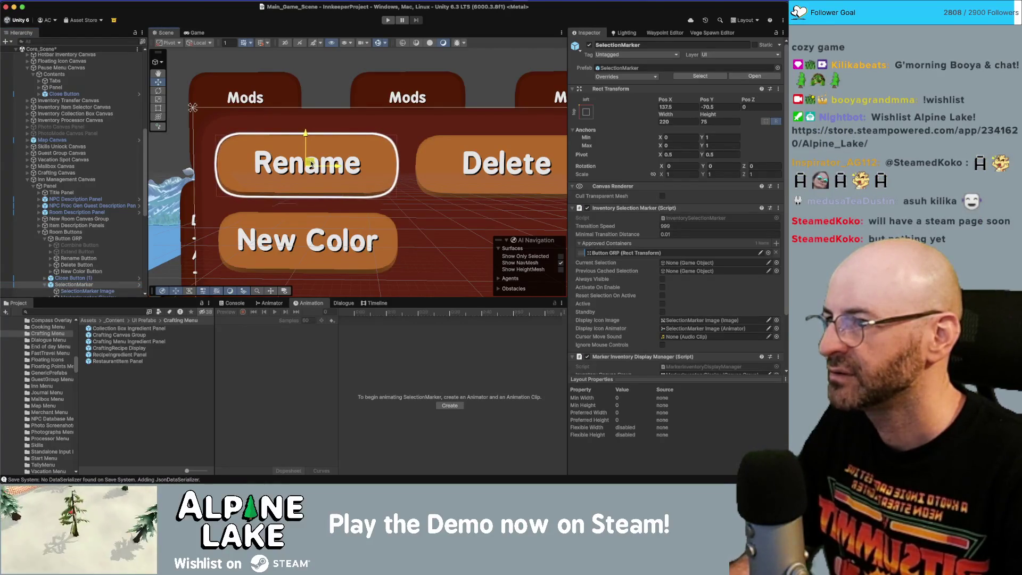
{"action": "scroll", "coordinate": [311, 163], "scroll_direction": "down", "scroll_amount": 2}
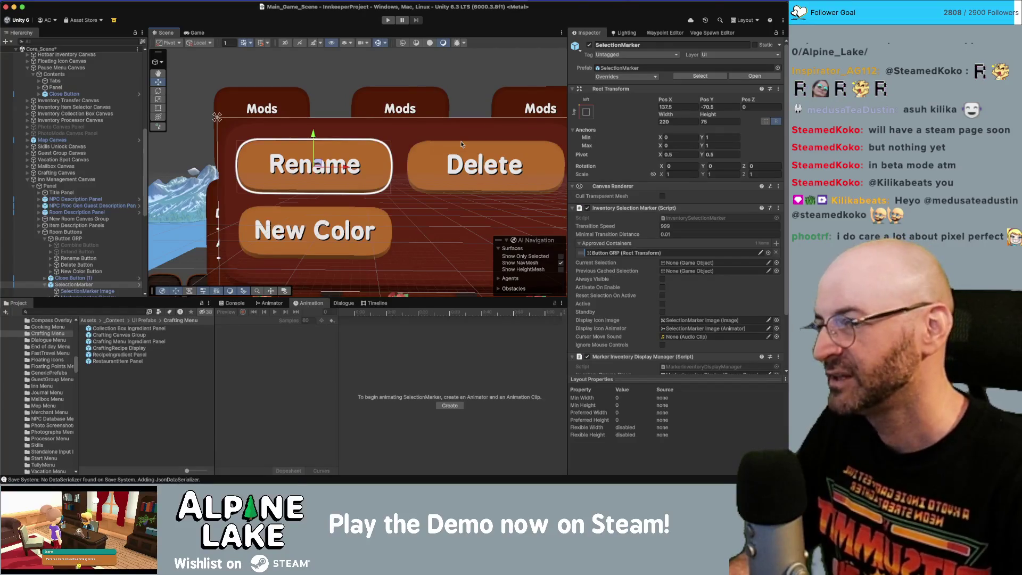
{"action": "scroll", "coordinate": [416, 156], "scroll_direction": "down", "scroll_amount": 3}
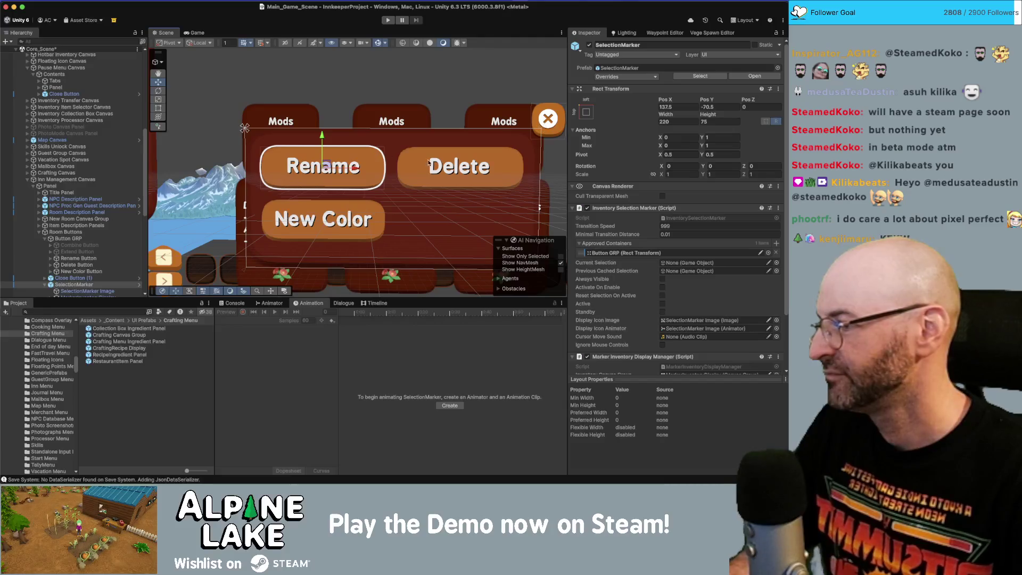
{"action": "scroll", "coordinate": [428, 163], "scroll_direction": "down", "scroll_amount": 5}
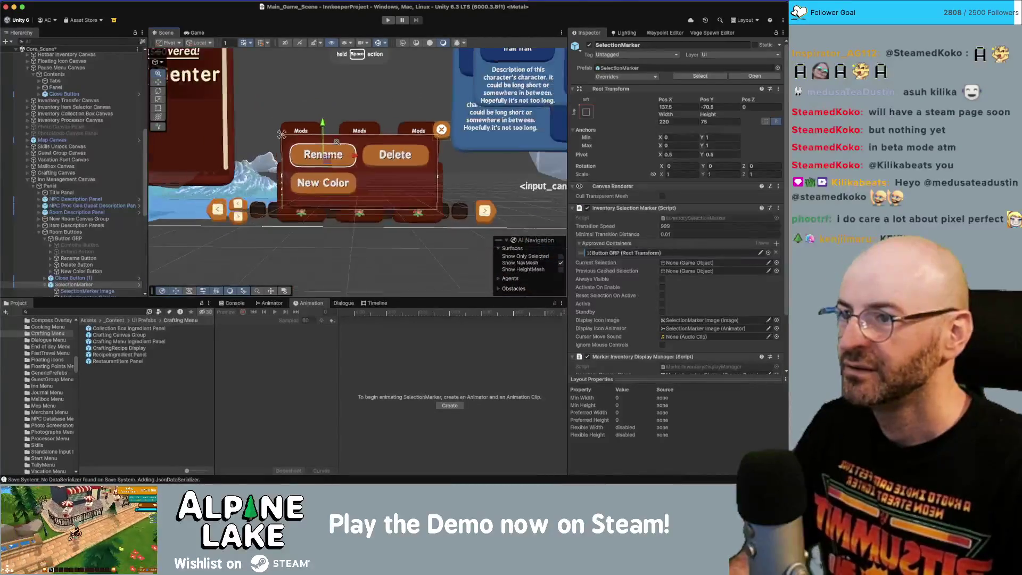
{"action": "scroll", "coordinate": [336, 142], "scroll_direction": "up", "scroll_amount": 5}
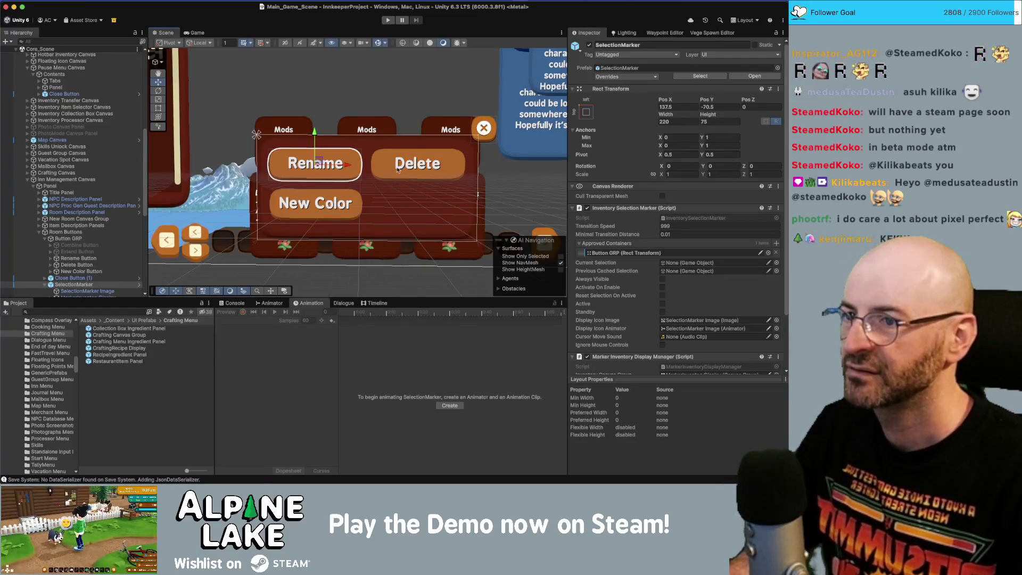
{"action": "scroll", "coordinate": [309, 191], "scroll_direction": "right", "scroll_amount": 3}
{"action": "scroll", "coordinate": [329, 203], "scroll_direction": "up", "scroll_amount": 5}
{"action": "scroll", "coordinate": [329, 204], "scroll_direction": "right", "scroll_amount": 2}
{"action": "scroll", "coordinate": [341, 176], "scroll_direction": "up", "scroll_amount": 8}
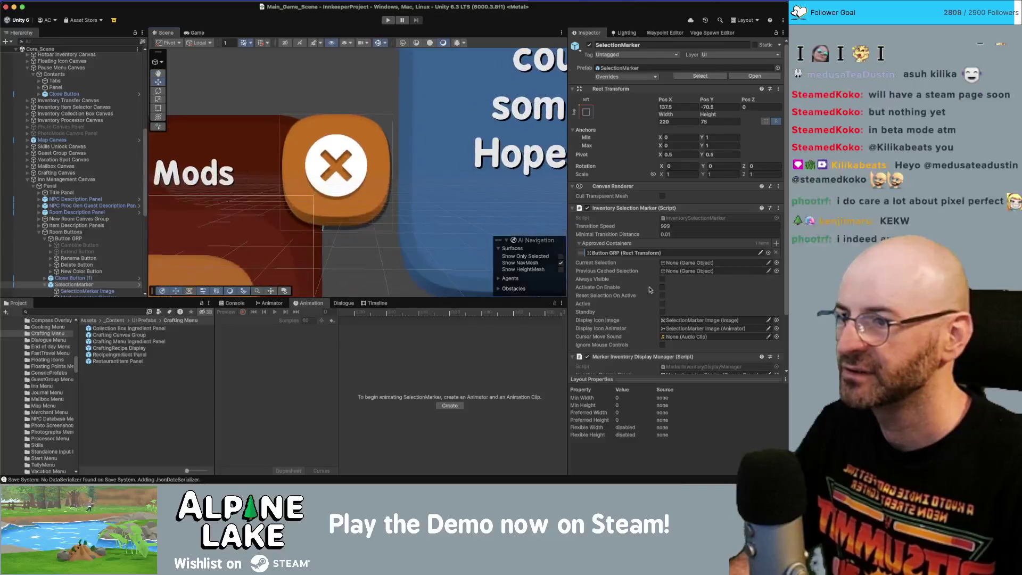
{"action": "scroll", "coordinate": [454, 226], "scroll_direction": "up", "scroll_amount": 2}
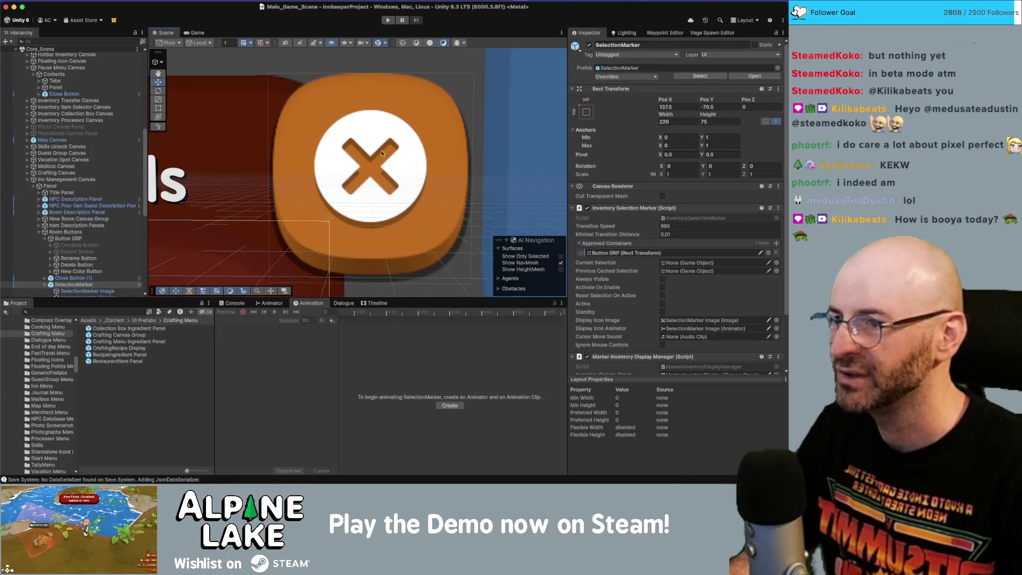
{"action": "scroll", "coordinate": [398, 165], "scroll_direction": "down", "scroll_amount": 6}
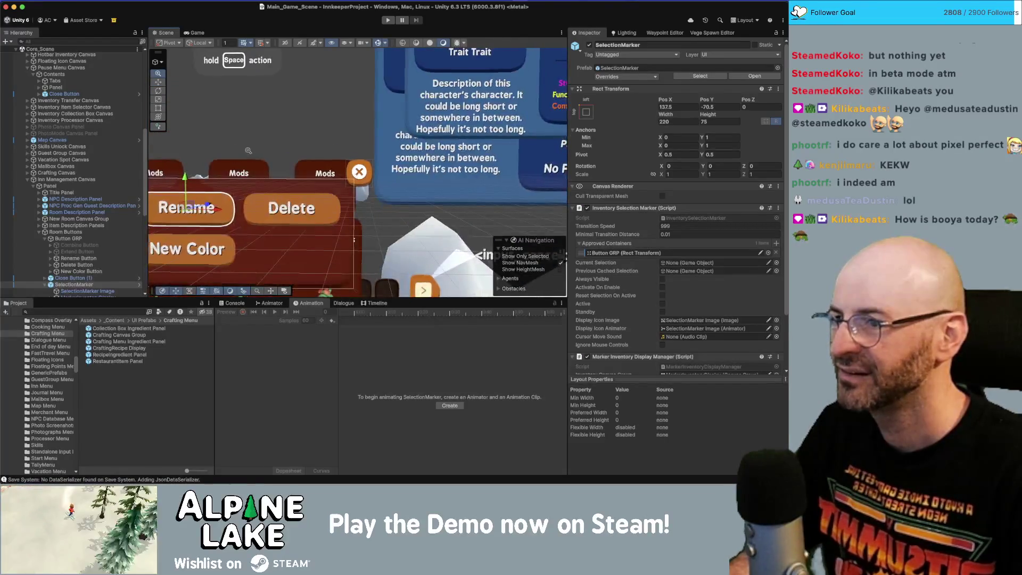
{"action": "left_click_drag", "start_coordinate": [274, 156], "coordinate": [314, 140]}
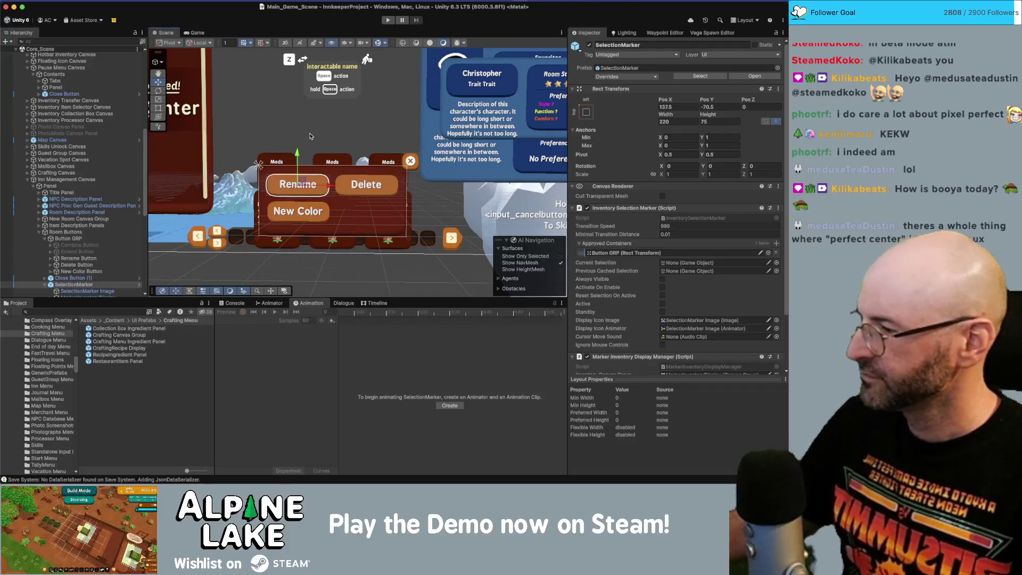
Step: Go to the New Room Canvas Group's Scroll View and ping its Create Room Type Button display prefab
{"action": "left_click", "coordinate": [110, 234]}
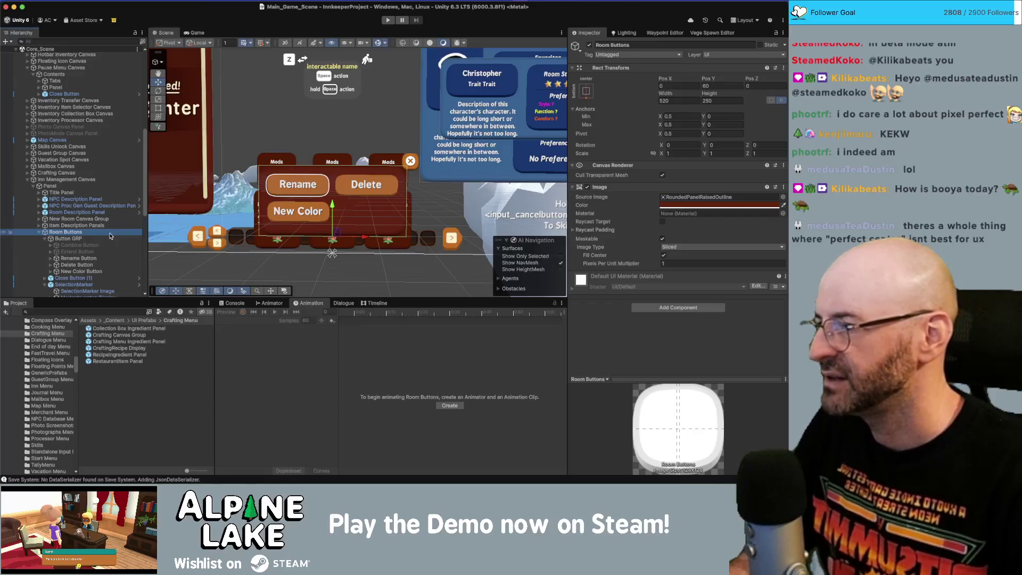
{"action": "scroll", "coordinate": [110, 236], "scroll_direction": "down", "scroll_amount": 3}
{"action": "key", "text": "Left"}
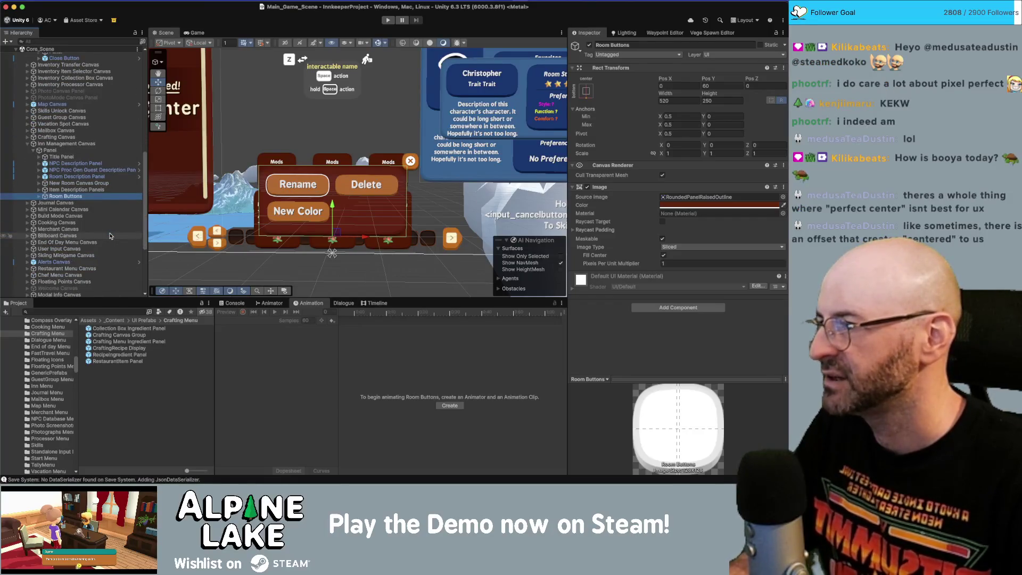
{"action": "key", "text": "Up"}
{"action": "key", "text": "Up"}
{"action": "key", "text": "Up"}
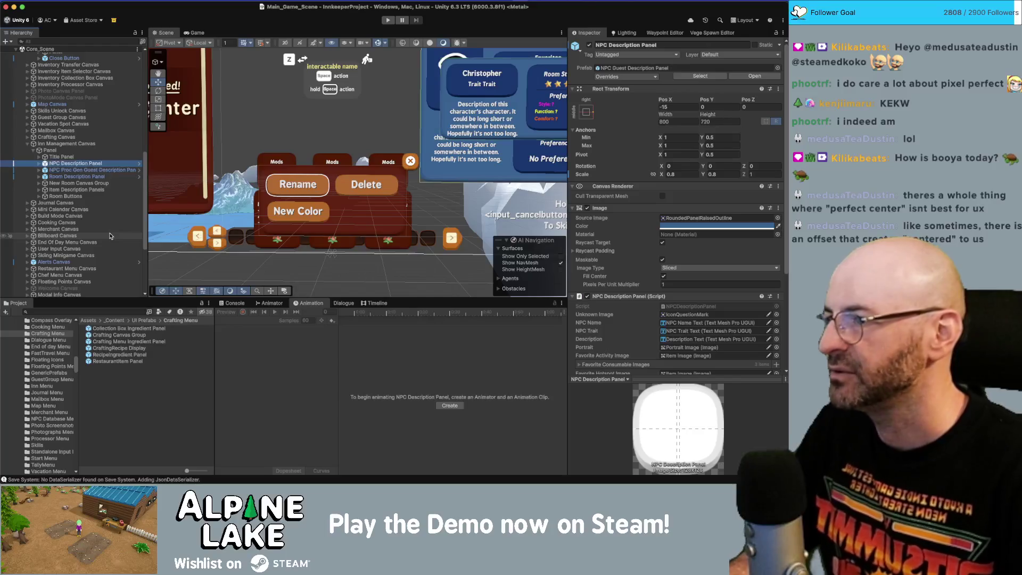
{"action": "key", "text": "Down"}
{"action": "key", "text": "Down"}
{"action": "key", "text": "Down"}
{"action": "key", "text": "Right"}
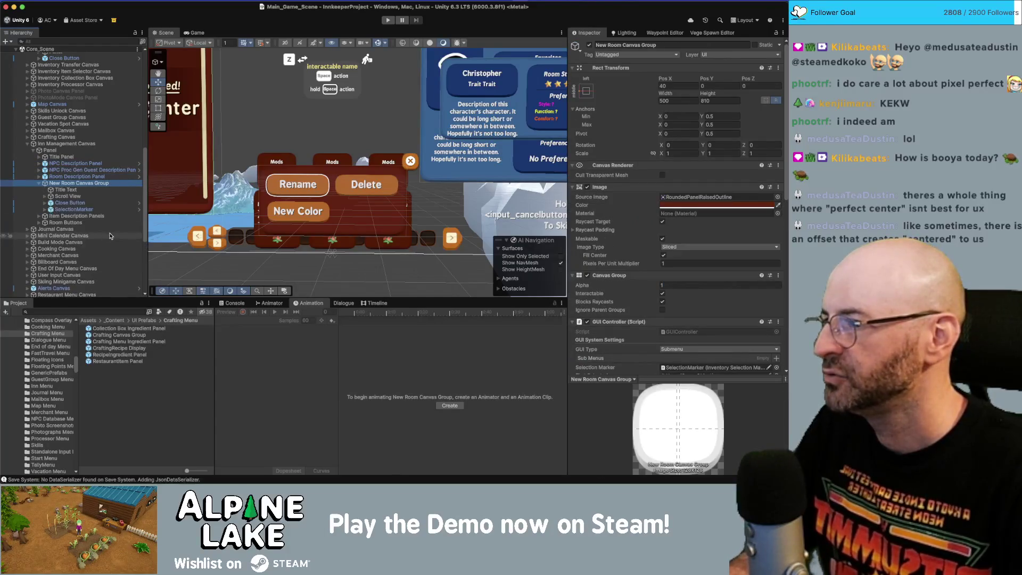
{"action": "key", "text": "Down"}
{"action": "key", "text": "Down"}
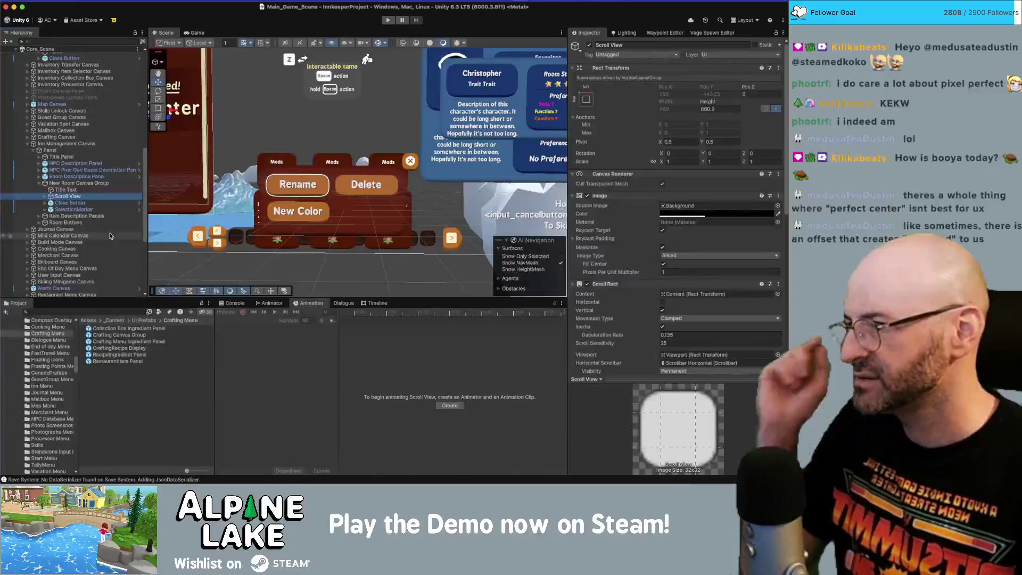
{"action": "key", "text": "Right"}
{"action": "key", "text": "Down"}
{"action": "key", "text": "Down"}
{"action": "key", "text": "Down"}
{"action": "key", "text": "Up"}
{"action": "key", "text": "Up"}
{"action": "key", "text": "Up"}
{"action": "key", "text": "Left"}
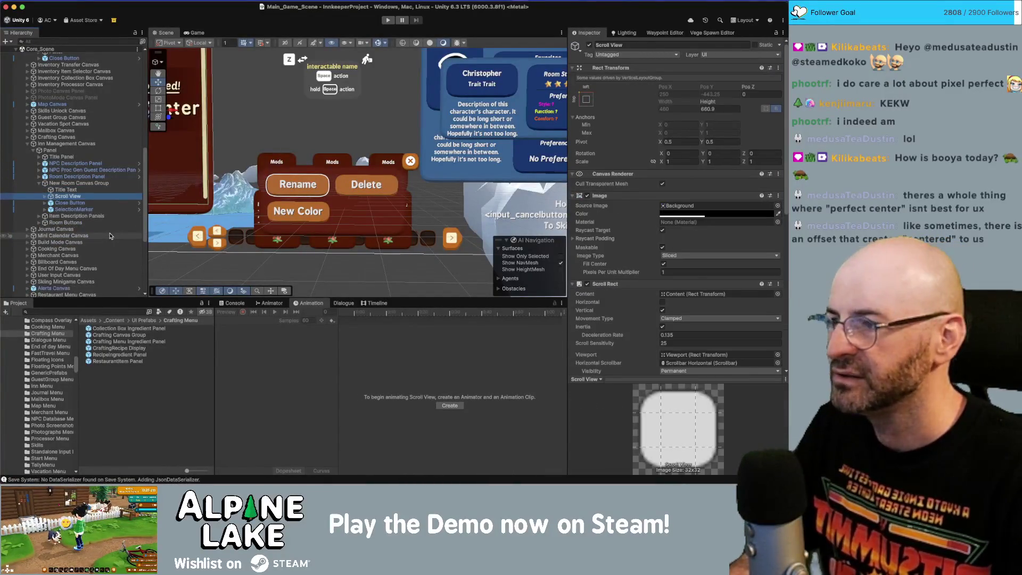
{"action": "key", "text": "Up"}
{"action": "key", "text": "Up"}
{"action": "scroll", "coordinate": [697, 289], "scroll_direction": "down", "scroll_amount": 5}
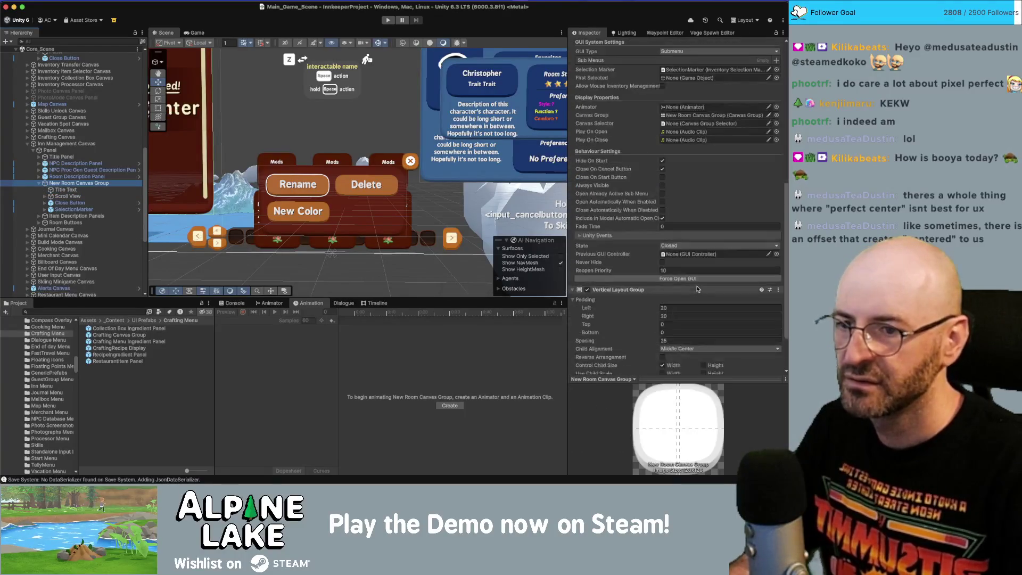
{"action": "key", "text": "Down"}
{"action": "key", "text": "Down"}
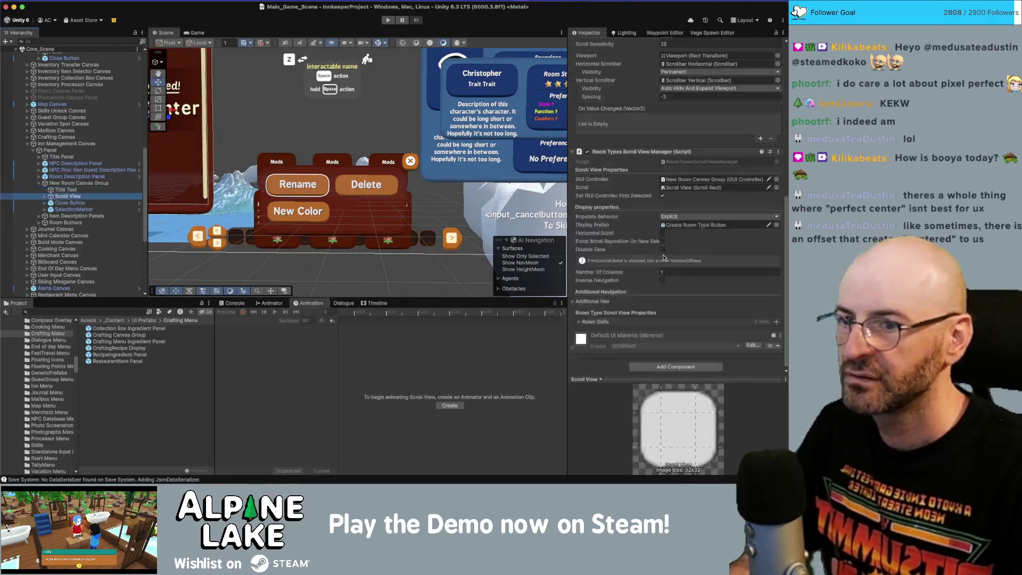
{"action": "left_click", "coordinate": [692, 225]}
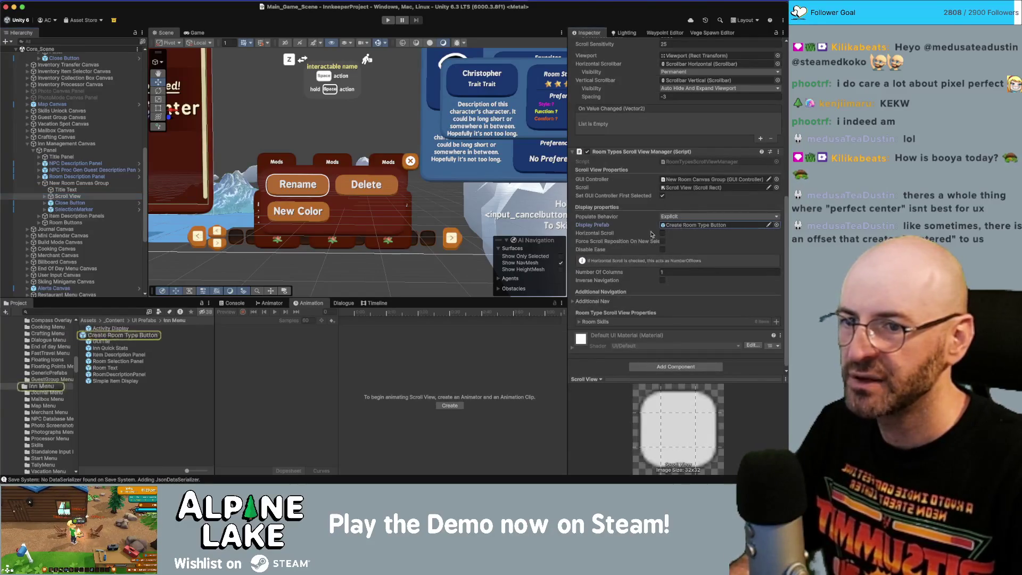
Step: Open the Create Room Type Button prefab and inspect its root and Text child
{"action": "double_click", "coordinate": [151, 335]}
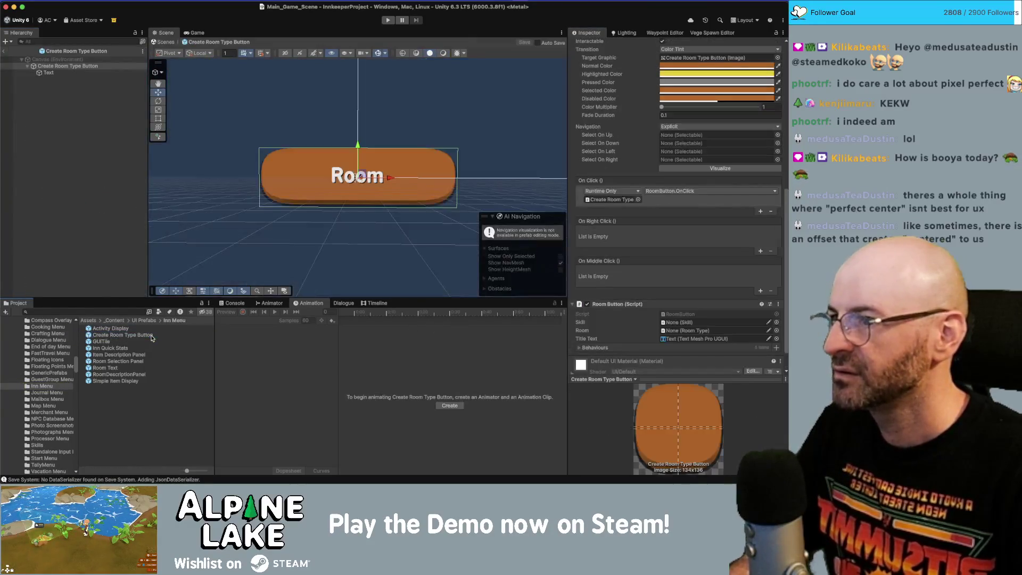
{"action": "left_click", "coordinate": [50, 73]}
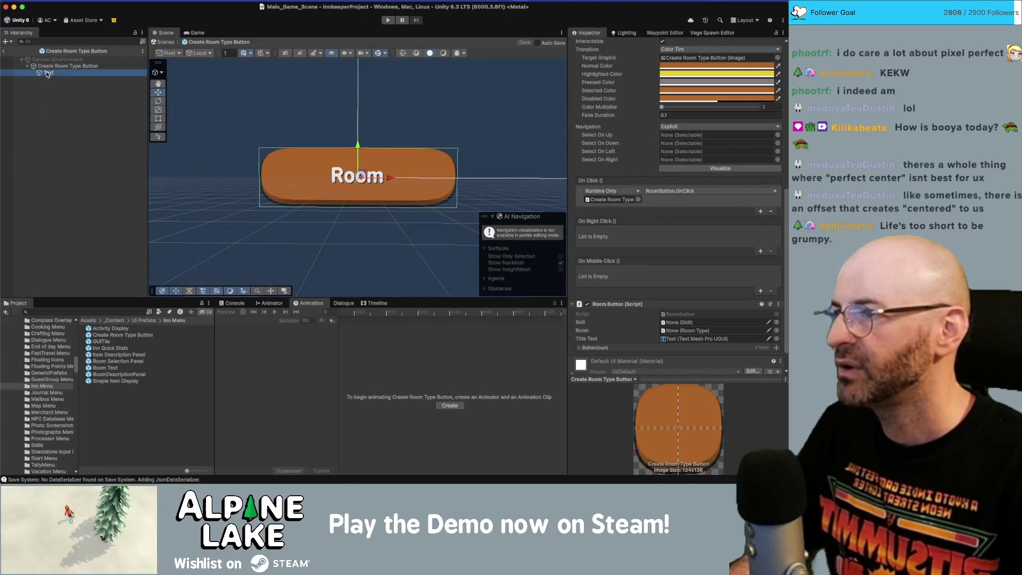
{"action": "left_click", "coordinate": [53, 66]}
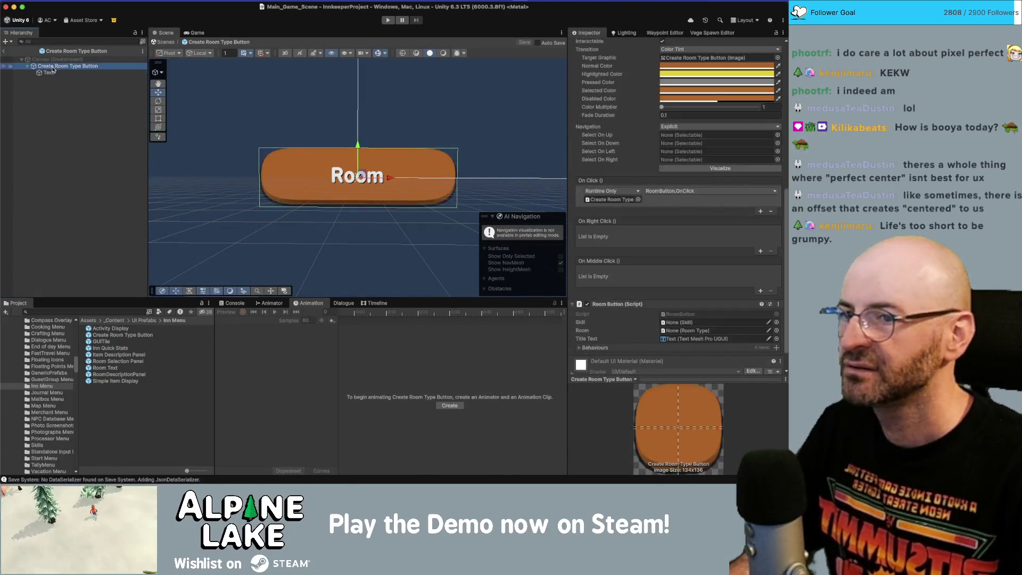
{"action": "scroll", "coordinate": [618, 213], "scroll_direction": "up", "scroll_amount": 10}
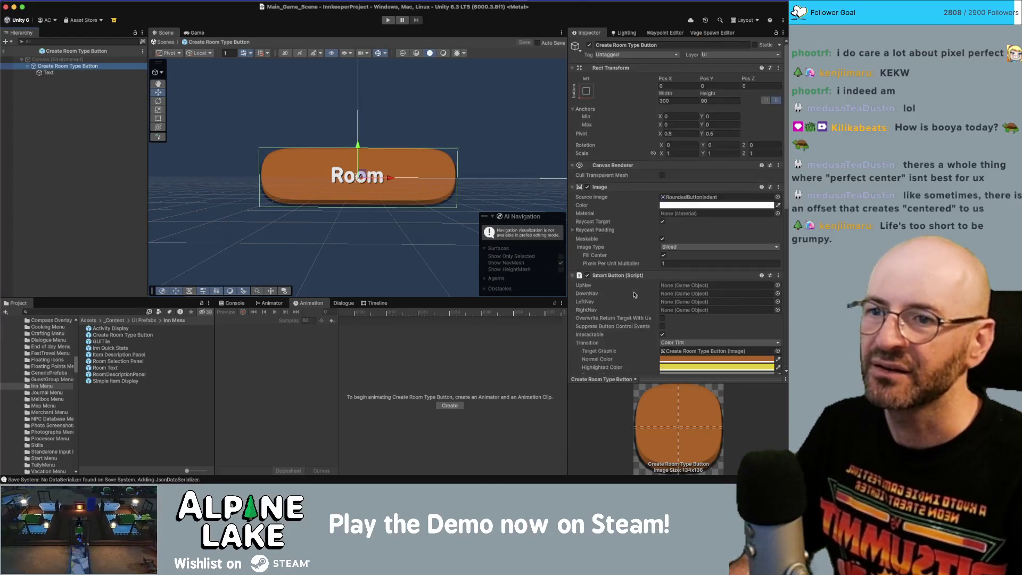
{"action": "left_click", "coordinate": [65, 74]}
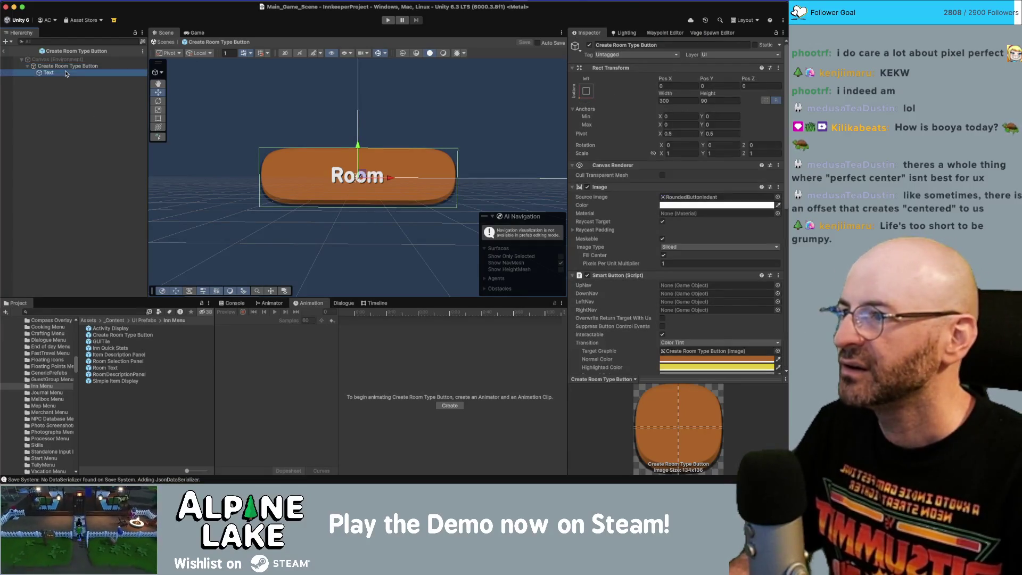
{"action": "left_click", "coordinate": [65, 66]}
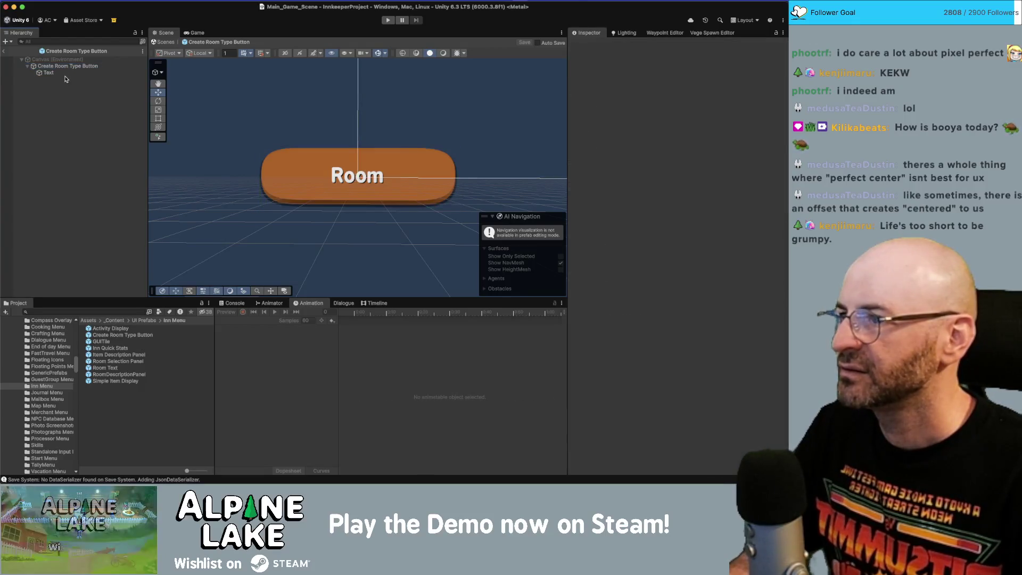
{"action": "left_click", "coordinate": [65, 73]}
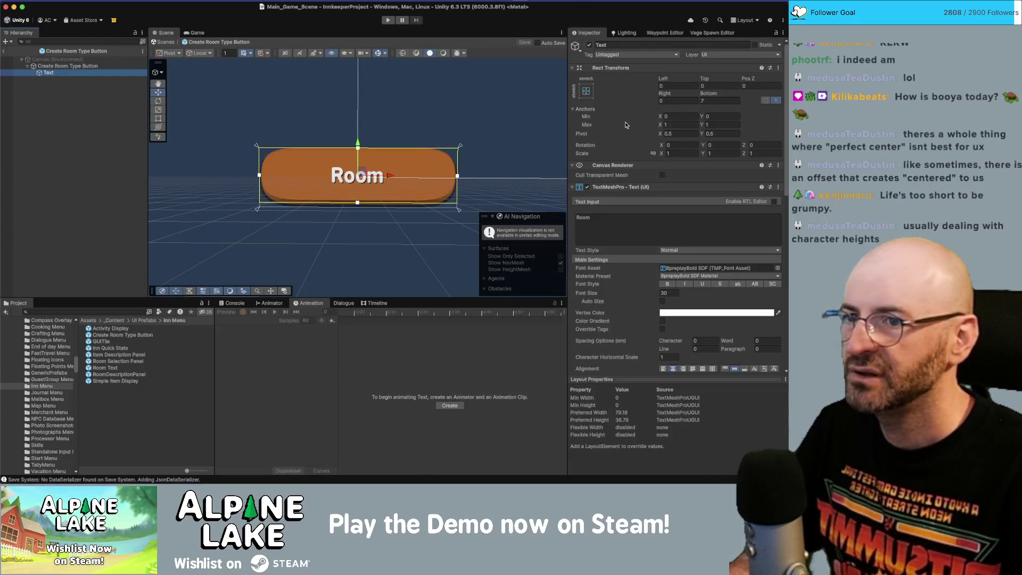
Step: Shift the Room text's left offset right and widen the button to make room for an icon
{"action": "left_click", "coordinate": [662, 93]}
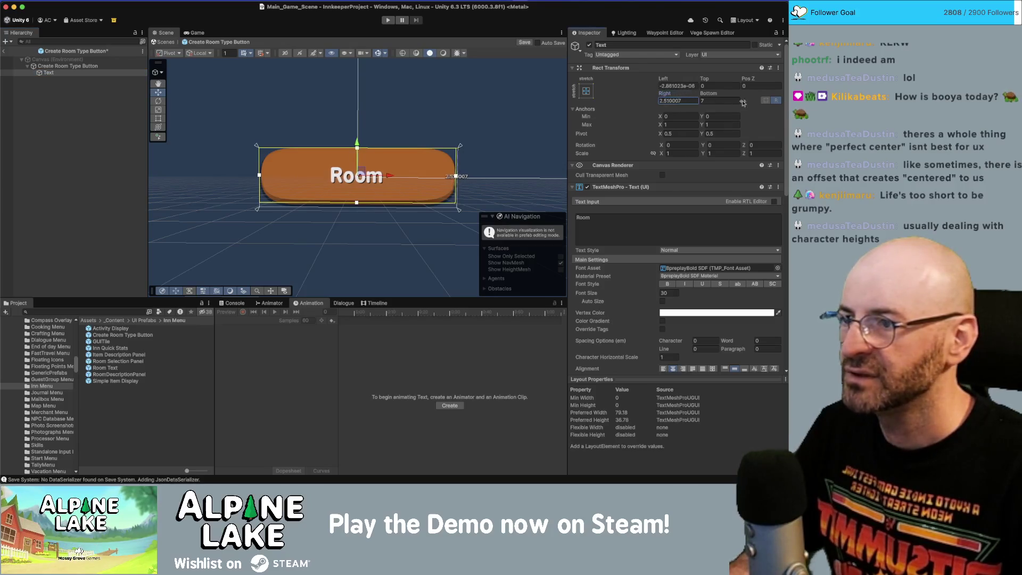
{"action": "left_click_drag", "start_coordinate": [695, 88], "coordinate": [761, 89]}
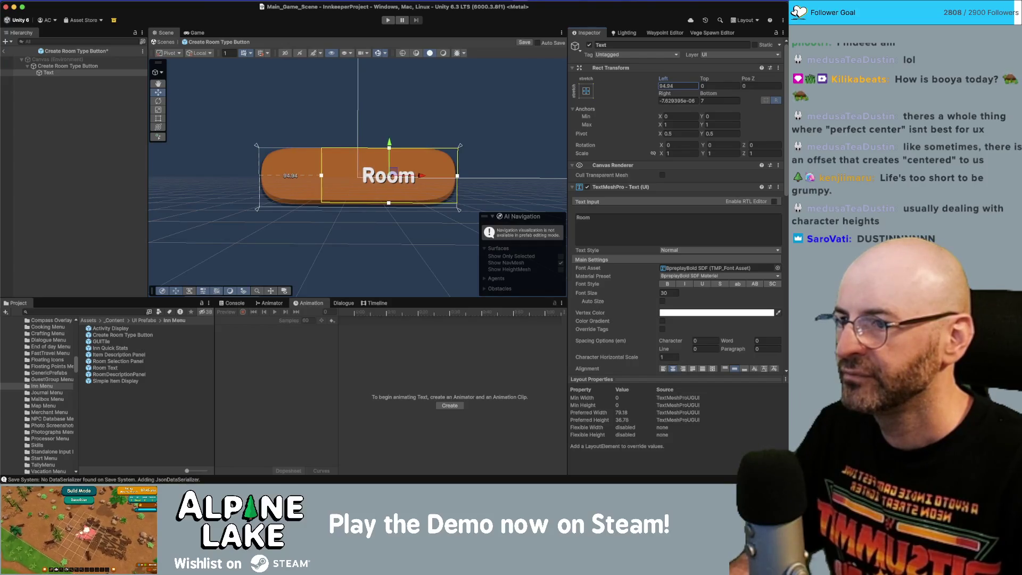
{"action": "left_click", "coordinate": [68, 66]}
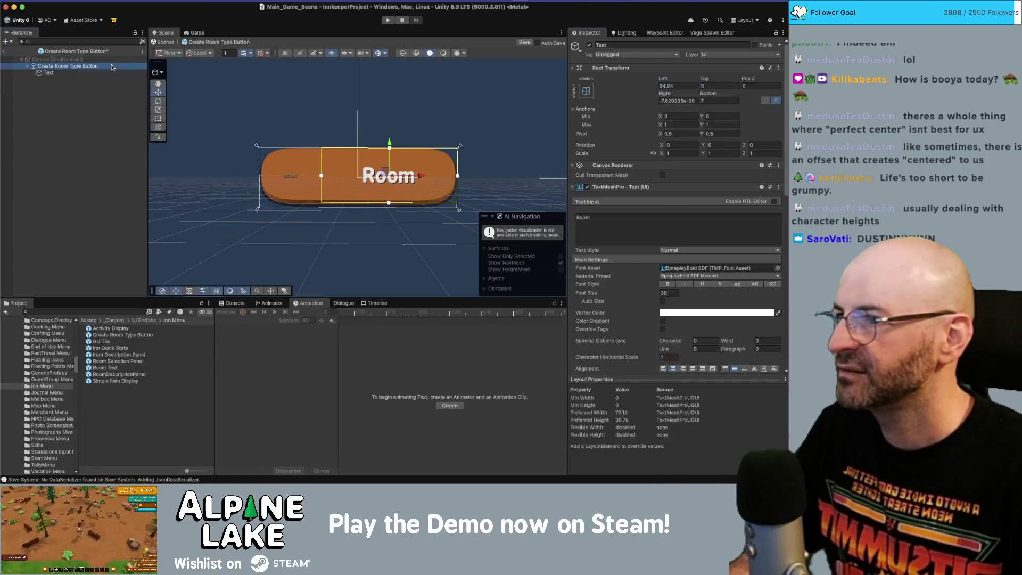
{"action": "left_click_drag", "start_coordinate": [665, 94], "coordinate": [689, 94]}
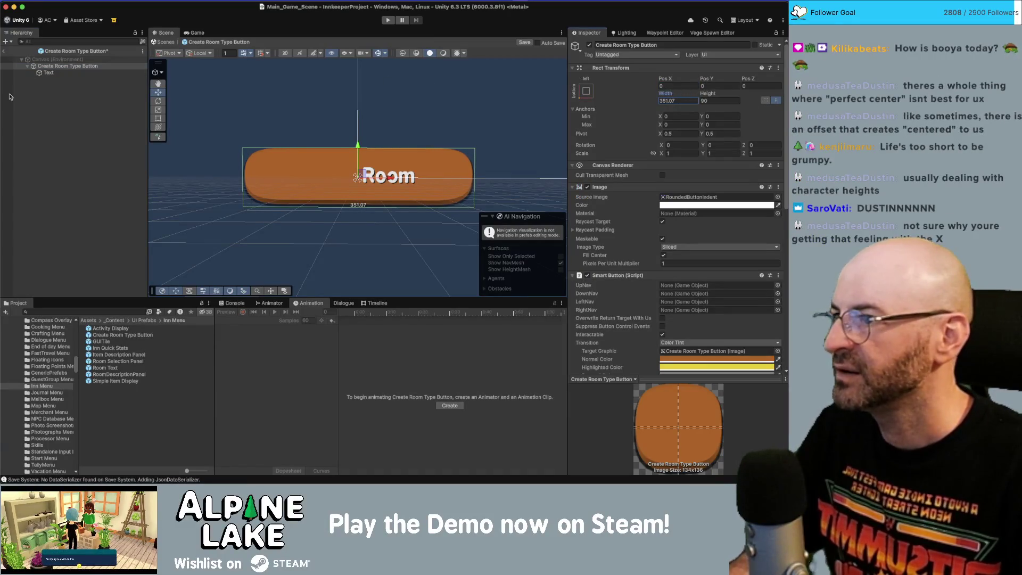
Step: Add a new UI Image child inside the button
{"action": "left_click", "coordinate": [46, 73]}
{"action": "left_click", "coordinate": [46, 80]}
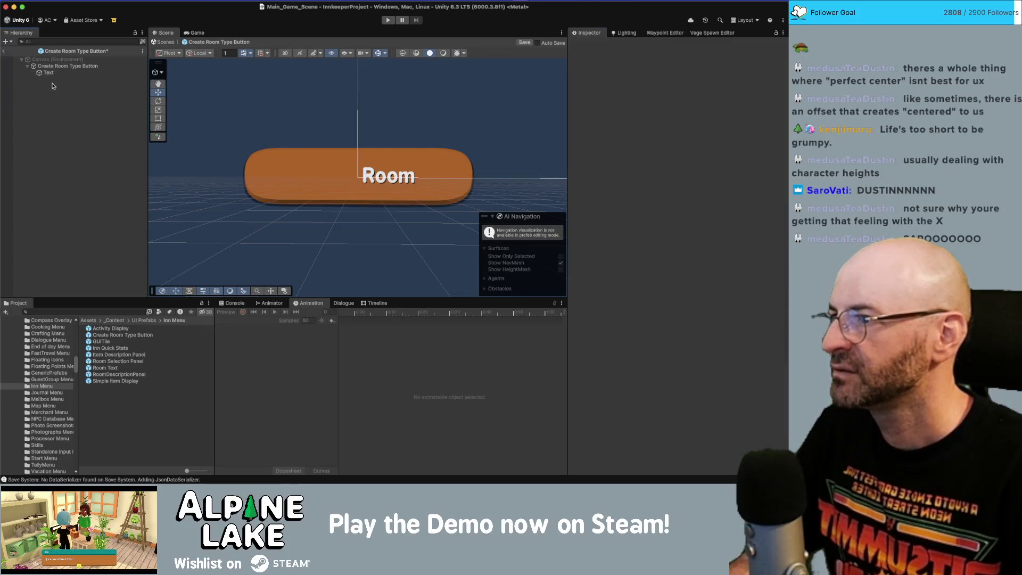
{"action": "right_click", "coordinate": [53, 84]}
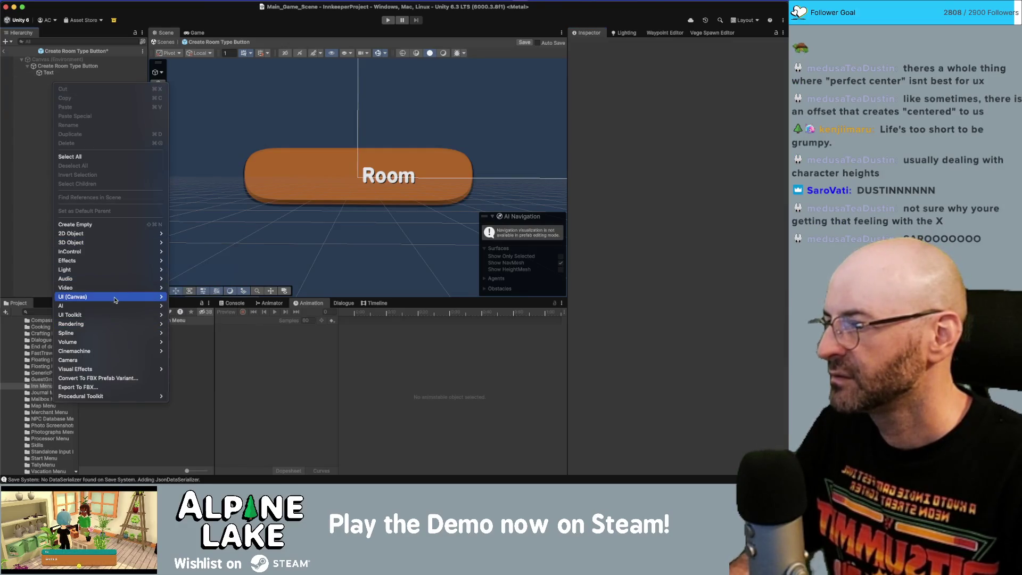
{"action": "mouse_move", "coordinate": [117, 298]}
{"action": "left_click", "coordinate": [184, 298]}
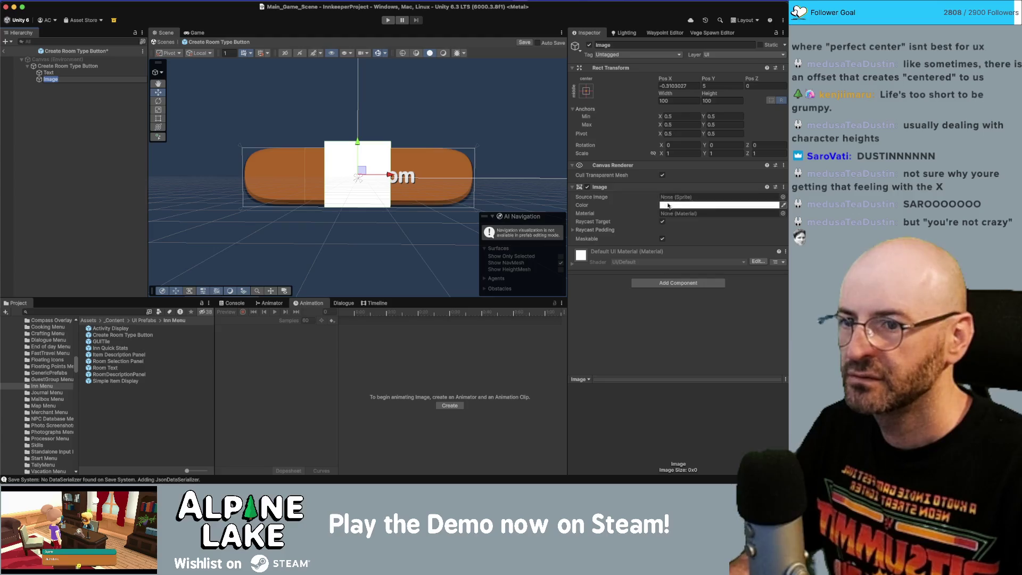
Step: Assign the icon_activity_65 bed sprite to the image and move it left beside the Room label
{"action": "left_click", "coordinate": [783, 198]}
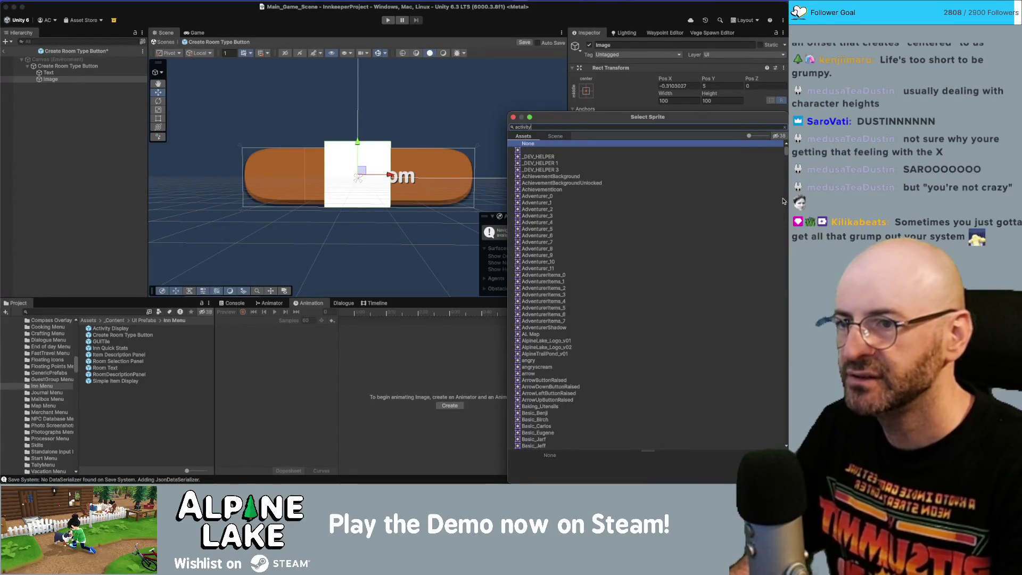
{"action": "left_click", "coordinate": [752, 137]}
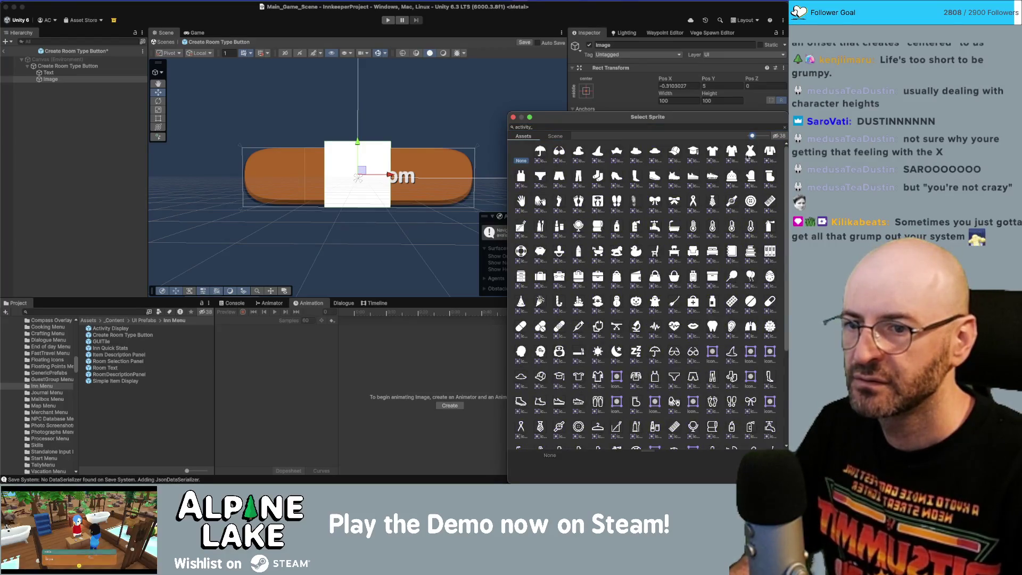
{"action": "double_click", "coordinate": [712, 256]}
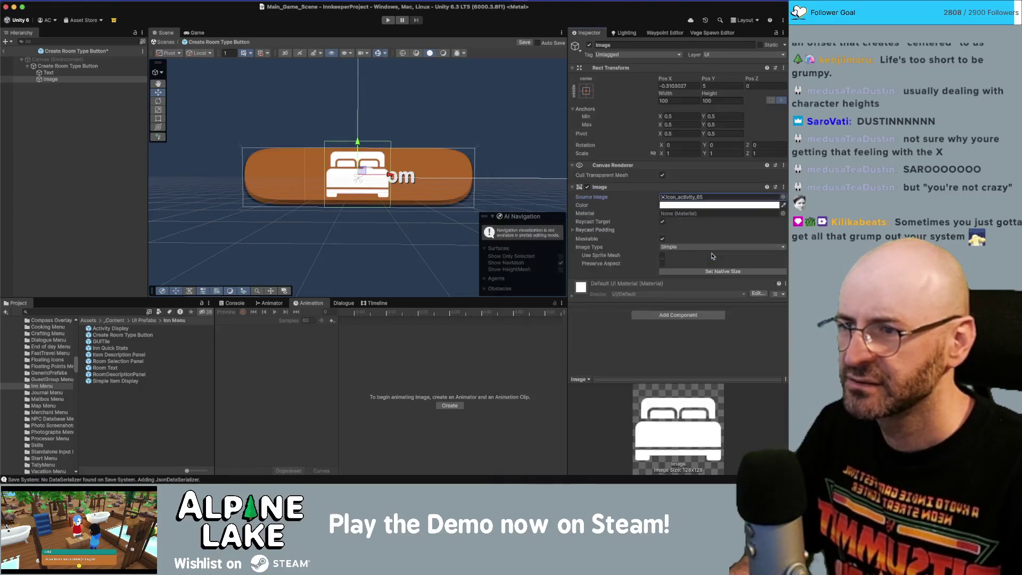
{"action": "mouse_move", "coordinate": [376, 176]}
{"action": "left_mouse_down"}
{"action": "mouse_move", "coordinate": [305, 176]}
{"action": "mouse_move", "coordinate": [312, 170]}
{"action": "left_mouse_up"}
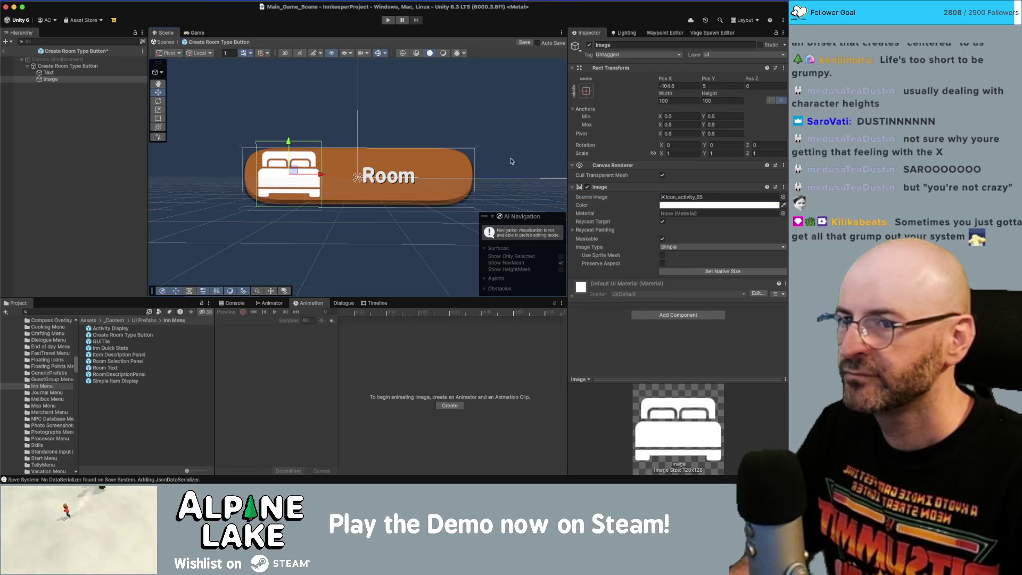
Step: Anchor the bed image stretch-left and enable Preserve Aspect
{"action": "left_click", "coordinate": [673, 100]}
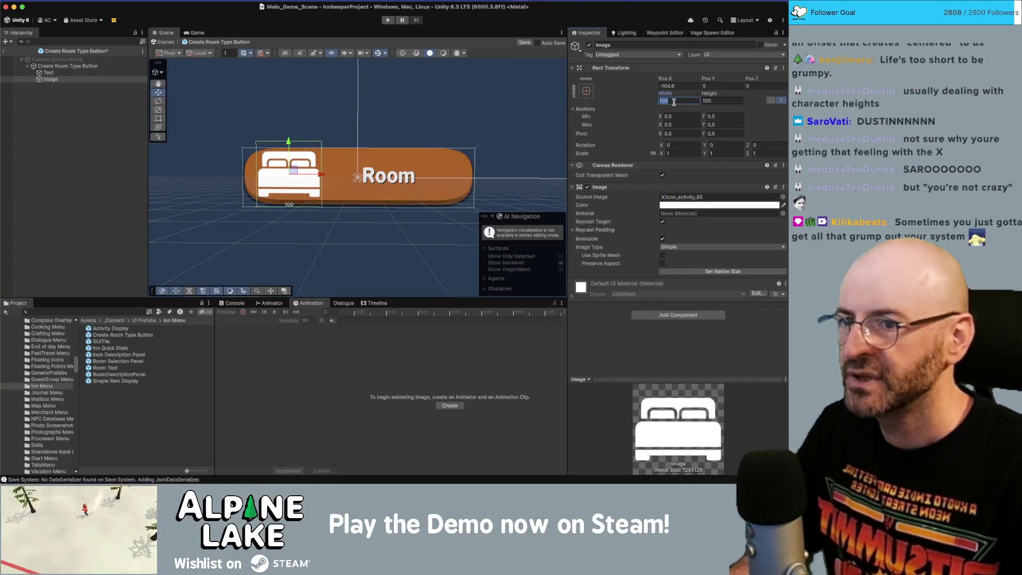
{"action": "left_click", "coordinate": [588, 90]}
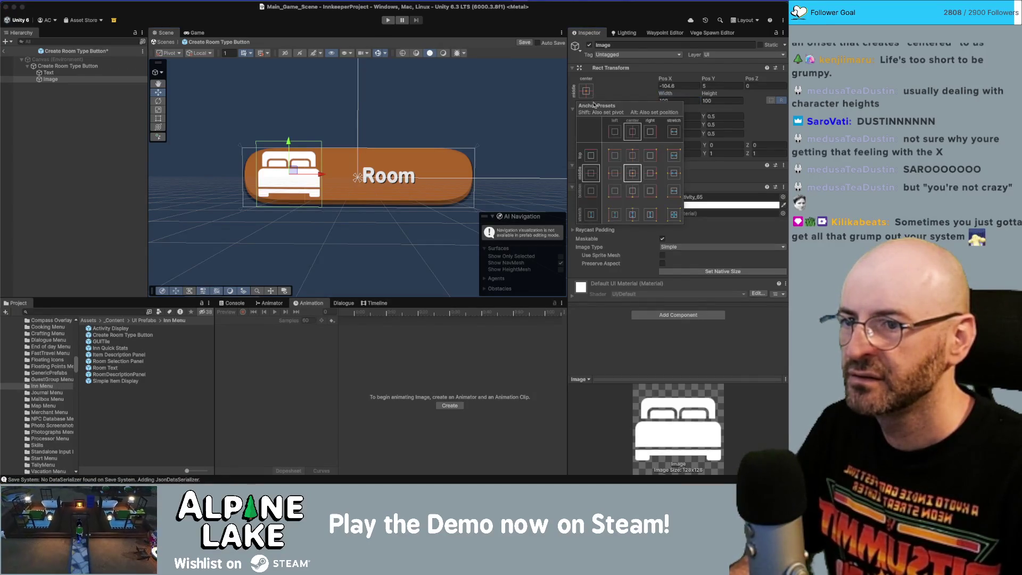
{"action": "left_click", "coordinate": [615, 174], "text": "alt+shift"}
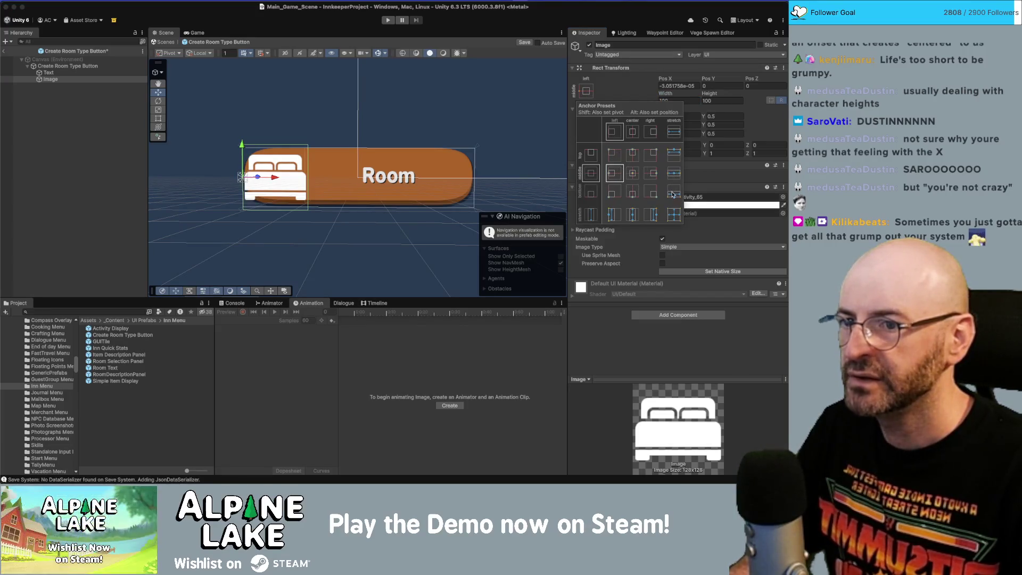
{"action": "left_click", "coordinate": [612, 216], "text": "alt+shift"}
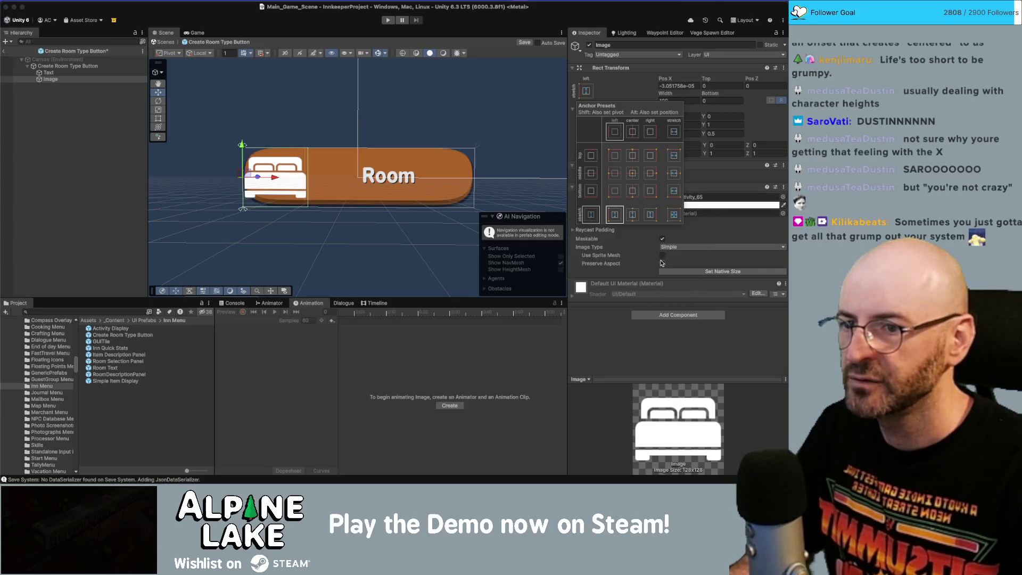
{"action": "left_click", "coordinate": [661, 263]}
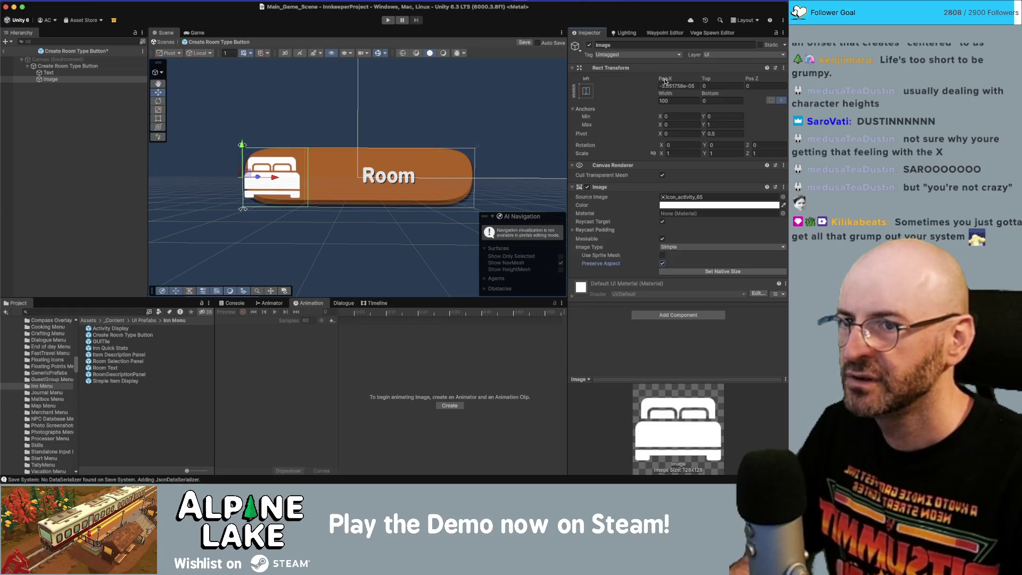
Step: Set the bed image's top 5, bottom 15, Anchors Max X 0.3 and Right 0
{"action": "left_click_drag", "start_coordinate": [665, 80], "coordinate": [687, 79]}
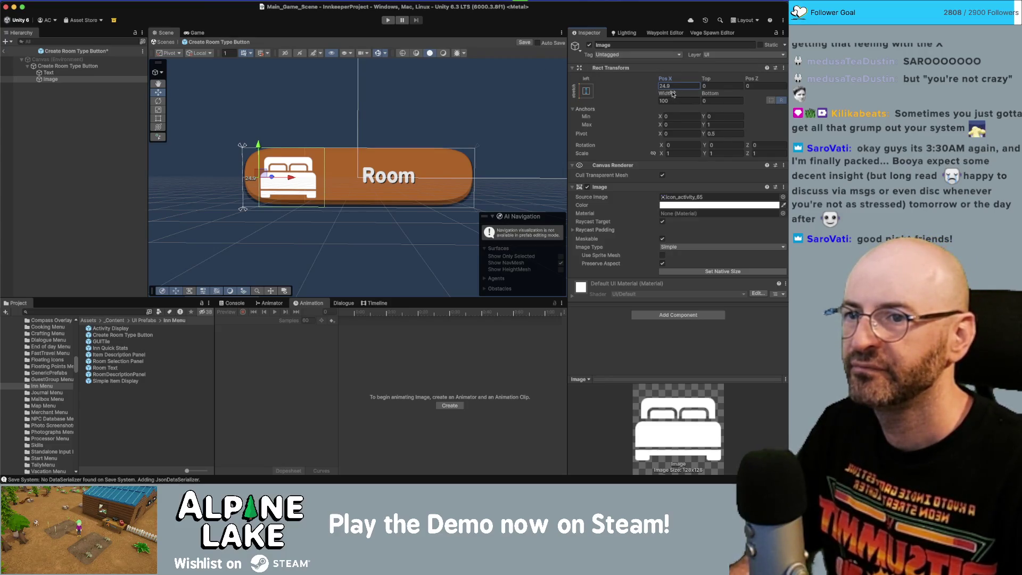
{"action": "left_click_drag", "start_coordinate": [708, 83], "coordinate": [770, 99]}
{"action": "type", "text": "5"}
{"action": "key", "text": "Tab"}
{"action": "key", "text": "Tab"}
{"action": "key", "text": "Tab"}
{"action": "type", "text": "15"}
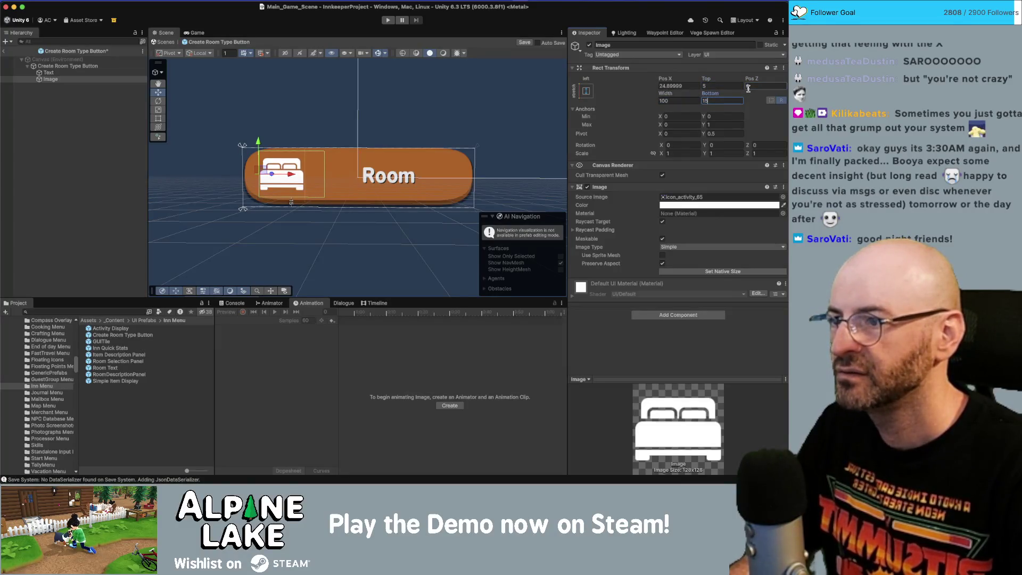
{"action": "left_click", "coordinate": [667, 94]}
{"action": "left_click_drag", "start_coordinate": [662, 94], "coordinate": [667, 97]}
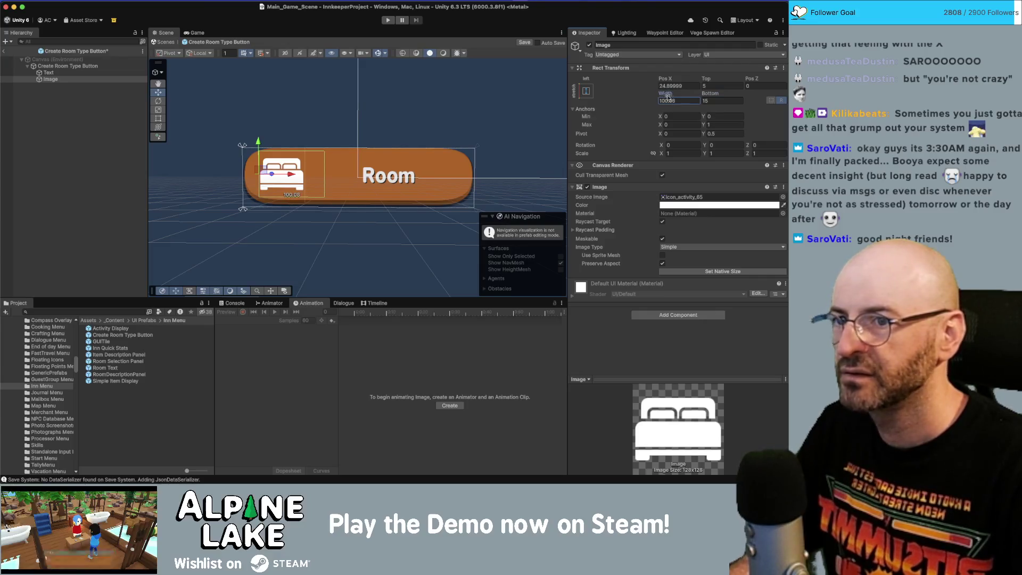
{"action": "left_click", "coordinate": [678, 125]}
{"action": "type", "text": ".3"}
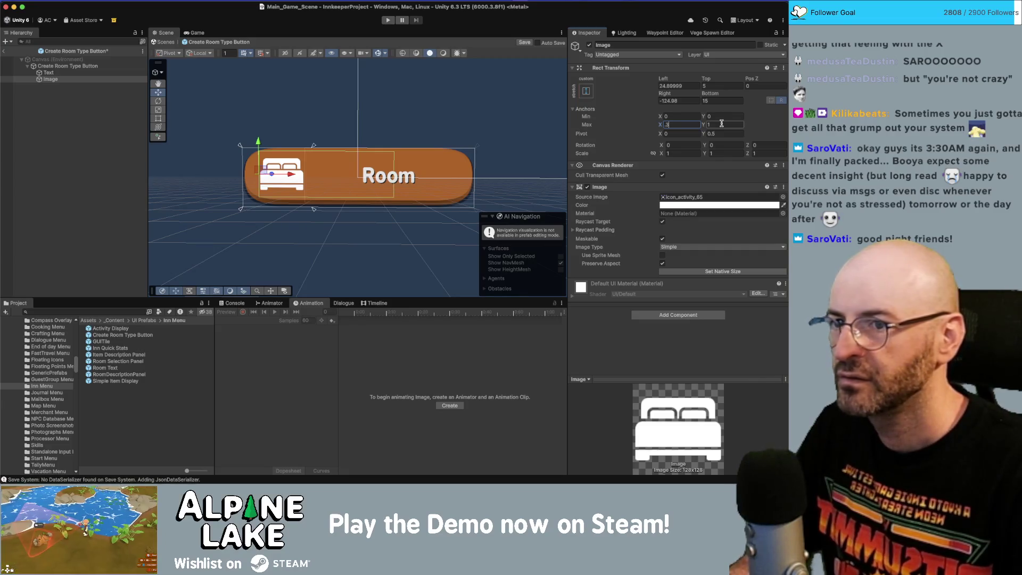
{"action": "left_click", "coordinate": [691, 99]}
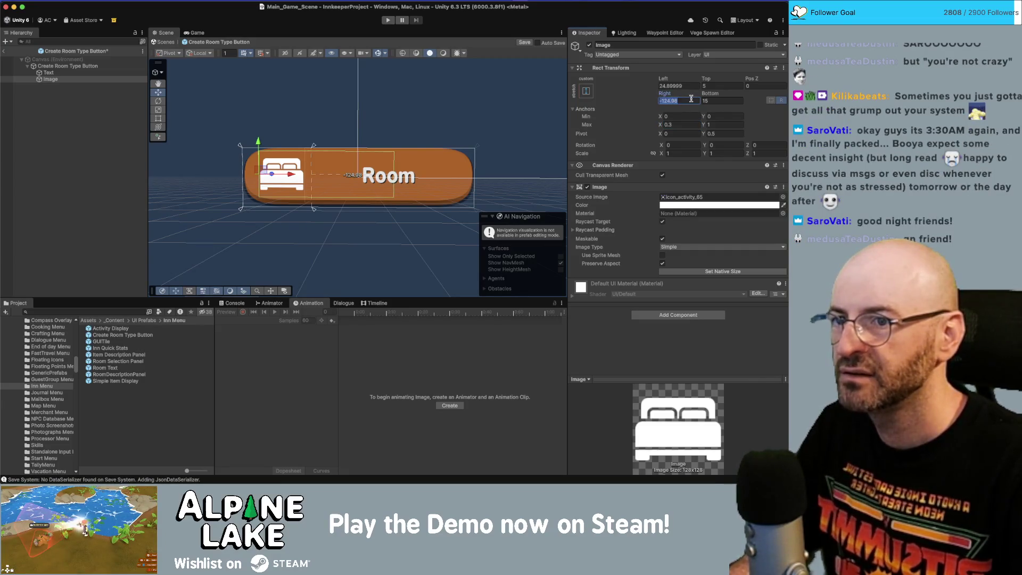
{"action": "type", "text": "0"}
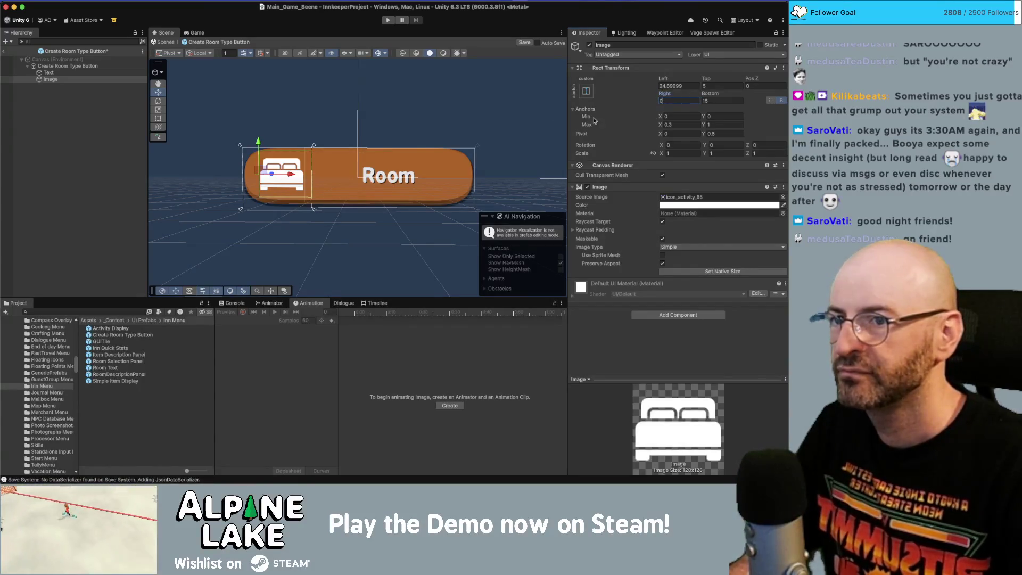
Step: Set the Room label's Anchors Min X to 0.3 and Left offset to 0
{"action": "left_click", "coordinate": [91, 72]}
{"action": "left_click", "coordinate": [678, 125]}
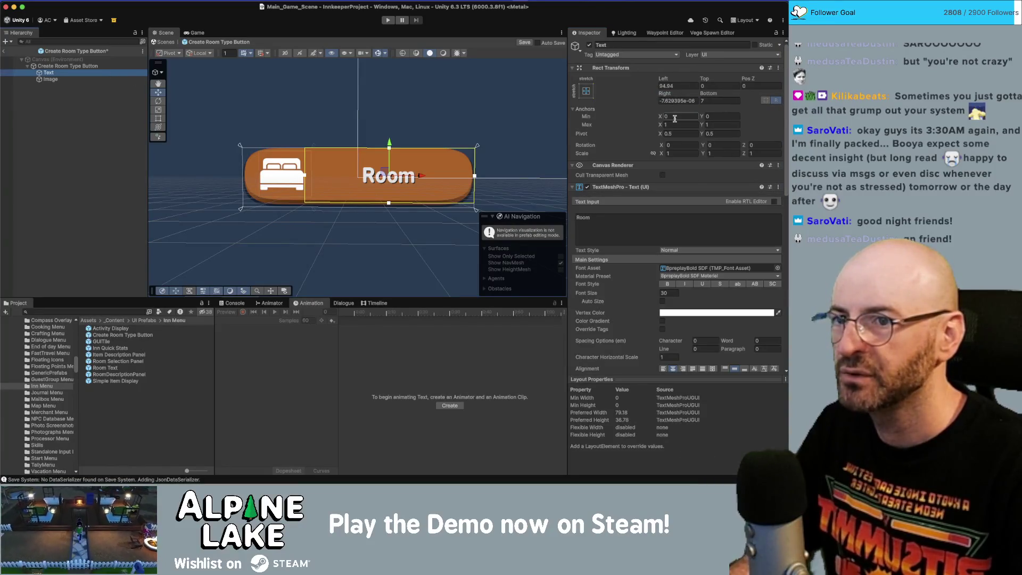
{"action": "left_click", "coordinate": [676, 116]}
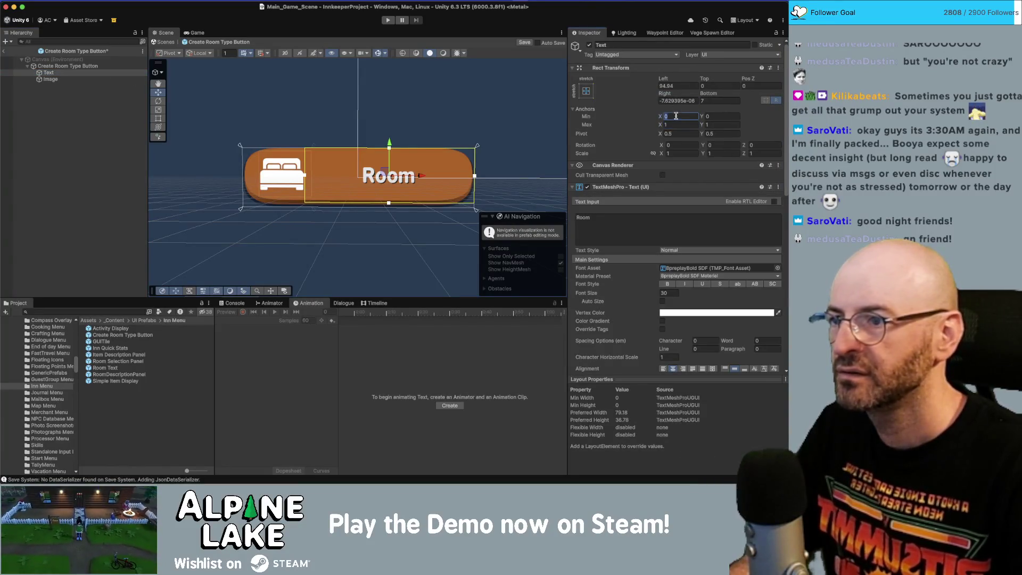
{"action": "type", "text": ".3"}
{"action": "left_click", "coordinate": [669, 86]}
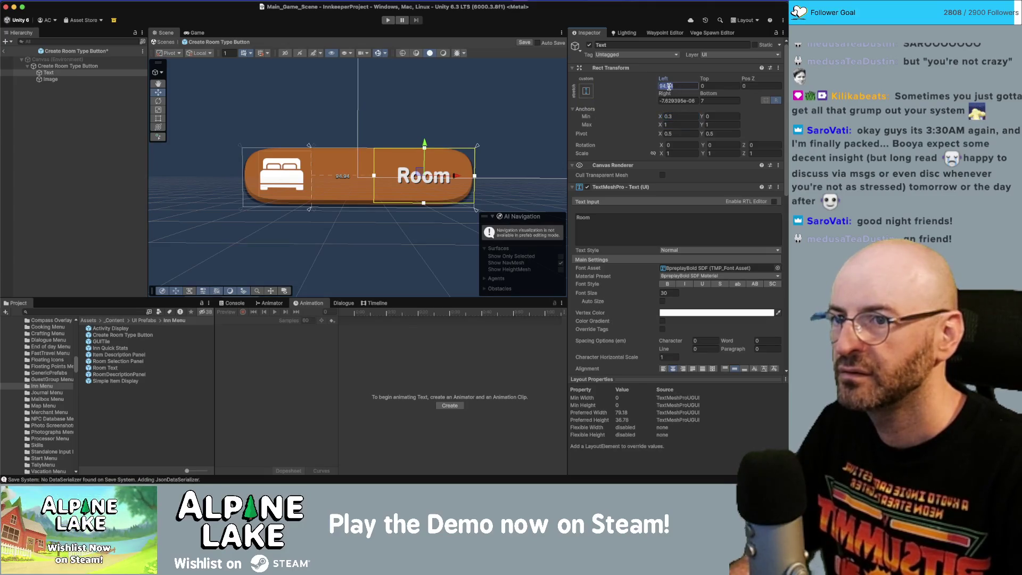
{"action": "type", "text": "0"}
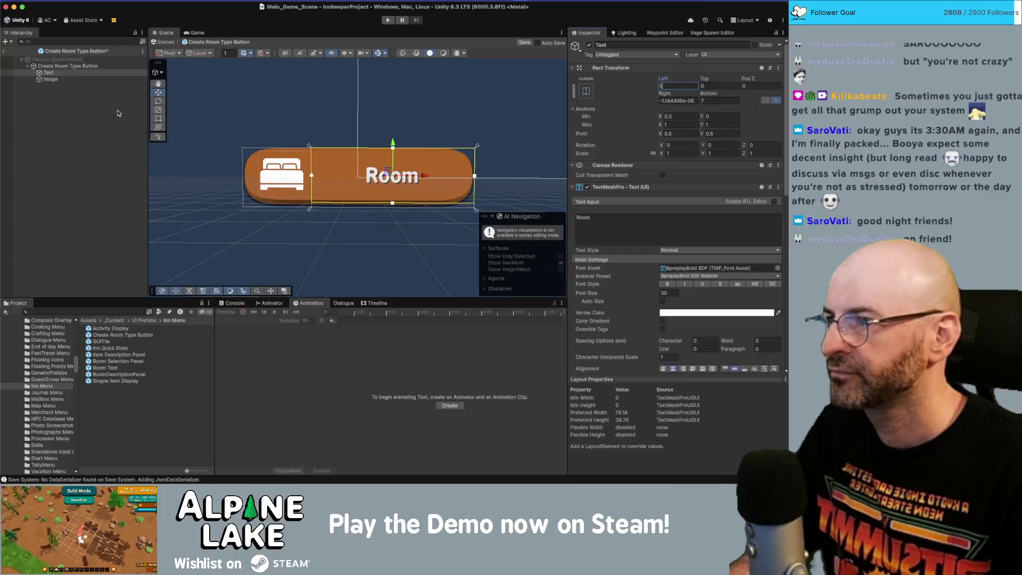
Step: Open the Room Button script from the button root for editing
{"action": "left_click", "coordinate": [118, 113]}
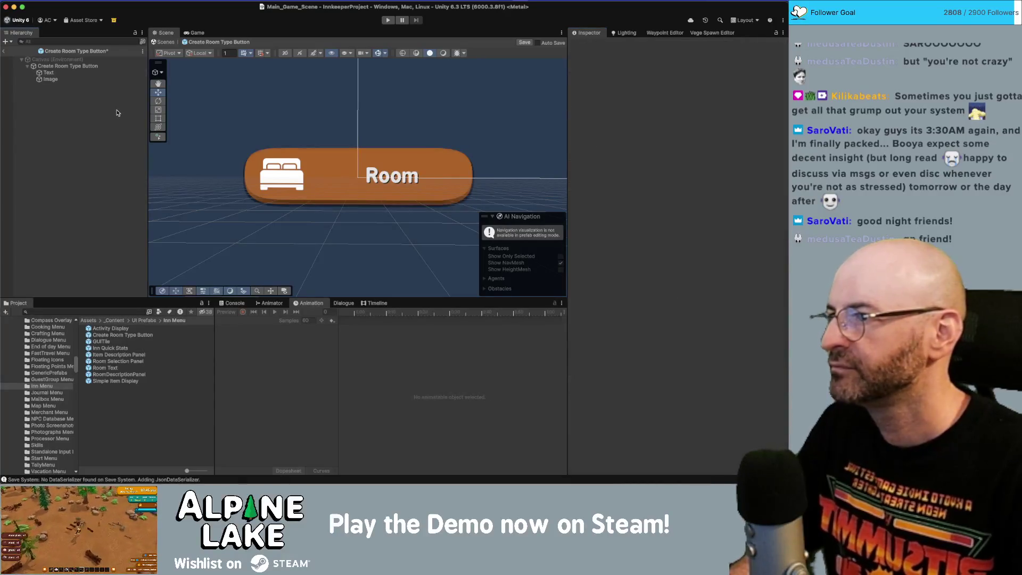
{"action": "left_click", "coordinate": [93, 67]}
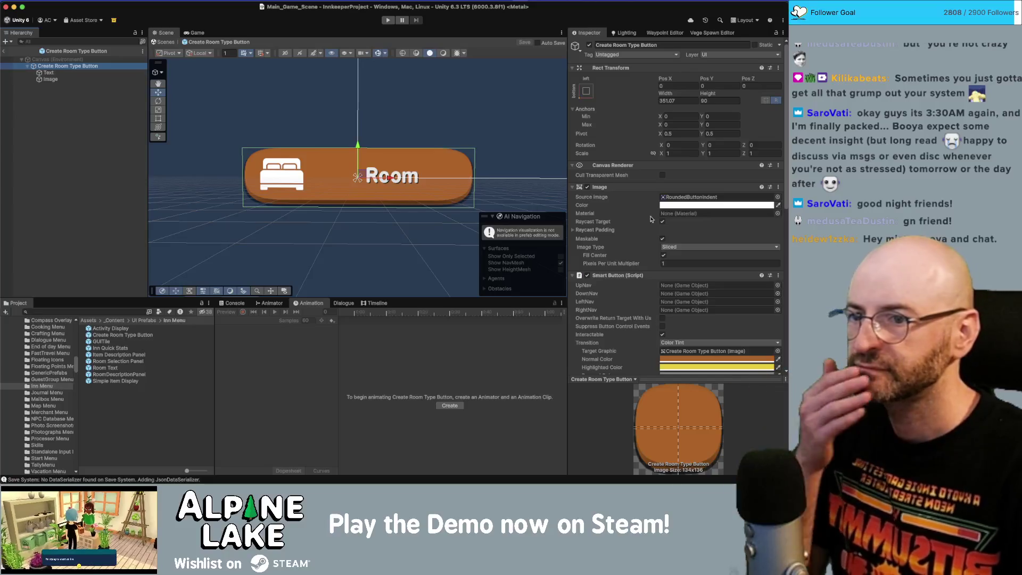
{"action": "scroll", "coordinate": [696, 230], "scroll_direction": "down", "scroll_amount": 5}
{"action": "scroll", "coordinate": [696, 230], "scroll_direction": "down", "scroll_amount": 4}
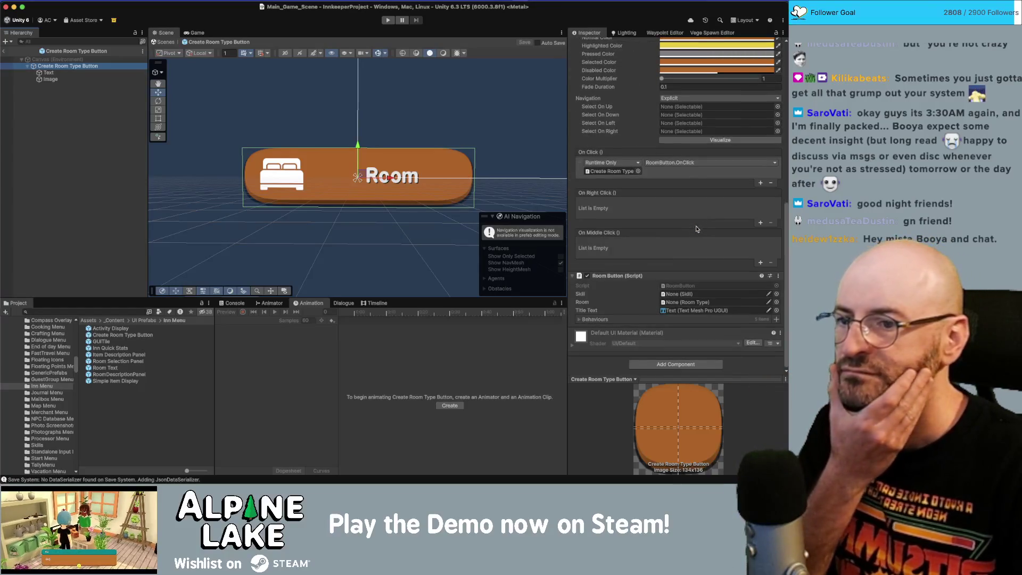
{"action": "double_click", "coordinate": [679, 288]}
{"action": "left_click", "coordinate": [164, 92]}
Step: Declare a public Image field and add a using UnityEngine.UI directive
{"action": "key", "text": "Return"}
{"action": "type", "text": "p"}
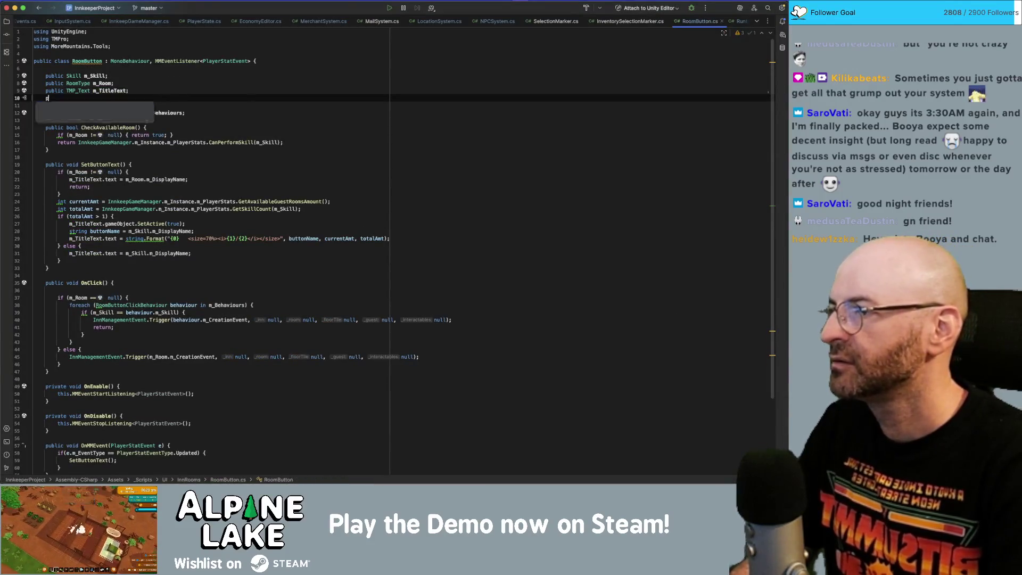
{"action": "type", "text": "ublic "}
{"action": "type", "text": "Image "}
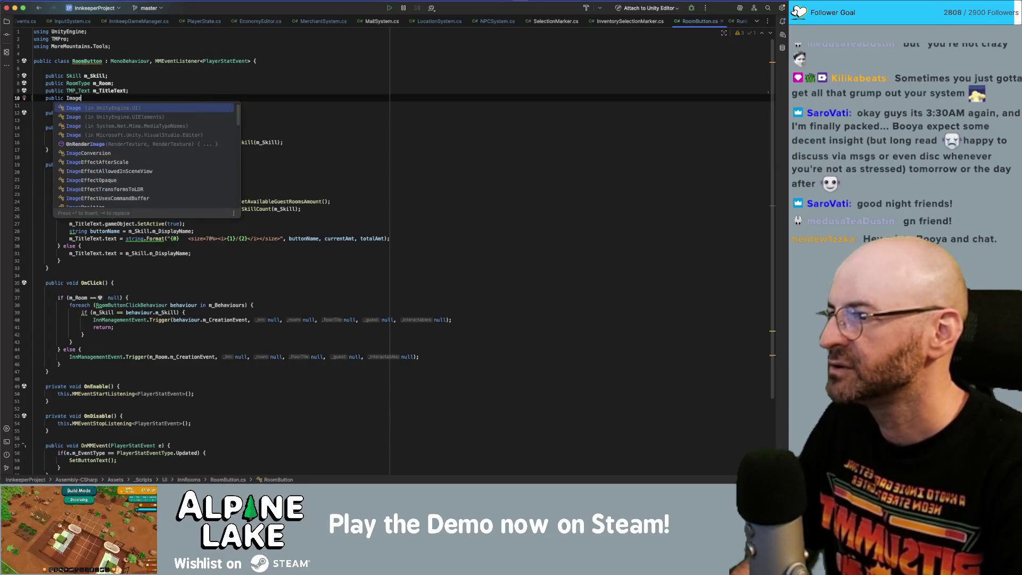
{"action": "type", "text": "m"}
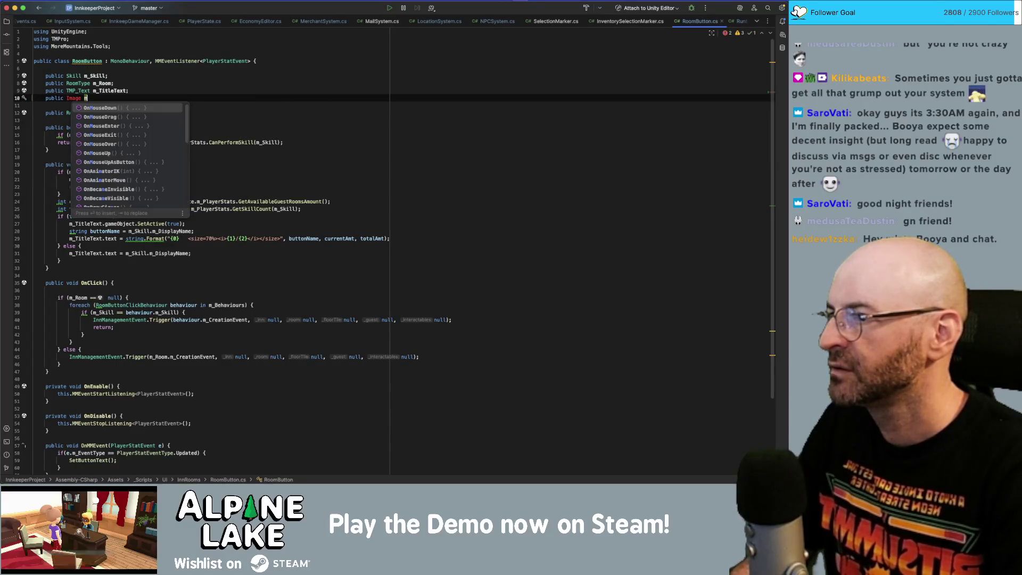
{"action": "type", "text": "_UImage;"}
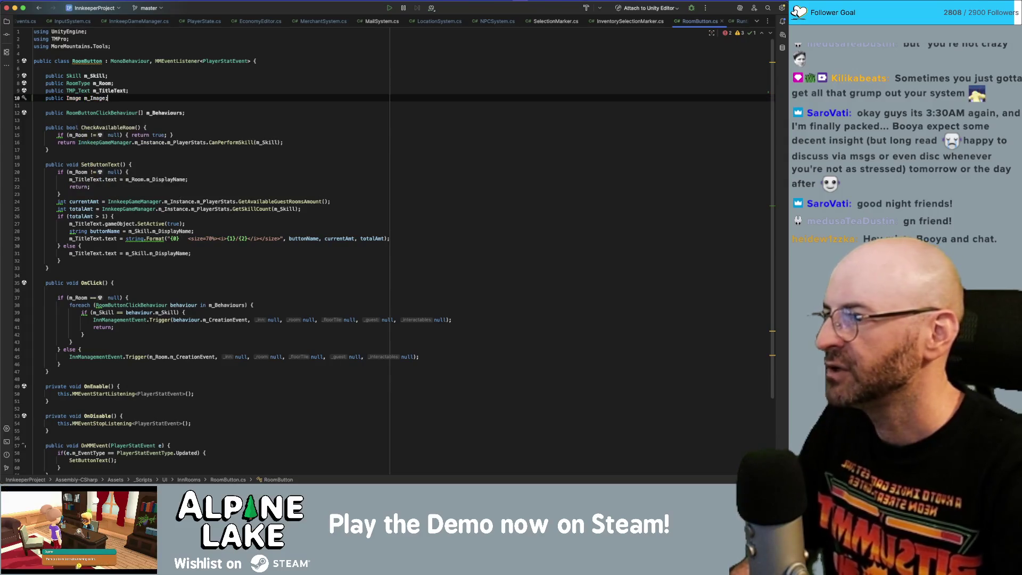
{"action": "left_click", "coordinate": [107, 91]}
{"action": "key", "text": "Up"}
{"action": "key", "text": "Up"}
{"action": "key", "text": "Up"}
{"action": "key", "text": "End"}
{"action": "key", "text": "Return"}
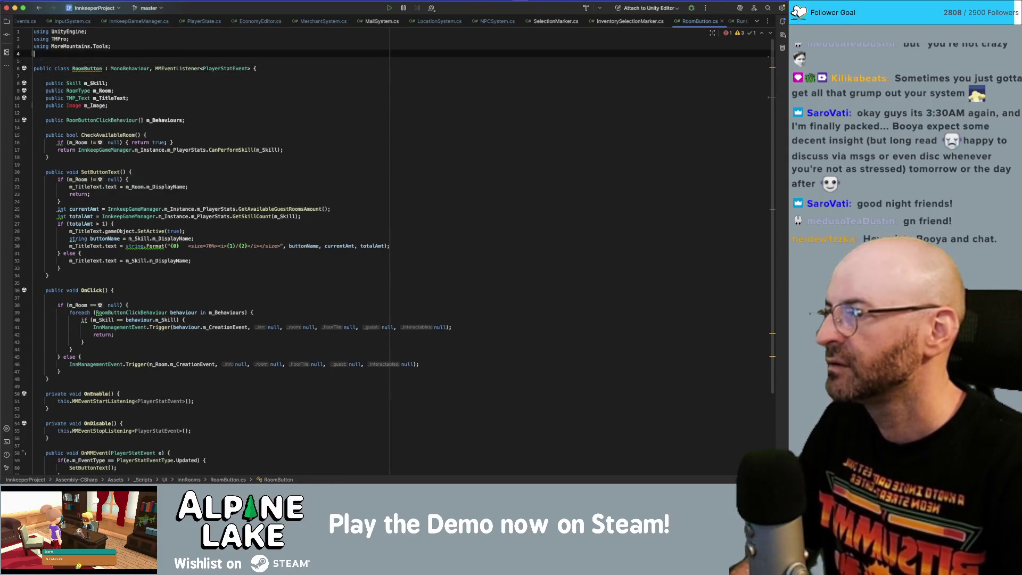
{"action": "type", "text": "using Uni"}
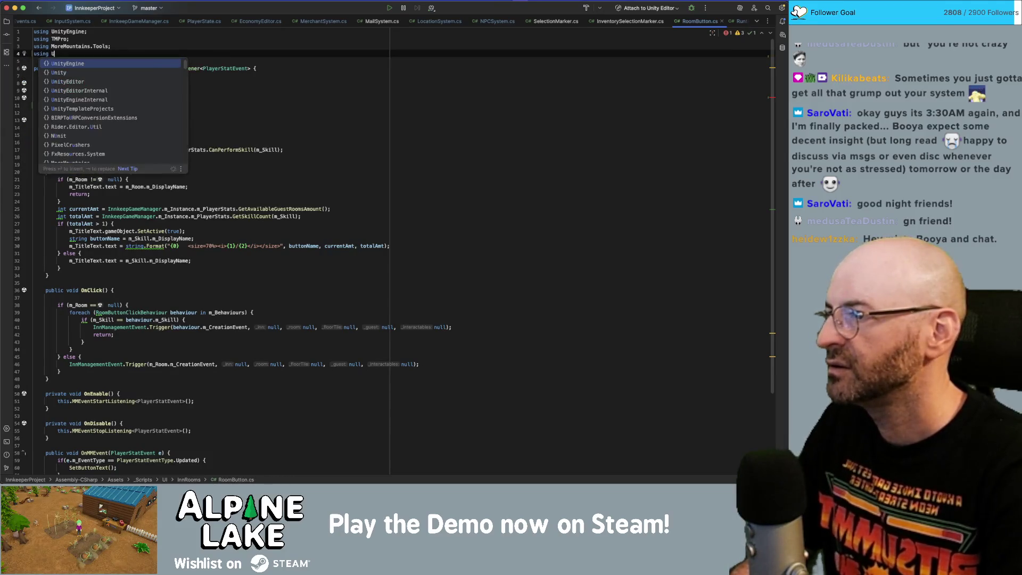
{"action": "key", "text": "Return"}
{"action": "type", "text": ".UI;"}
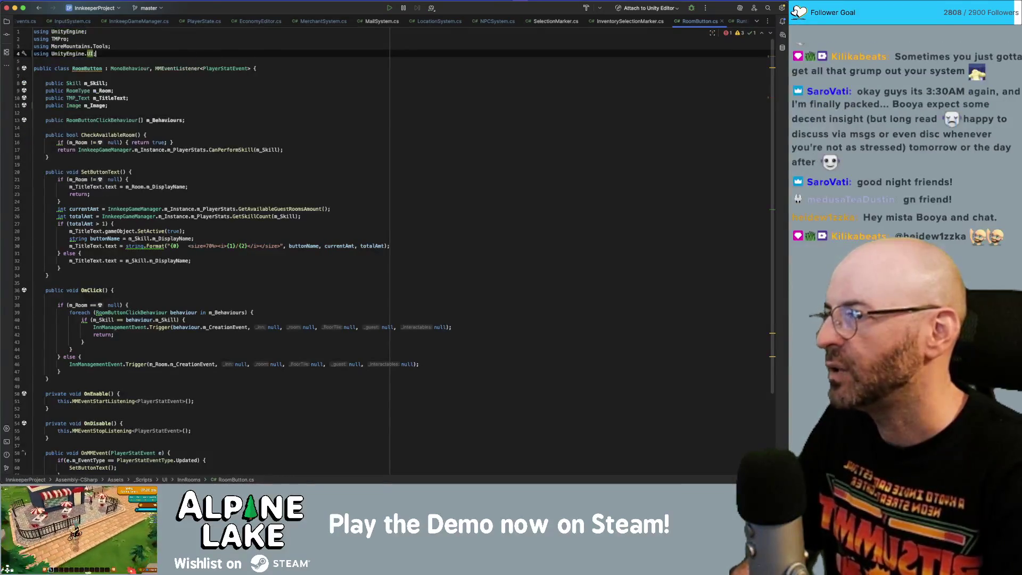
Step: In SetButtonText, add m_Image.sprite = m_Room.m_Icon after the display-name assignment
{"action": "left_click", "coordinate": [112, 172]}
{"action": "left_click", "coordinate": [99, 105]}
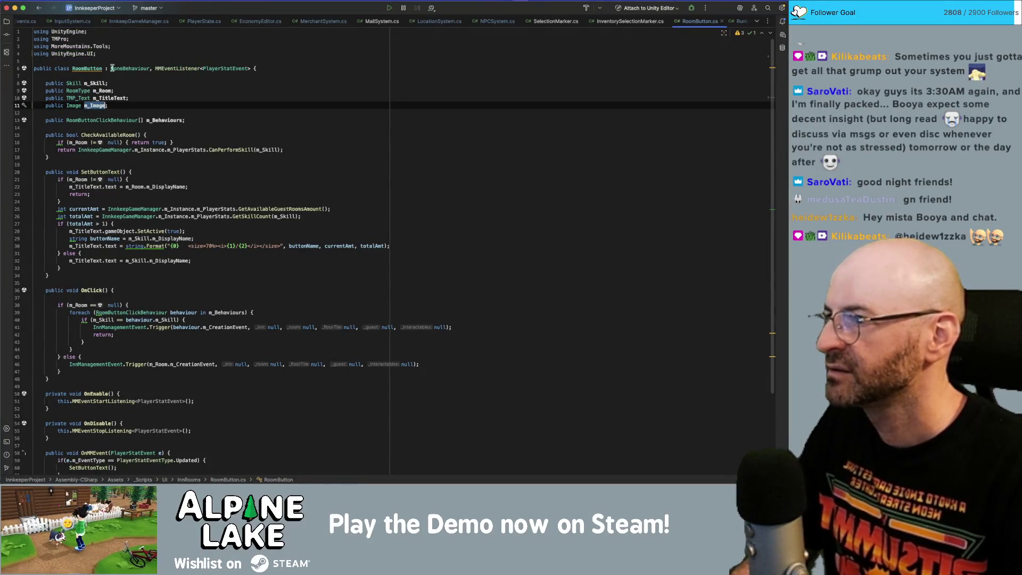
{"action": "left_click", "coordinate": [100, 89]}
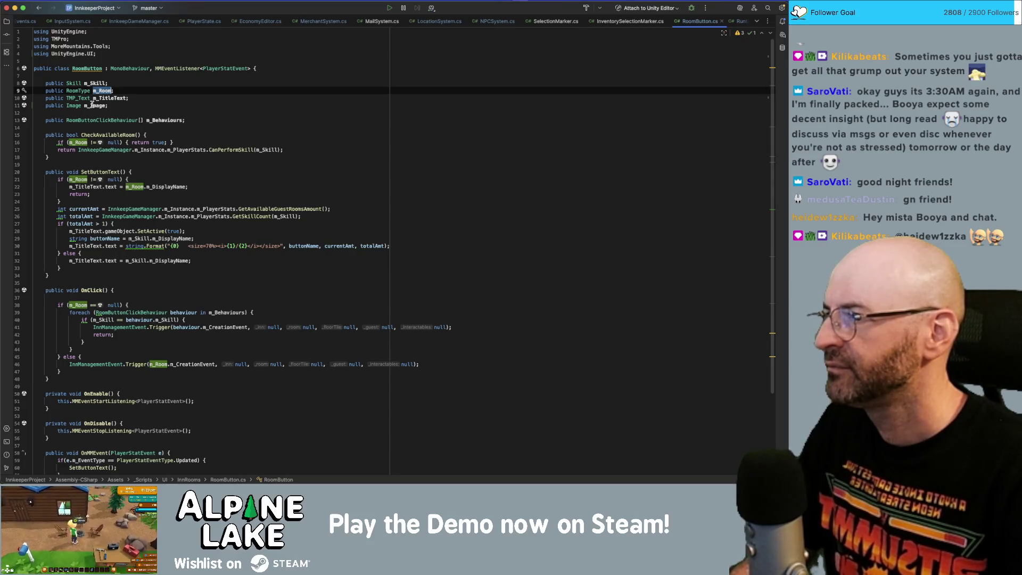
{"action": "left_click", "coordinate": [108, 98]}
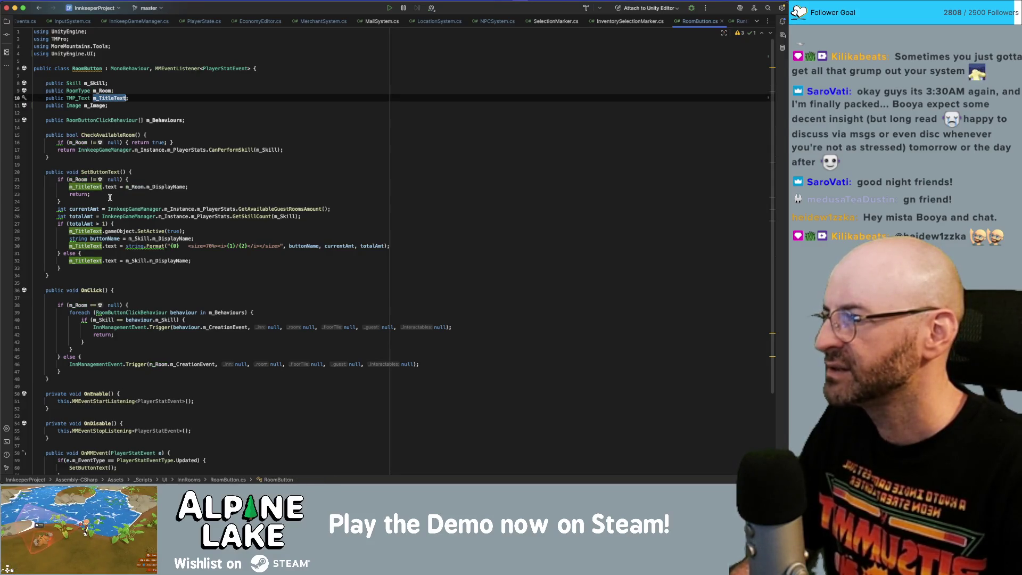
{"action": "left_click", "coordinate": [196, 187]}
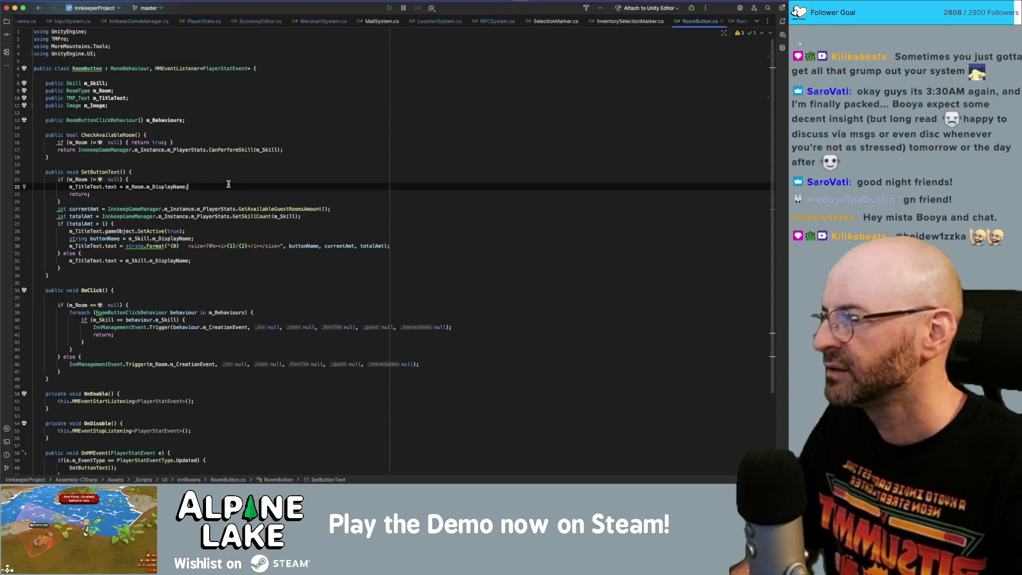
{"action": "key", "text": "Return"}
{"action": "type", "text": "m_Image "}
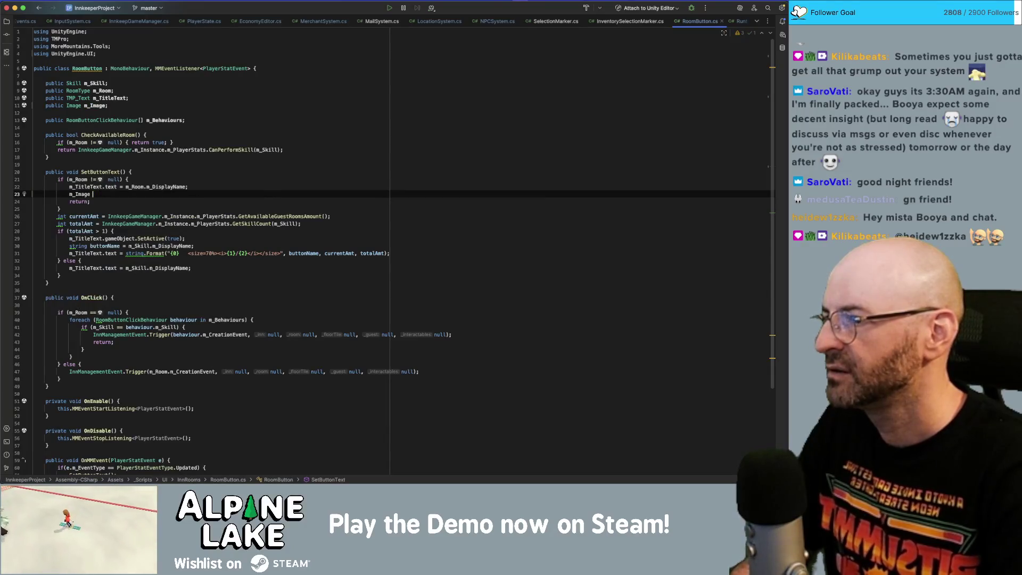
{"action": "type", "text": "= m_Ro"}
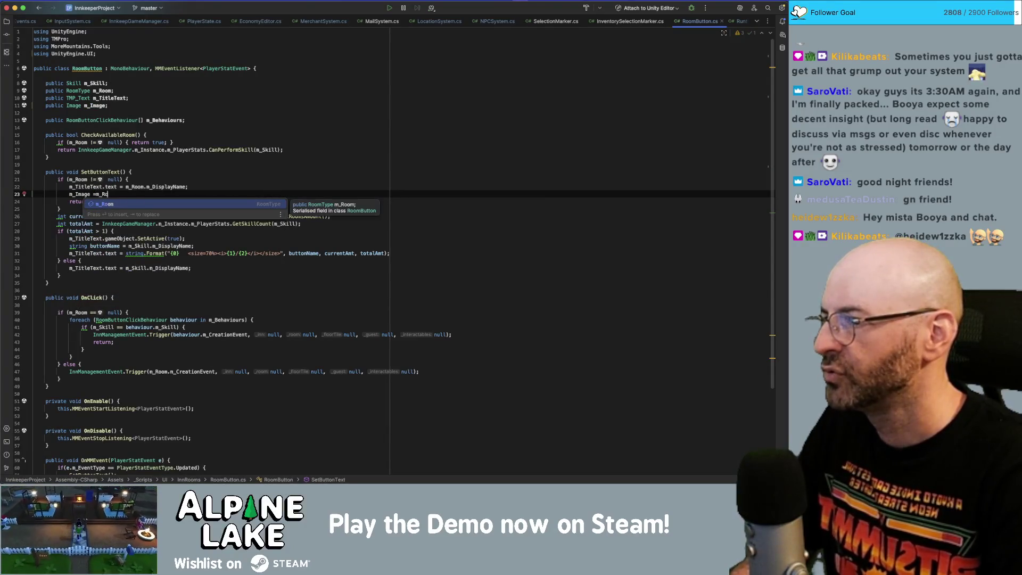
{"action": "type", "text": "om."}
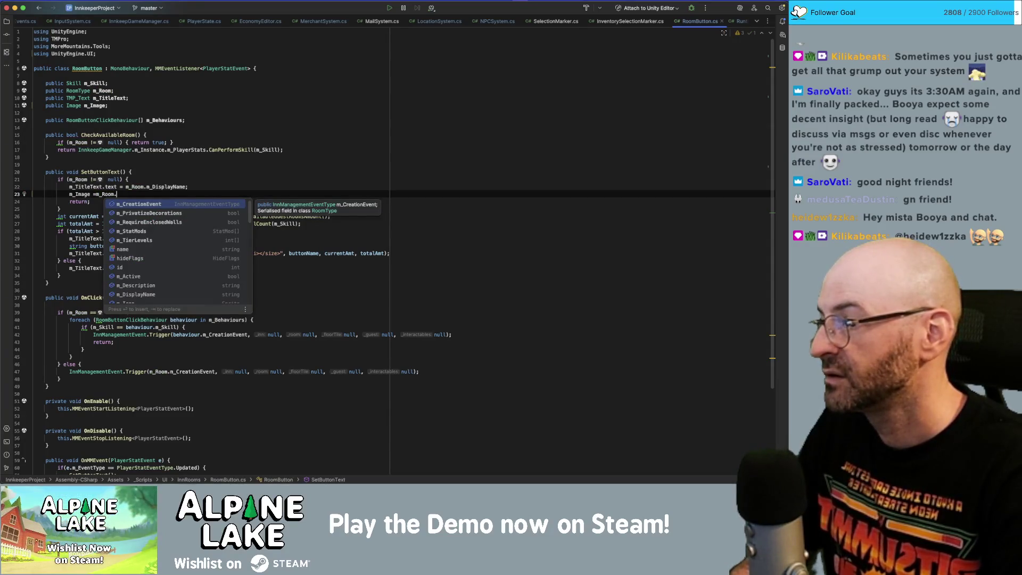
{"action": "type", "text": "m_Ic"}
{"action": "key", "text": "Return"}
{"action": "type", "text": ";"}
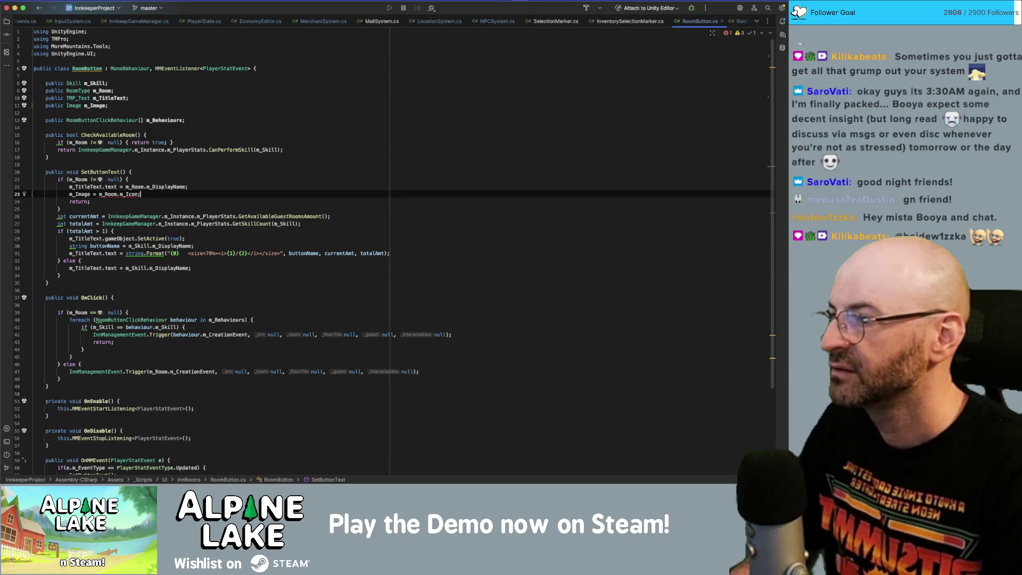
{"action": "key", "text": "alt+Right"}
{"action": "type", "text": ".sp"}
{"action": "key", "text": "Return"}
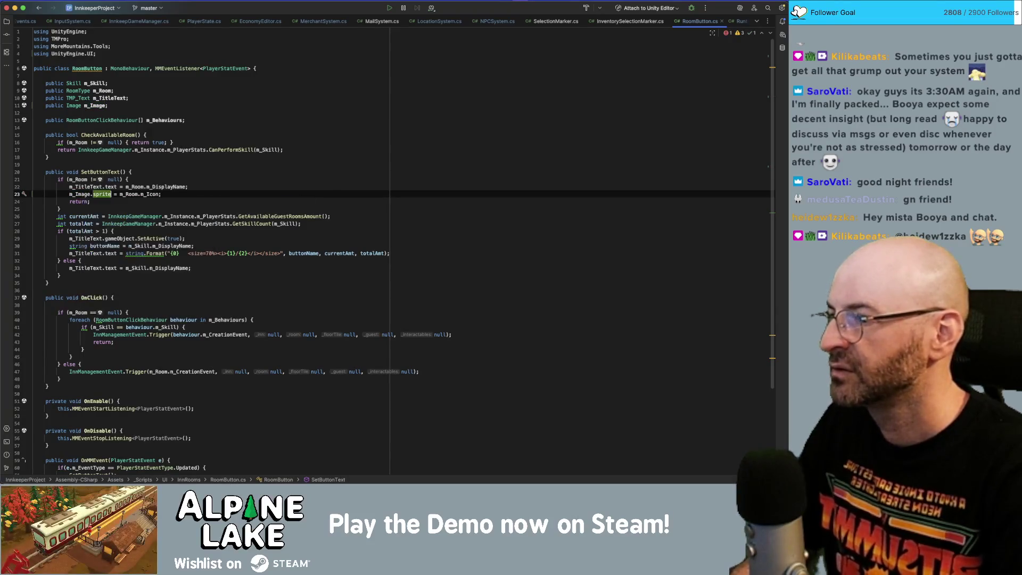
{"action": "key", "text": "End"}
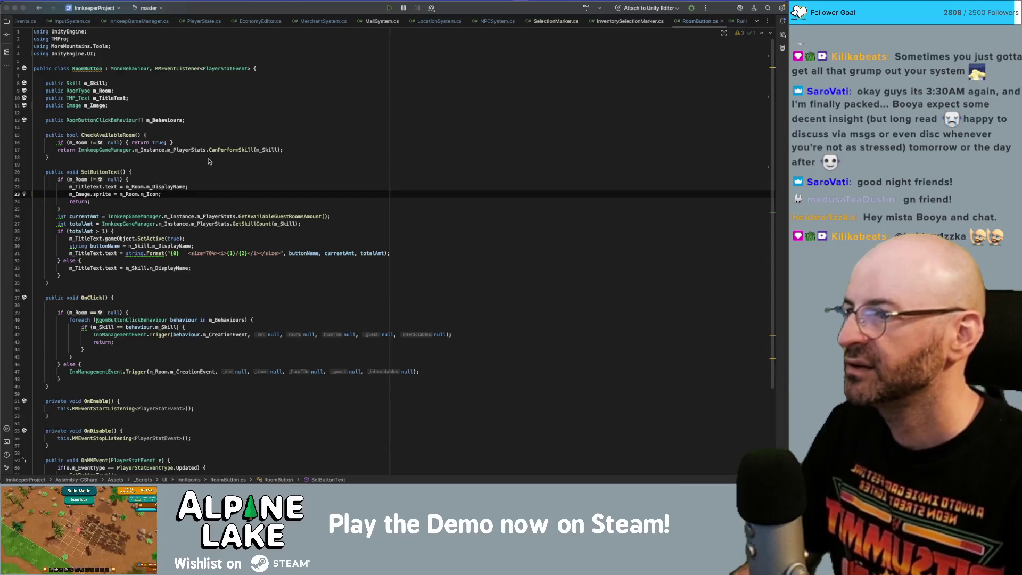
{"action": "key", "text": "super+Tab"}
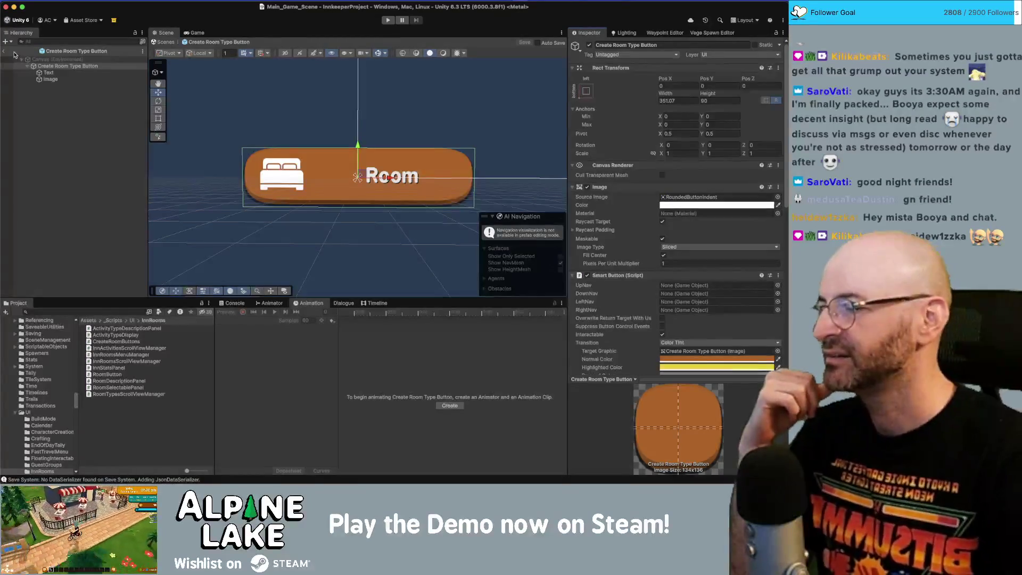
Step: Exit prefab mode to the scene and fold up the Contents and Pause Menu Canvas entries
{"action": "left_click", "coordinate": [4, 52]}
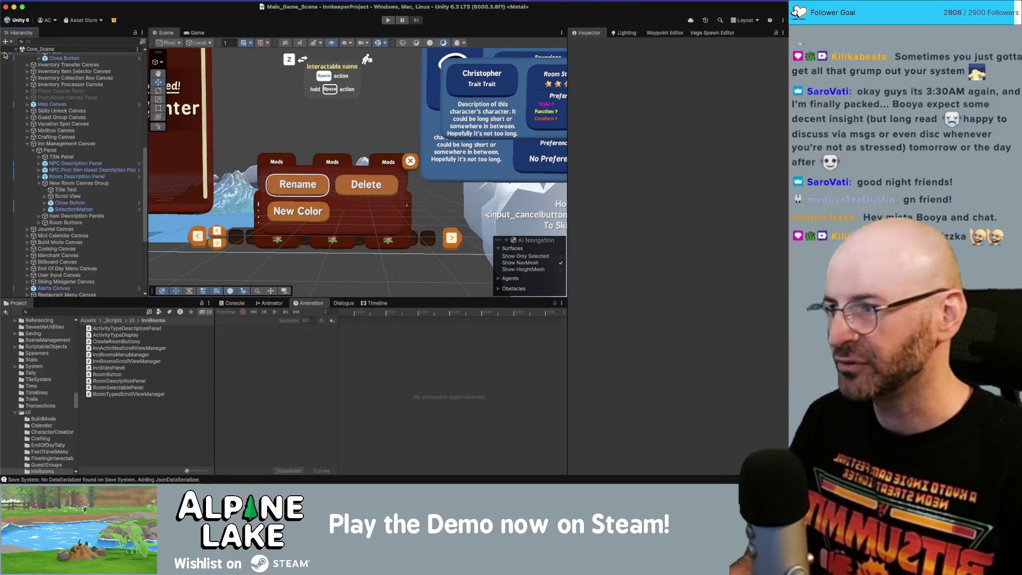
{"action": "scroll", "coordinate": [34, 89], "scroll_direction": "up", "scroll_amount": 3}
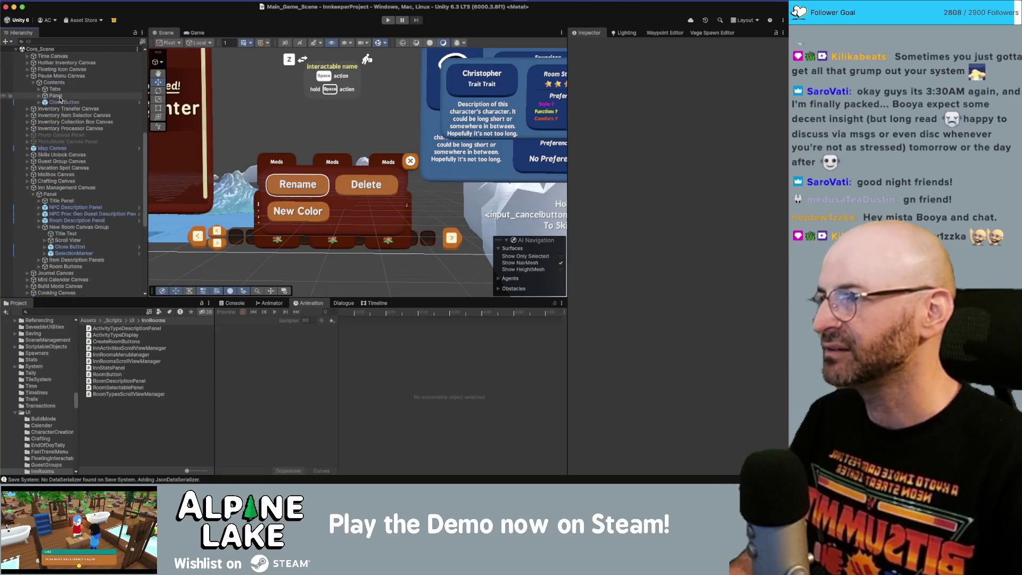
{"action": "left_click", "coordinate": [33, 83]}
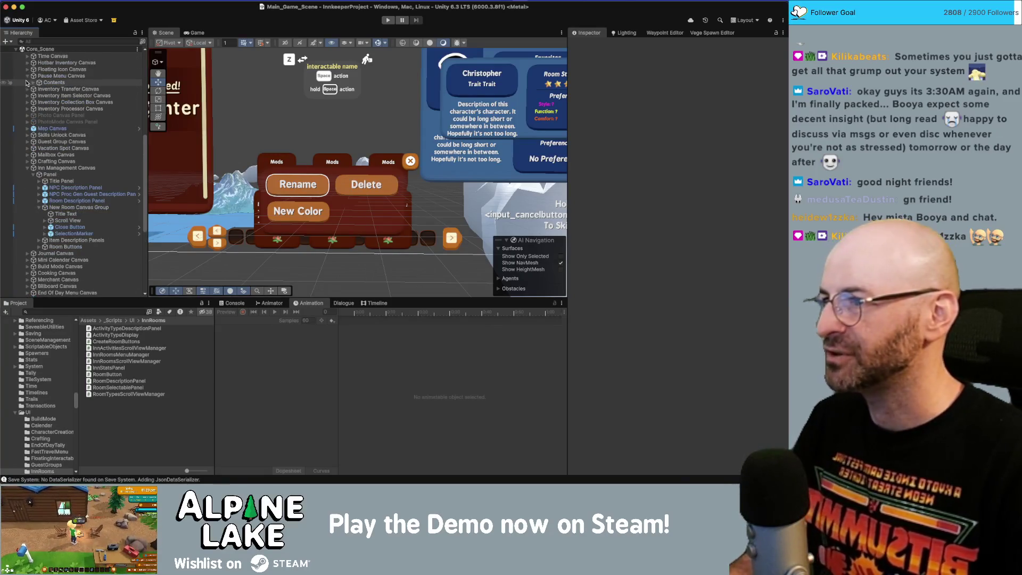
{"action": "left_click", "coordinate": [27, 77]}
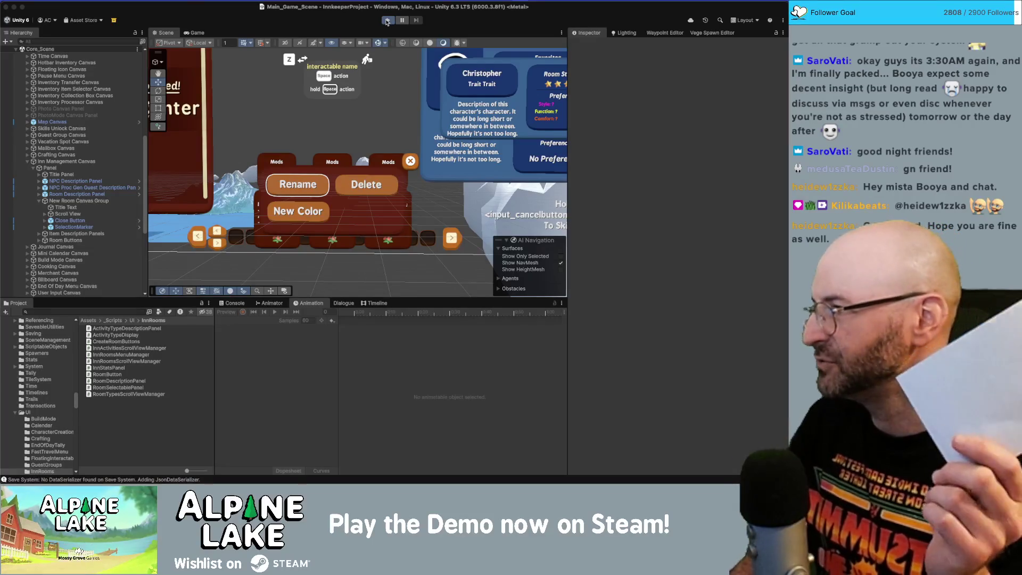
Step: Enter play mode to run the game with the character on the grassy path
{"action": "left_click", "coordinate": [387, 22]}
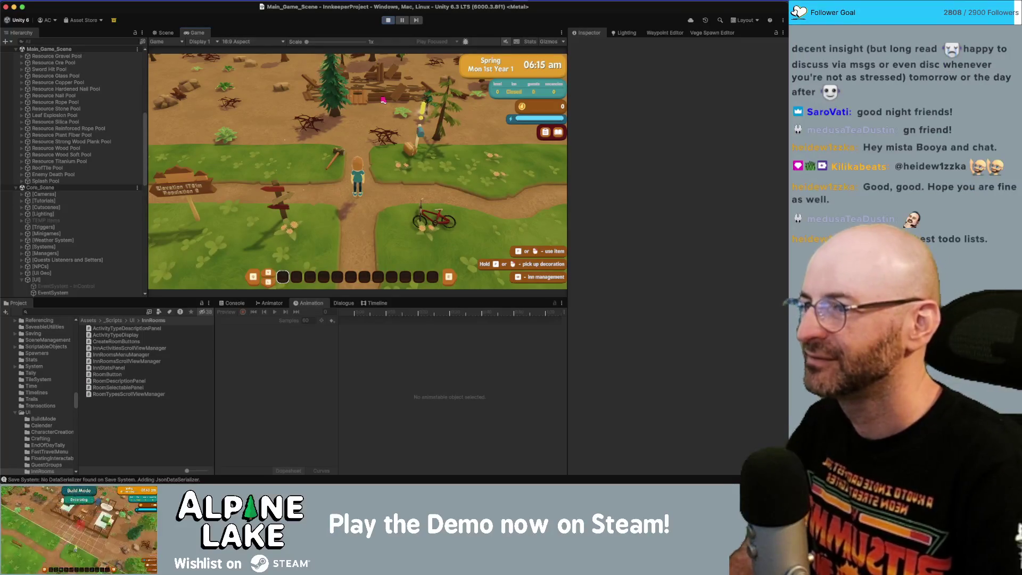
{"action": "scroll", "coordinate": [65, 183], "scroll_direction": "up", "scroll_amount": 10}
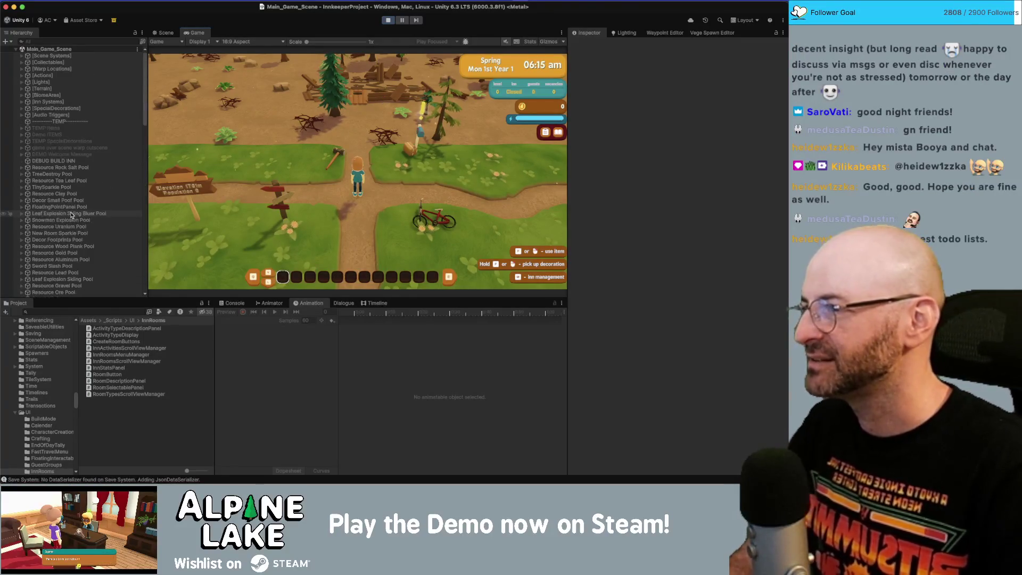
Step: Build the debug inn via DEBUG BUILD INN, walk the character inside and enter Inn Management
{"action": "left_click", "coordinate": [72, 154]}
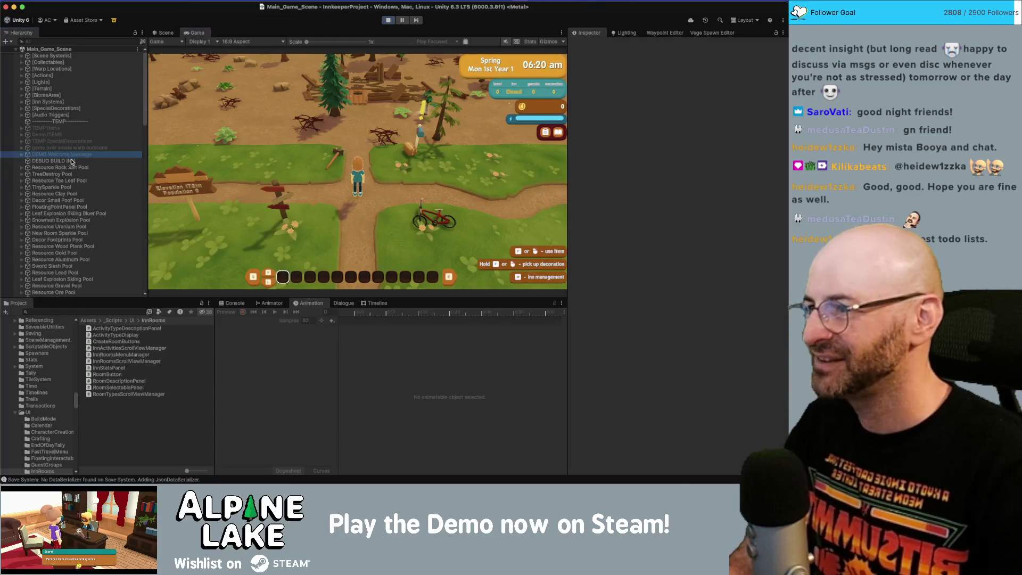
{"action": "left_click", "coordinate": [73, 160]}
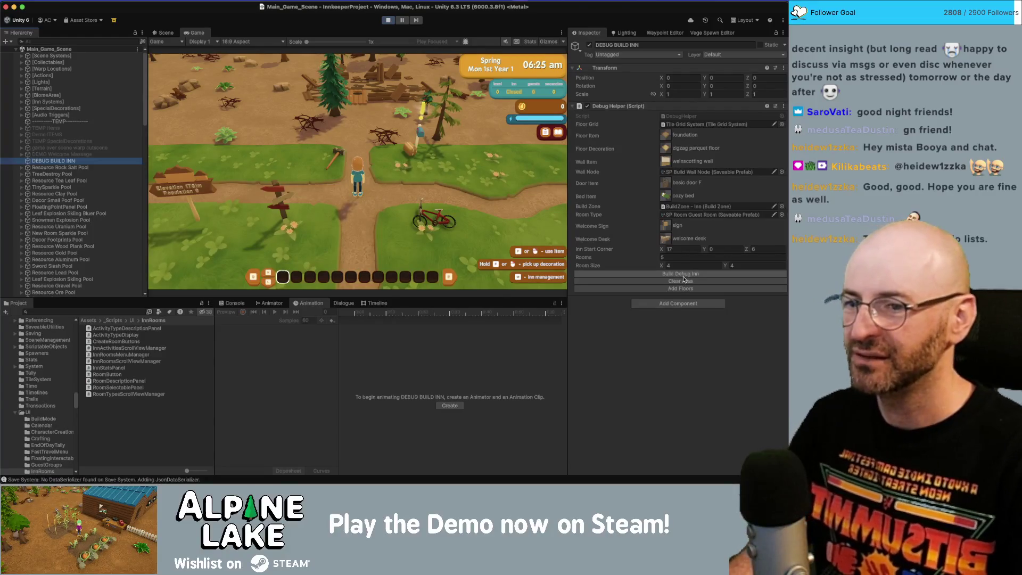
{"action": "left_click", "coordinate": [683, 274]}
{"action": "key", "text": "w"}
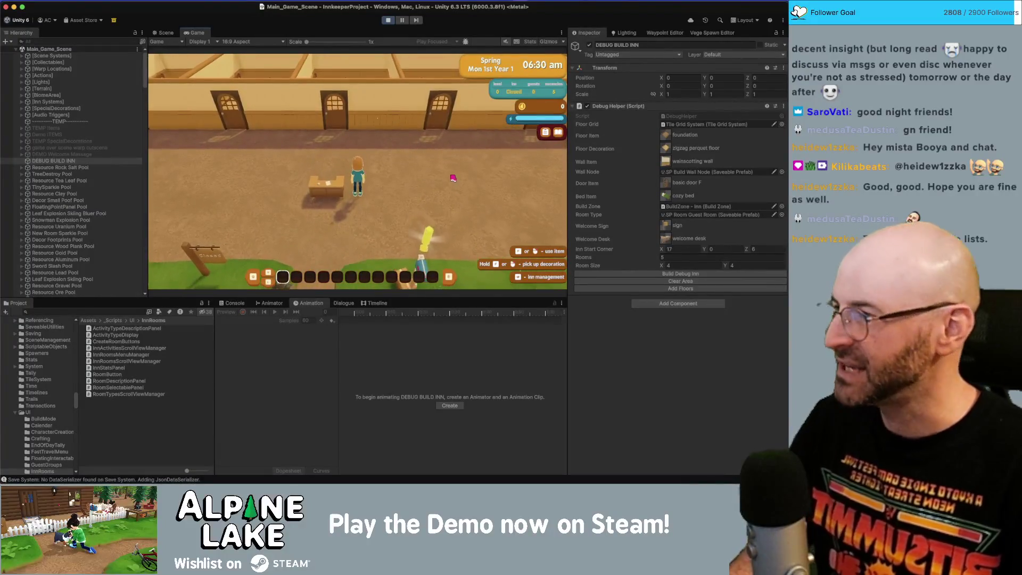
{"action": "key", "text": "i"}
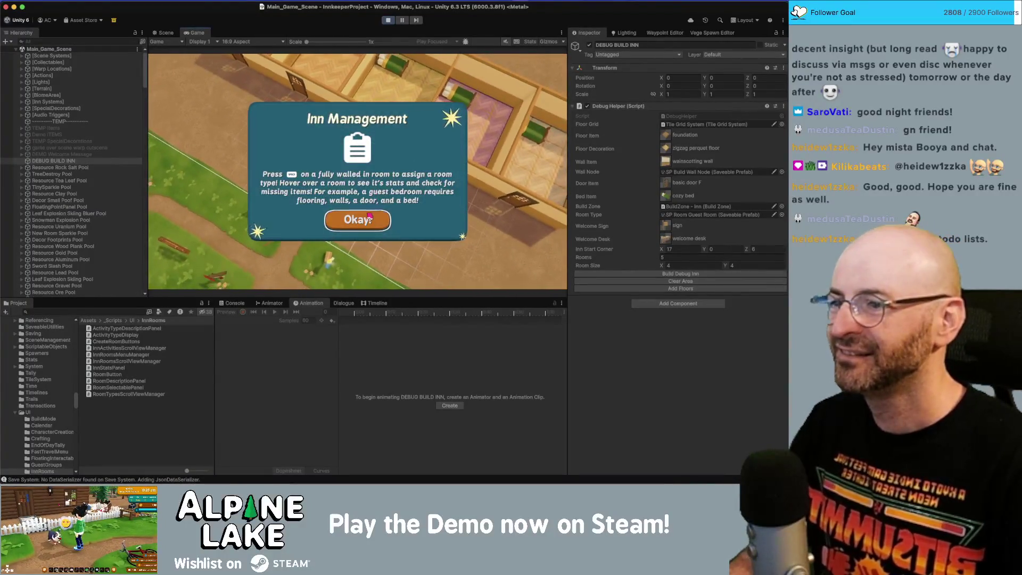
Step: Dismiss the introduction, delete the Guest room, and check the Room Types chooser
{"action": "left_click", "coordinate": [341, 231]}
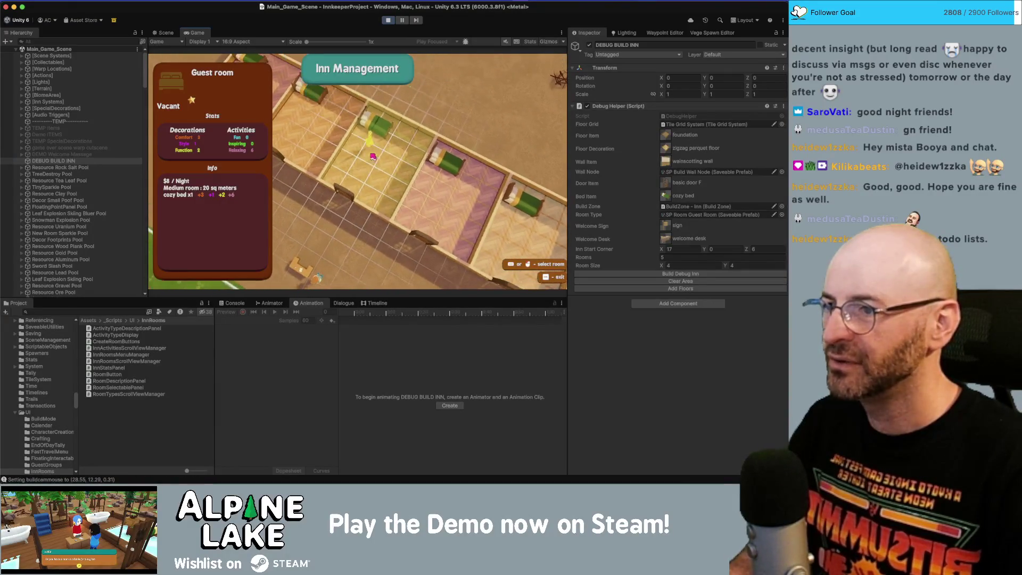
{"action": "left_click", "coordinate": [374, 149]}
{"action": "left_click", "coordinate": [380, 238]}
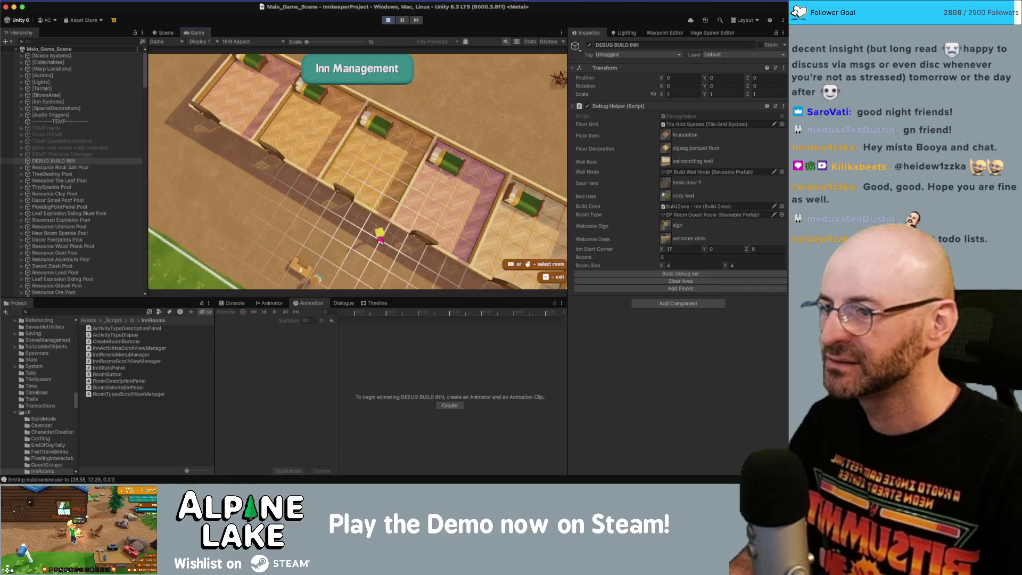
{"action": "left_click", "coordinate": [376, 182]}
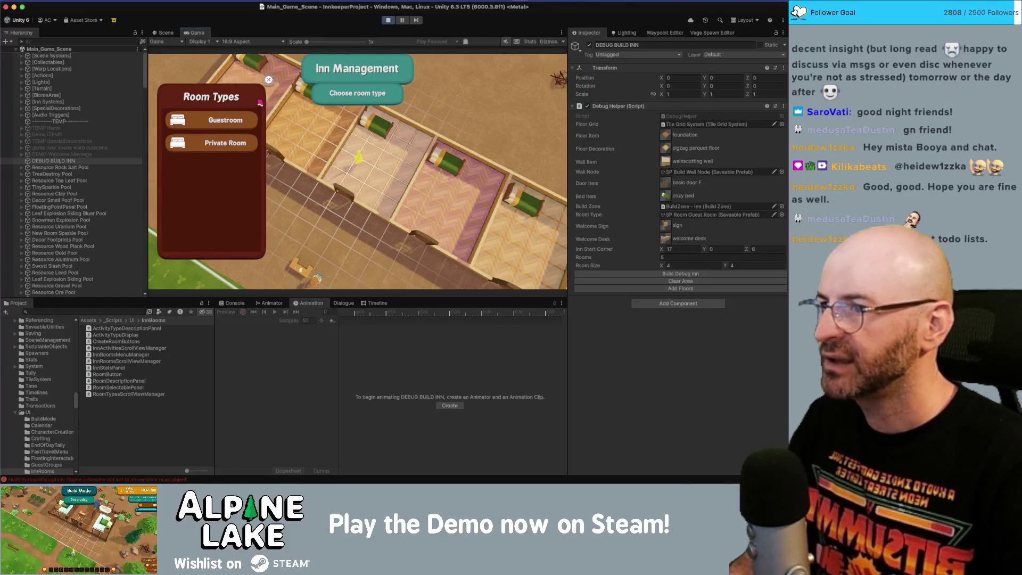
{"action": "left_click", "coordinate": [233, 119]}
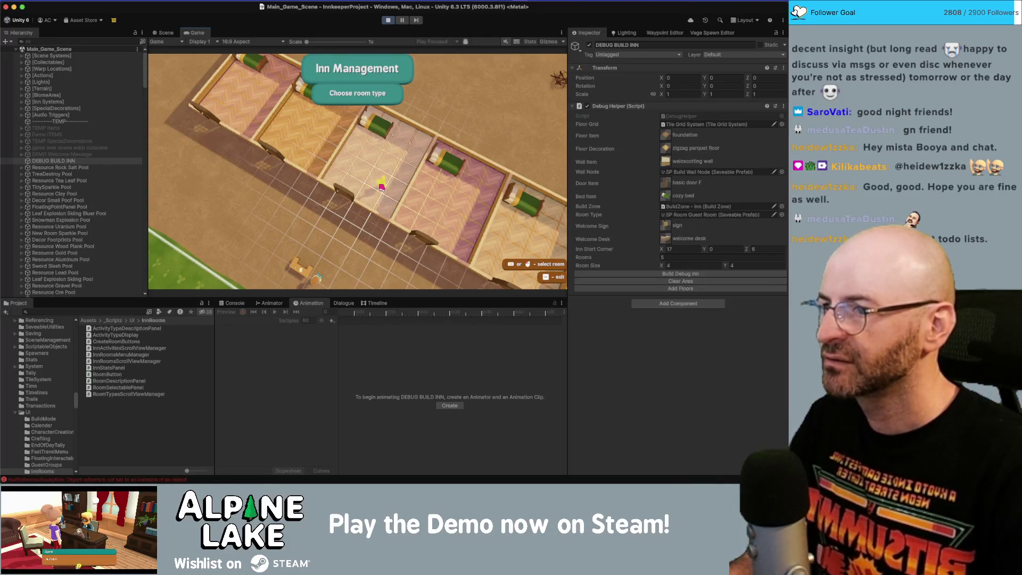
Step: Exit Inn Management and follow the Console's NullReferenceException to RoomButton.cs line 23 in Rider
{"action": "key", "text": "Escape"}
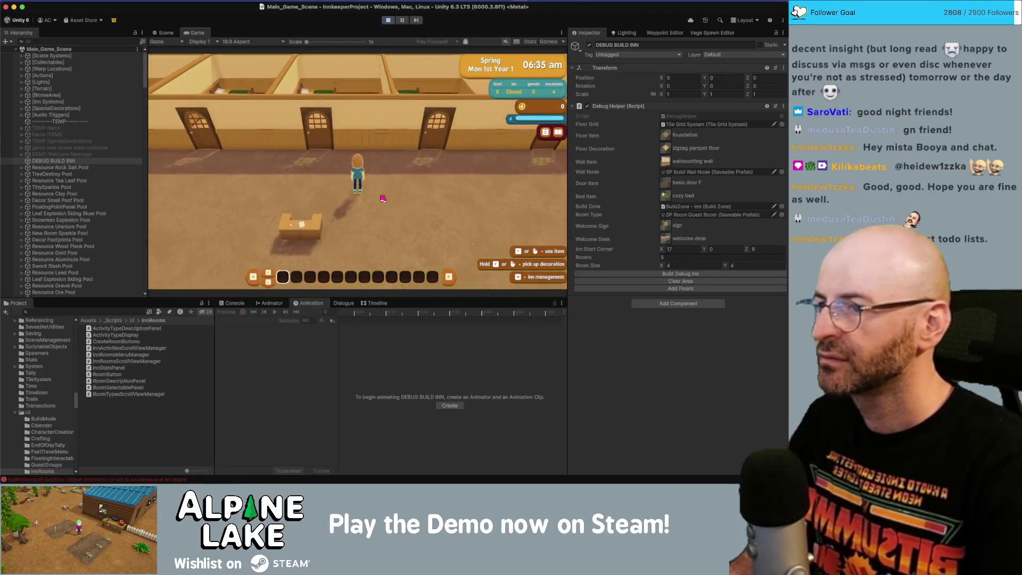
{"action": "left_click", "coordinate": [234, 303]}
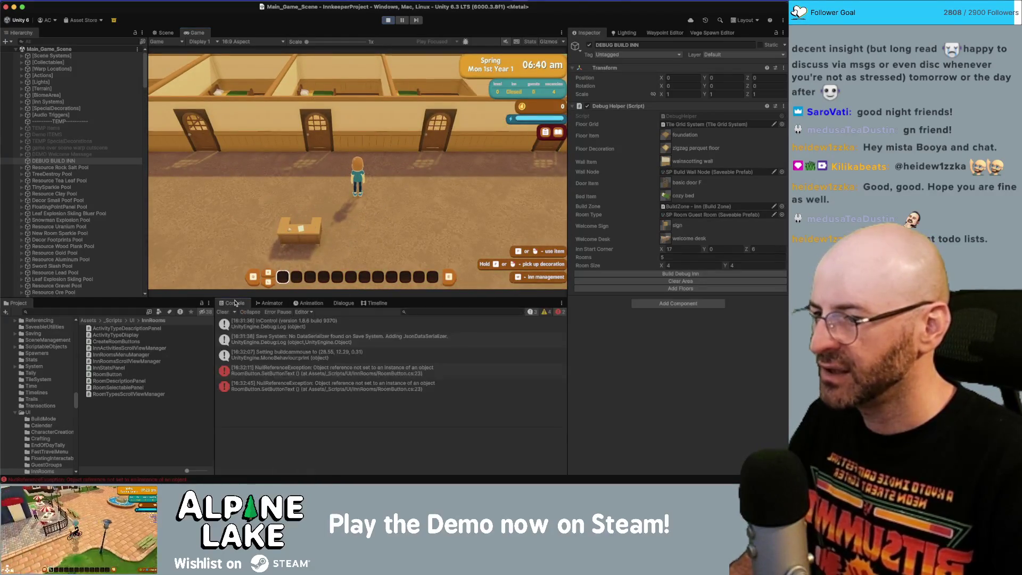
{"action": "left_click", "coordinate": [307, 371]}
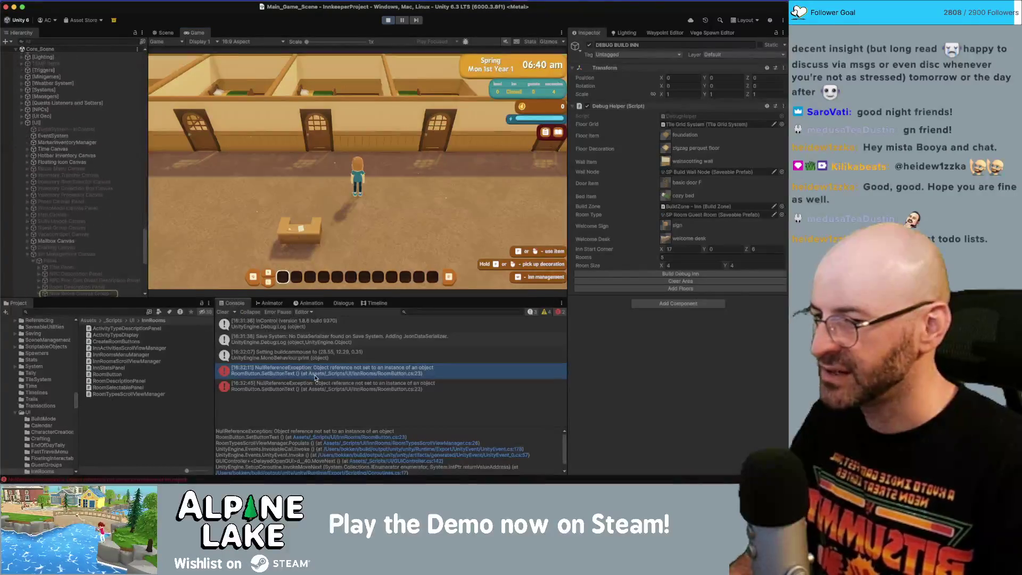
{"action": "left_click", "coordinate": [319, 437]}
{"action": "type", "text": "Wa"}
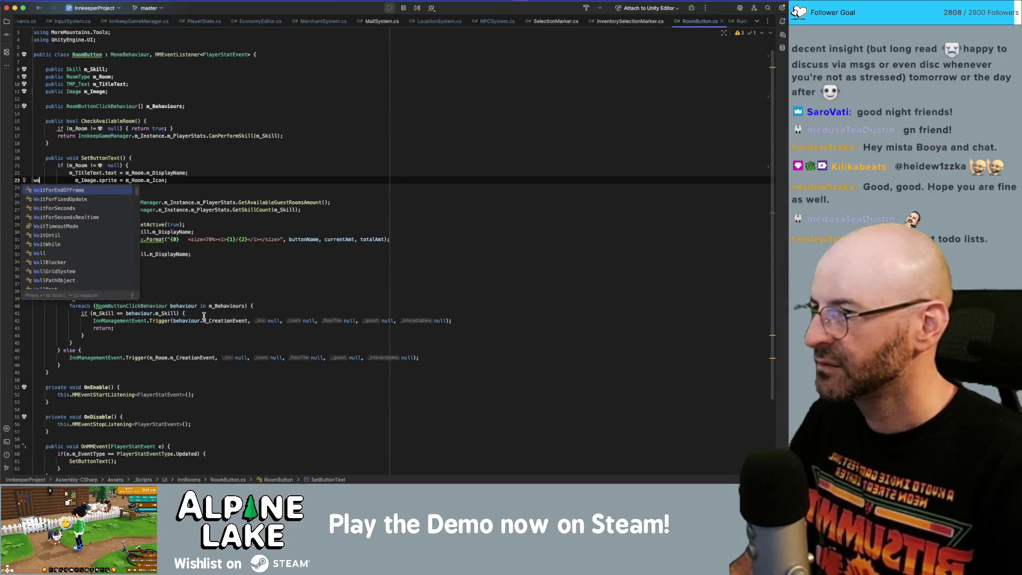
Step: Remove the stray characters on RoomButton.cs line 23, then stop play mode in Unity
{"action": "key", "text": "Escape"}
{"action": "key", "text": "BackSpace"}
{"action": "key", "text": "BackSpace"}
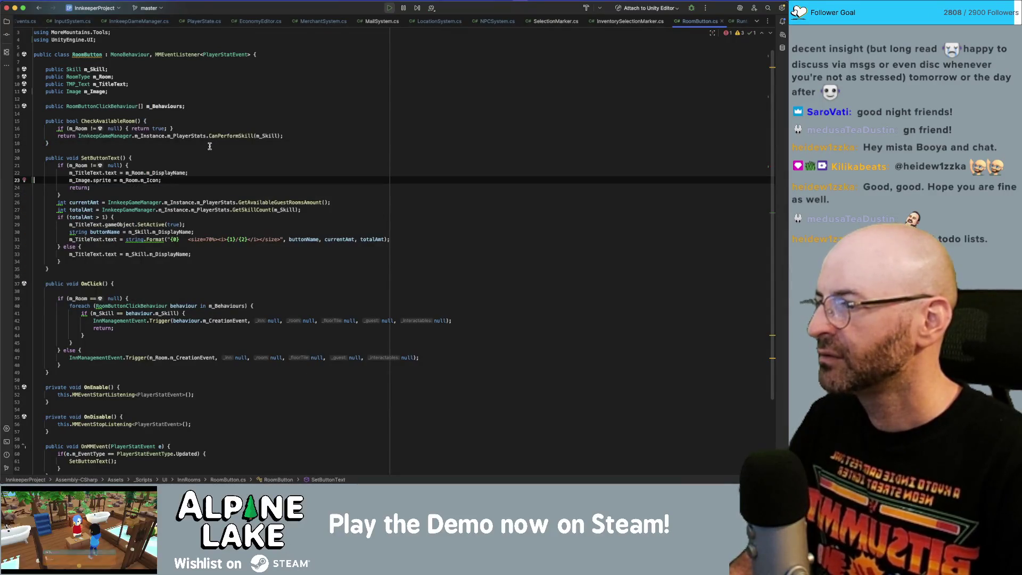
{"action": "left_click", "coordinate": [212, 148]}
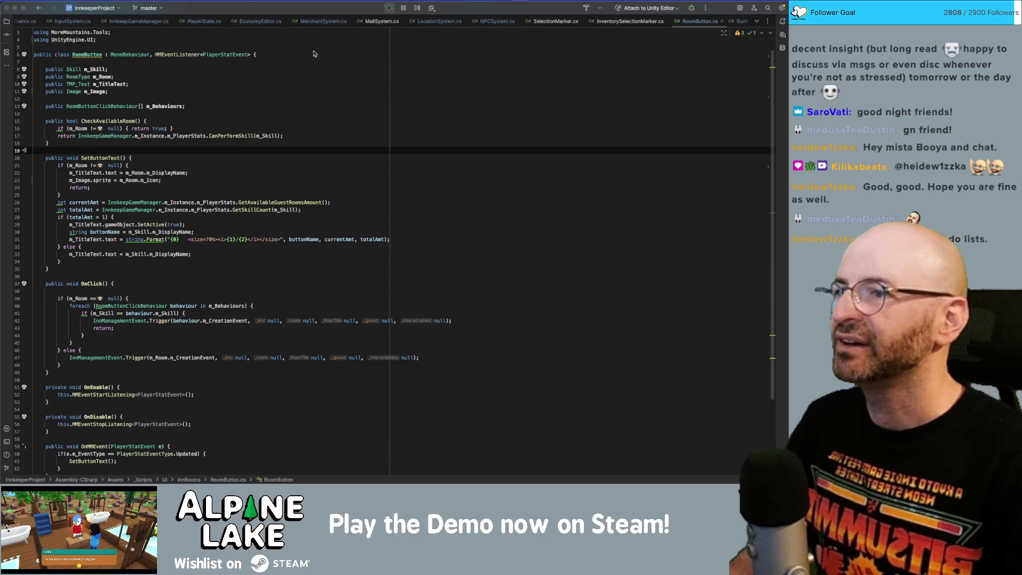
{"action": "key", "text": "super+Tab"}
{"action": "left_click", "coordinate": [389, 20]}
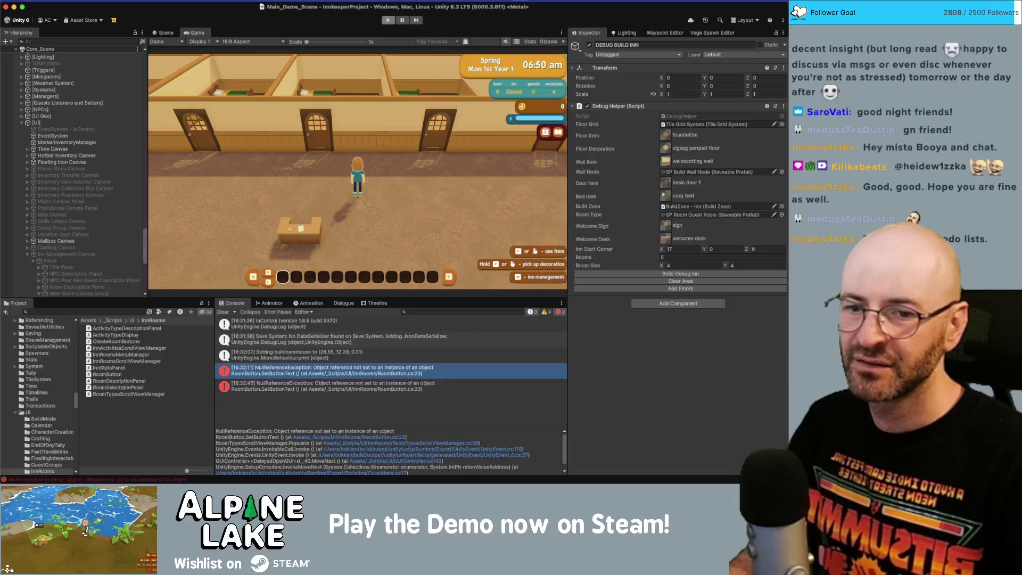
Step: Locate the Scroll View under New Room Canvas Group and open its Create Room Type Button display prefab
{"action": "key", "text": "ctrl+1"}
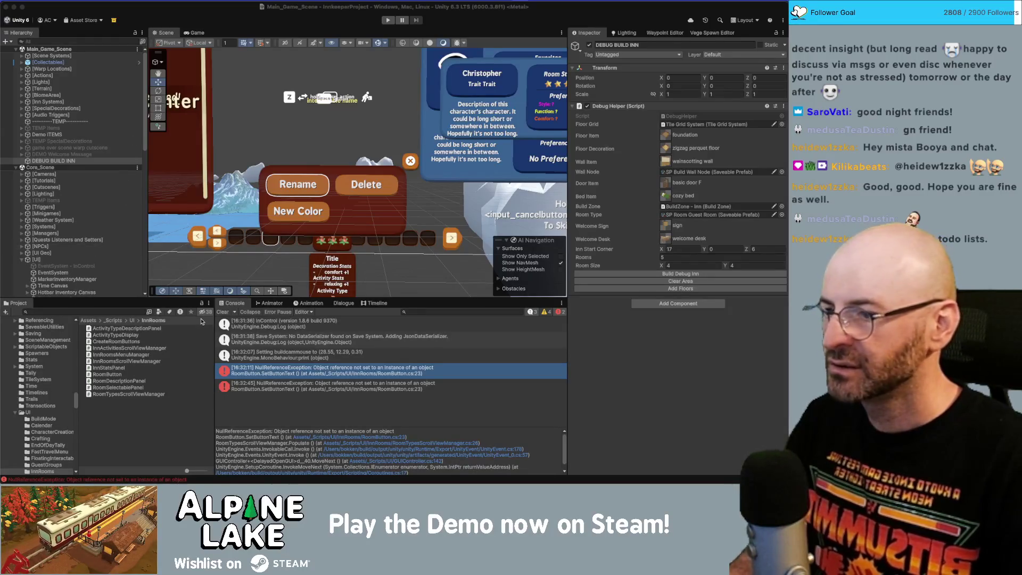
{"action": "scroll", "coordinate": [94, 272], "scroll_direction": "down", "scroll_amount": 10}
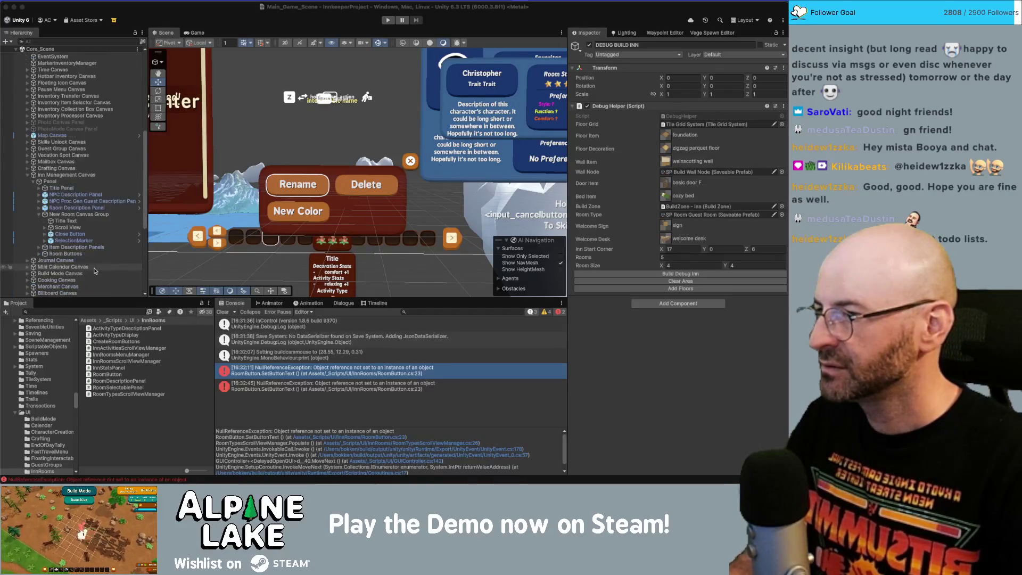
{"action": "left_click", "coordinate": [86, 215]}
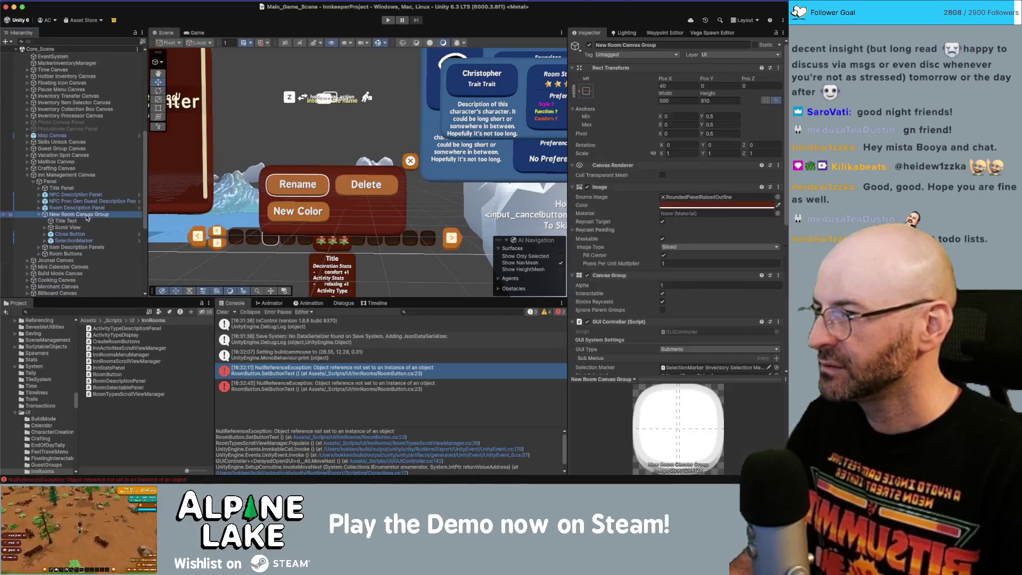
{"action": "scroll", "coordinate": [641, 261], "scroll_direction": "down", "scroll_amount": 5}
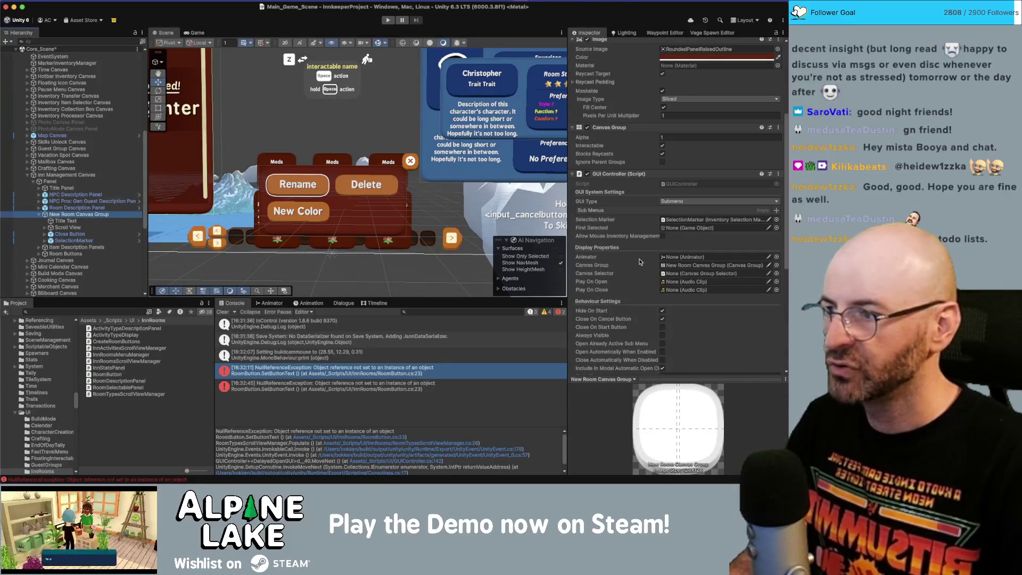
{"action": "scroll", "coordinate": [641, 261], "scroll_direction": "down", "scroll_amount": 7}
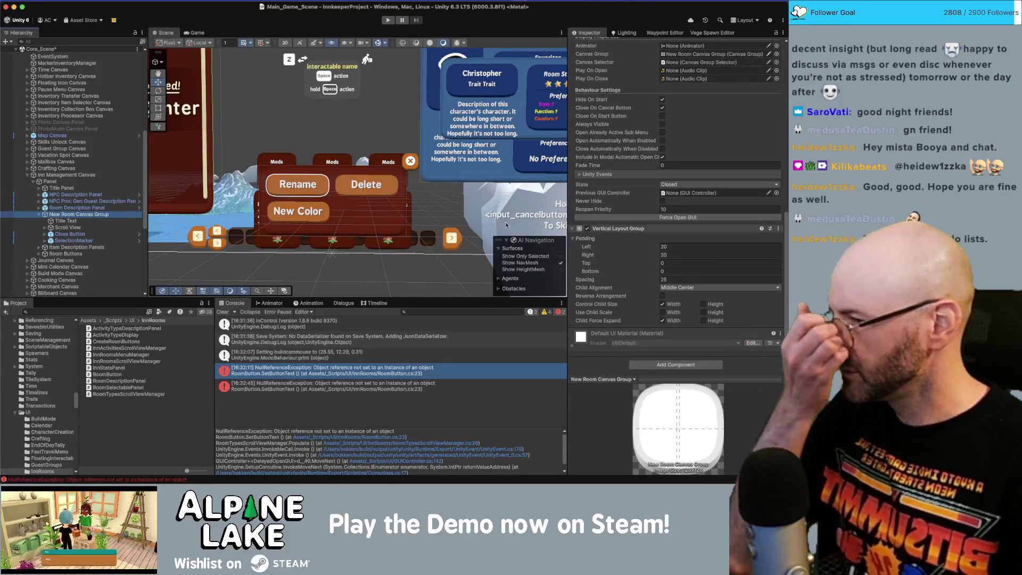
{"action": "key", "text": "Down"}
{"action": "key", "text": "Down"}
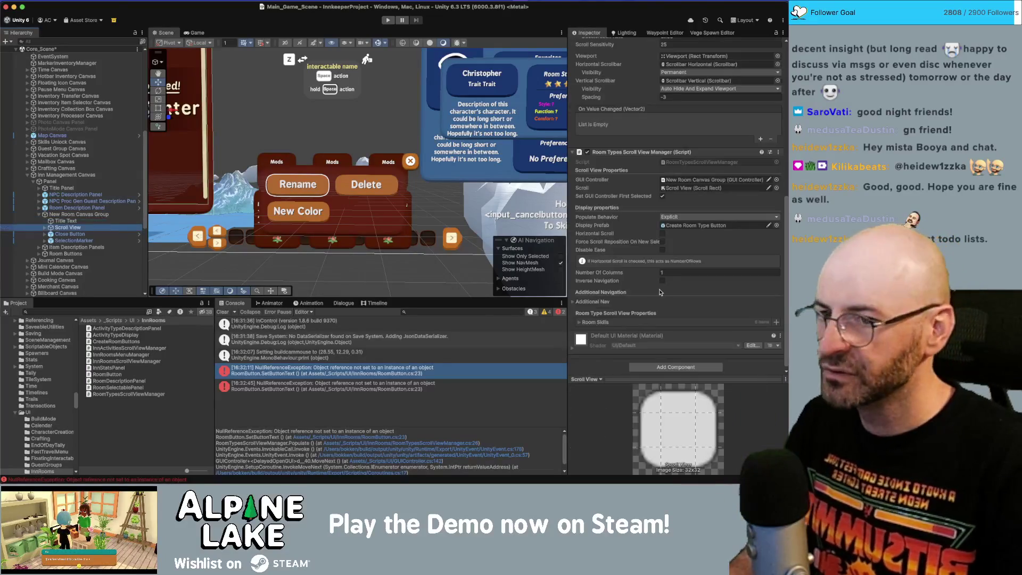
{"action": "left_click", "coordinate": [684, 226]}
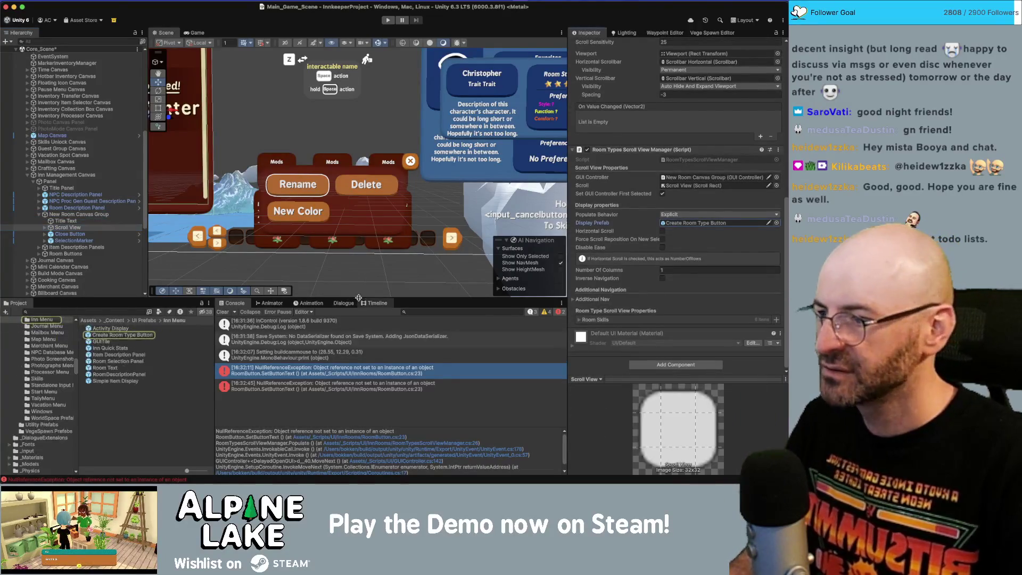
{"action": "double_click", "coordinate": [122, 334]}
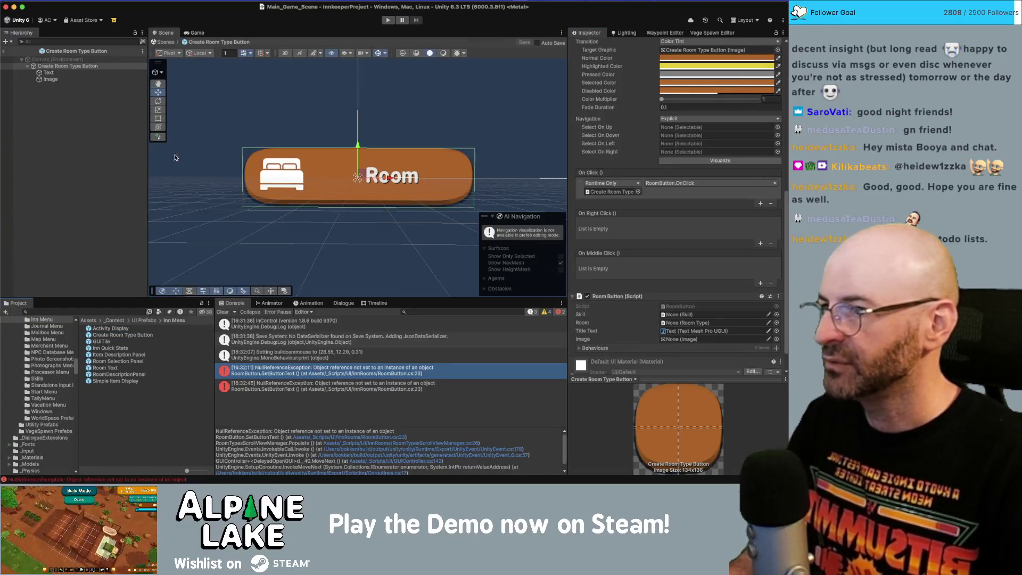
Step: Assign the bed image to the button's Image slot
{"action": "scroll", "coordinate": [605, 214], "scroll_direction": "down", "scroll_amount": 1}
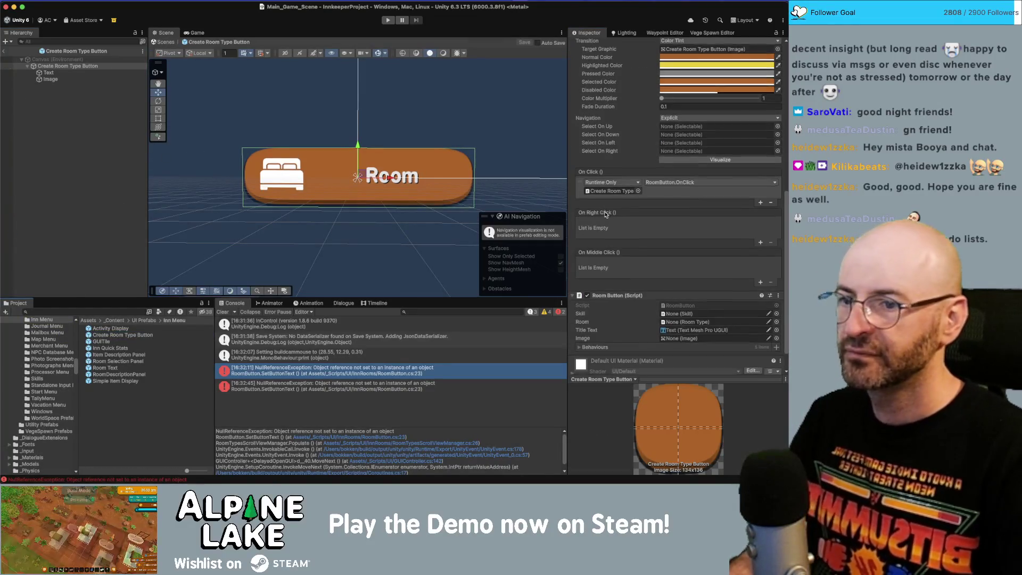
{"action": "scroll", "coordinate": [606, 214], "scroll_direction": "down", "scroll_amount": 3}
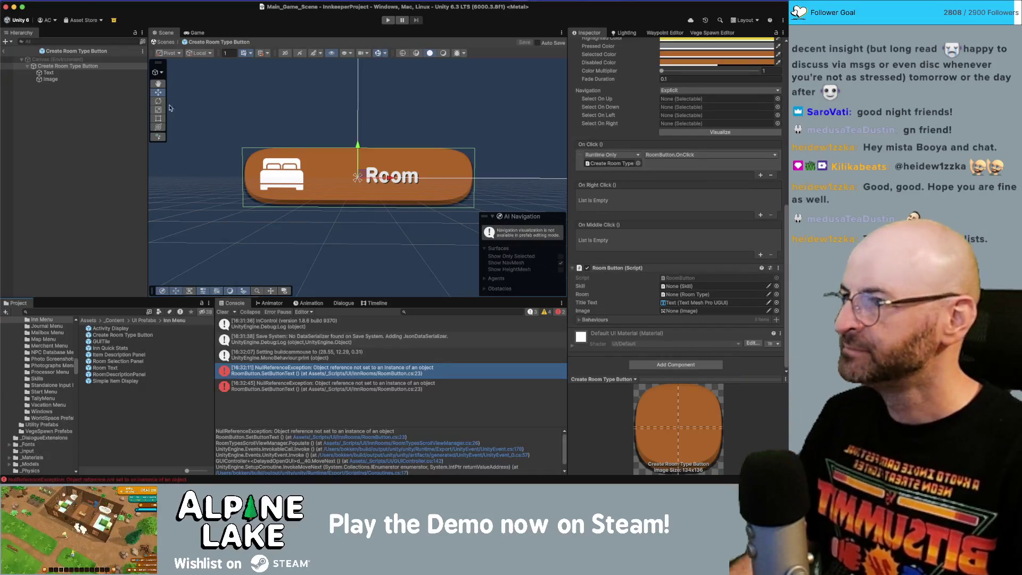
{"action": "left_click_drag", "start_coordinate": [64, 66], "coordinate": [683, 314]}
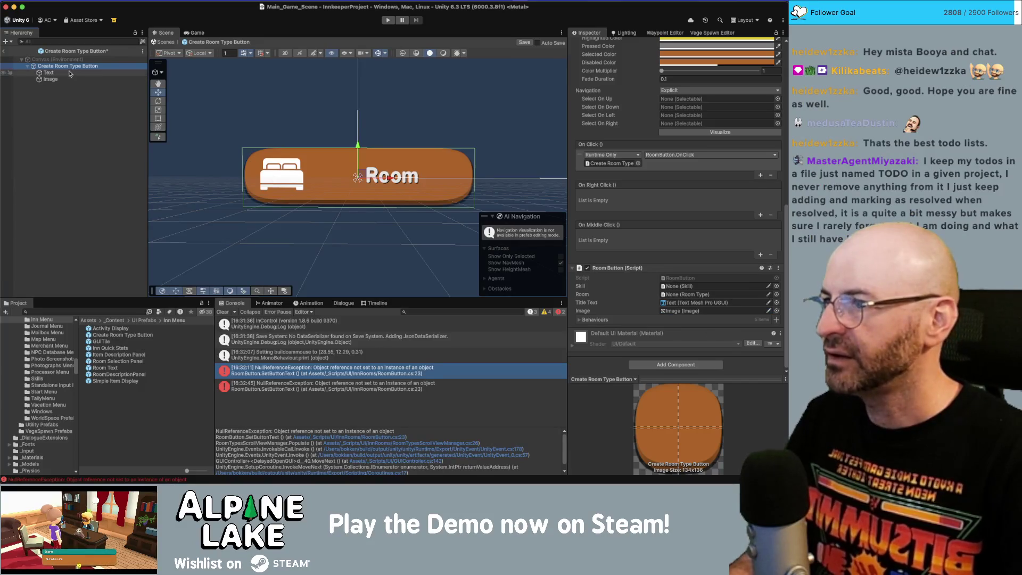
Step: Give the bed icon insets of left 50, top 10, bottom 20 and Anchors Max X 0.4
{"action": "left_click", "coordinate": [69, 79]}
{"action": "left_click", "coordinate": [679, 86]}
{"action": "type", "text": "50"}
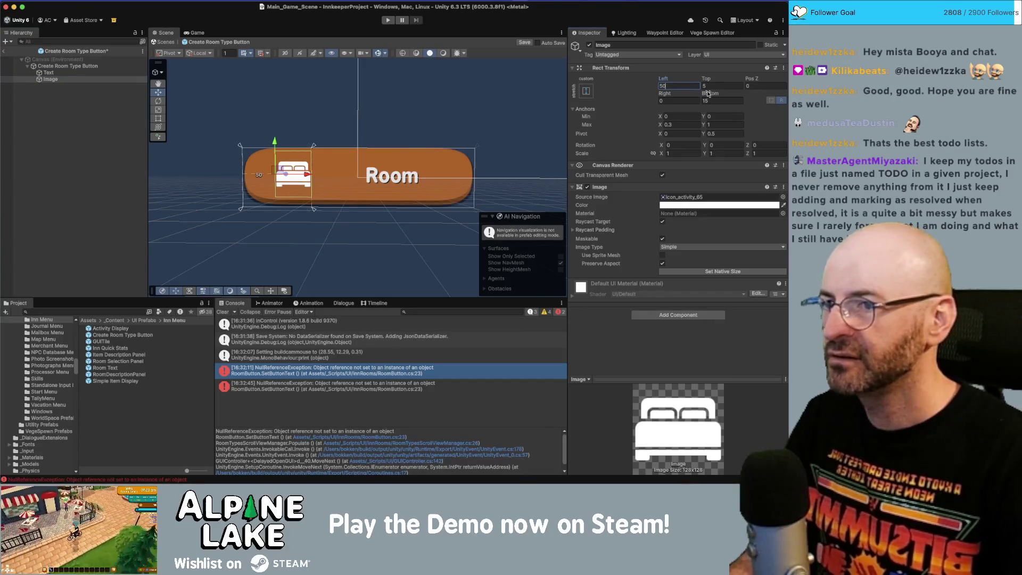
{"action": "left_click", "coordinate": [672, 124]}
{"action": "type", "text": ".4"}
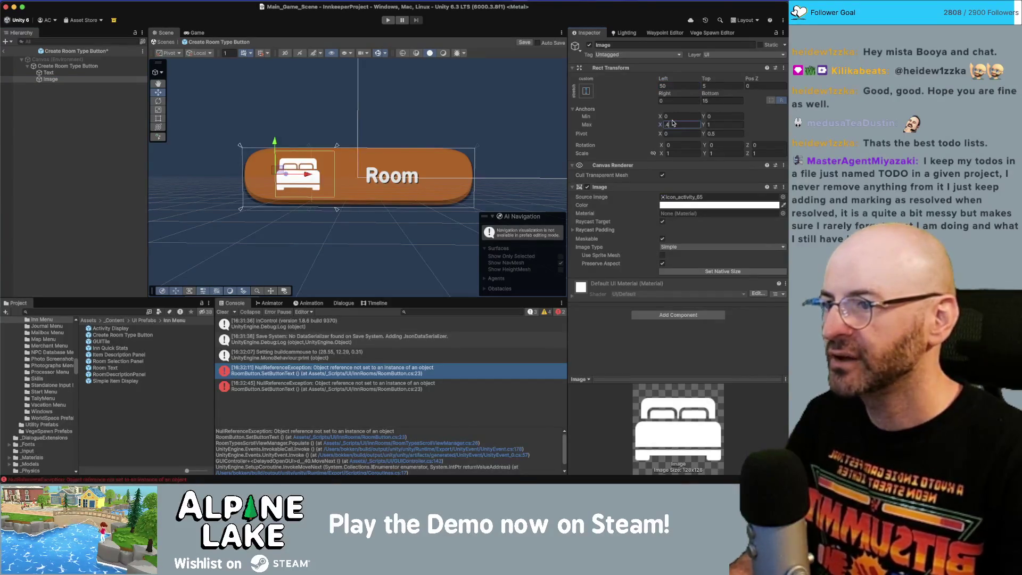
{"action": "left_click", "coordinate": [737, 86]}
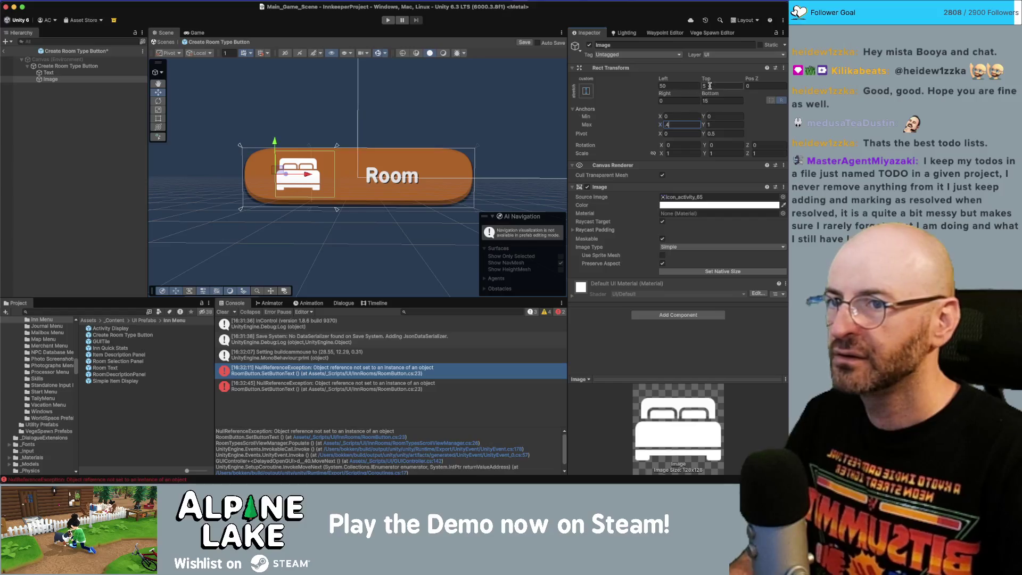
{"action": "type", "text": "10"}
{"action": "key", "text": "Tab"}
{"action": "key", "text": "Tab"}
{"action": "key", "text": "Tab"}
{"action": "type", "text": "20"}
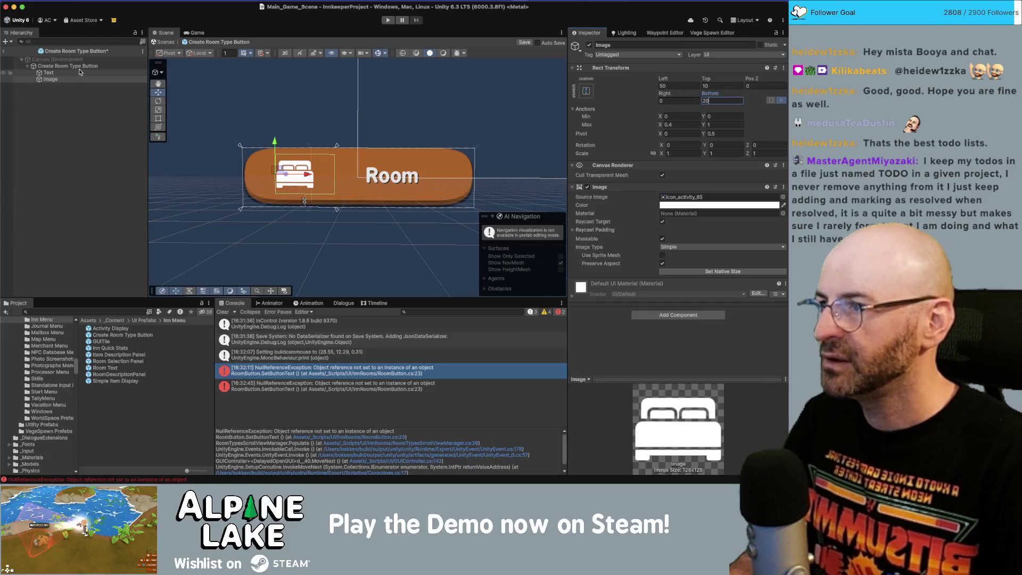
Step: Set the Room label's Anchors Min X and the bed icon's Anchors Max X to 0.35
{"action": "left_click", "coordinate": [78, 73]}
{"action": "left_click", "coordinate": [682, 116]}
{"action": "type", "text": ".4"}
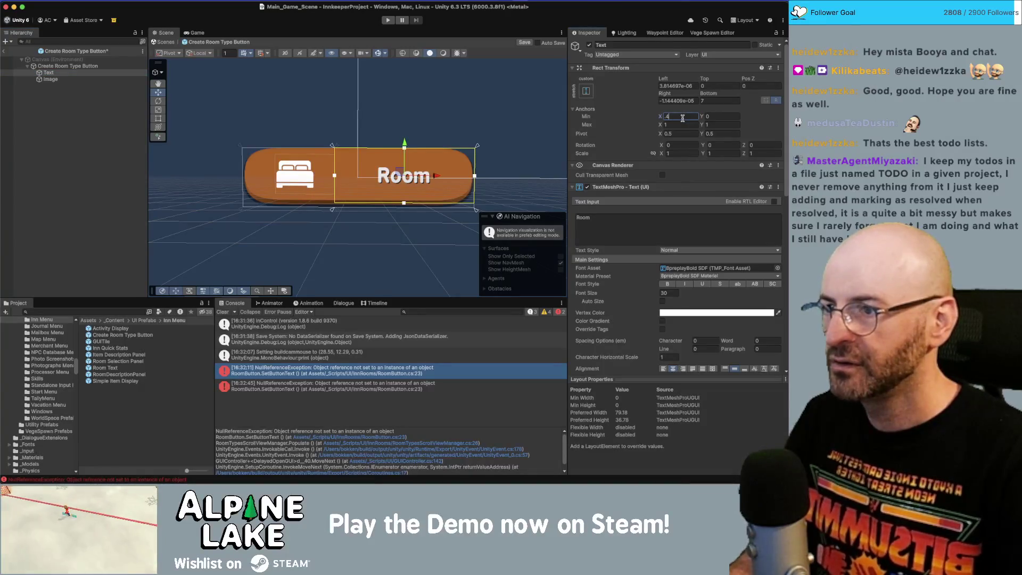
{"action": "key", "text": "Return"}
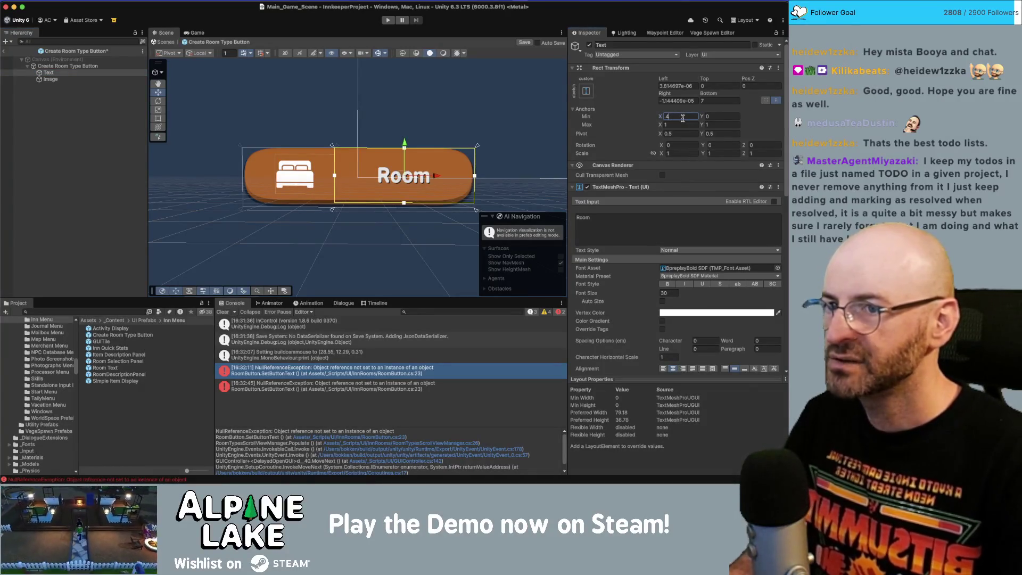
{"action": "type", "text": ".35"}
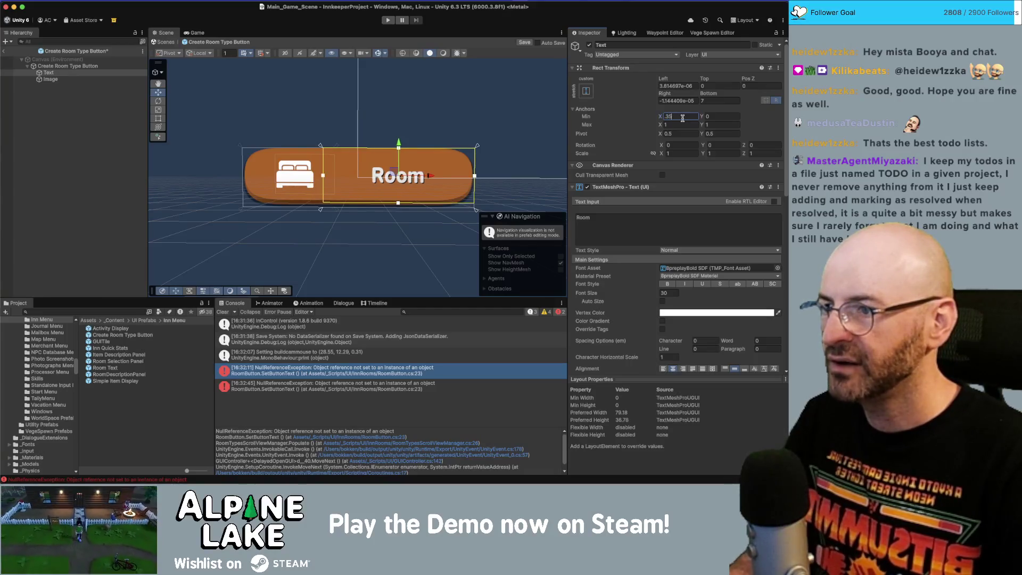
{"action": "left_click", "coordinate": [64, 79]}
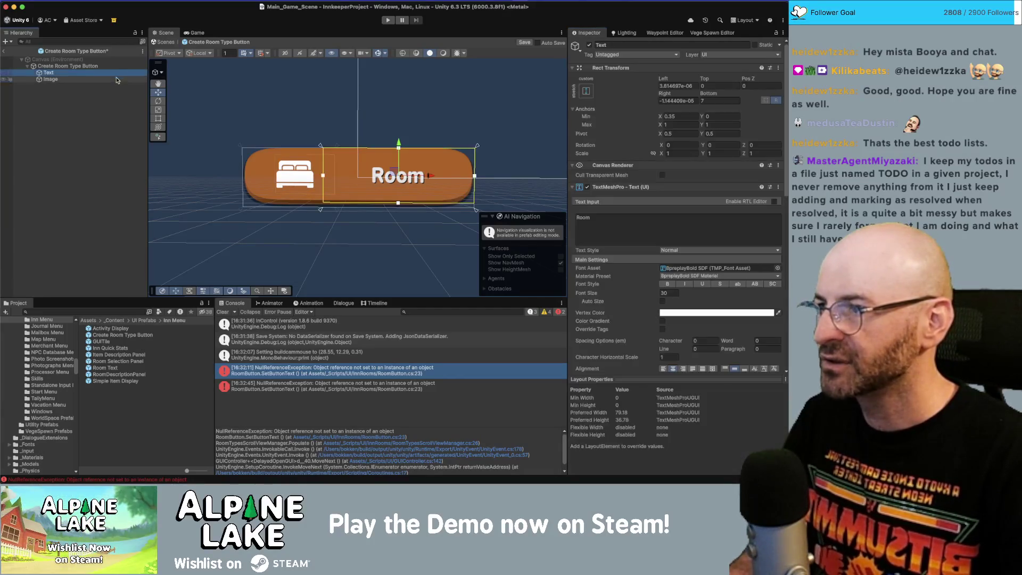
{"action": "left_click", "coordinate": [679, 125]}
{"action": "type", "text": ".35"}
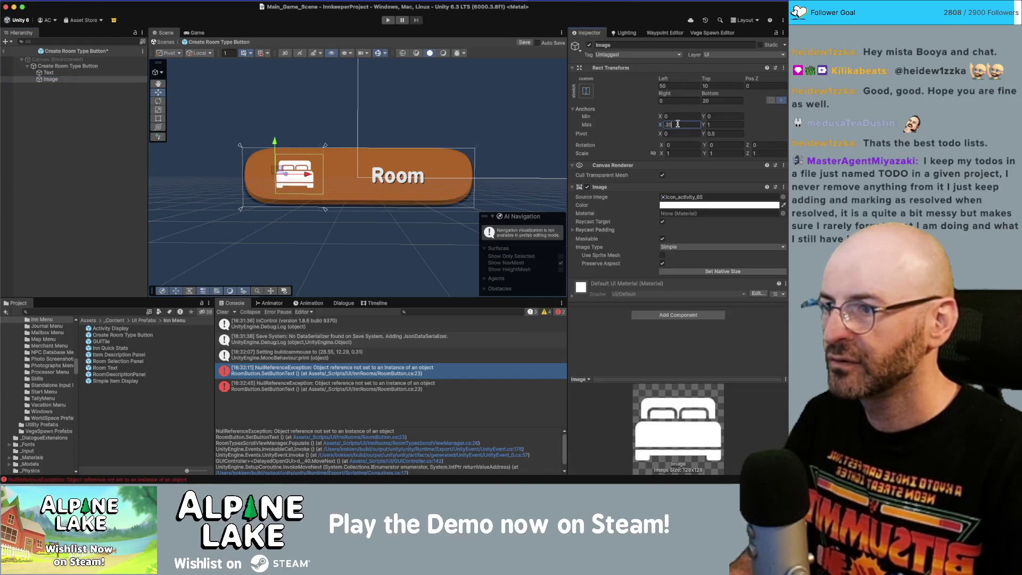
Step: Left-align the Room label text and save the Create Room Type Button prefab
{"action": "left_click", "coordinate": [113, 66]}
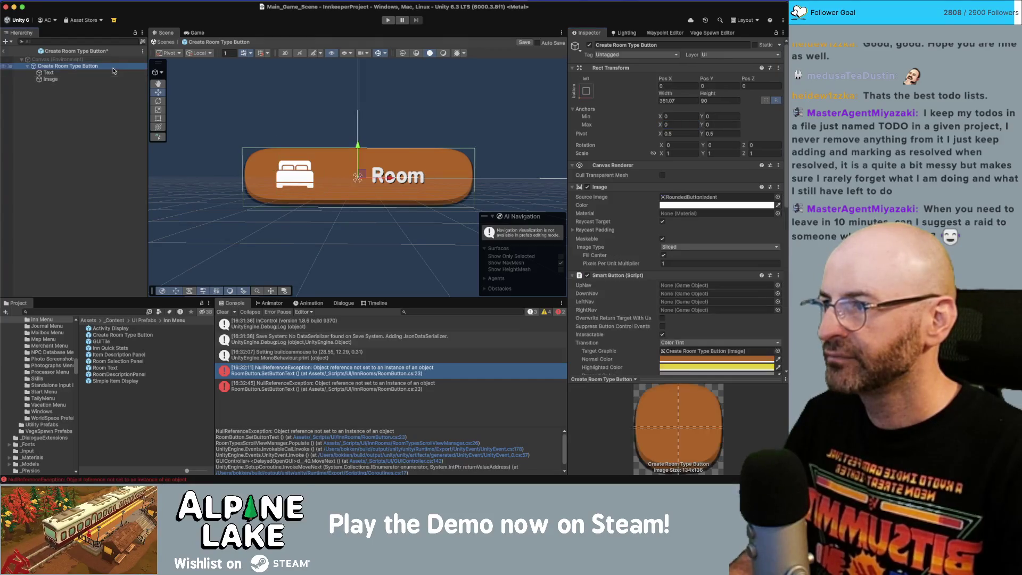
{"action": "left_click", "coordinate": [111, 73]}
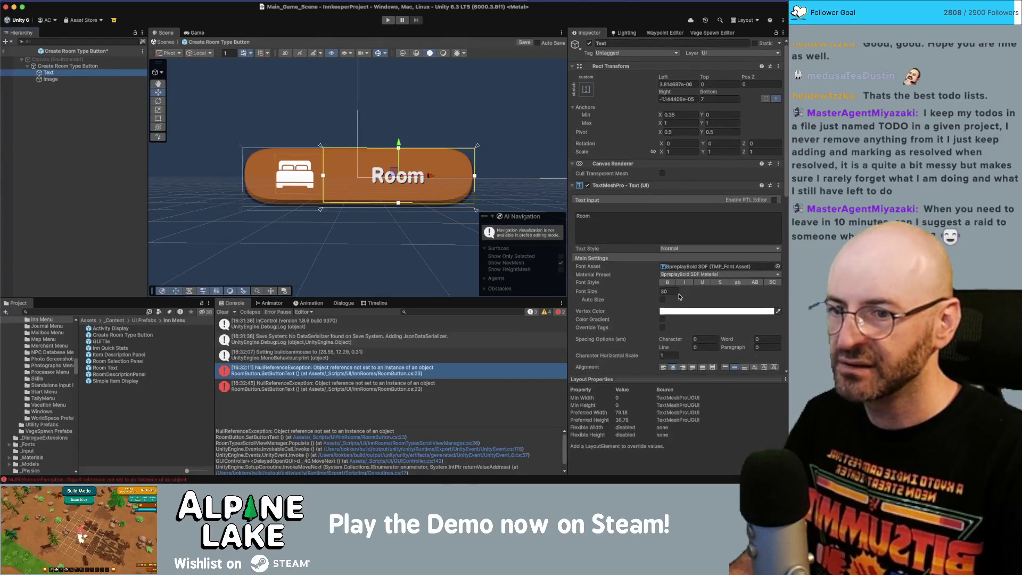
{"action": "scroll", "coordinate": [679, 309], "scroll_direction": "down", "scroll_amount": 1}
{"action": "left_click", "coordinate": [664, 353]}
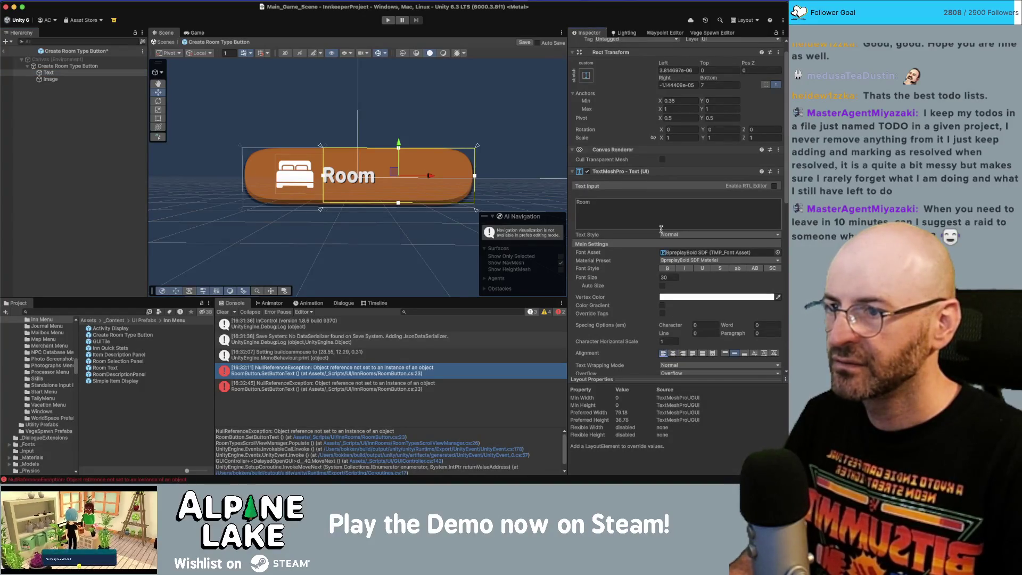
{"action": "scroll", "coordinate": [663, 232], "scroll_direction": "up", "scroll_amount": 1}
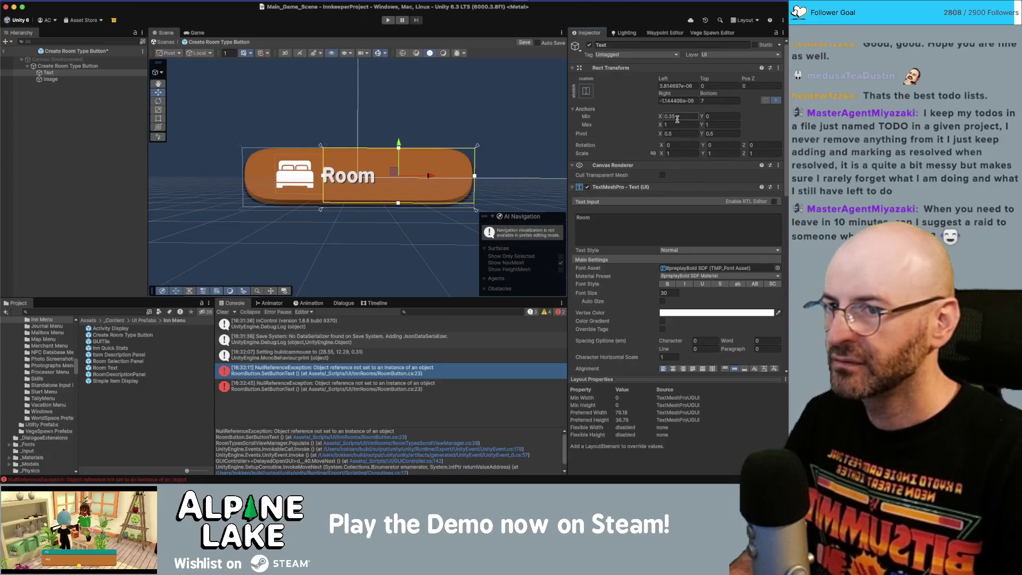
{"action": "key", "text": "Return"}
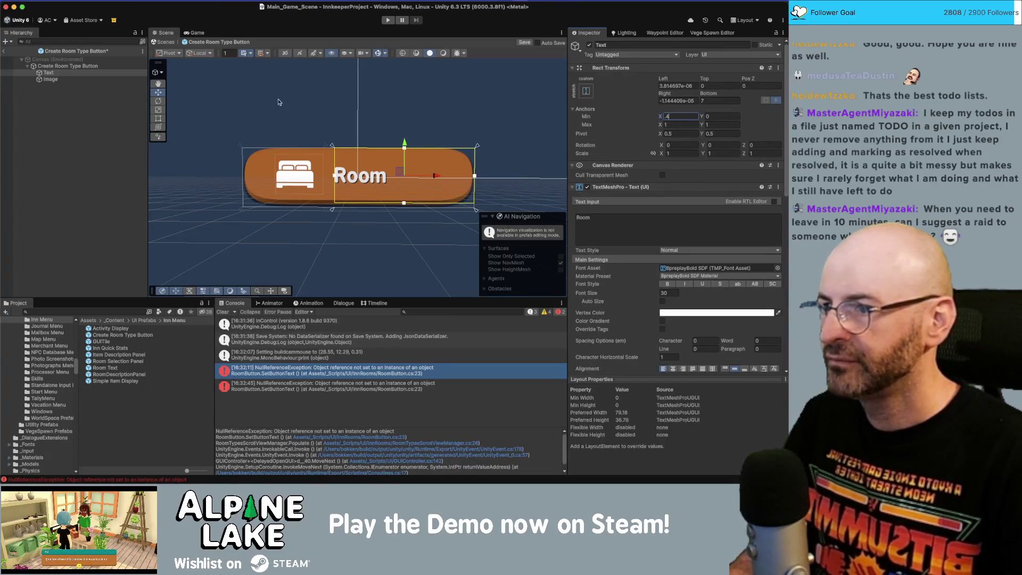
{"action": "left_click", "coordinate": [241, 80]}
{"action": "key", "text": "super+s"}
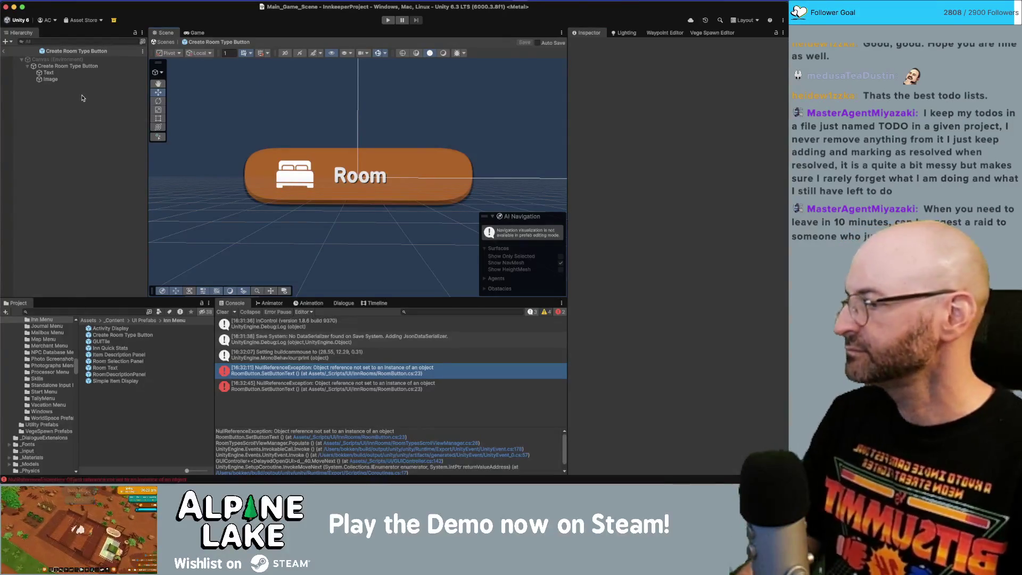
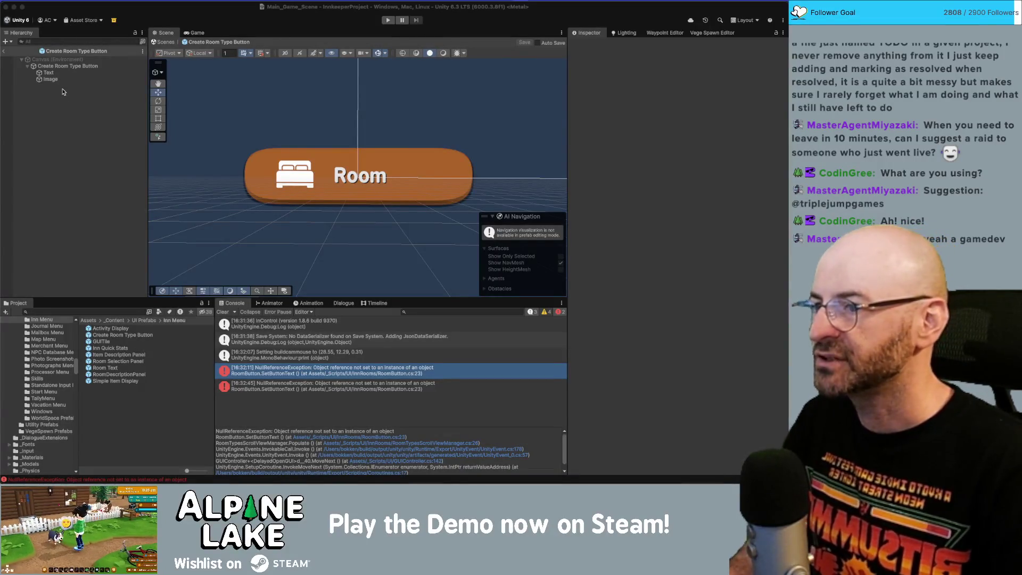
Step: Leave the prefab, save the scene, and start the game in Play mode
{"action": "left_click", "coordinate": [5, 53]}
{"action": "left_click", "coordinate": [5, 53]}
{"action": "key", "text": "ctrl+s"}
{"action": "left_click", "coordinate": [388, 22]}
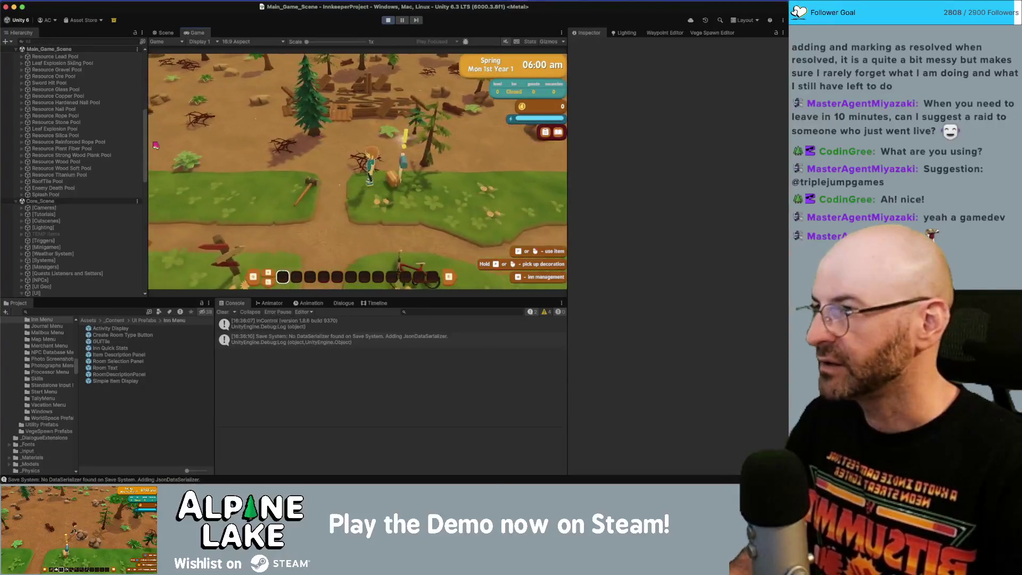
Step: Build the debug inn from the DEBUG BUILD INN object and walk the character into it
{"action": "scroll", "coordinate": [99, 137], "scroll_direction": "up", "scroll_amount": 10}
{"action": "left_click", "coordinate": [87, 162]}
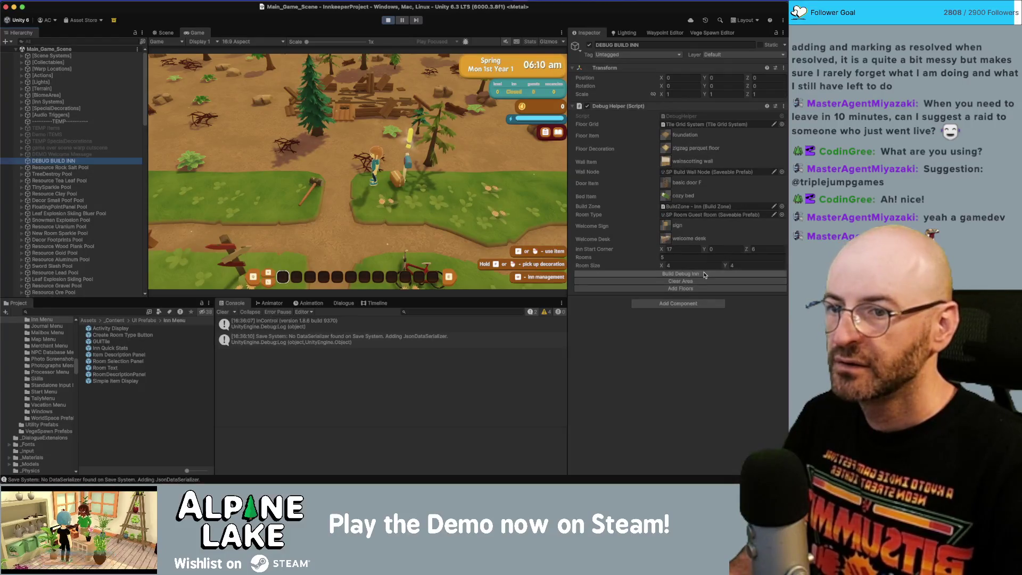
{"action": "left_click", "coordinate": [705, 274]}
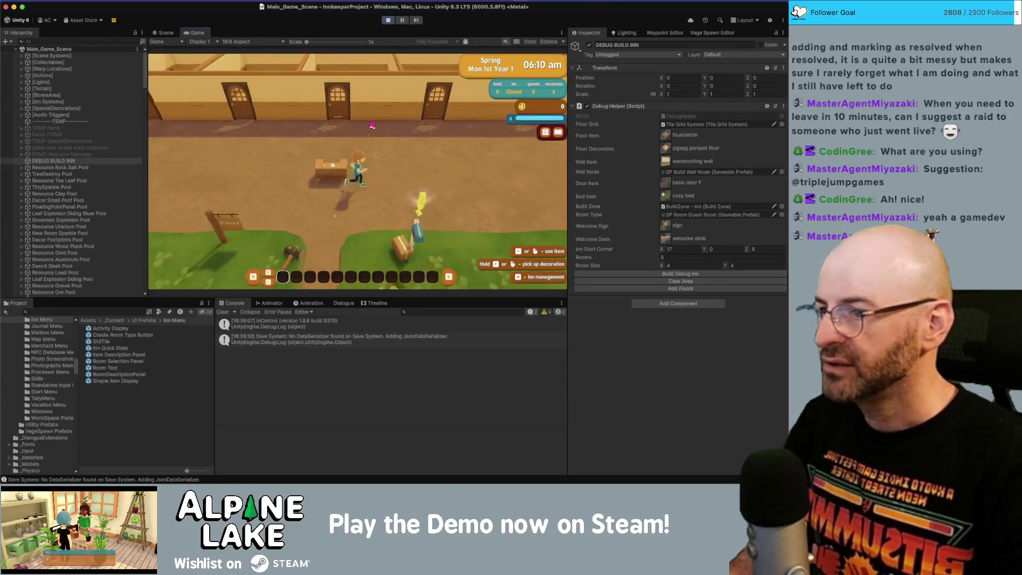
{"action": "key", "text": "a"}
{"action": "key", "text": "w"}
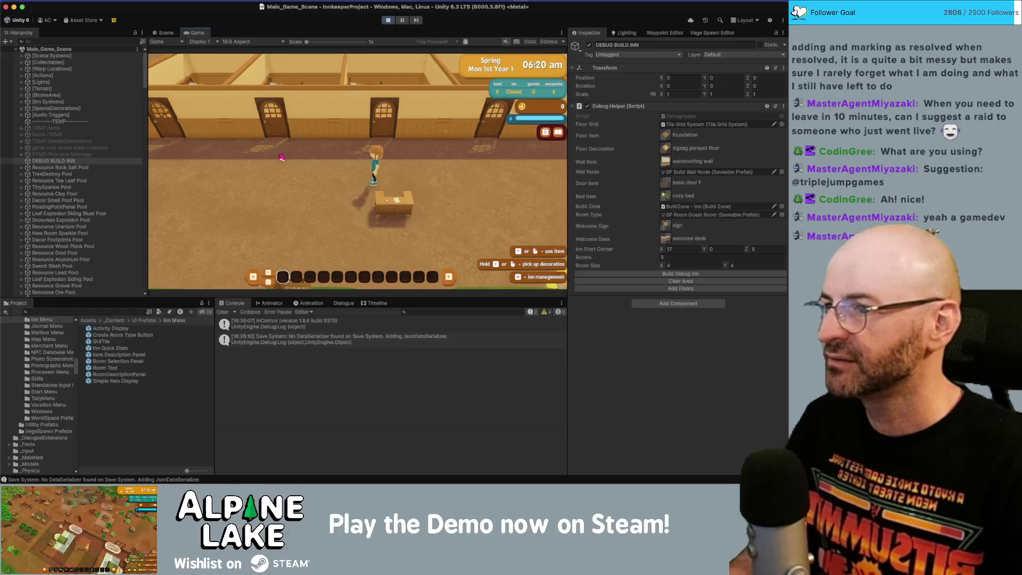
Step: Open Inn Management, dismiss its tutorial, and delete the guest room
{"action": "key", "text": "Tab"}
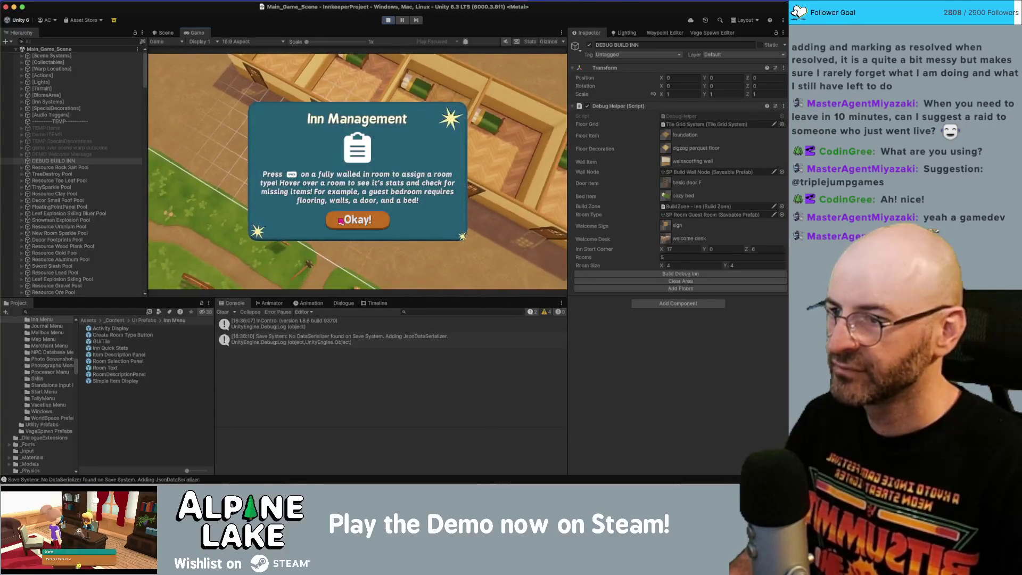
{"action": "left_click", "coordinate": [341, 220]}
{"action": "left_click", "coordinate": [351, 143]}
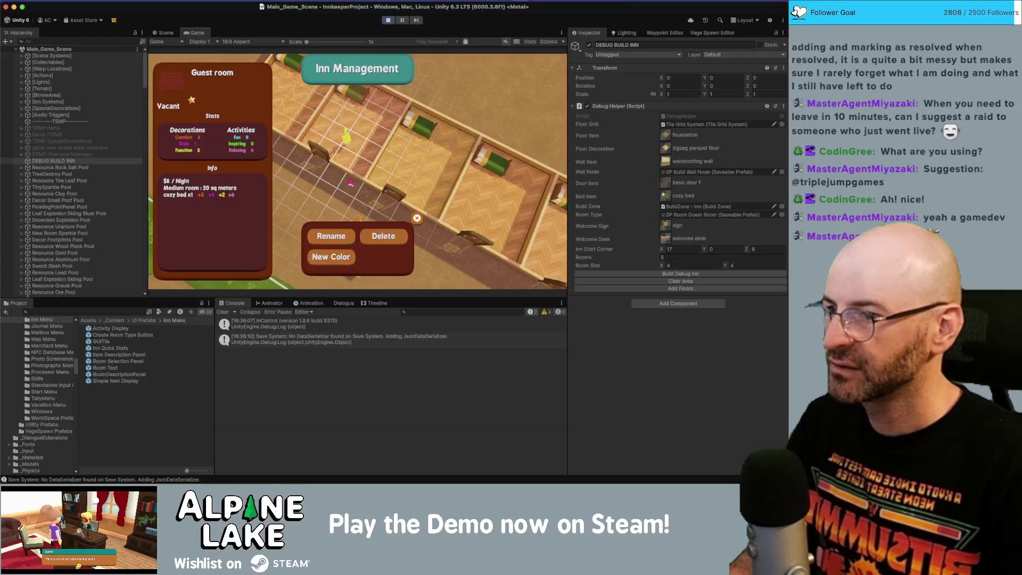
{"action": "left_click", "coordinate": [377, 234]}
Step: Browse the room type choices in an enlarged game view and press the Kitchen option
{"action": "left_click", "coordinate": [343, 152]}
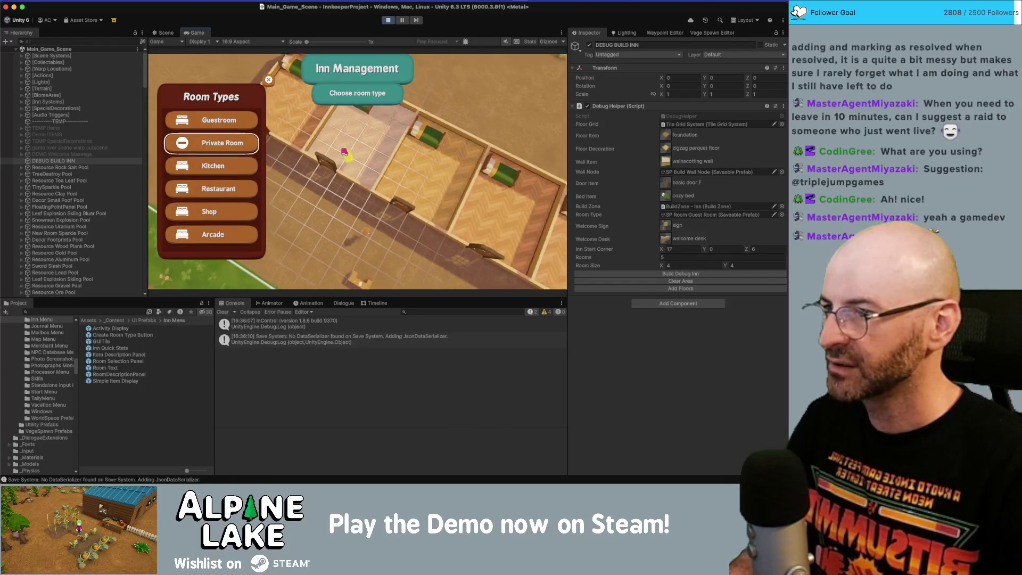
{"action": "key", "text": "Down"}
{"action": "key", "text": "Down"}
{"action": "key", "text": "Down"}
{"action": "key", "text": "Up"}
{"action": "key", "text": "Up"}
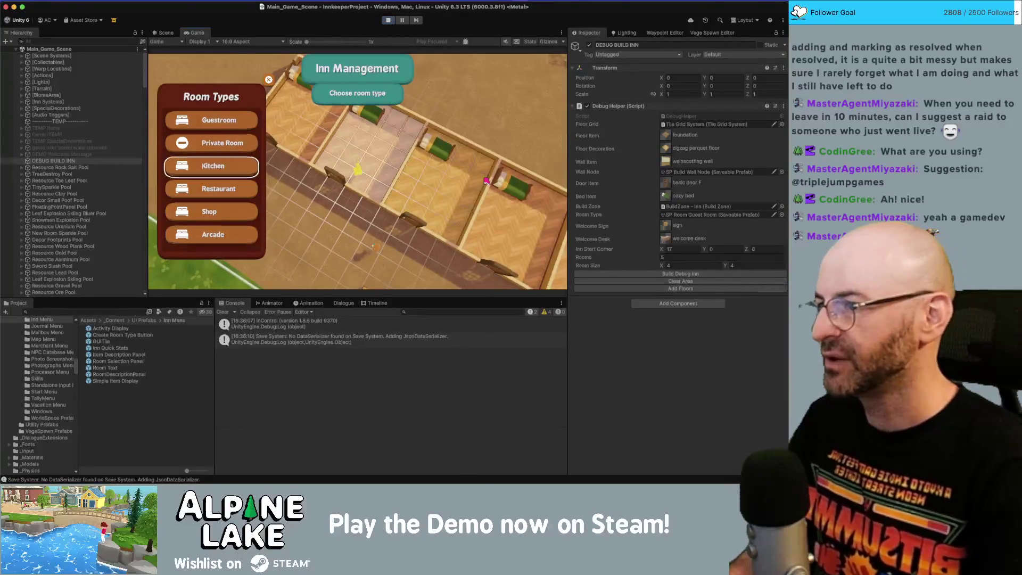
{"action": "key", "text": "Up"}
{"action": "key", "text": "Up"}
{"action": "key", "text": "Down"}
{"action": "key", "text": "Down"}
{"action": "key", "text": "Down"}
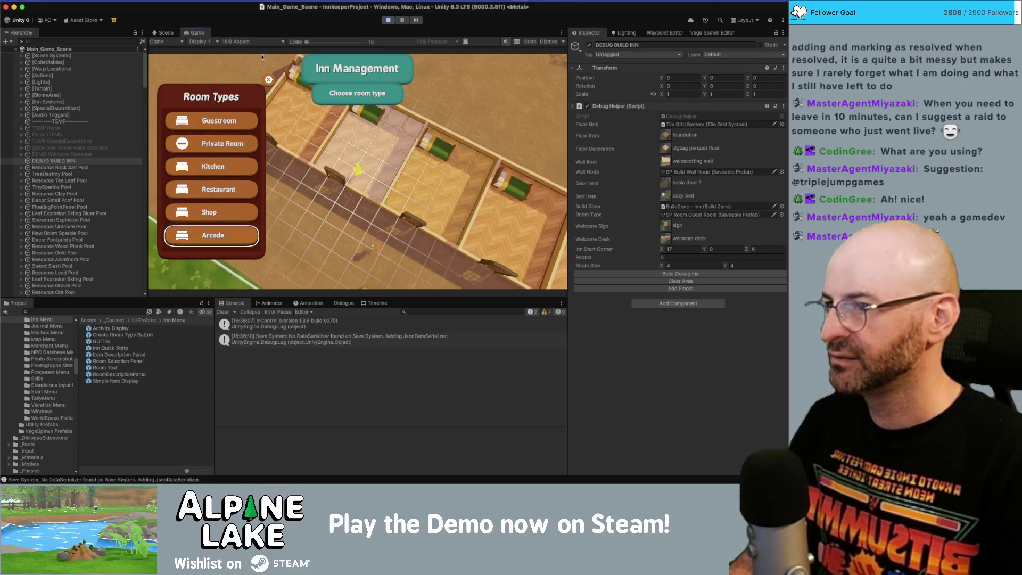
{"action": "key", "text": "shift+space"}
{"action": "key", "text": "Up"}
{"action": "key", "text": "Up"}
{"action": "key", "text": "Up"}
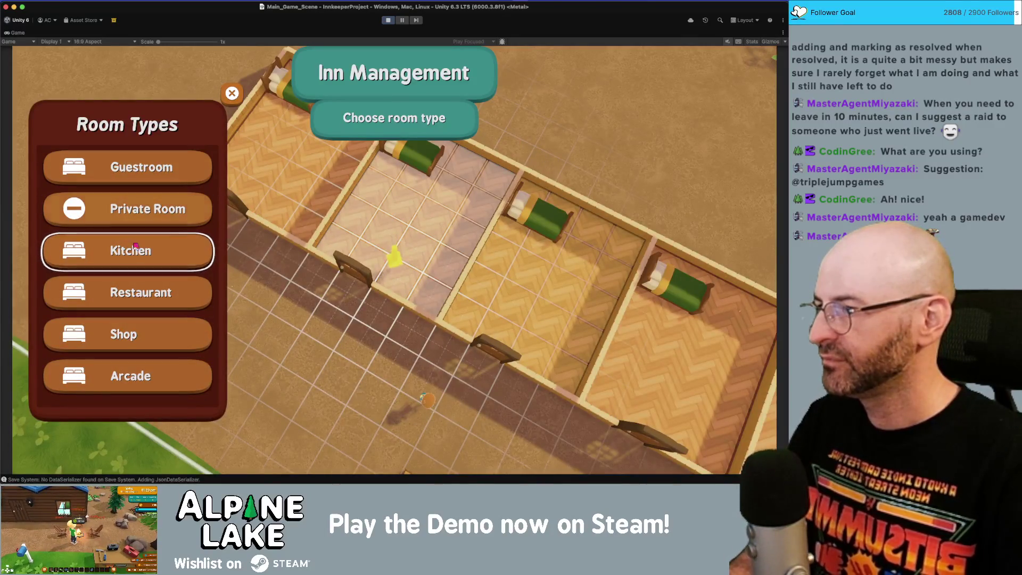
{"action": "left_click", "coordinate": [146, 245]}
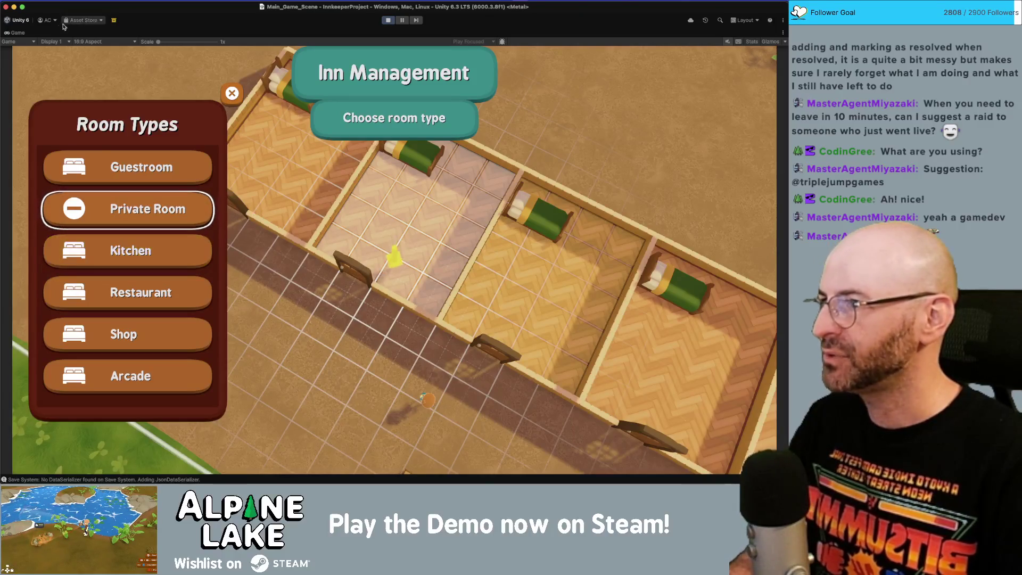
{"action": "key", "text": "shift+space"}
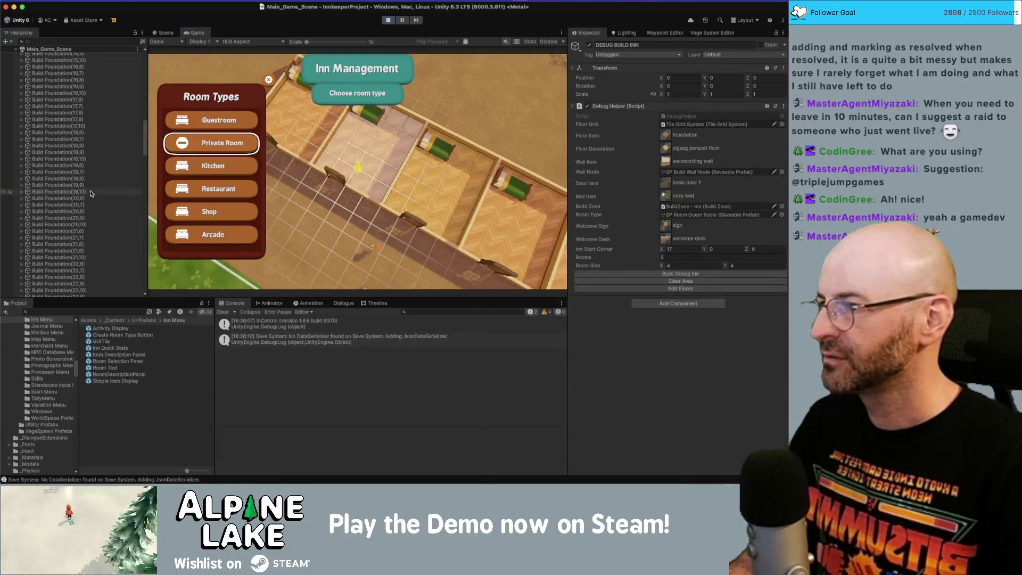
Step: Select all six room type button clones under Content and edit their Pixels Per Unit Multiplier
{"action": "scroll", "coordinate": [91, 193], "scroll_direction": "down", "scroll_amount": 15}
{"action": "left_click", "coordinate": [102, 157]}
{"action": "key", "text": "Down"}
{"action": "key", "text": "Down"}
{"action": "key", "text": "Down"}
{"action": "key", "text": "Right"}
{"action": "key", "text": "Down"}
{"action": "key", "text": "Right"}
{"action": "key", "text": "Down"}
{"action": "key", "text": "Right"}
{"action": "key", "text": "Down"}
{"action": "key", "text": "shift+Down"}
{"action": "key", "text": "shift+Down"}
{"action": "key", "text": "shift+Down"}
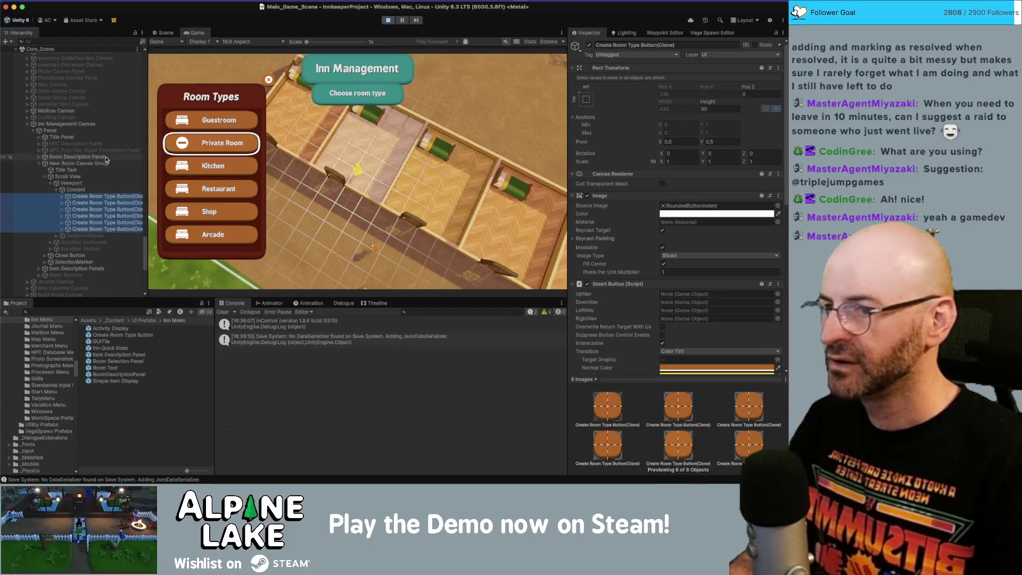
{"action": "left_click", "coordinate": [684, 273]}
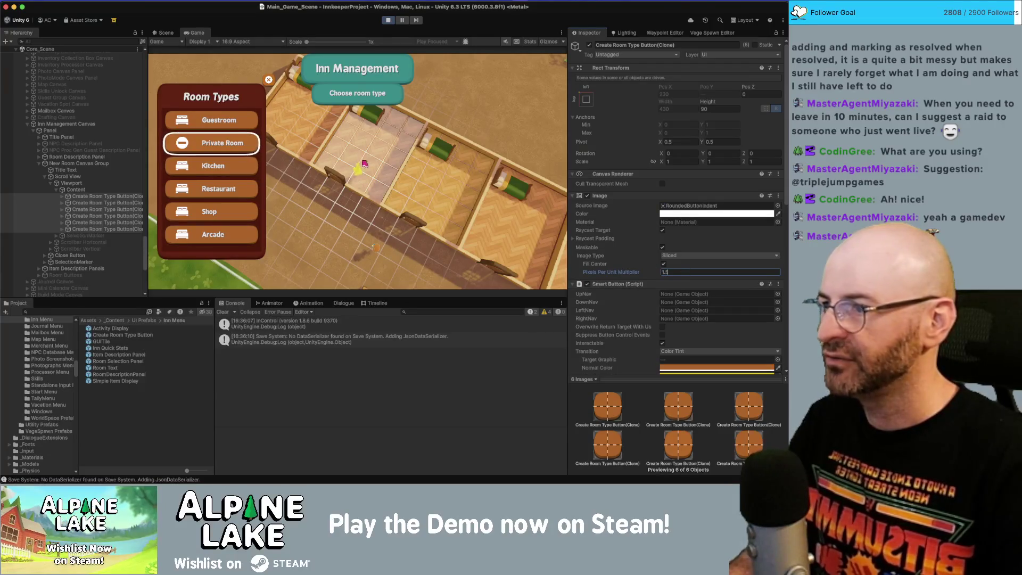
Step: Set the Create Room Type Button prefab asset's multiplier to 1.5 and stop Play mode
{"action": "left_click", "coordinate": [129, 336]}
{"action": "left_click", "coordinate": [680, 318]}
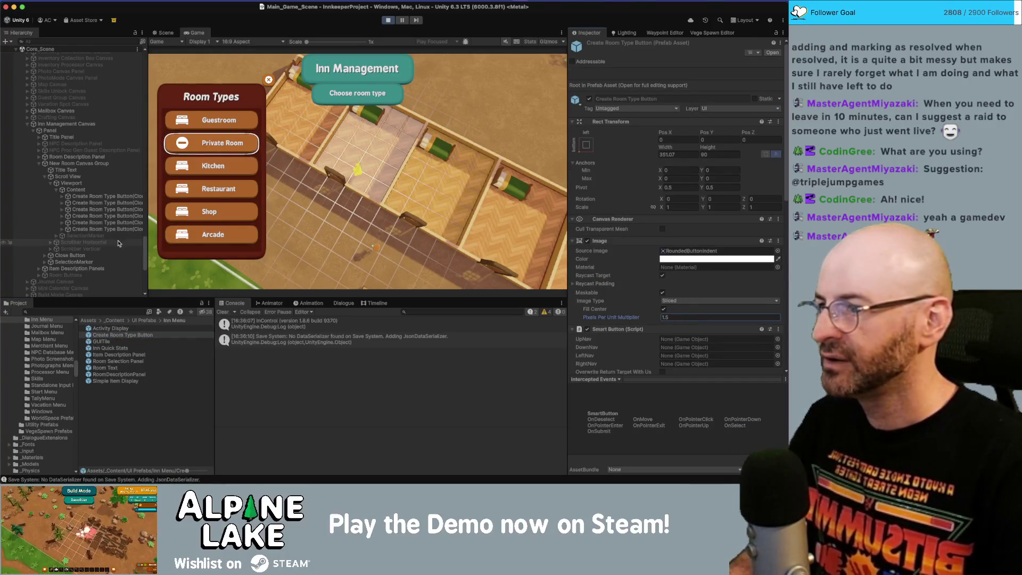
{"action": "left_click", "coordinate": [390, 21]}
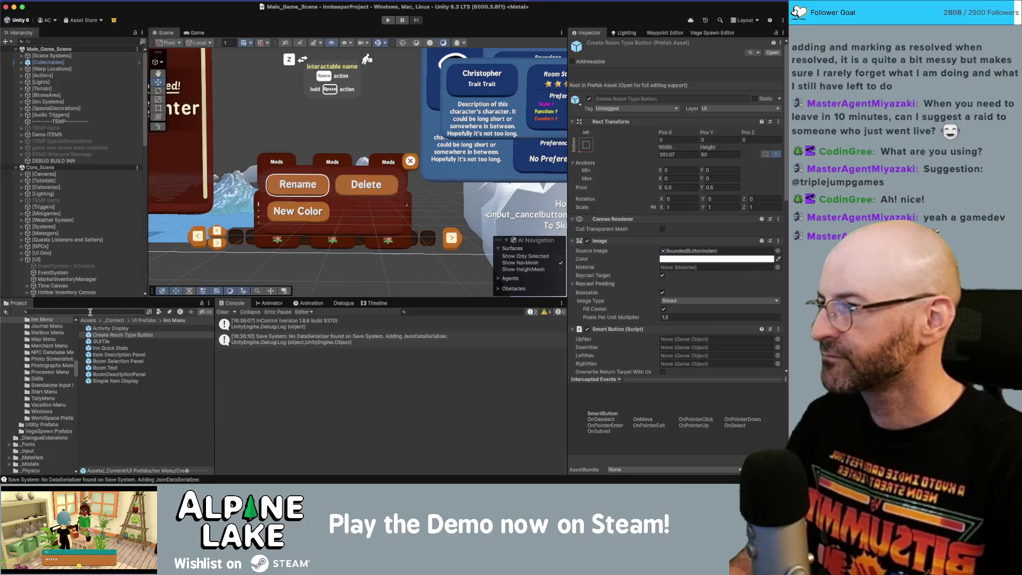
Step: Select the Room Description Panel's SelectionMarker Image and give it a 1.5 Pixels Per Unit Multiplier
{"action": "scroll", "coordinate": [107, 253], "scroll_direction": "down", "scroll_amount": 10}
{"action": "left_click", "coordinate": [122, 241]}
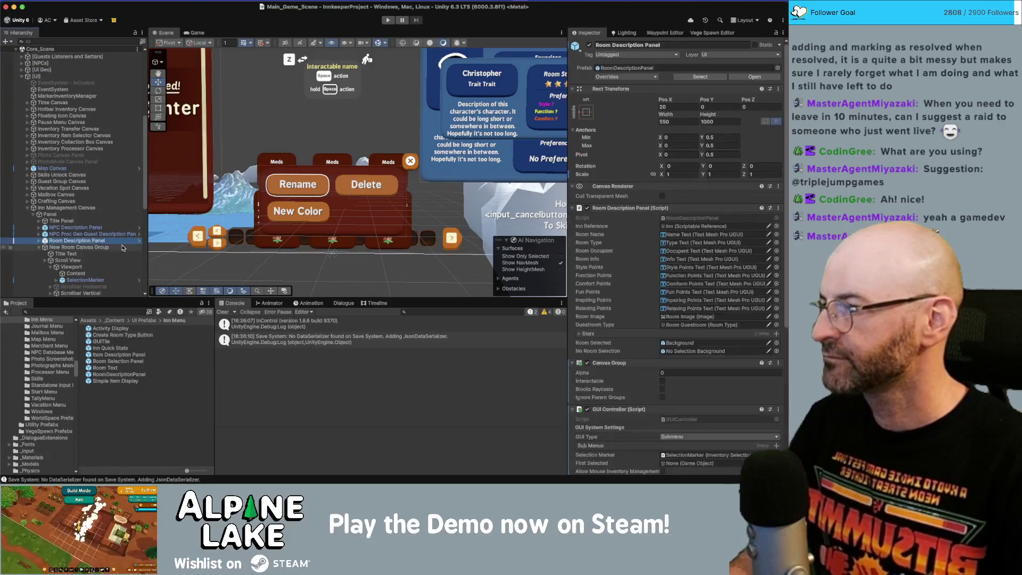
{"action": "key", "text": "Down"}
{"action": "key", "text": "Down"}
{"action": "key", "text": "Down"}
{"action": "key", "text": "Right"}
{"action": "key", "text": "Down"}
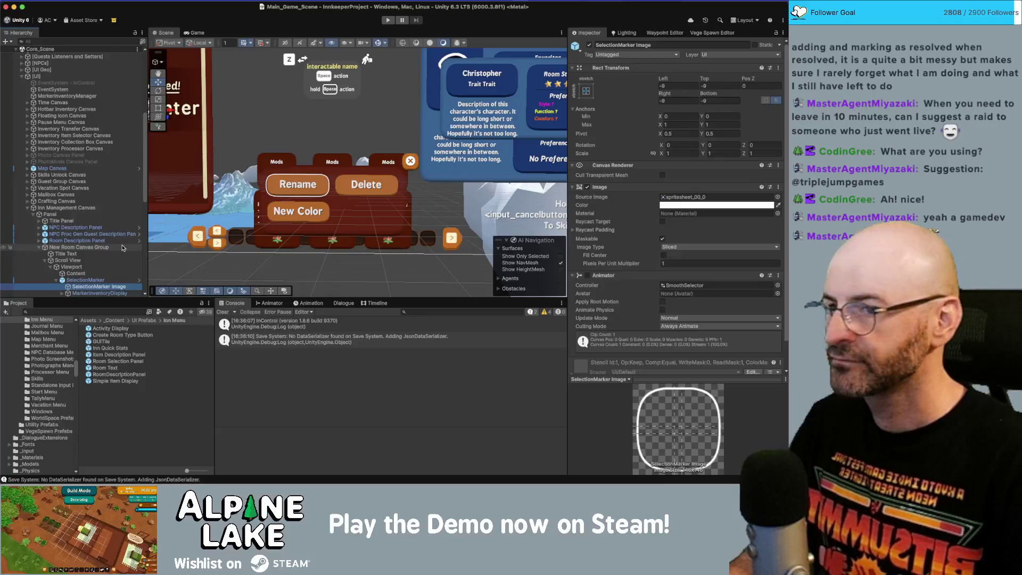
{"action": "left_click", "coordinate": [680, 264]}
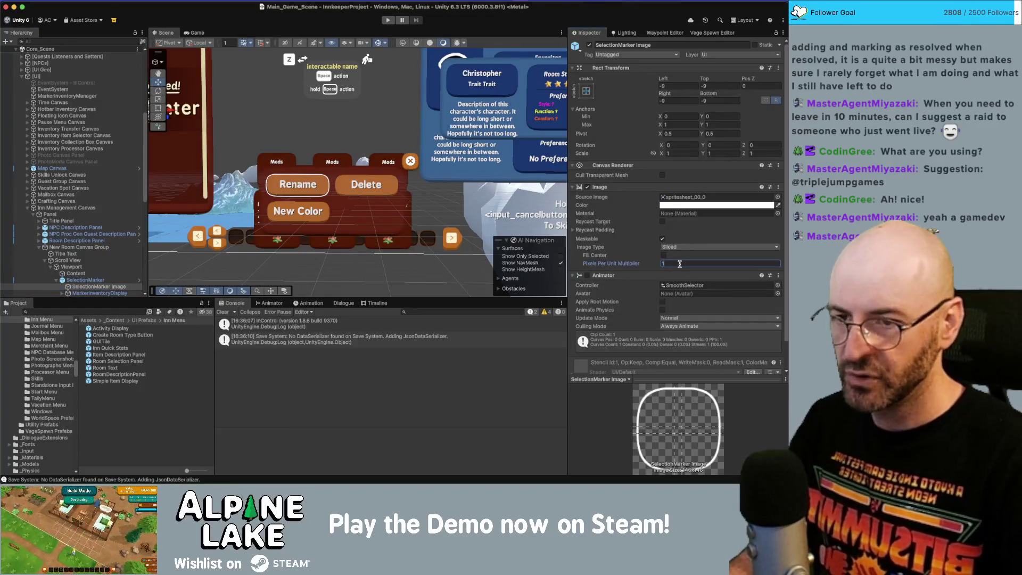
{"action": "type", "text": ".5"}
Step: Set the marker's Left, Top, Right and Bottom offsets to -6
{"action": "left_click", "coordinate": [687, 86]}
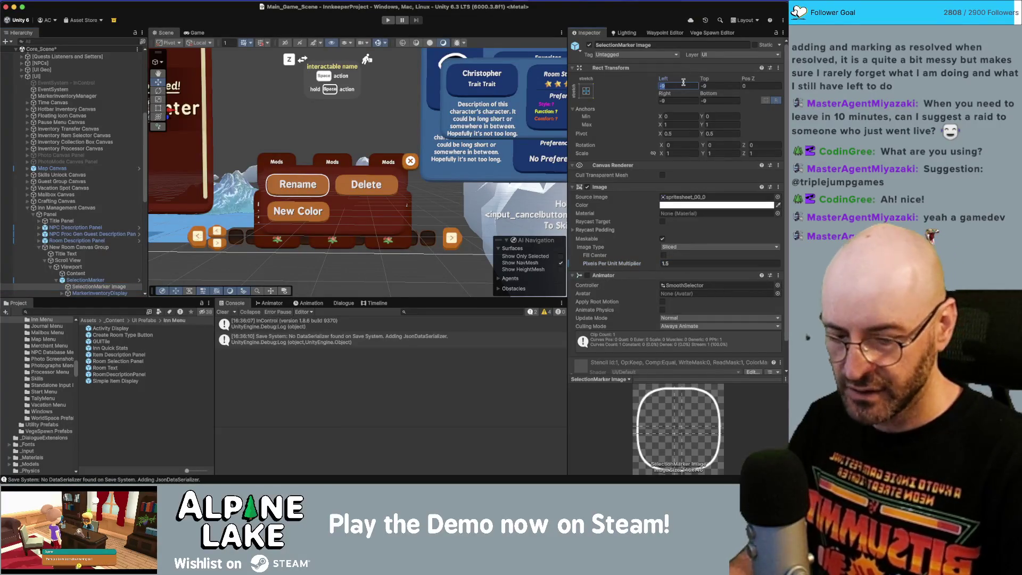
{"action": "type", "text": "-6"}
{"action": "key", "text": "Tab"}
{"action": "type", "text": "-6"}
{"action": "key", "text": "Tab"}
{"action": "key", "text": "Tab"}
{"action": "type", "text": "-6"}
{"action": "key", "text": "Tab"}
{"action": "type", "text": "-"}
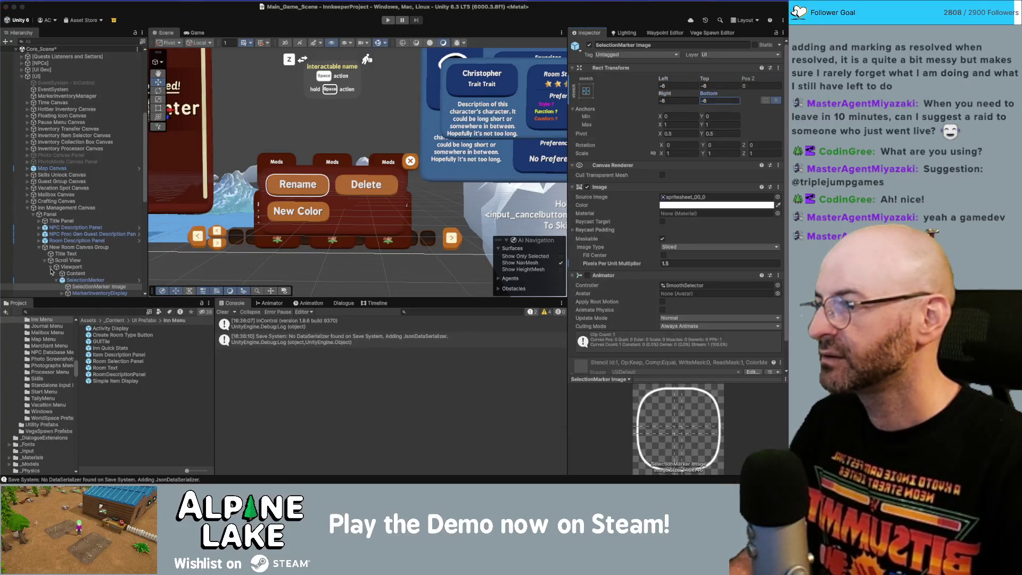
Step: Collapse the New Room Canvas Group and the Inn Management Canvas in the Hierarchy
{"action": "left_click", "coordinate": [39, 248]}
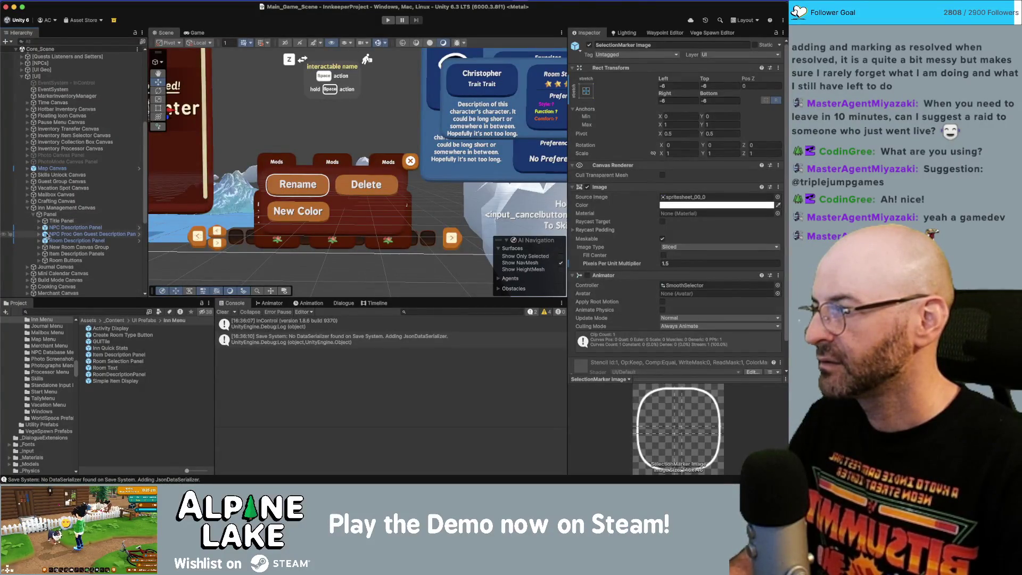
{"action": "left_click", "coordinate": [33, 247]}
{"action": "left_click", "coordinate": [28, 208]}
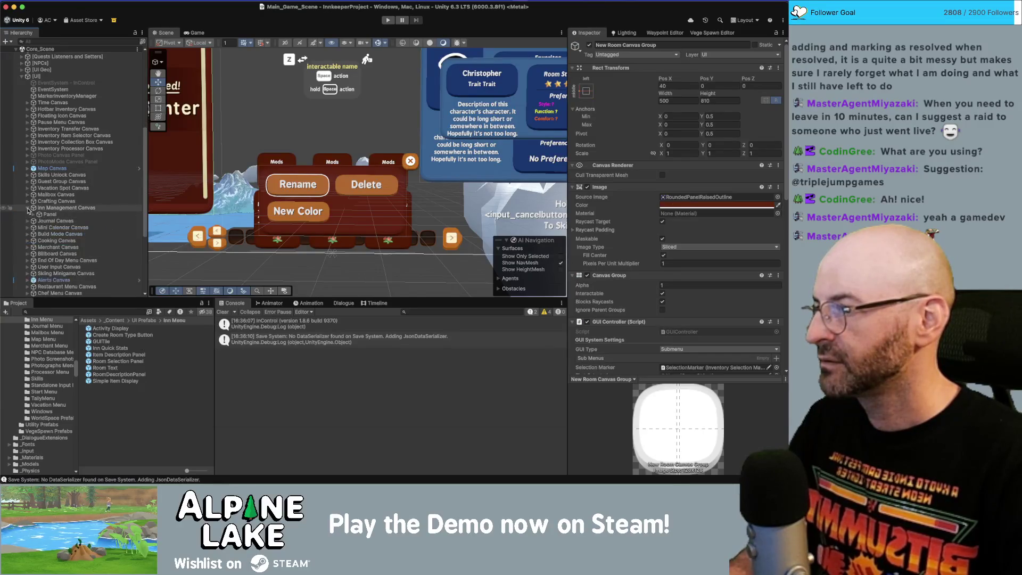
Step: Expand the Journal Canvas and select the Active Scroll View under Scroll Logs
{"action": "left_click", "coordinate": [47, 215]}
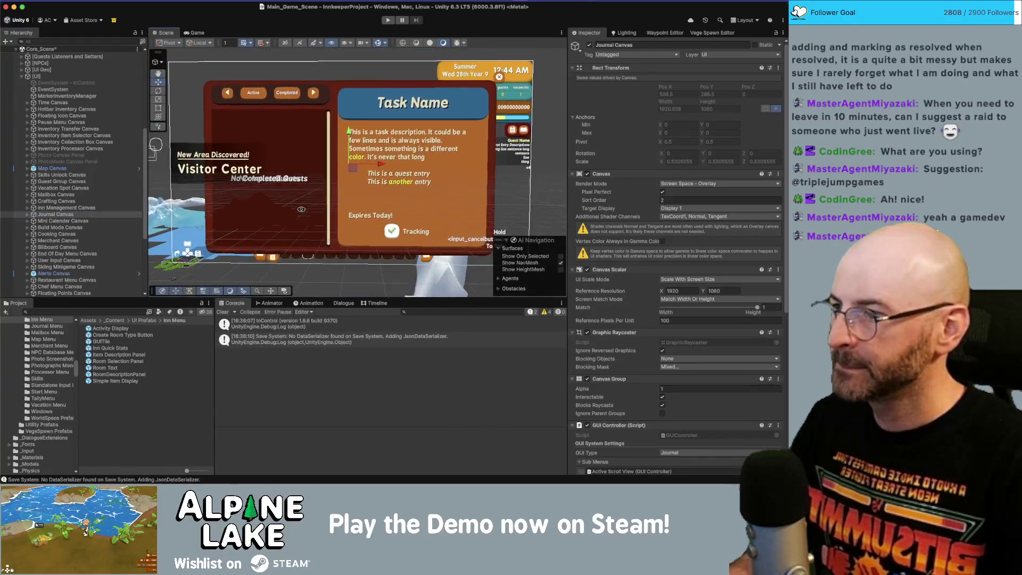
{"action": "left_click", "coordinate": [28, 215]}
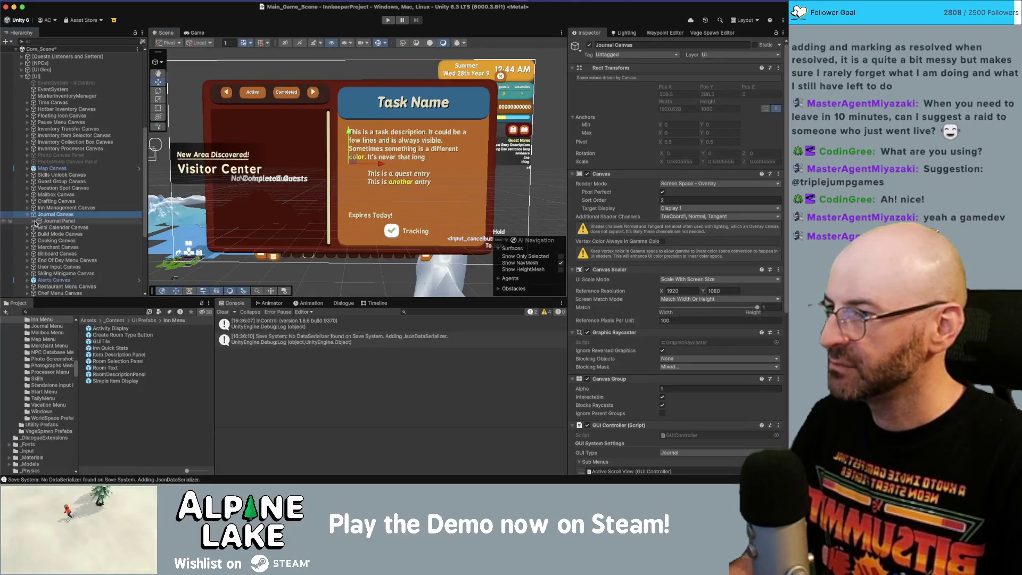
{"action": "left_click", "coordinate": [33, 222]}
{"action": "left_click", "coordinate": [61, 221]}
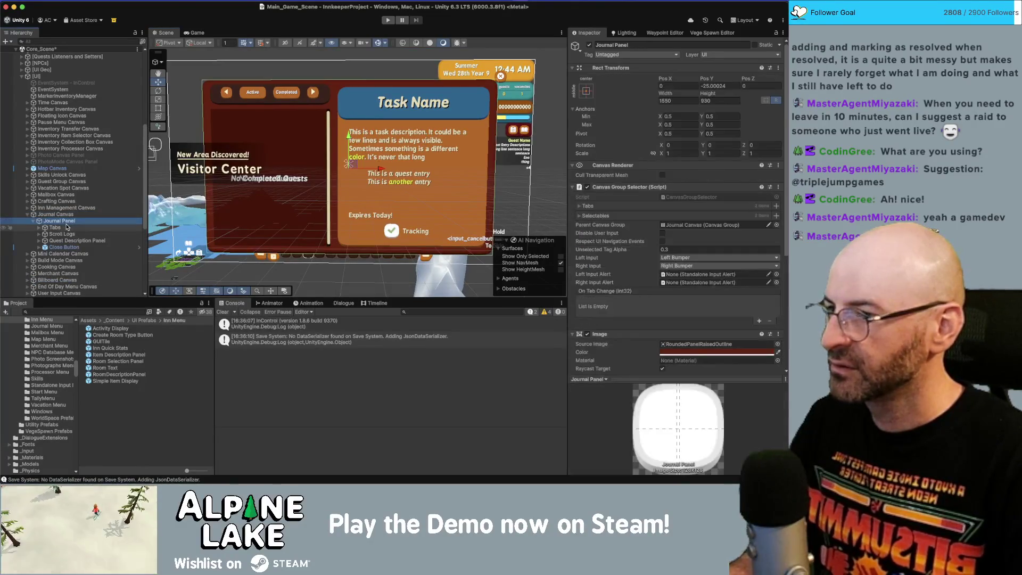
{"action": "scroll", "coordinate": [663, 282], "scroll_direction": "down", "scroll_amount": 5}
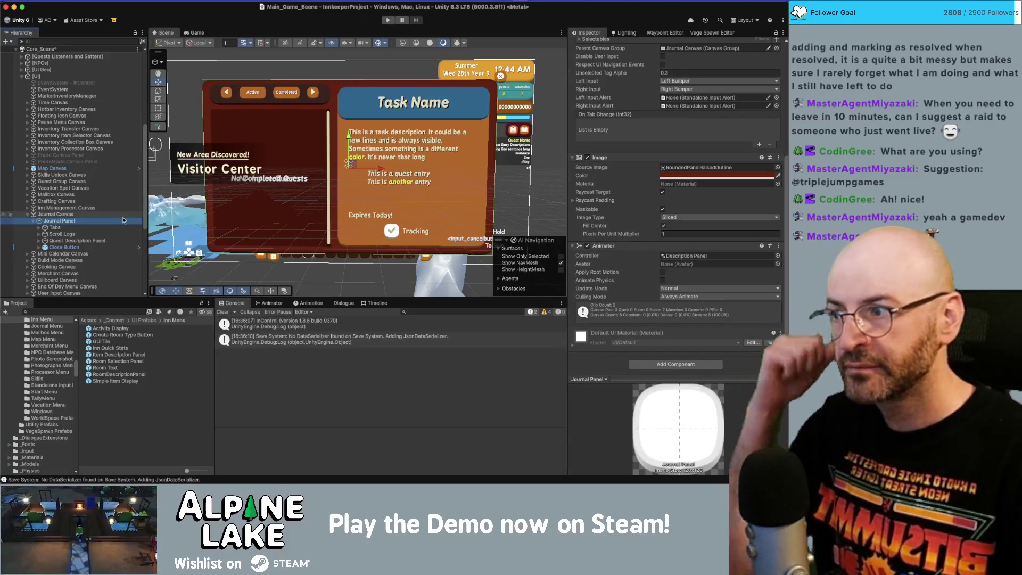
{"action": "left_click", "coordinate": [99, 215]}
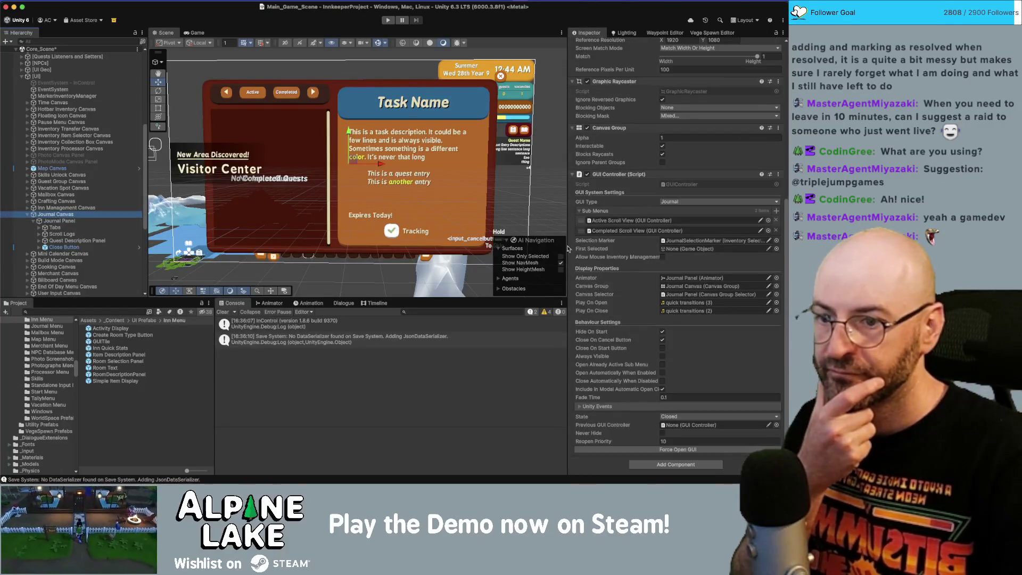
{"action": "left_click", "coordinate": [105, 234]}
{"action": "key", "text": "Right"}
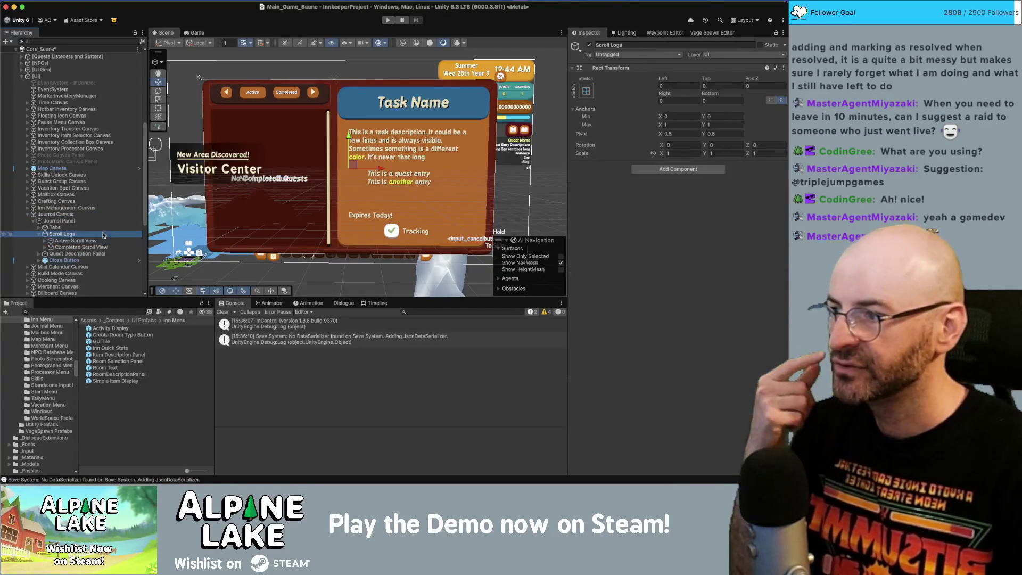
{"action": "key", "text": "Down"}
Step: Locate the Quest Selection Panel prefab in the Project window and open it for editing
{"action": "scroll", "coordinate": [683, 321], "scroll_direction": "down", "scroll_amount": 10}
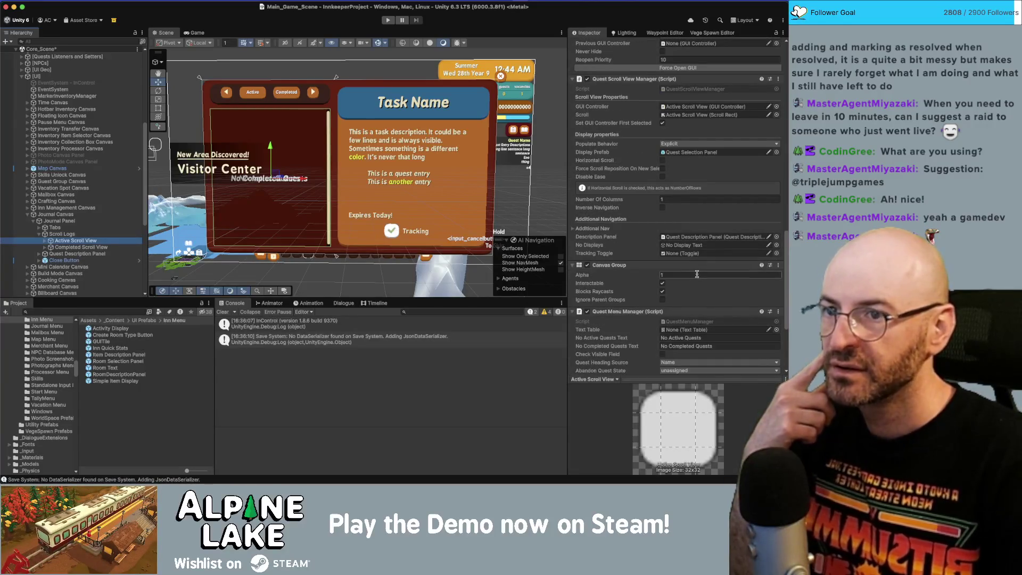
{"action": "left_click", "coordinate": [701, 153]}
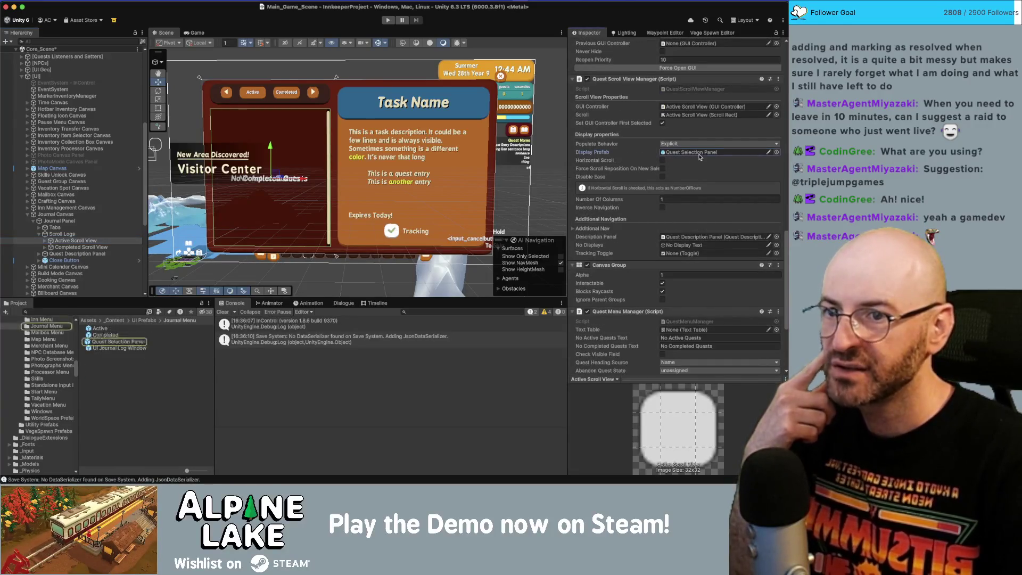
{"action": "left_click", "coordinate": [128, 343]}
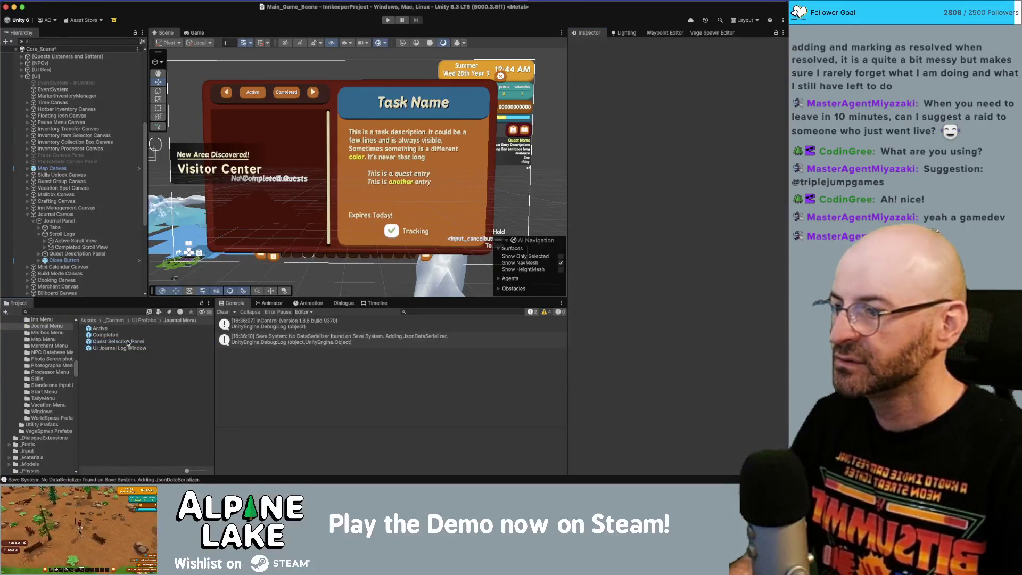
{"action": "double_click", "coordinate": [128, 344]}
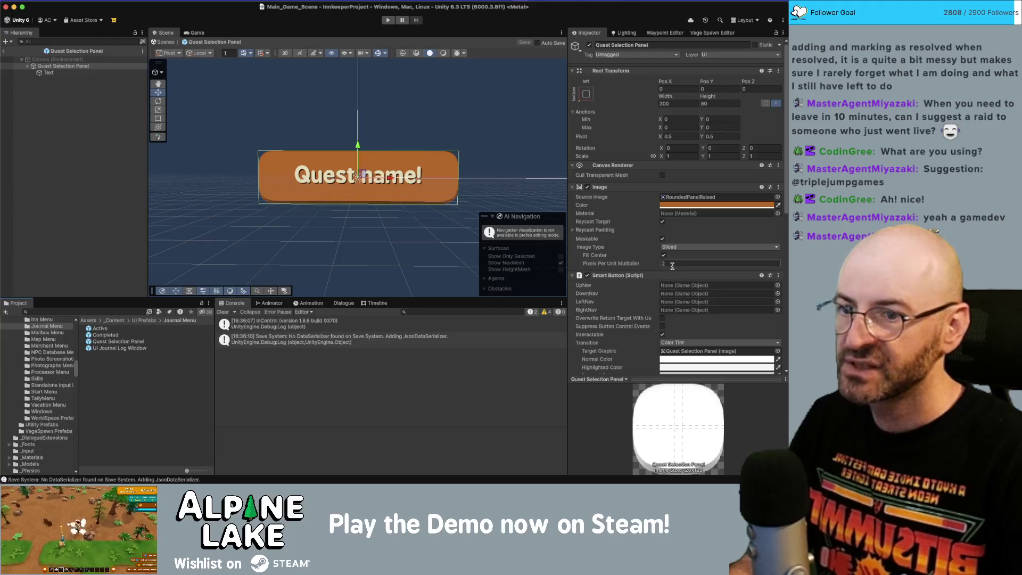
Step: Enter 1.5 as the panel background's Pixels Per Unit Multiplier and return to the scene
{"action": "type", "text": "1"}
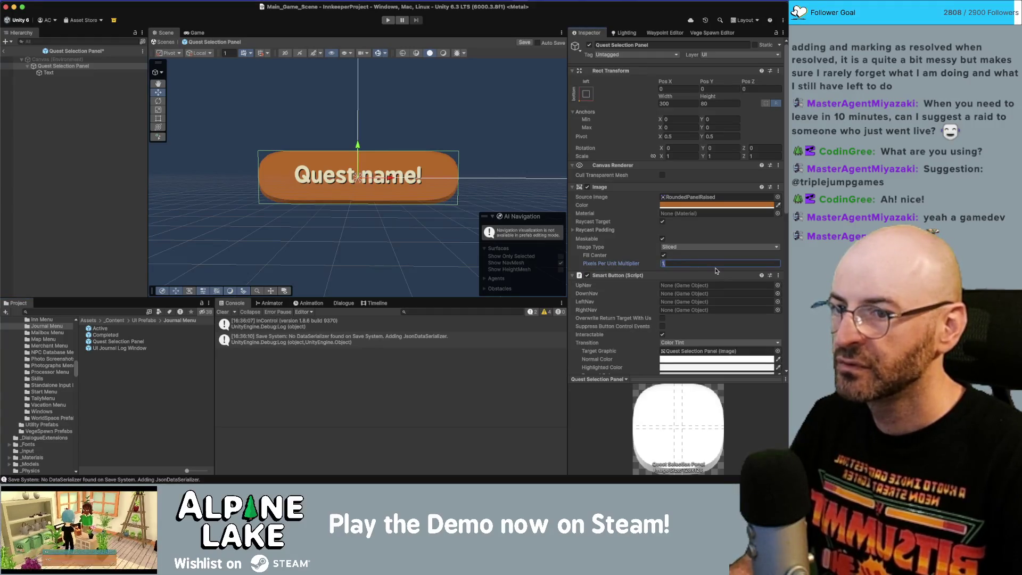
{"action": "type", "text": ".5"}
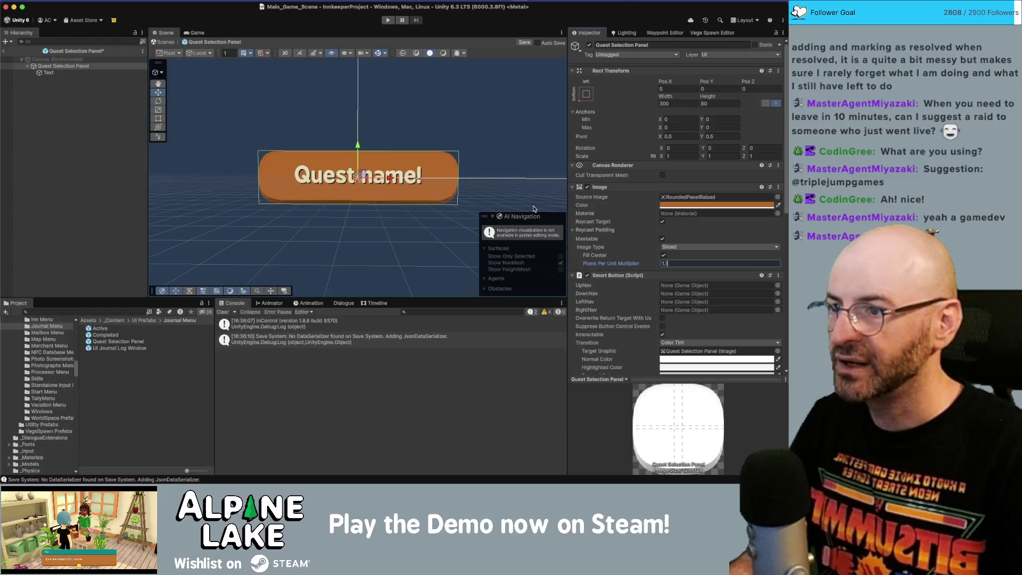
{"action": "left_click", "coordinate": [91, 91]}
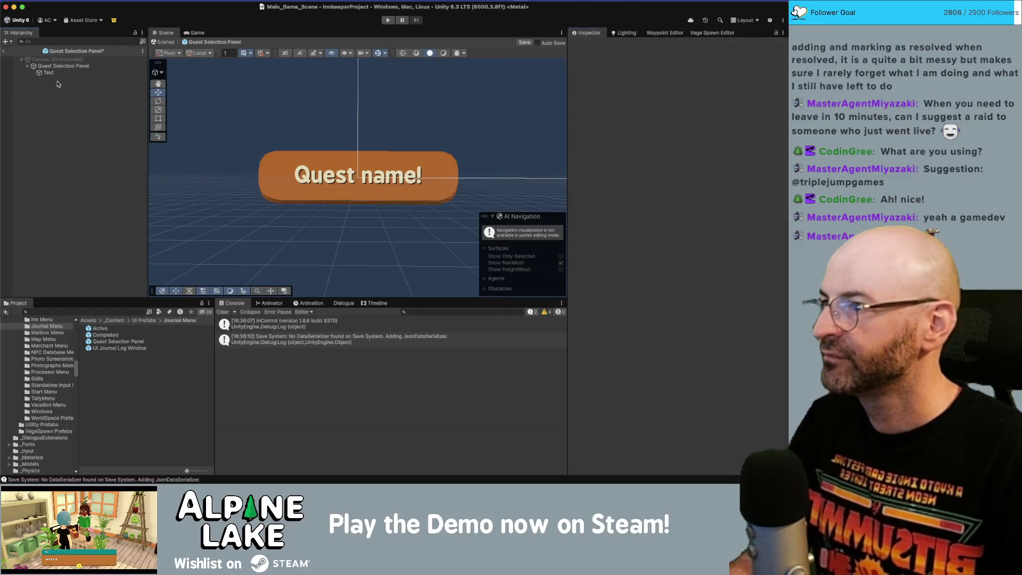
{"action": "left_click", "coordinate": [4, 51]}
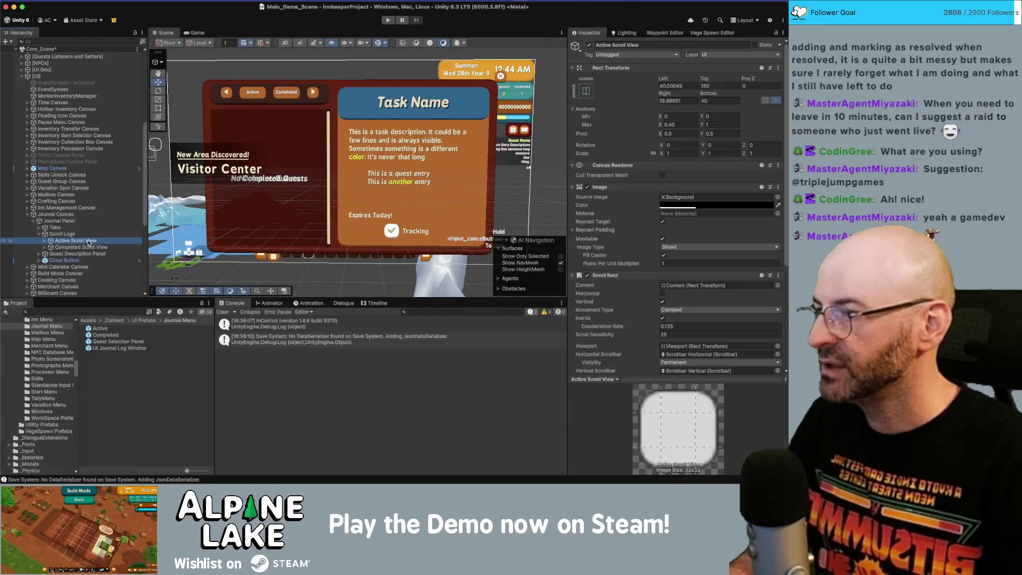
Step: Select both SelectionMarker Images under the Active and Completed journal scroll views
{"action": "key", "text": "Right"}
{"action": "left_click", "coordinate": [79, 247]}
{"action": "scroll", "coordinate": [94, 244], "scroll_direction": "down", "scroll_amount": 2}
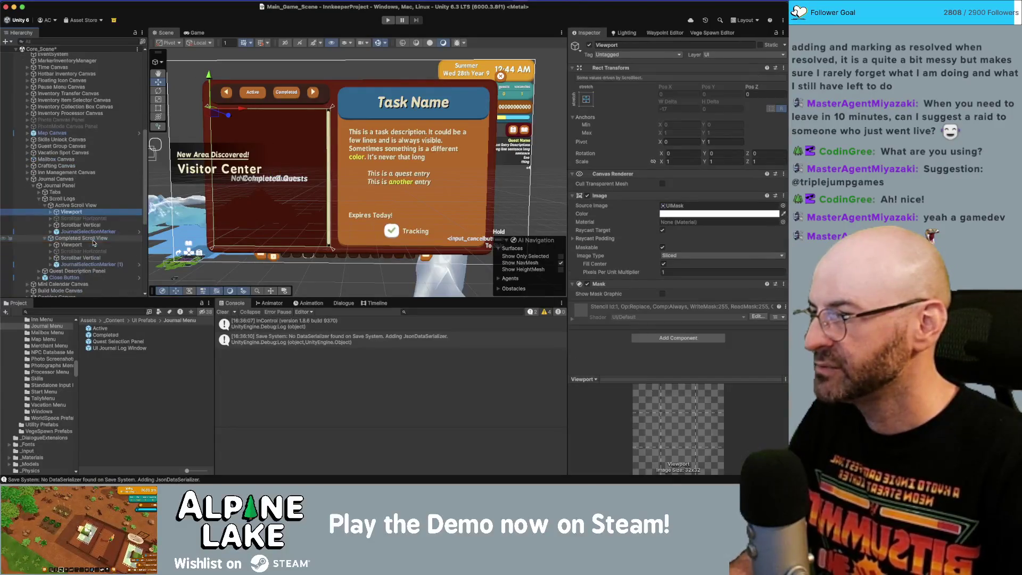
{"action": "left_click", "coordinate": [88, 232]}
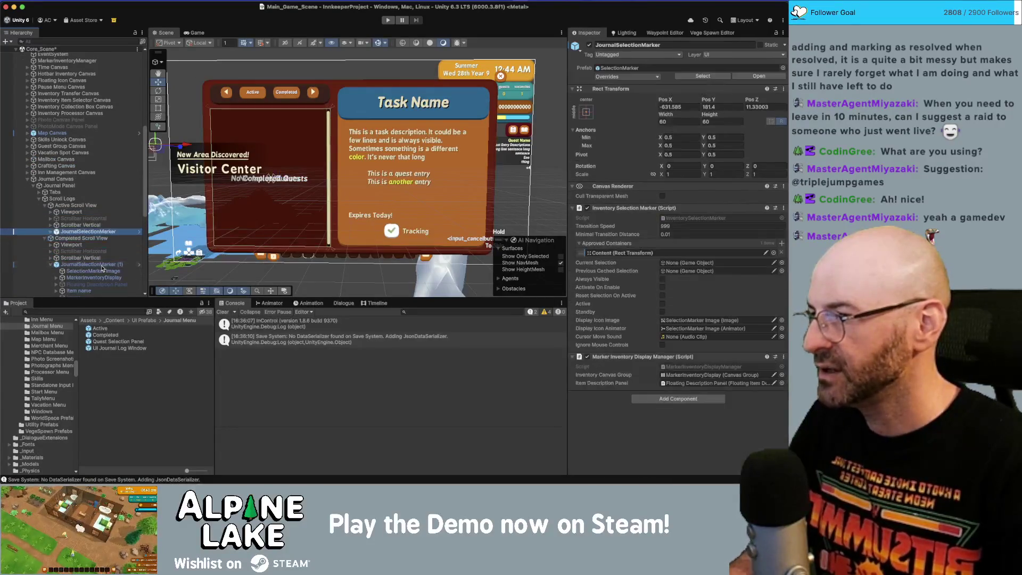
{"action": "key", "text": "Right"}
{"action": "left_click", "coordinate": [106, 238]}
{"action": "scroll", "coordinate": [106, 238], "scroll_direction": "down", "scroll_amount": 4}
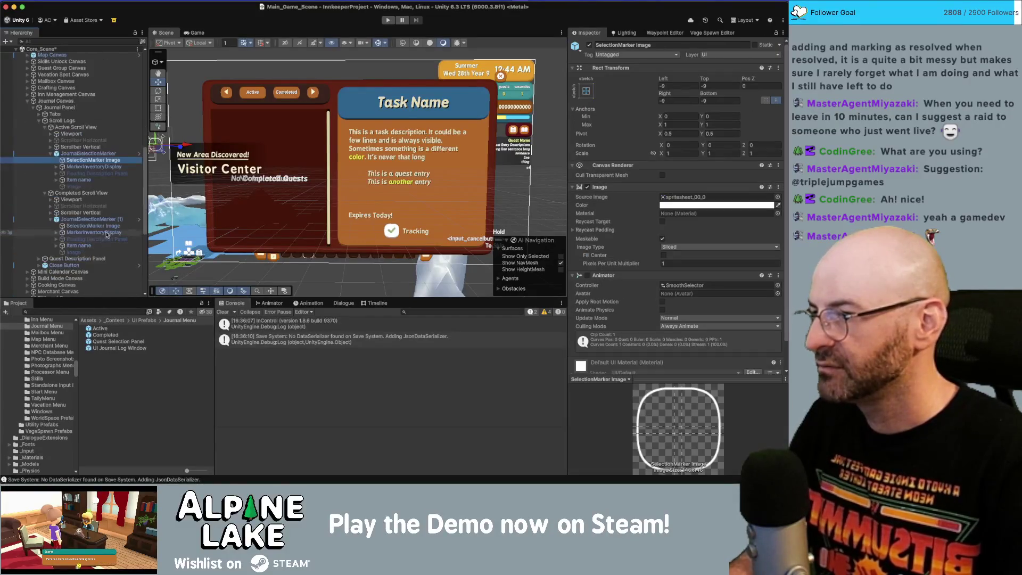
{"action": "left_click", "coordinate": [107, 228], "text": "super"}
Step: Set their Pixels Per Unit Multiplier to 1.5 and rect offsets to -6
{"action": "left_click", "coordinate": [734, 263]}
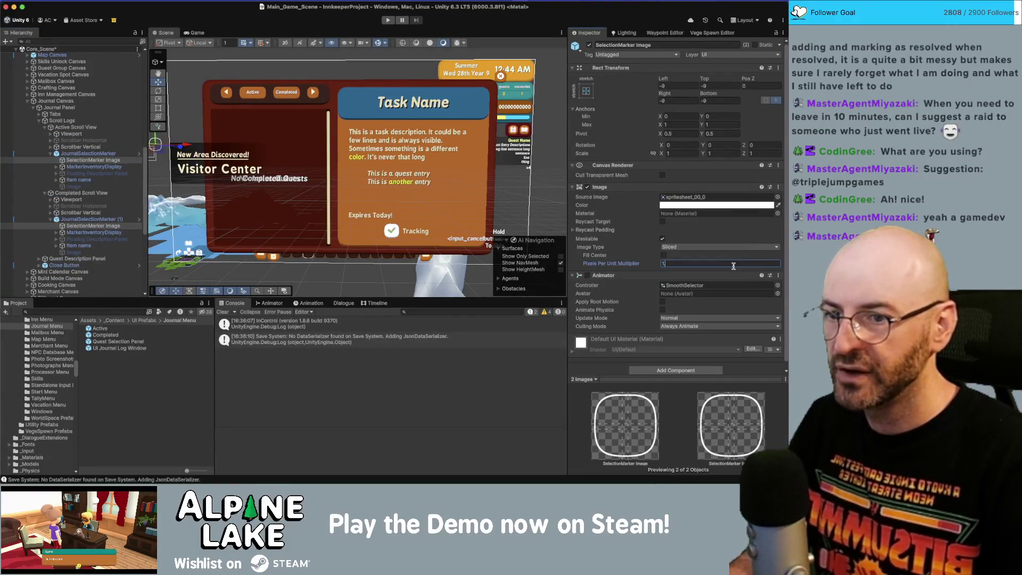
{"action": "type", "text": ".5"}
{"action": "key", "text": "Return"}
{"action": "key", "text": "Tab"}
{"action": "key", "text": "Tab"}
{"action": "type", "text": "-6"}
{"action": "key", "text": "Tab"}
{"action": "key", "text": "Tab"}
{"action": "type", "text": "-6"}
{"action": "key", "text": "Tab"}
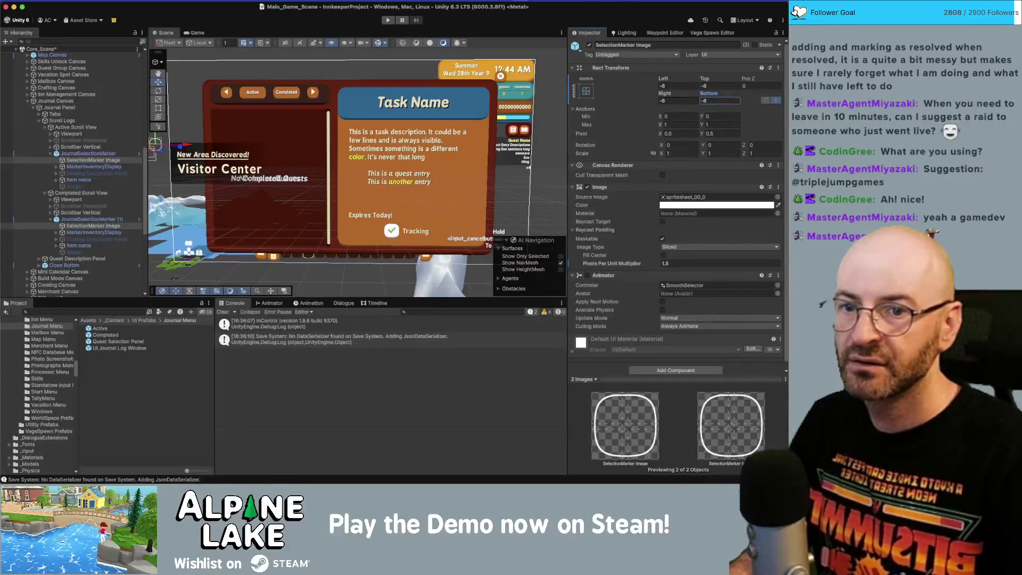
{"action": "key", "text": "super+Tab"}
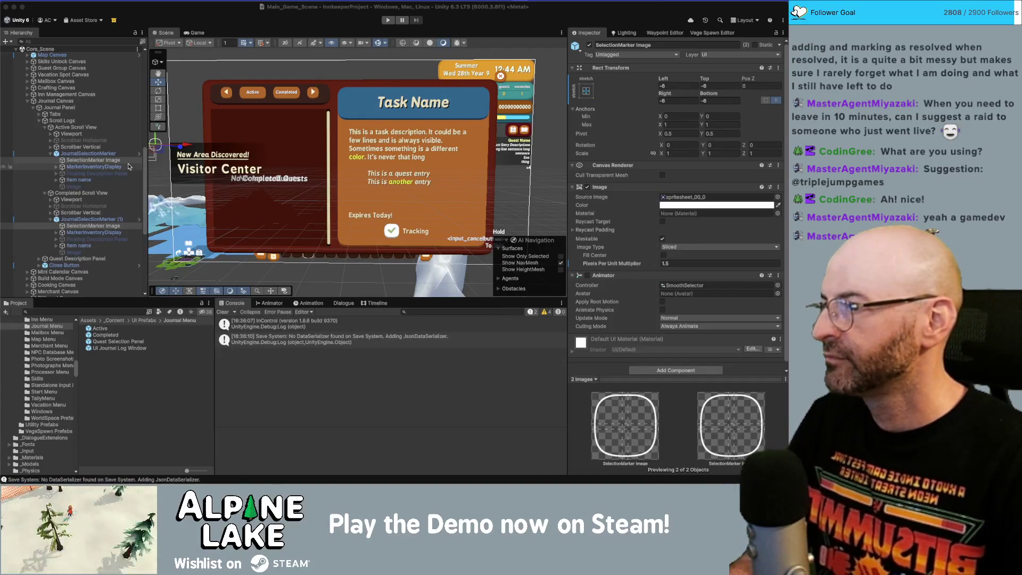
Step: Collapse the journal branches back up to the Journal Canvas
{"action": "left_click", "coordinate": [112, 155]}
{"action": "key", "text": "Left"}
{"action": "key", "text": "Left"}
{"action": "key", "text": "Left"}
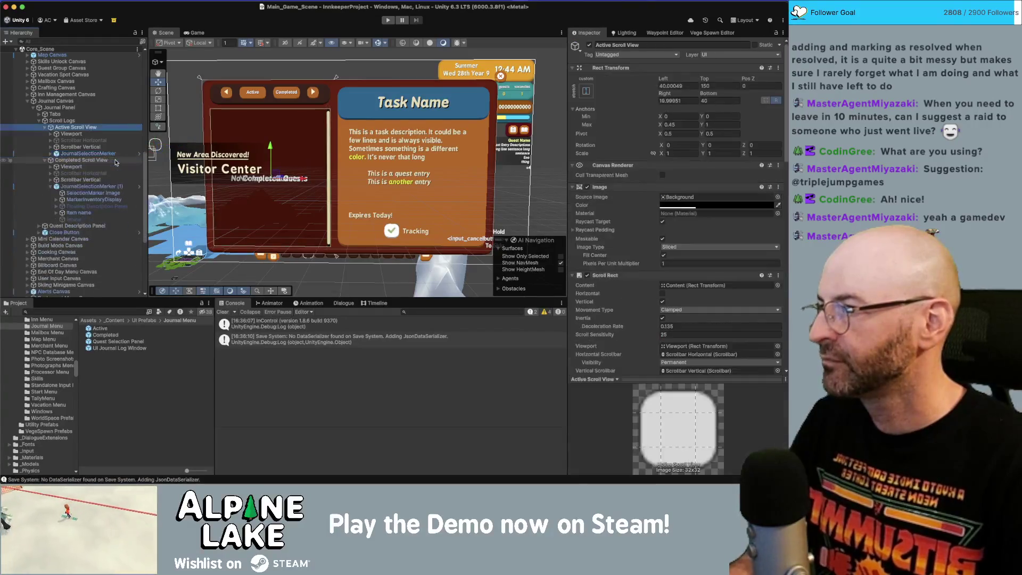
{"action": "key", "text": "Left"}
{"action": "key", "text": "Left"}
{"action": "key", "text": "Left"}
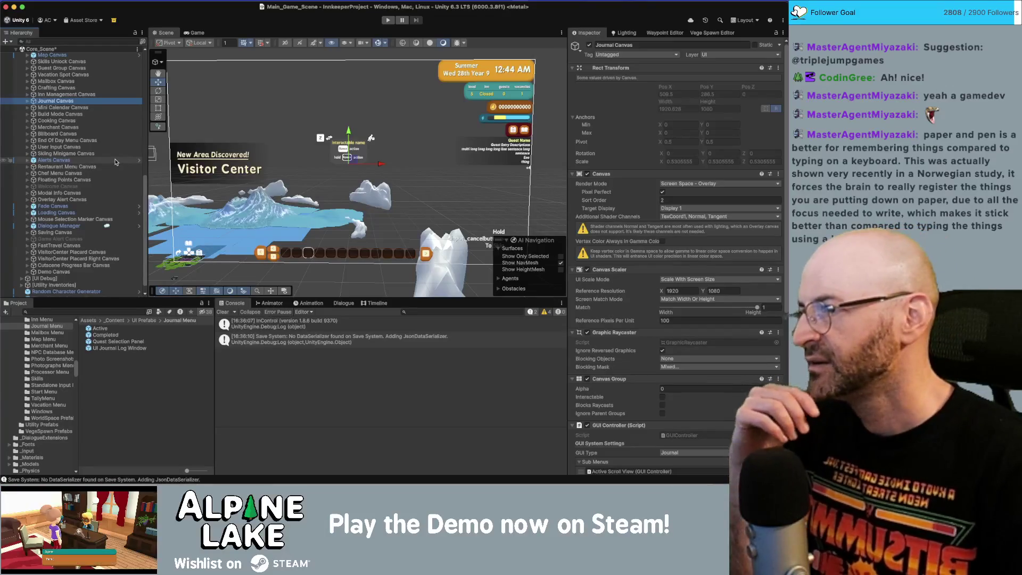
Step: Toggle the Mini Calendar Canvas visibility and step through the canvases to Build Mode Canvas
{"action": "left_click", "coordinate": [63, 107]}
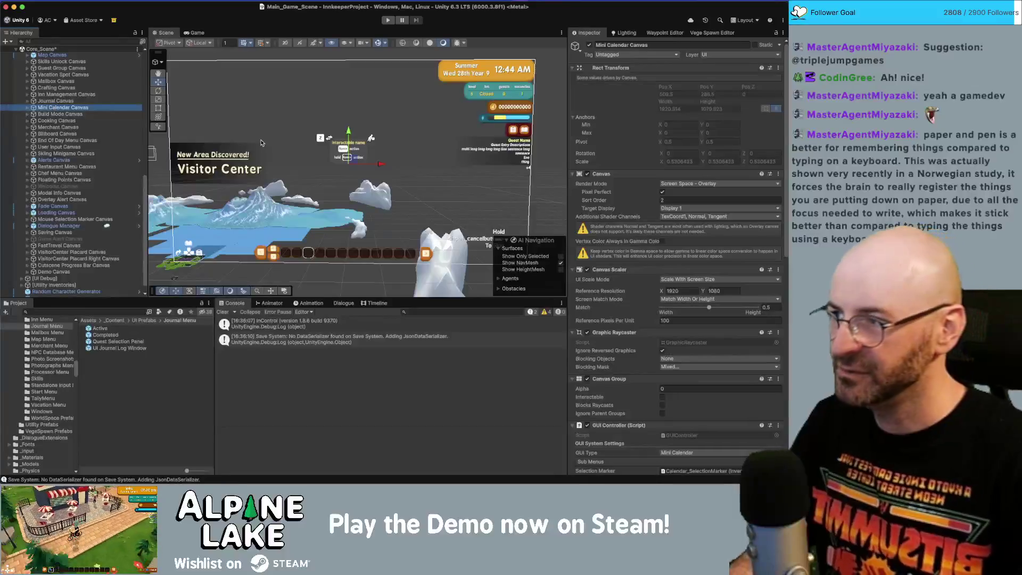
{"action": "key", "text": "ctrl+shift+v"}
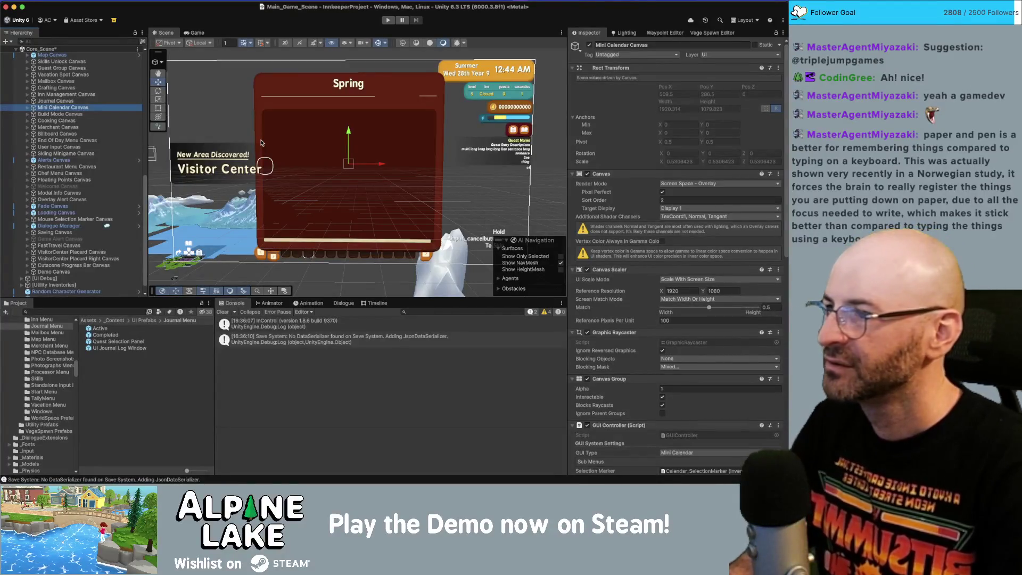
{"action": "key", "text": "ctrl+shift+v"}
{"action": "key", "text": "Down"}
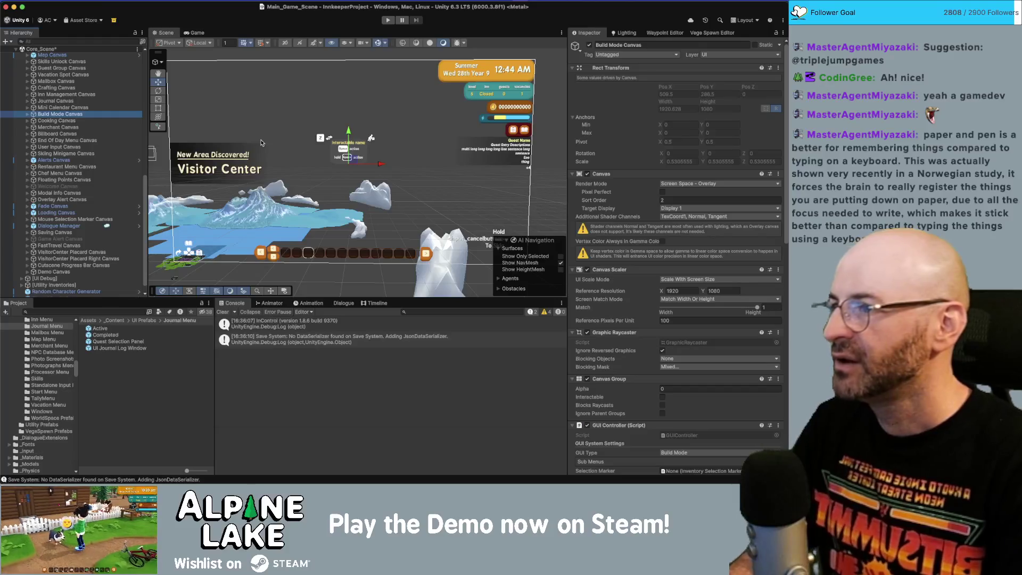
{"action": "key", "text": "Down"}
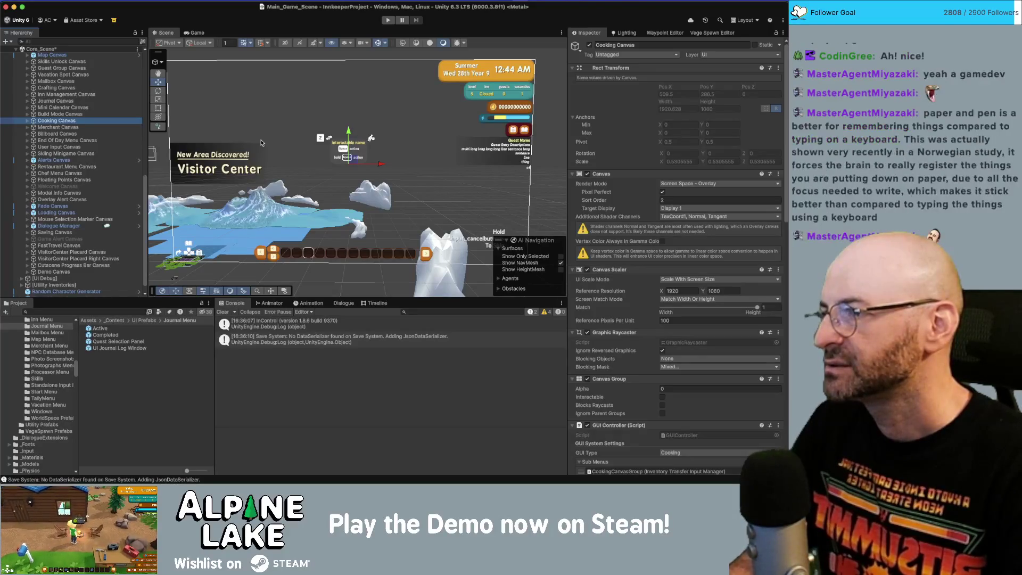
{"action": "key", "text": "Up"}
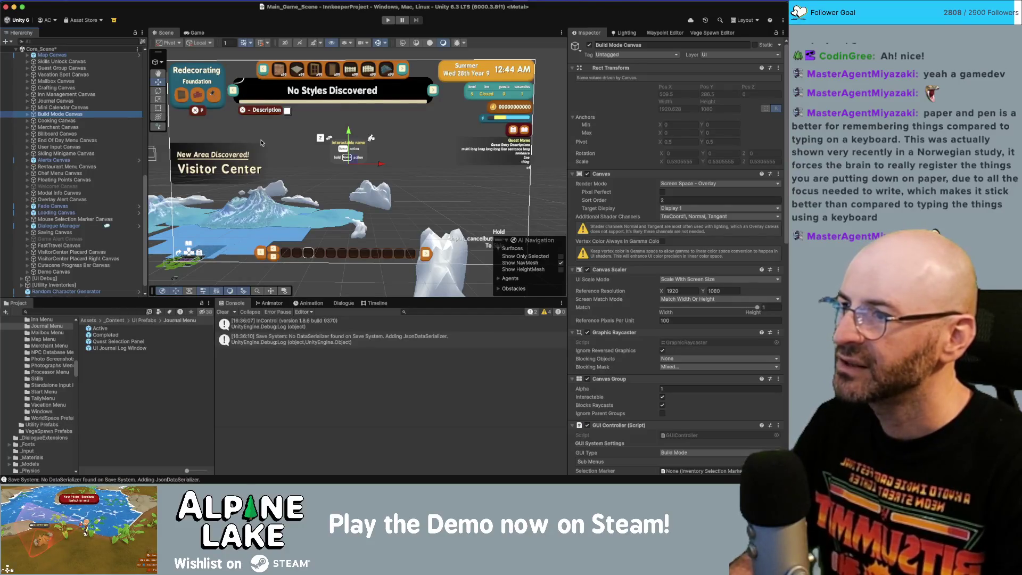
Step: Expand Build Mode Canvas > Build Panels > Panels down to the Wall Redecoration Panel
{"action": "key", "text": "Right"}
{"action": "key", "text": "Down"}
{"action": "key", "text": "Down"}
{"action": "key", "text": "Right"}
{"action": "key", "text": "Down"}
{"action": "key", "text": "Down"}
{"action": "key", "text": "Right"}
{"action": "key", "text": "Left"}
{"action": "key", "text": "Up"}
{"action": "key", "text": "Right"}
{"action": "key", "text": "Down"}
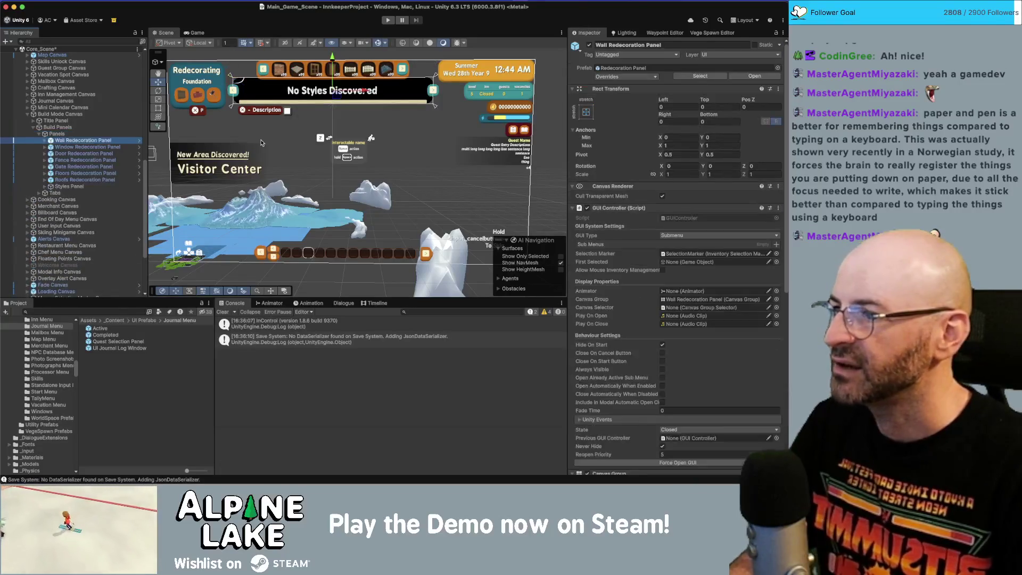
Step: Open the Redecoration Panel prefab and drill down through Scroll View to the SelectionMarker Image
{"action": "left_click", "coordinate": [140, 141]}
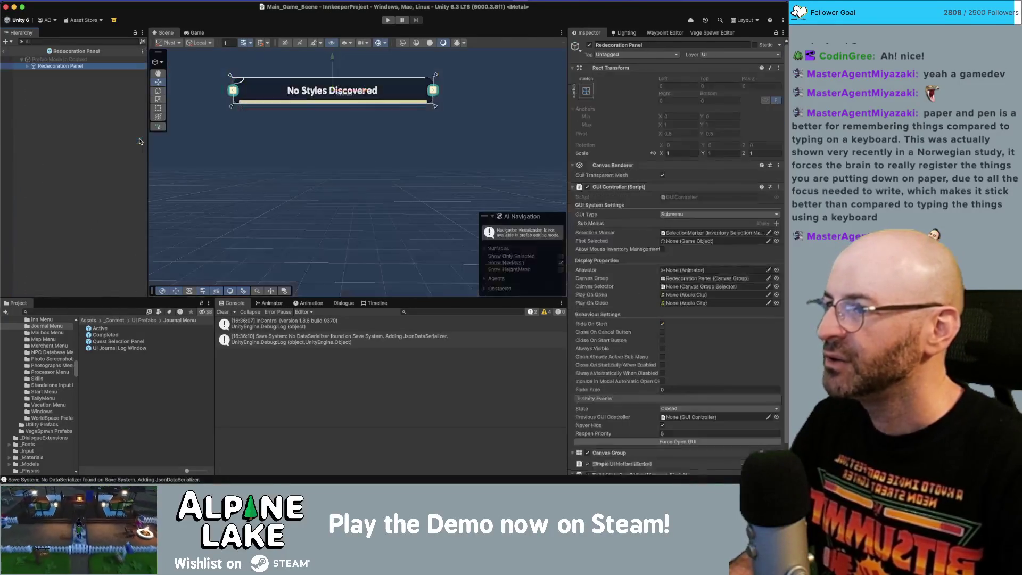
{"action": "key", "text": "Down"}
{"action": "key", "text": "Down"}
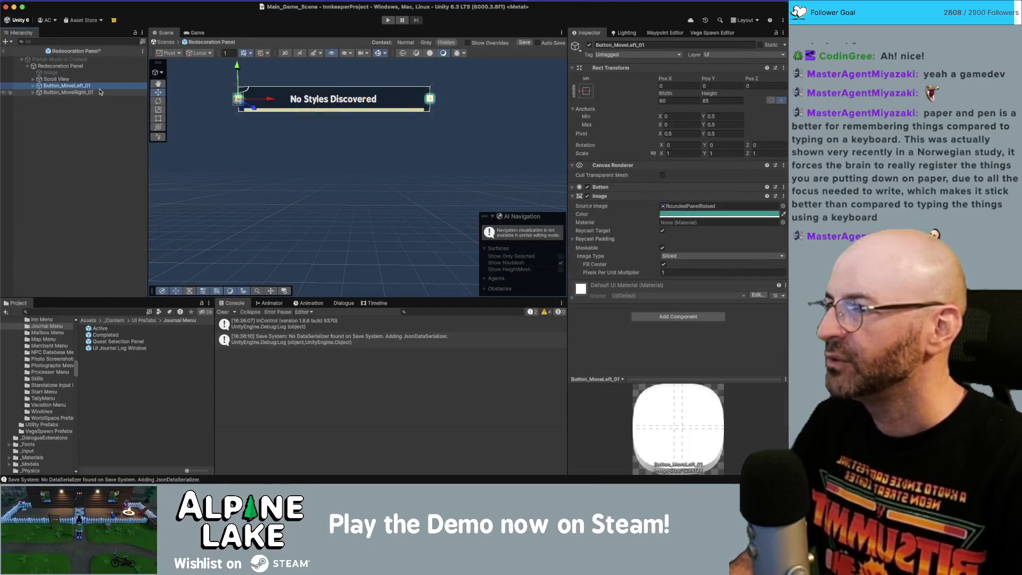
{"action": "key", "text": "Right"}
{"action": "key", "text": "Down"}
{"action": "key", "text": "Right"}
{"action": "key", "text": "Down"}
{"action": "key", "text": "Right"}
{"action": "key", "text": "Down"}
{"action": "key", "text": "Right"}
{"action": "key", "text": "Down"}
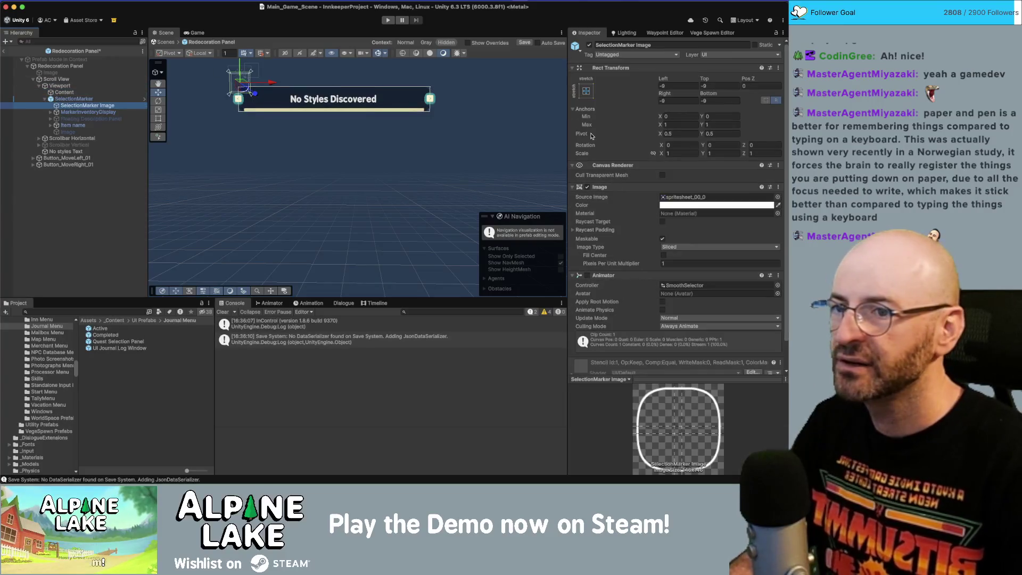
Step: Set the marker's multiplier to 2 and offsets to -4, then save the prefab
{"action": "left_click", "coordinate": [697, 264]}
{"action": "type", "text": "2"}
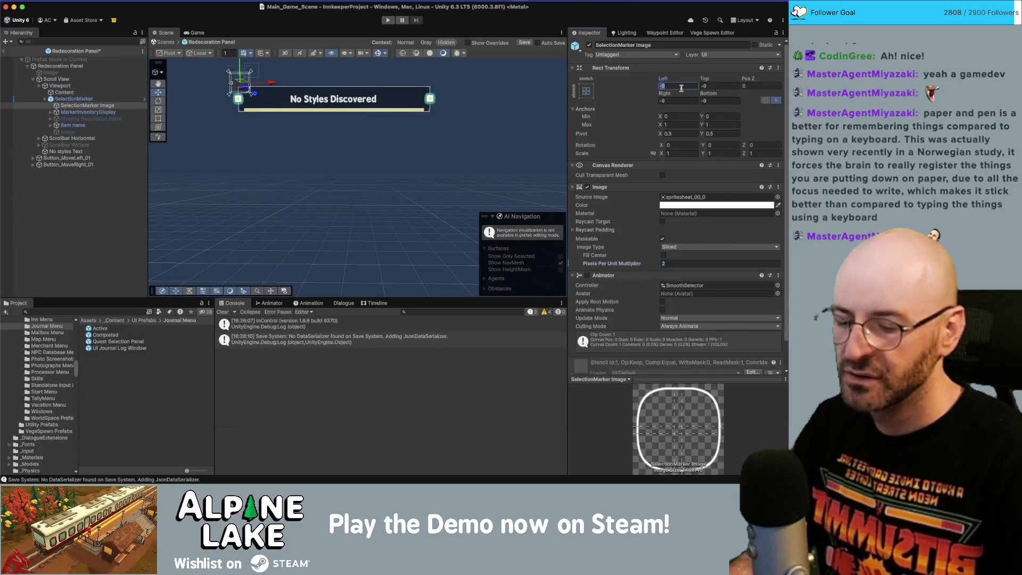
{"action": "type", "text": "-4"}
{"action": "key", "text": "Tab"}
{"action": "type", "text": "-4"}
{"action": "key", "text": "Tab"}
{"action": "key", "text": "Tab"}
{"action": "type", "text": "-4"}
{"action": "key", "text": "Tab"}
{"action": "type", "text": "-"}
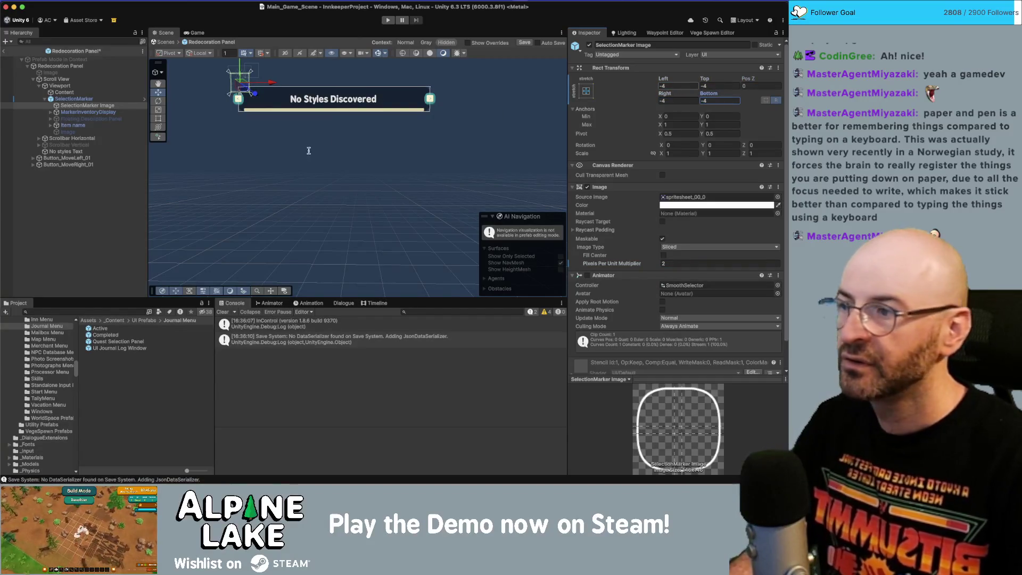
{"action": "key", "text": "super+s"}
{"action": "left_click", "coordinate": [5, 52]}
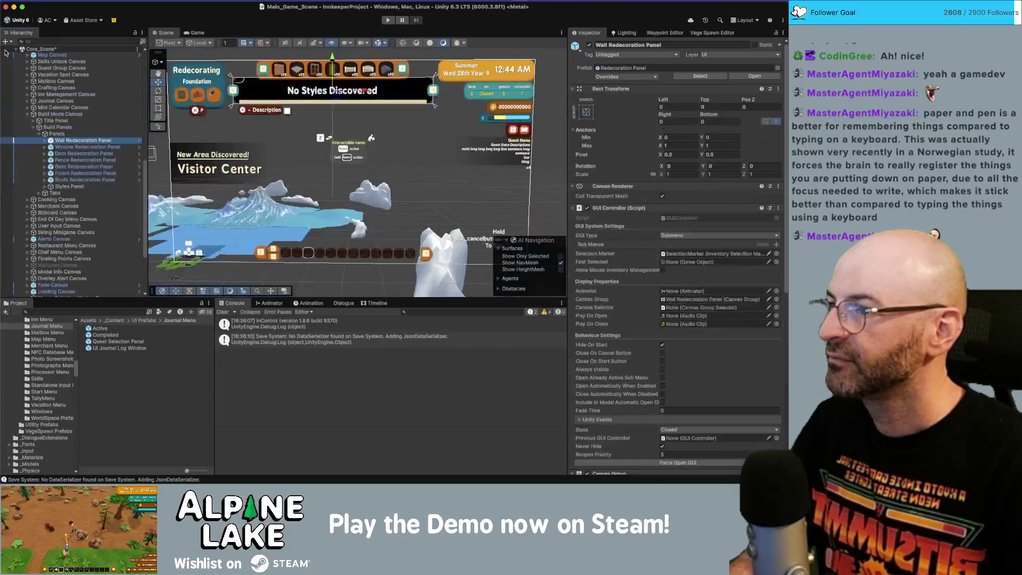
Step: Collapse the Build Mode Canvas branch and select the Cooking Canvas
{"action": "left_click", "coordinate": [39, 134]}
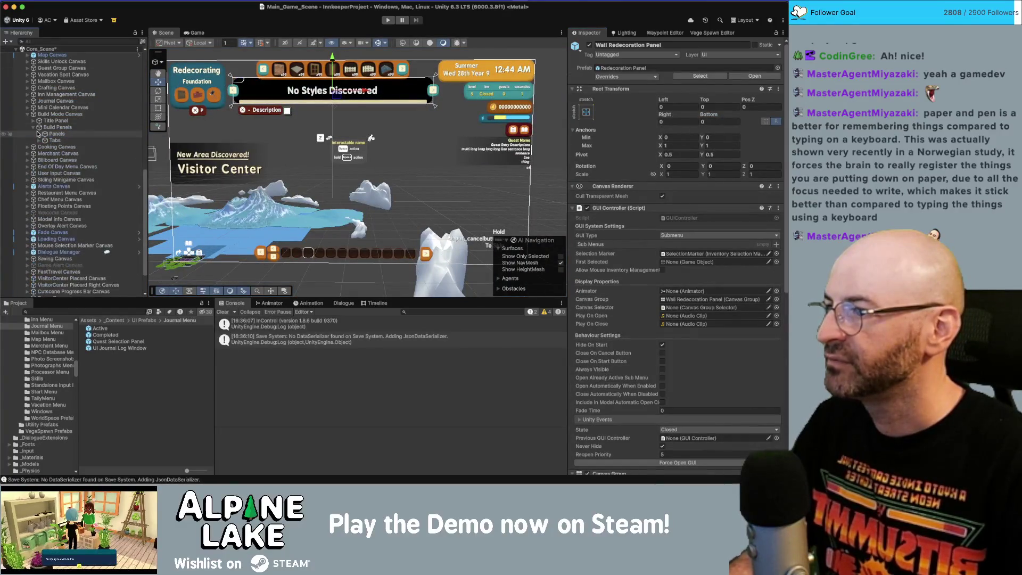
{"action": "left_click", "coordinate": [46, 115]}
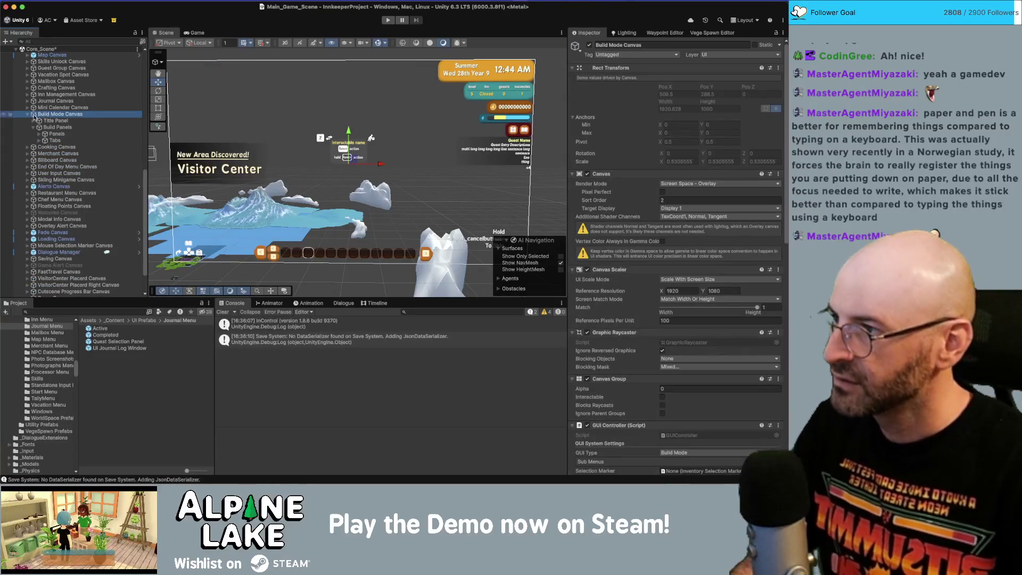
{"action": "left_click", "coordinate": [24, 114]}
{"action": "left_click", "coordinate": [56, 120]}
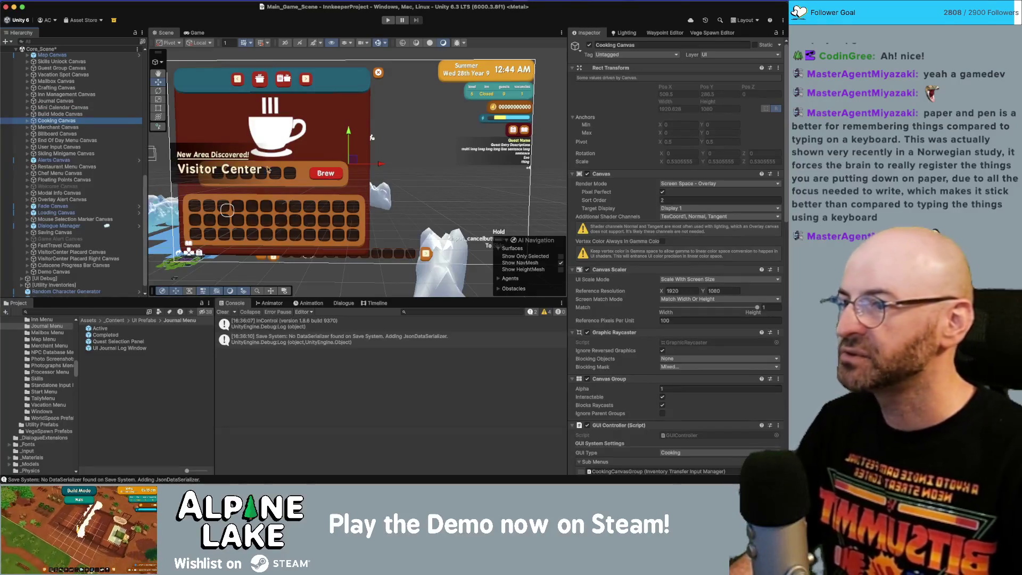
{"action": "scroll", "coordinate": [308, 186], "scroll_direction": "up", "scroll_amount": 6}
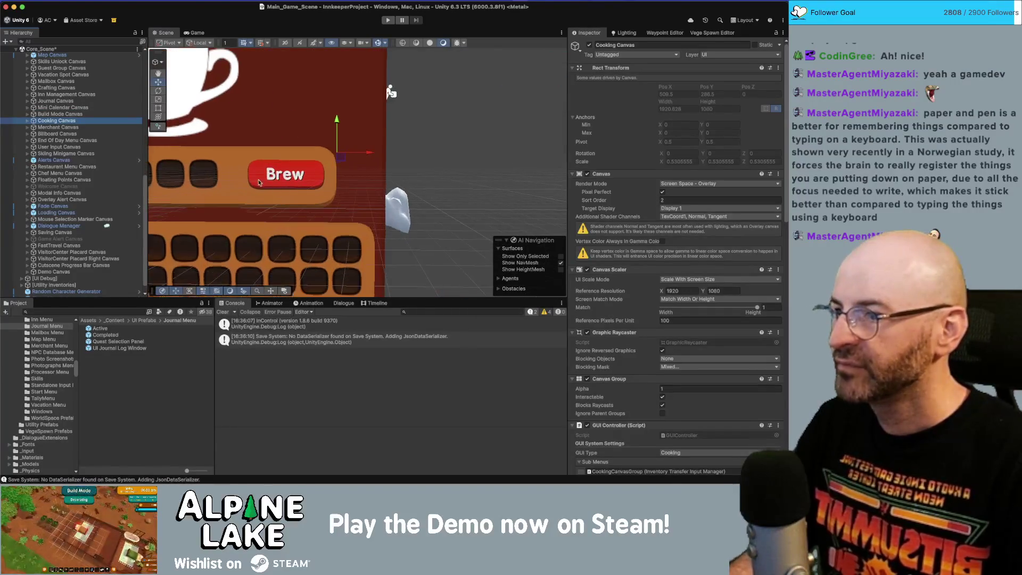
{"action": "scroll", "coordinate": [320, 181], "scroll_direction": "up", "scroll_amount": 2}
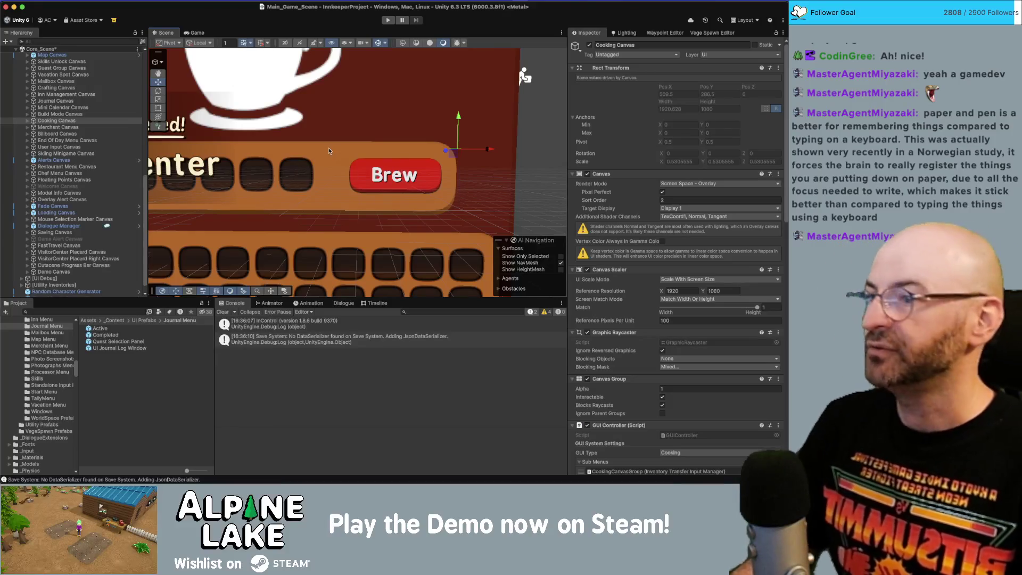
{"action": "left_click", "coordinate": [108, 122]}
Step: Browse the Cooking Canvas down through Brewing Tabs, then inspect the Crafting Canvas Group prefab's SelectionMarker Image
{"action": "key", "text": "Right"}
{"action": "key", "text": "Down"}
{"action": "key", "text": "Right"}
{"action": "key", "text": "Down"}
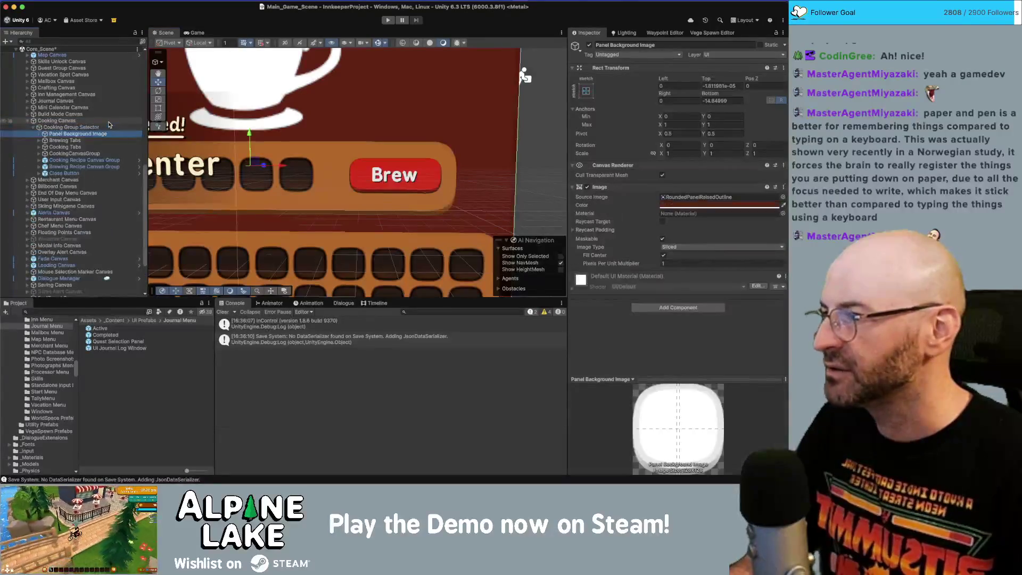
{"action": "key", "text": "Down"}
{"action": "key", "text": "Right"}
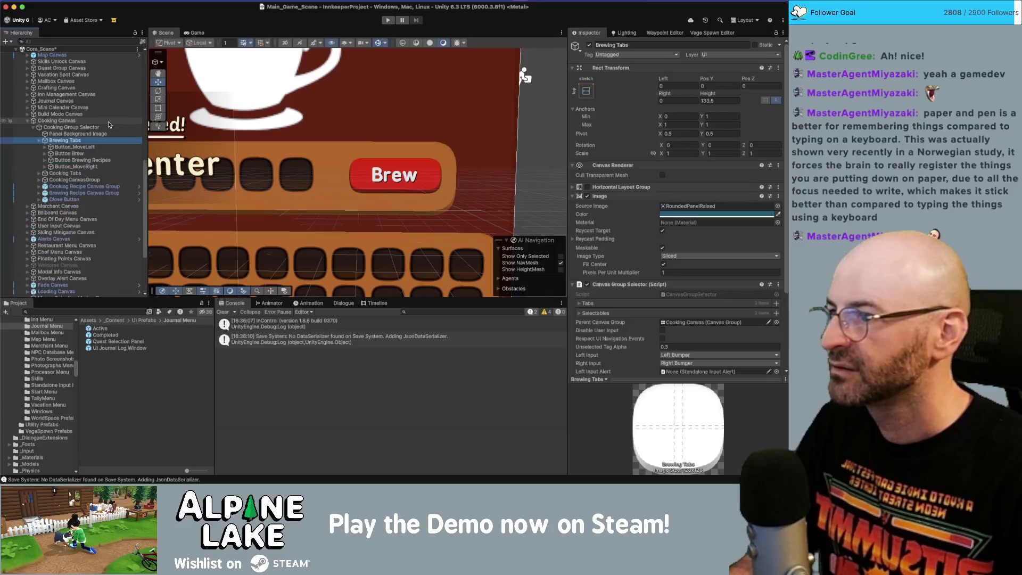
{"action": "key", "text": "Down"}
{"action": "key", "text": "Down"}
{"action": "key", "text": "Down"}
{"action": "key", "text": "Left"}
{"action": "key", "text": "Left"}
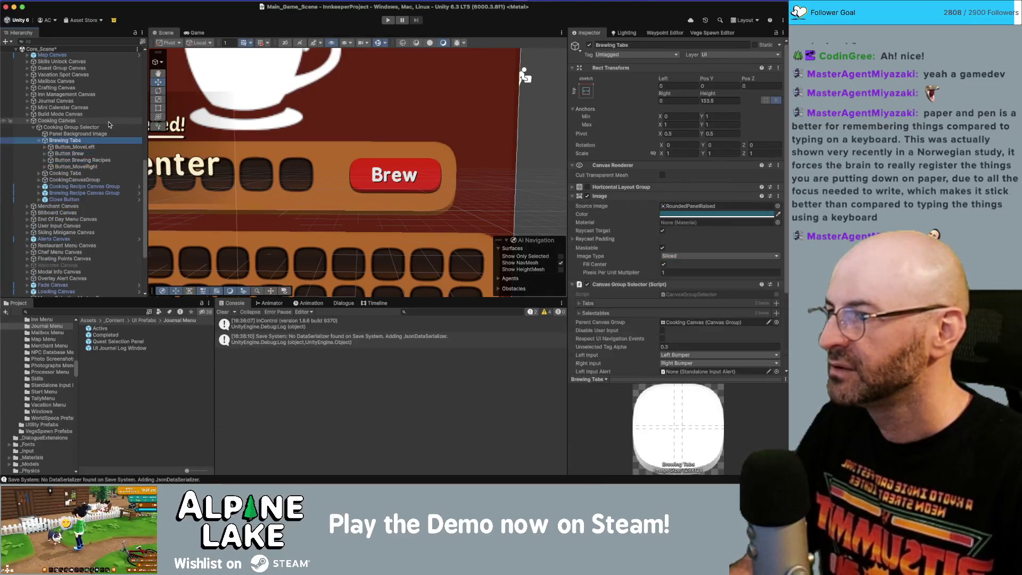
{"action": "key", "text": "Down"}
{"action": "key", "text": "Down"}
{"action": "key", "text": "Down"}
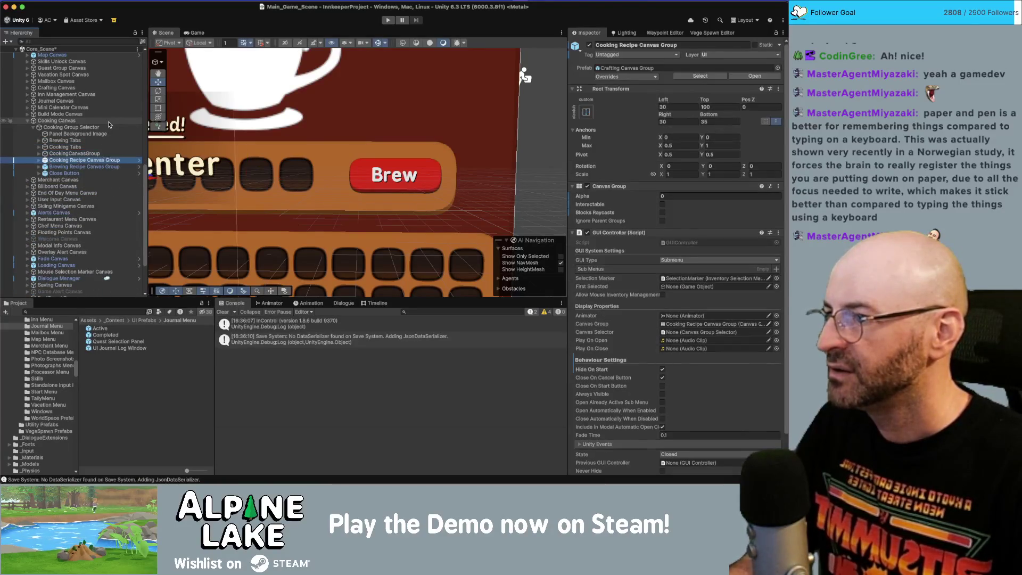
{"action": "left_click", "coordinate": [141, 165]}
{"action": "left_click", "coordinate": [117, 105]}
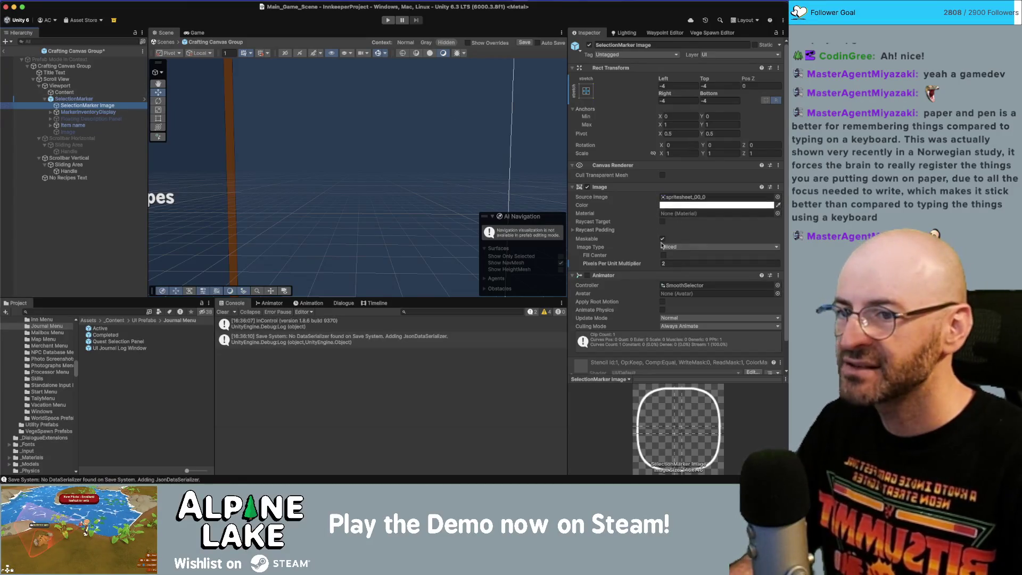
Step: Set the Crafting SelectionMarker Image's Pixels Per Unit Multiplier to 2 and return to the main scene
{"action": "left_click", "coordinate": [663, 262]}
{"action": "key", "text": "Return"}
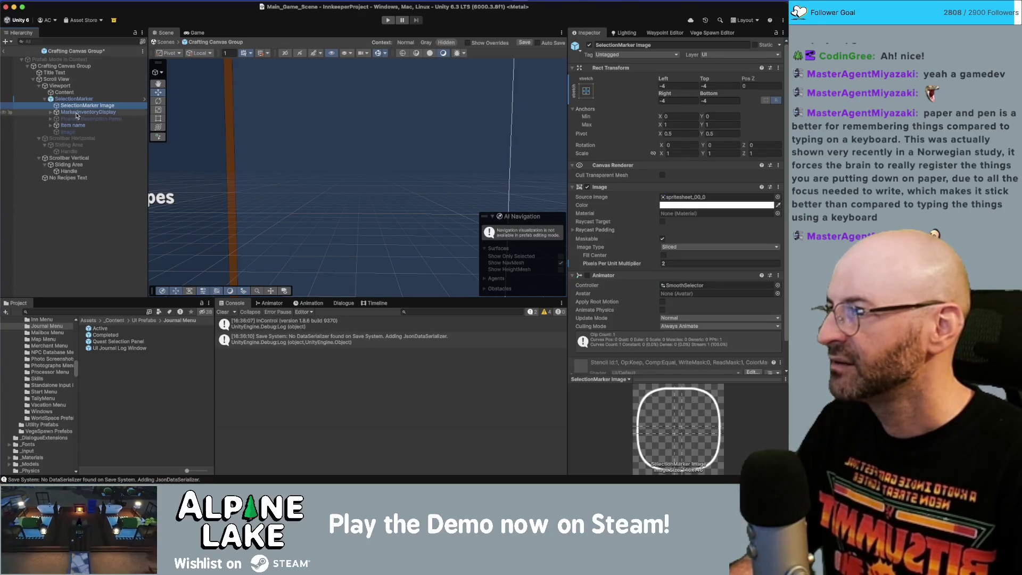
{"action": "scroll", "coordinate": [233, 138], "scroll_direction": "down", "scroll_amount": 5}
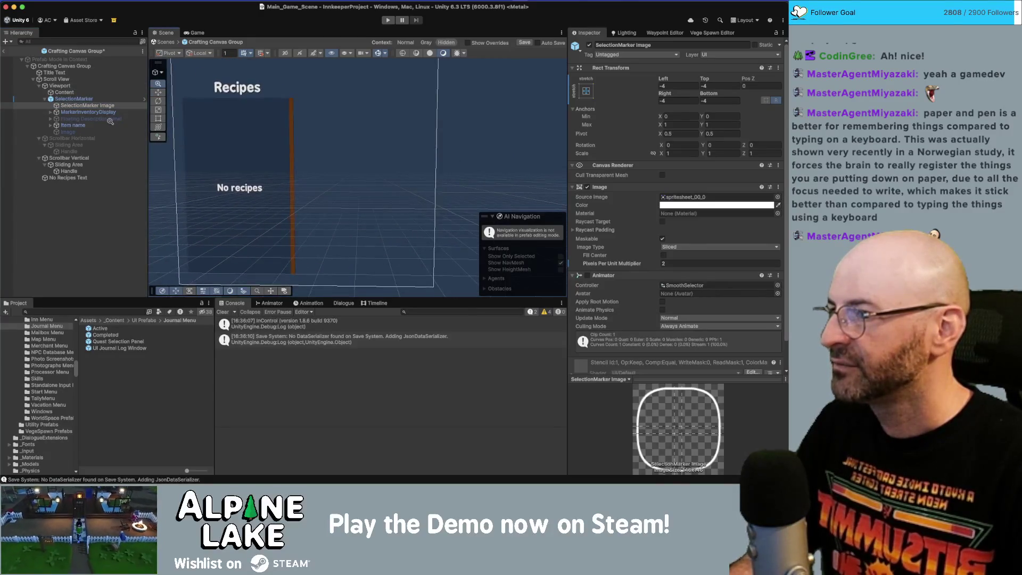
{"action": "scroll", "coordinate": [233, 138], "scroll_direction": "up", "scroll_amount": 3}
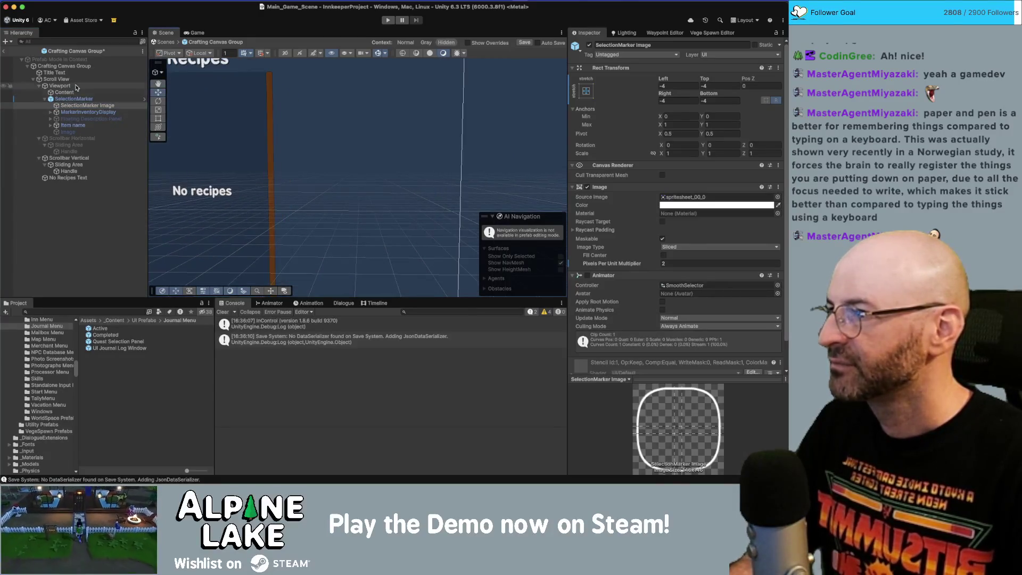
{"action": "left_click", "coordinate": [3, 51]}
{"action": "left_click", "coordinate": [104, 148]}
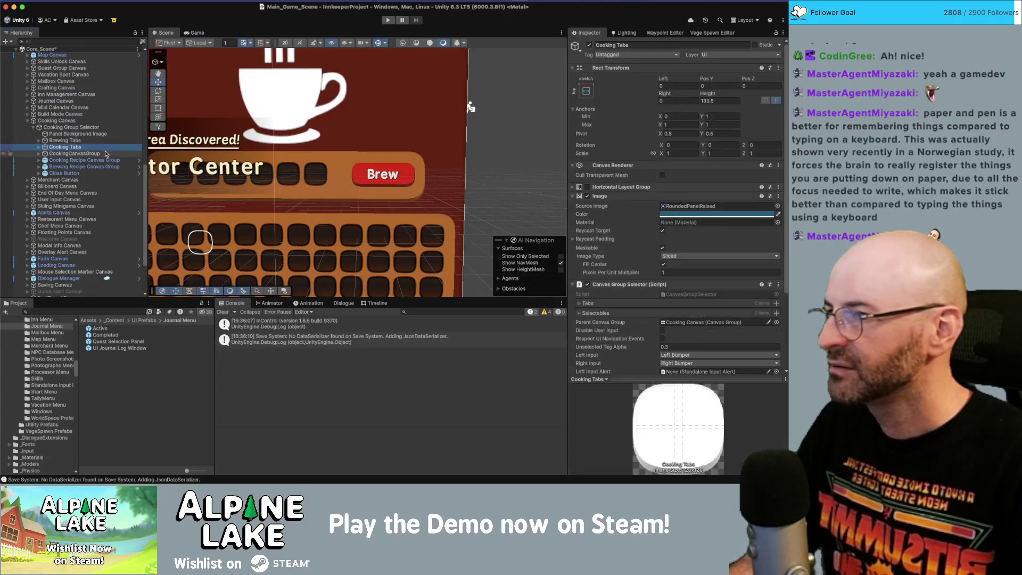
{"action": "left_click", "coordinate": [110, 160]}
{"action": "left_click", "coordinate": [110, 173]}
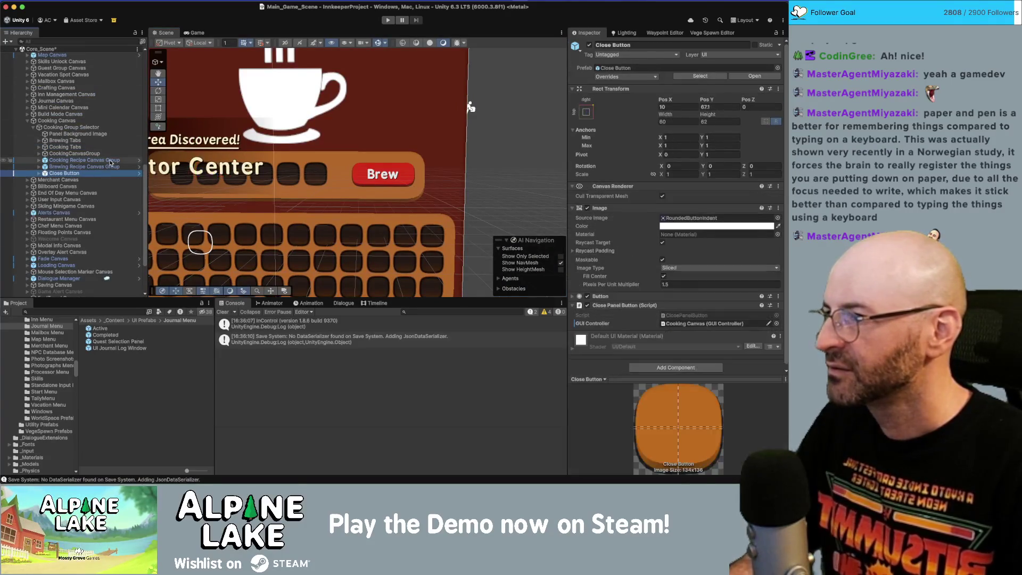
{"action": "key", "text": "Up"}
{"action": "key", "text": "Up"}
{"action": "key", "text": "Up"}
{"action": "key", "text": "Down"}
{"action": "key", "text": "Down"}
{"action": "key", "text": "Up"}
{"action": "key", "text": "Right"}
{"action": "key", "text": "Down"}
{"action": "key", "text": "Down"}
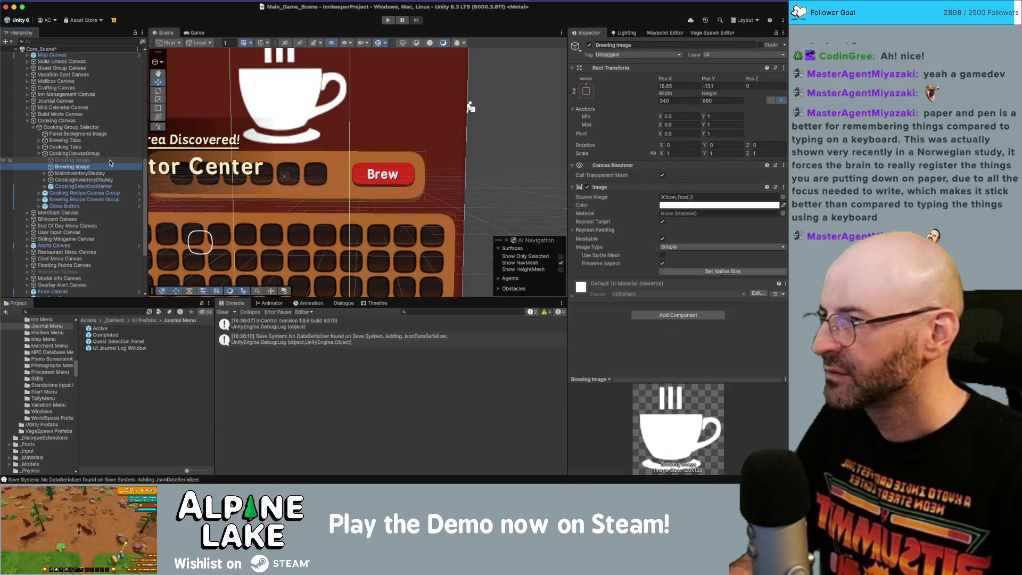
{"action": "key", "text": "Down"}
{"action": "key", "text": "Down"}
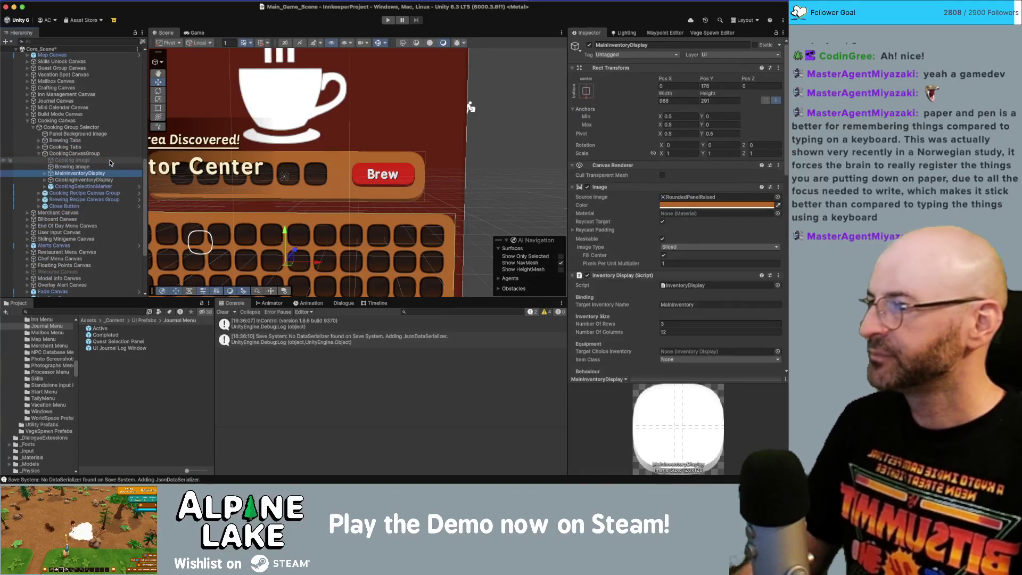
{"action": "key", "text": "Right"}
{"action": "key", "text": "Down"}
{"action": "key", "text": "Down"}
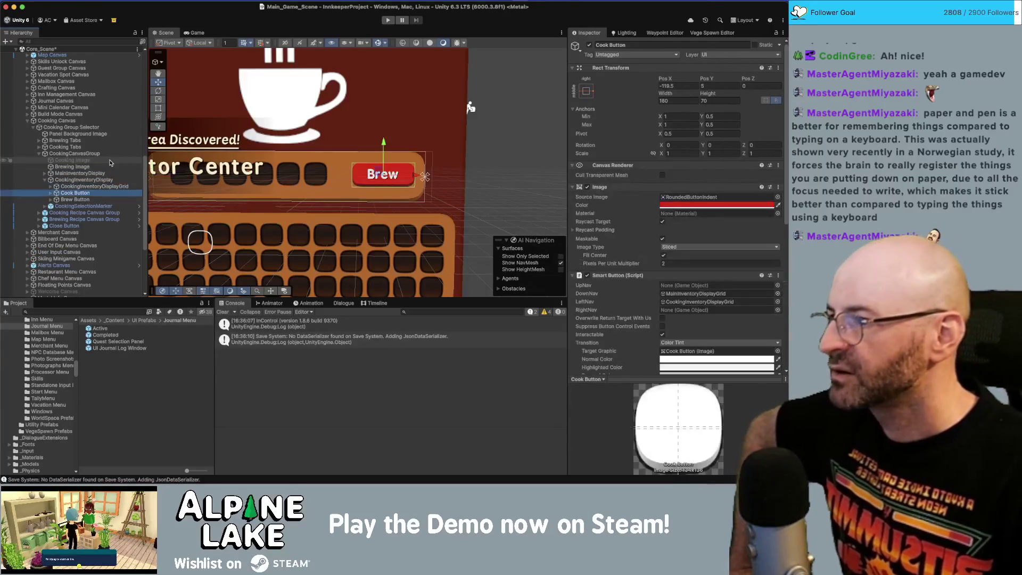
{"action": "key", "text": "Up"}
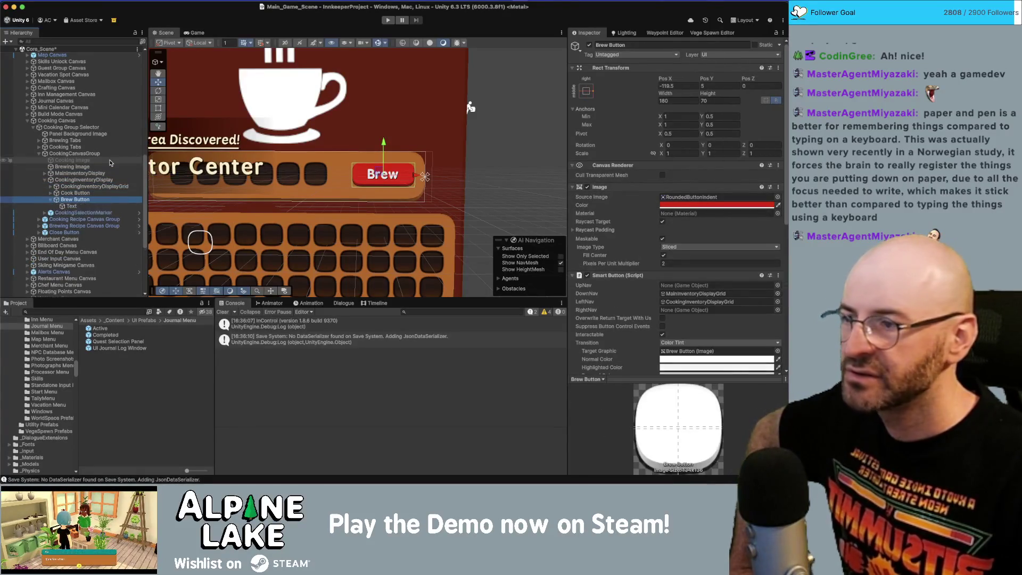
{"action": "key", "text": "Left"}
{"action": "key", "text": "Left"}
{"action": "key", "text": "Left"}
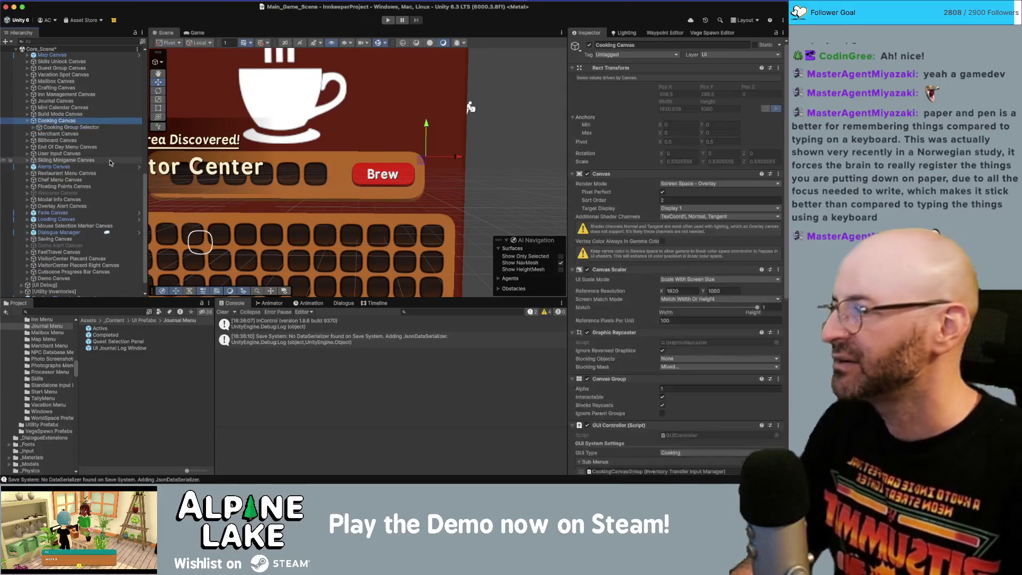
{"action": "key", "text": "Down"}
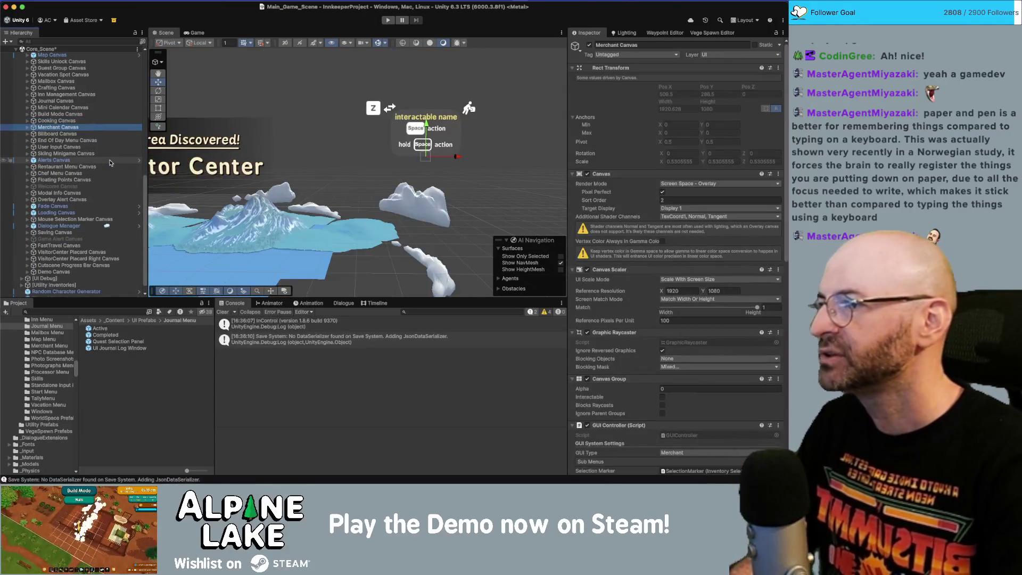
Step: Unhide the Merchant Canvas and drill down to its SelectionMarker Image
{"action": "key", "text": "h"}
{"action": "scroll", "coordinate": [293, 181], "scroll_direction": "down", "scroll_amount": 5}
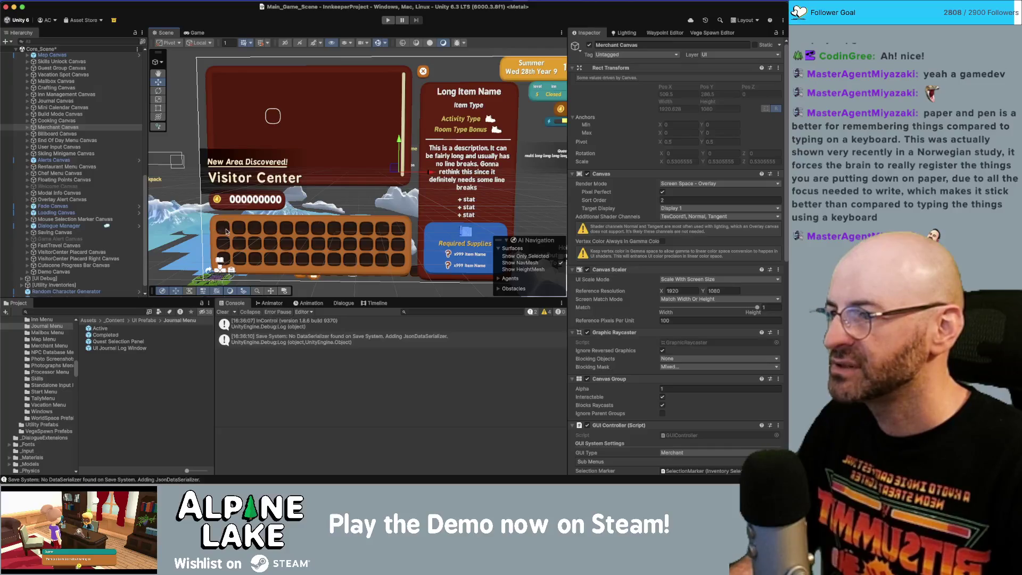
{"action": "left_click", "coordinate": [105, 128]}
{"action": "key", "text": "Right"}
{"action": "key", "text": "Down"}
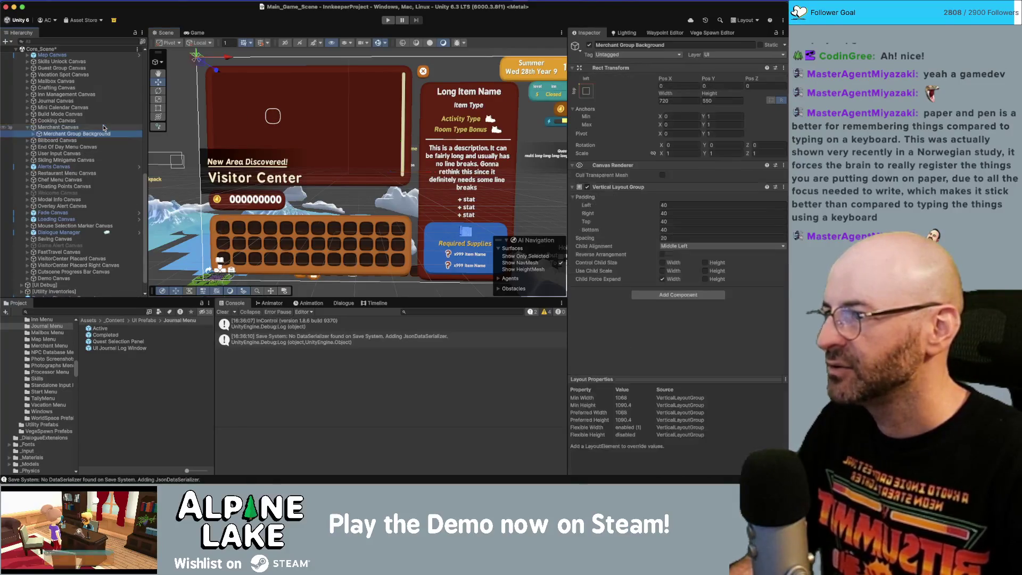
{"action": "key", "text": "Down"}
{"action": "key", "text": "Down"}
{"action": "key", "text": "Down"}
{"action": "key", "text": "Right"}
{"action": "key", "text": "Down"}
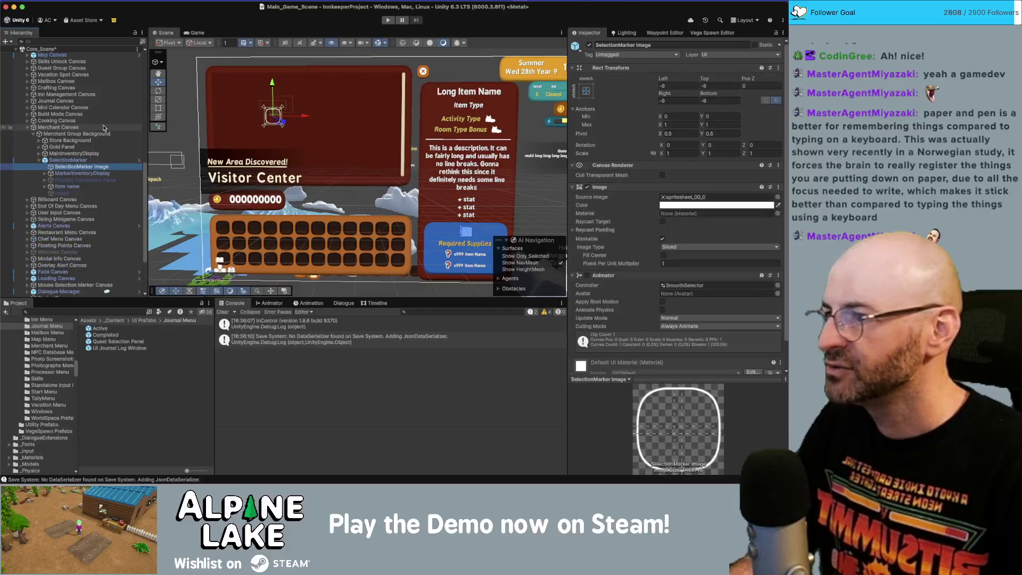
Step: Give the marker image Pixels Per Unit Multiplier 2 and Left/Top/Right/Bottom offsets of -4
{"action": "left_click", "coordinate": [745, 263]}
{"action": "type", "text": "2"}
{"action": "left_click", "coordinate": [675, 86]}
{"action": "type", "text": "-4"}
{"action": "key", "text": "Tab"}
{"action": "type", "text": "-4"}
{"action": "key", "text": "Tab"}
{"action": "key", "text": "Tab"}
{"action": "type", "text": "-4"}
{"action": "key", "text": "Tab"}
{"action": "type", "text": "-4"}
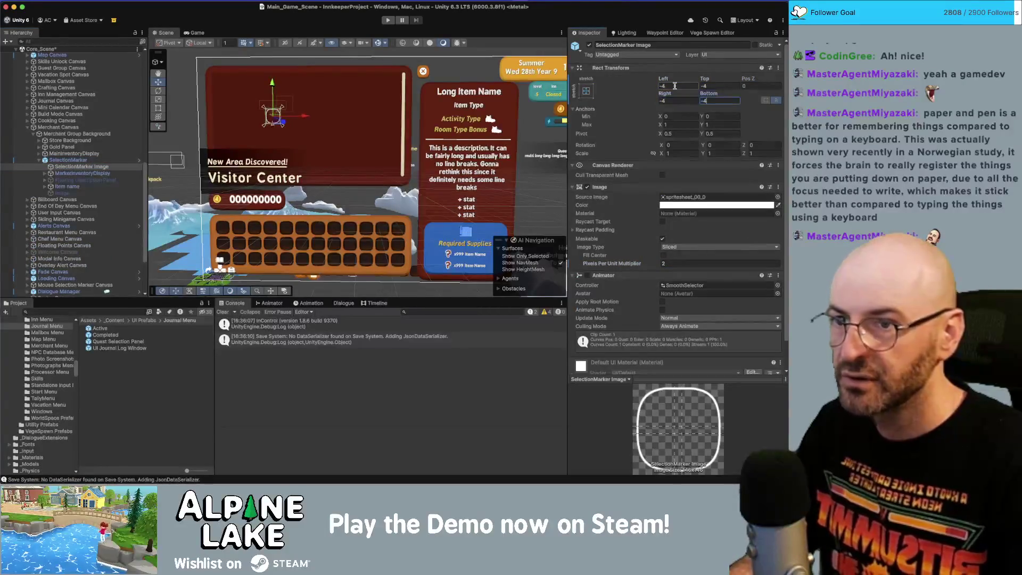
Step: Ping the Merchant Canvas's Display Prefab and open ForSalePanel in Prefab Mode
{"action": "left_click", "coordinate": [76, 133]}
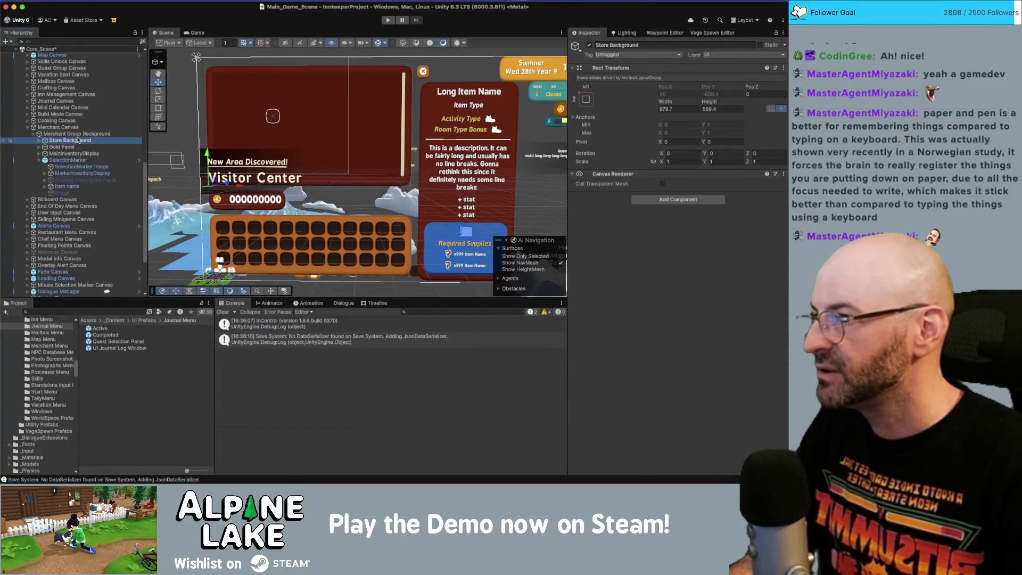
{"action": "key", "text": "Up"}
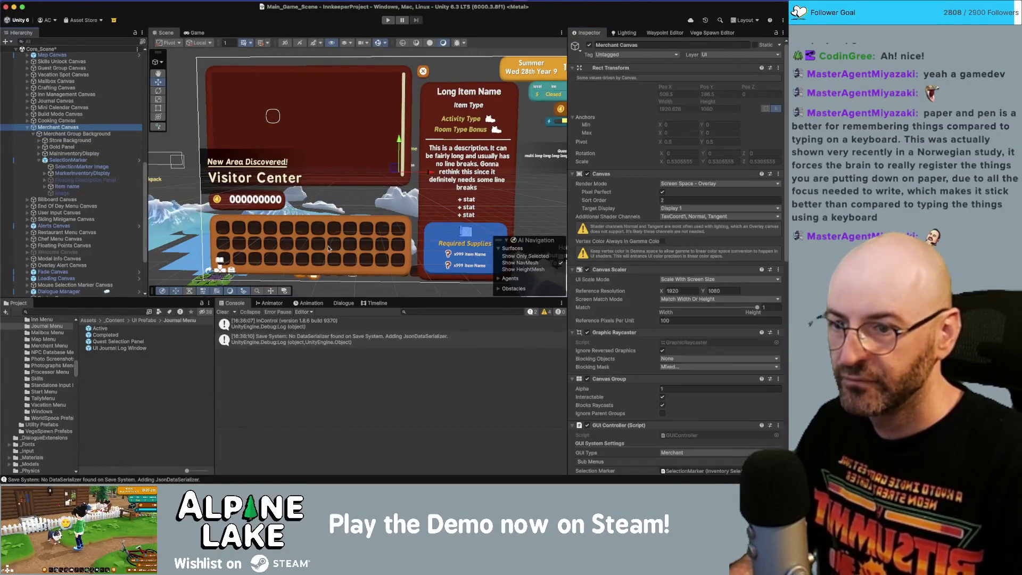
{"action": "scroll", "coordinate": [639, 351], "scroll_direction": "down", "scroll_amount": 10}
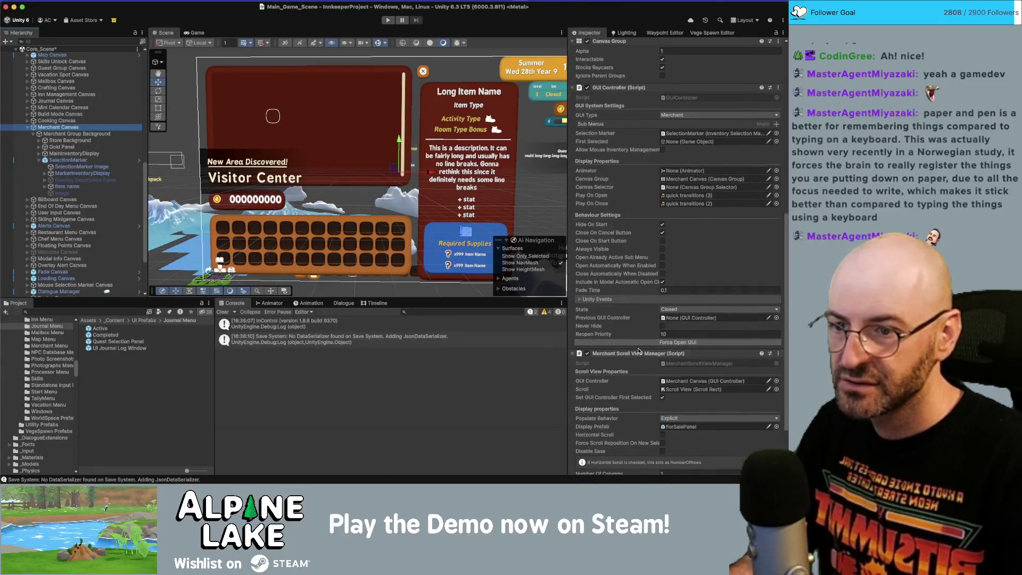
{"action": "left_click", "coordinate": [680, 414]}
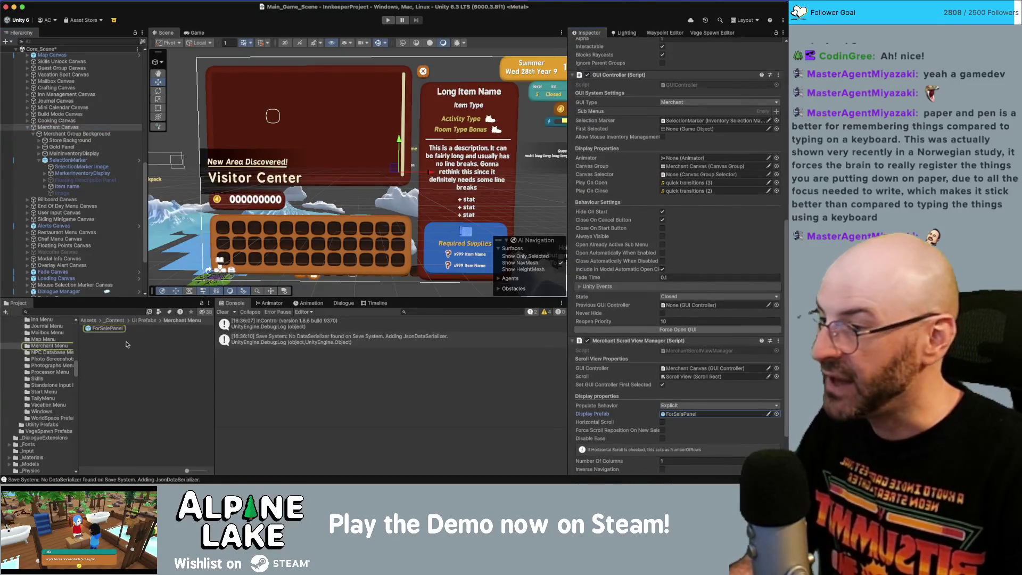
{"action": "double_click", "coordinate": [107, 328]}
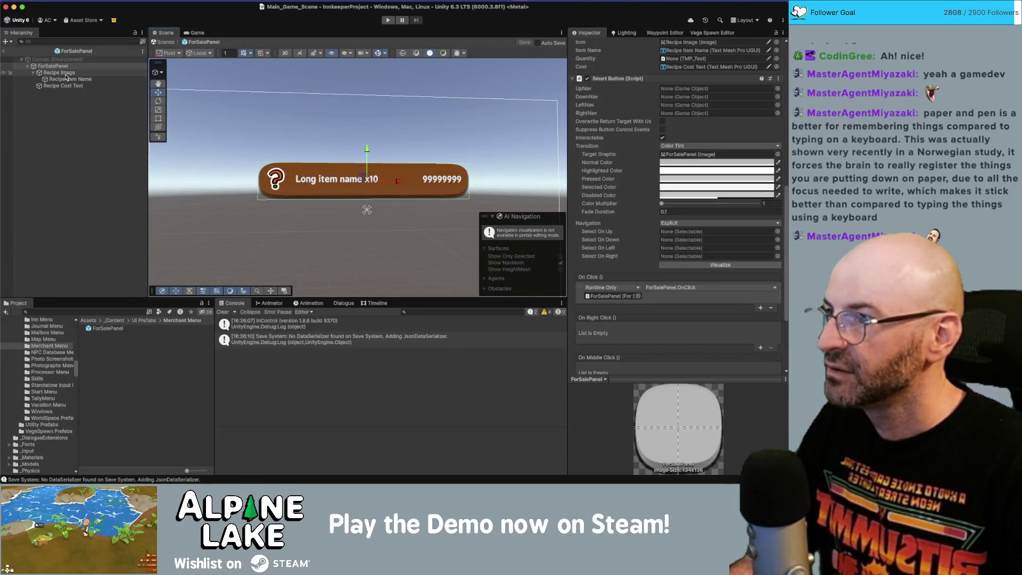
Step: Set the ForSalePanel background image's Pixels Per Unit Multiplier to 2 and exit Prefab Mode
{"action": "scroll", "coordinate": [675, 297], "scroll_direction": "down", "scroll_amount": 5}
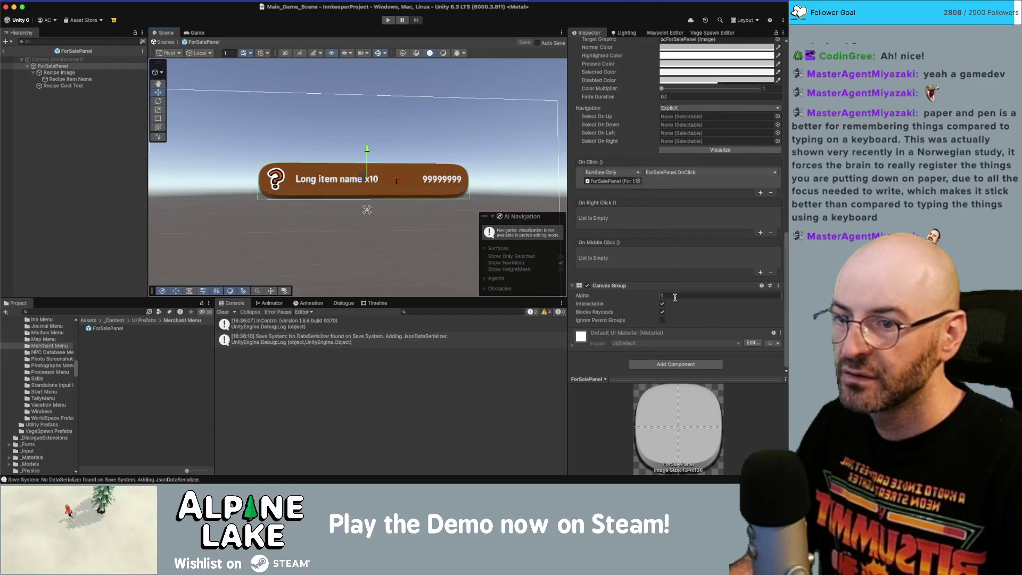
{"action": "scroll", "coordinate": [653, 261], "scroll_direction": "up", "scroll_amount": 10}
{"action": "left_click", "coordinate": [692, 128]}
{"action": "type", "text": "2"}
{"action": "key", "text": "Return"}
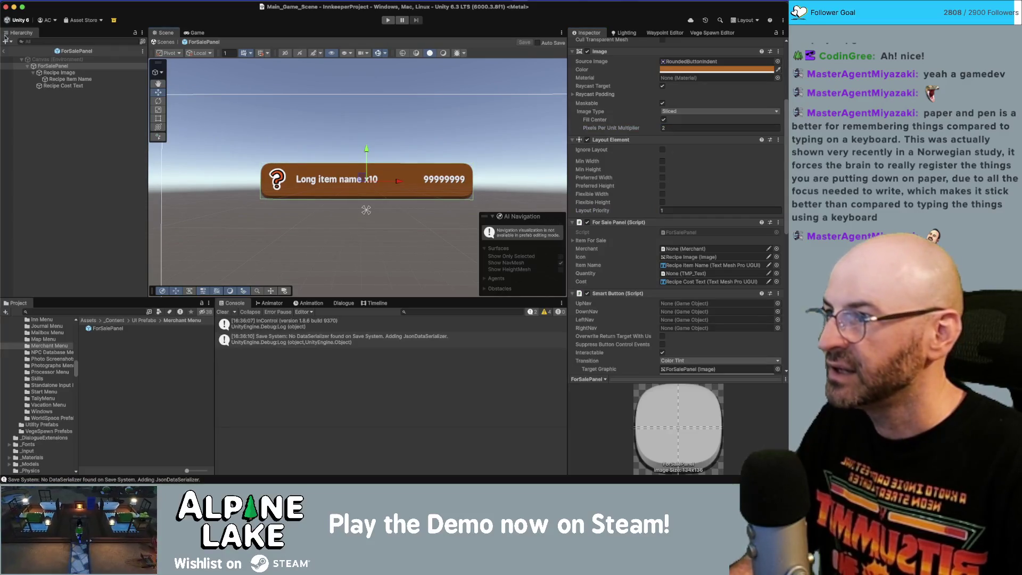
{"action": "left_click", "coordinate": [4, 50]}
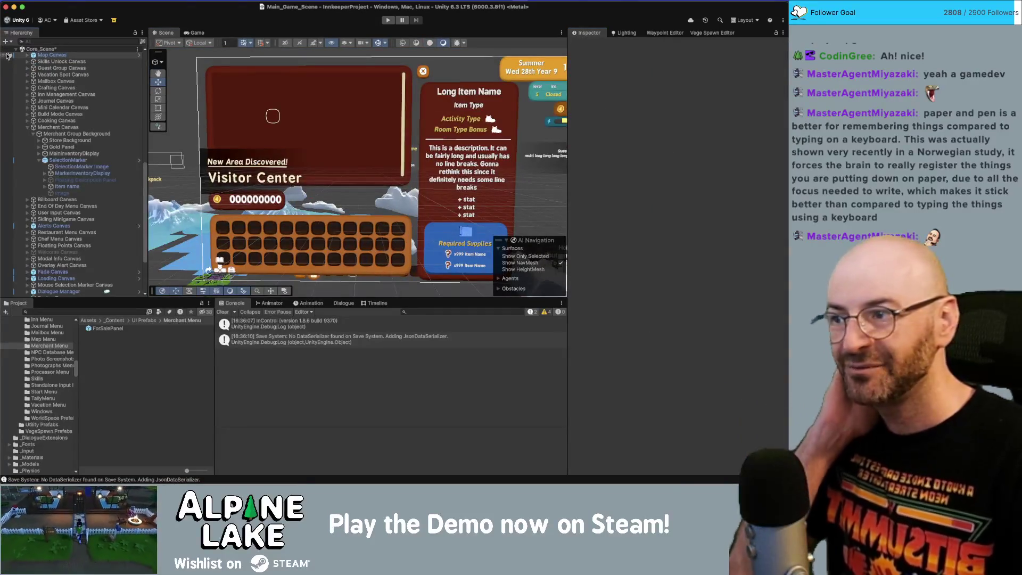
Step: Collapse the Merchant Canvas and move past Billboard Canvas to End Of Day Menu Canvas
{"action": "left_click", "coordinate": [27, 128]}
{"action": "left_click", "coordinate": [57, 128]}
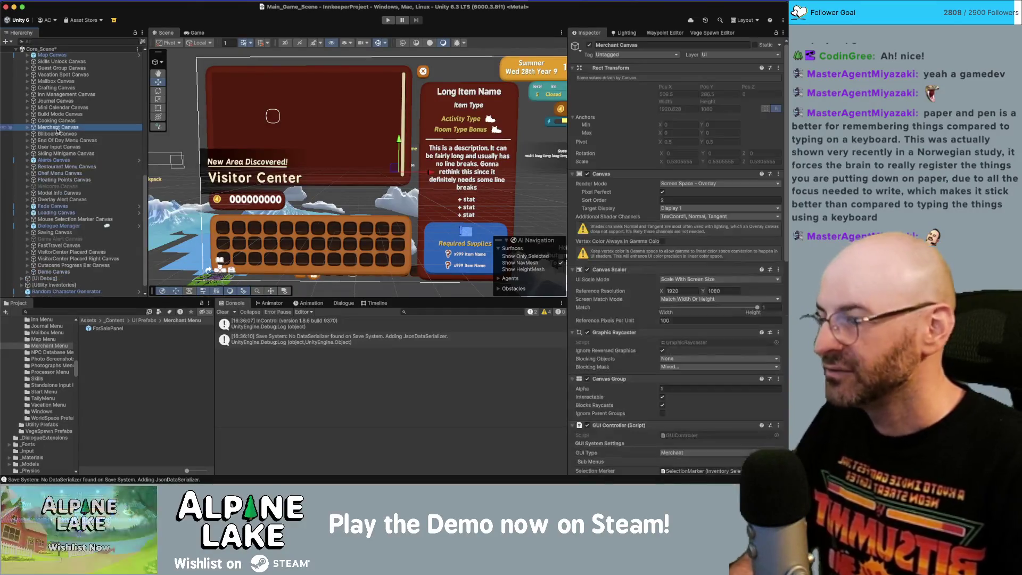
{"action": "left_click", "coordinate": [63, 134]}
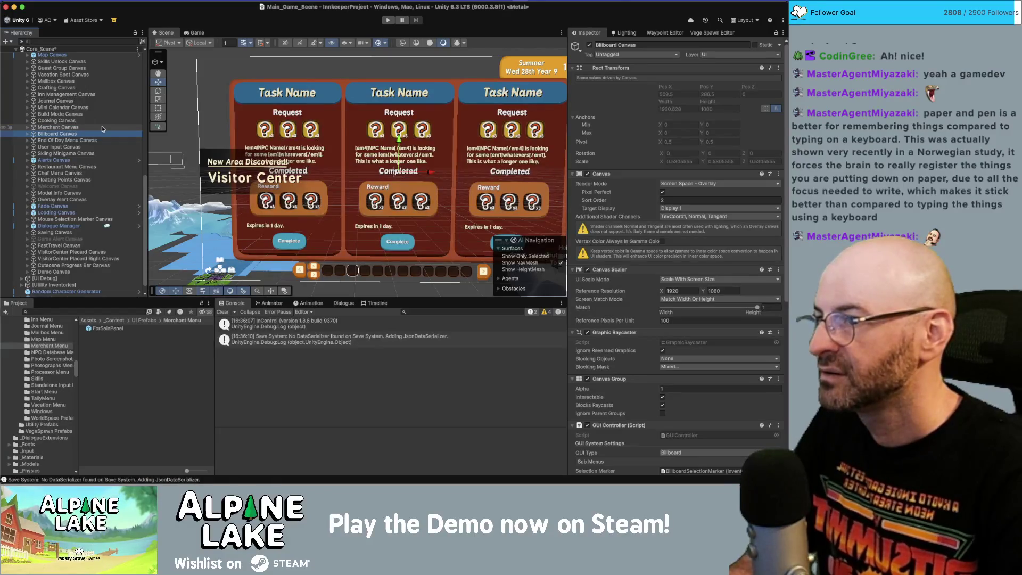
{"action": "key", "text": "Down"}
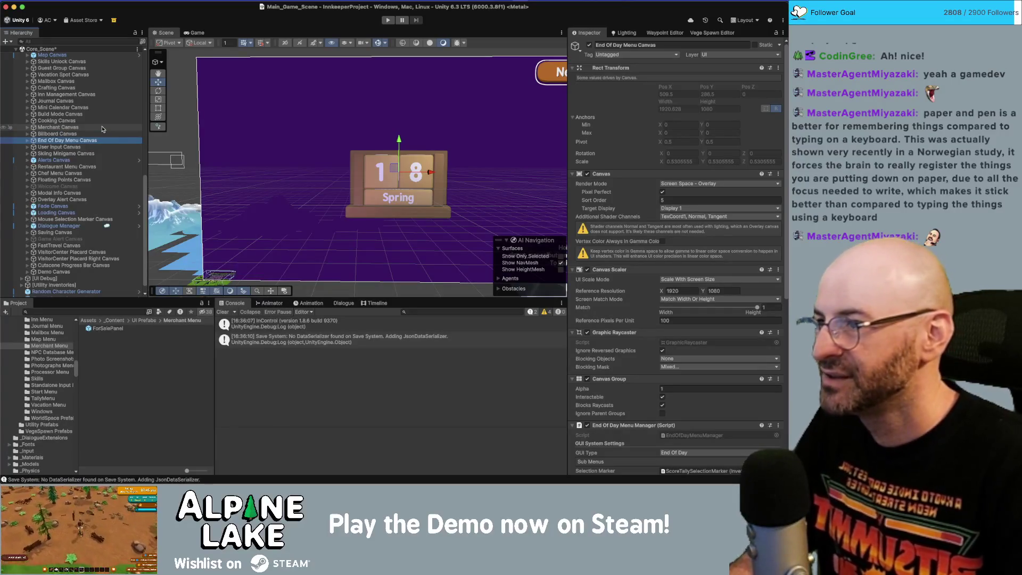
Step: Expand End Of Day Menu Canvas to the score tally marker image and frame it
{"action": "key", "text": "alt+Right"}
{"action": "key", "text": "Down"}
{"action": "key", "text": "Down"}
{"action": "key", "text": "Down"}
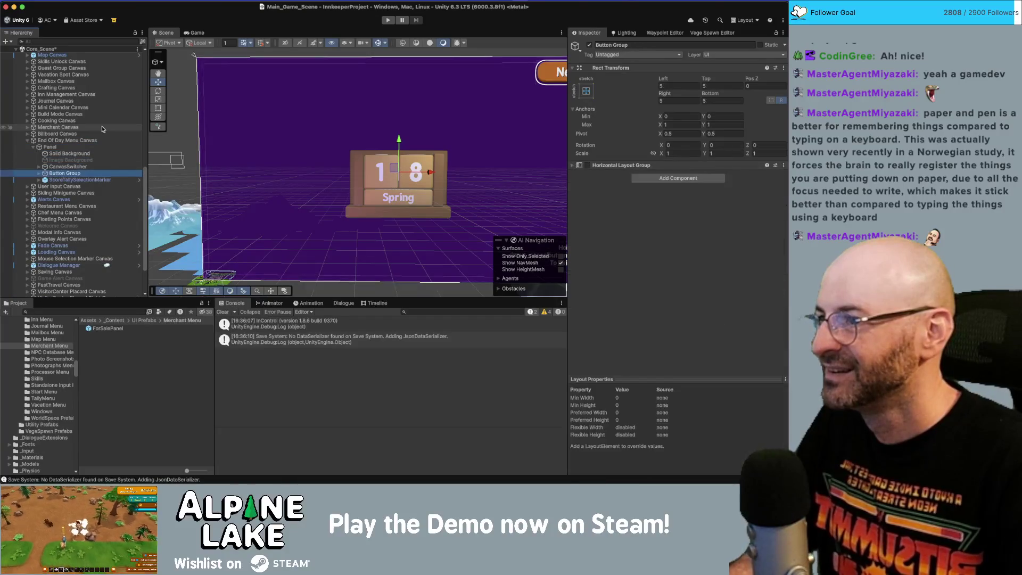
{"action": "key", "text": "Down"}
{"action": "key", "text": "alt+Right"}
{"action": "key", "text": "Down"}
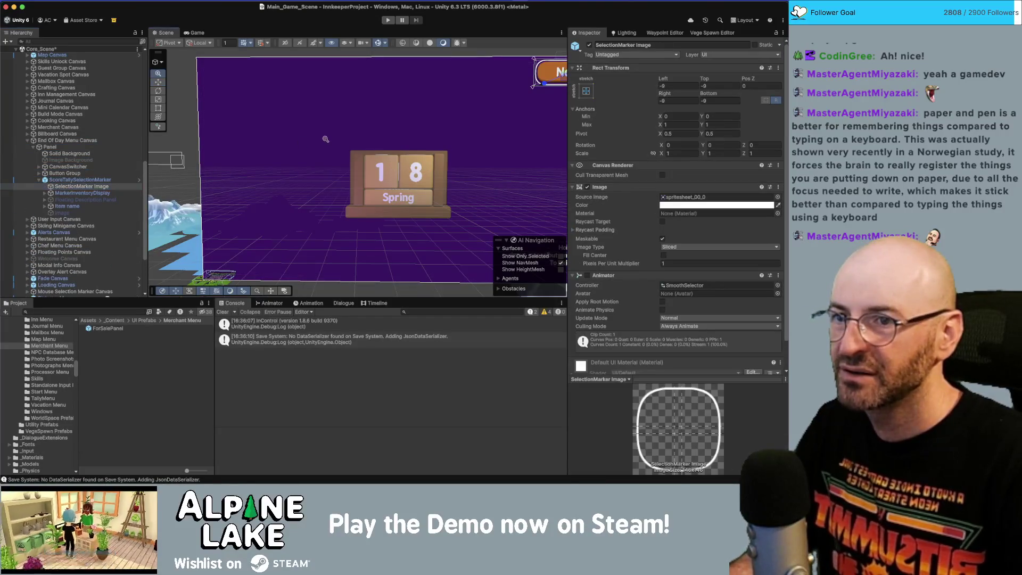
{"action": "key", "text": "f"}
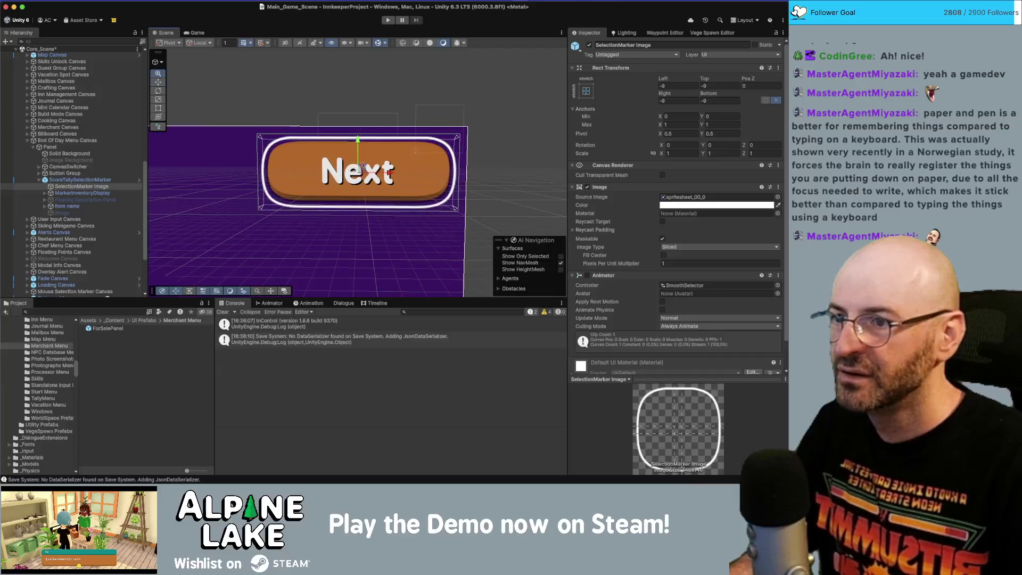
Step: Inspect ScoreTallySelectionMarker, Button Group, Next Button and Panel, then select User Input Canvas
{"action": "left_click", "coordinate": [106, 179]}
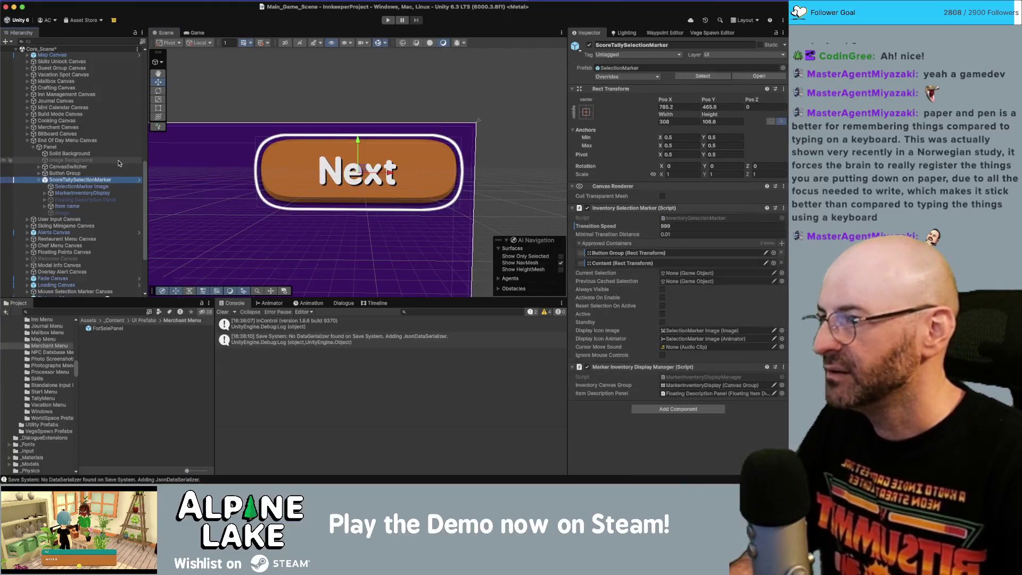
{"action": "key", "text": "Up"}
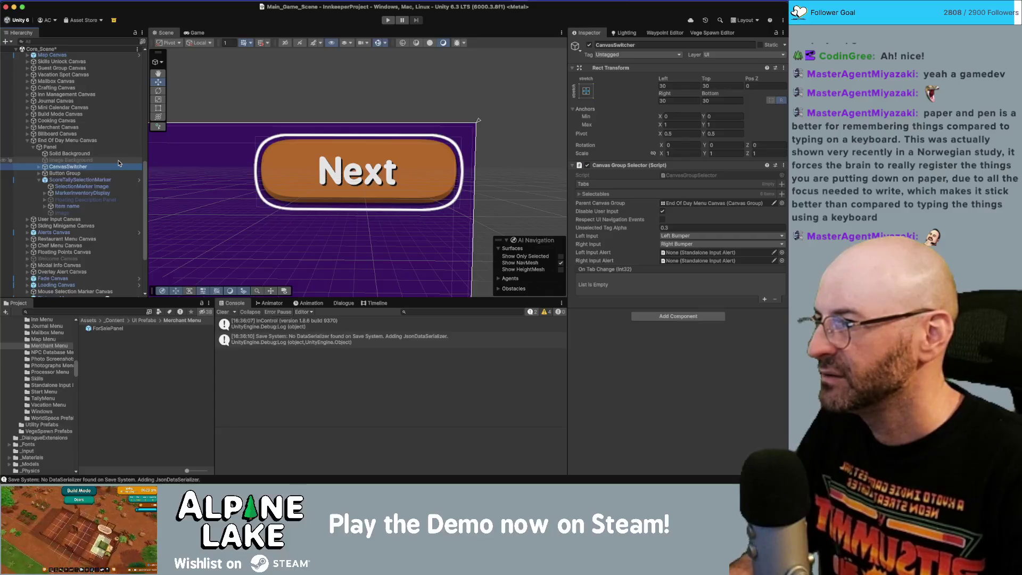
{"action": "key", "text": "Right"}
{"action": "key", "text": "Down"}
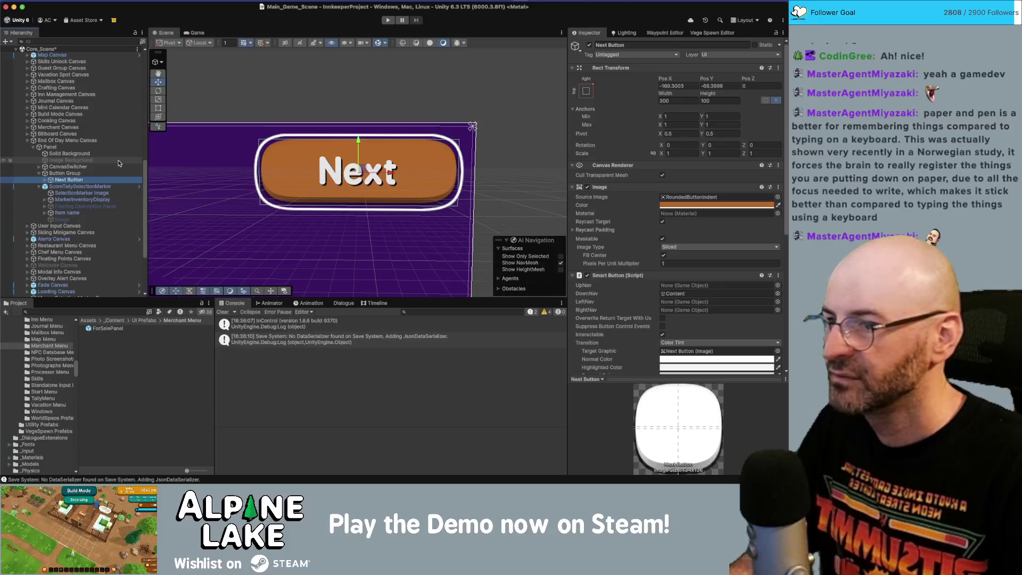
{"action": "key", "text": "Up"}
{"action": "key", "text": "Up"}
{"action": "key", "text": "Up"}
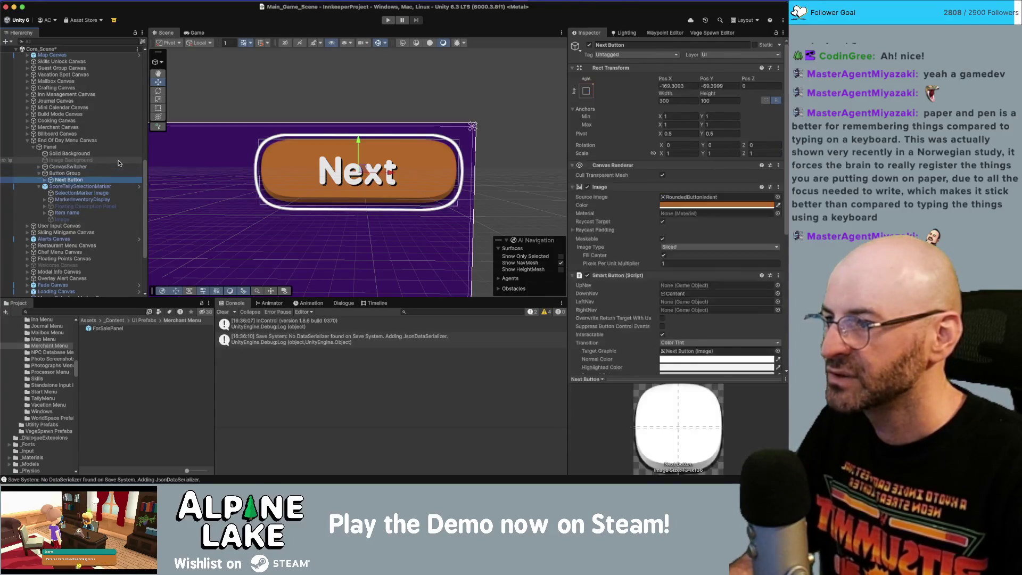
{"action": "key", "text": "Left"}
{"action": "key", "text": "Left"}
{"action": "key", "text": "Left"}
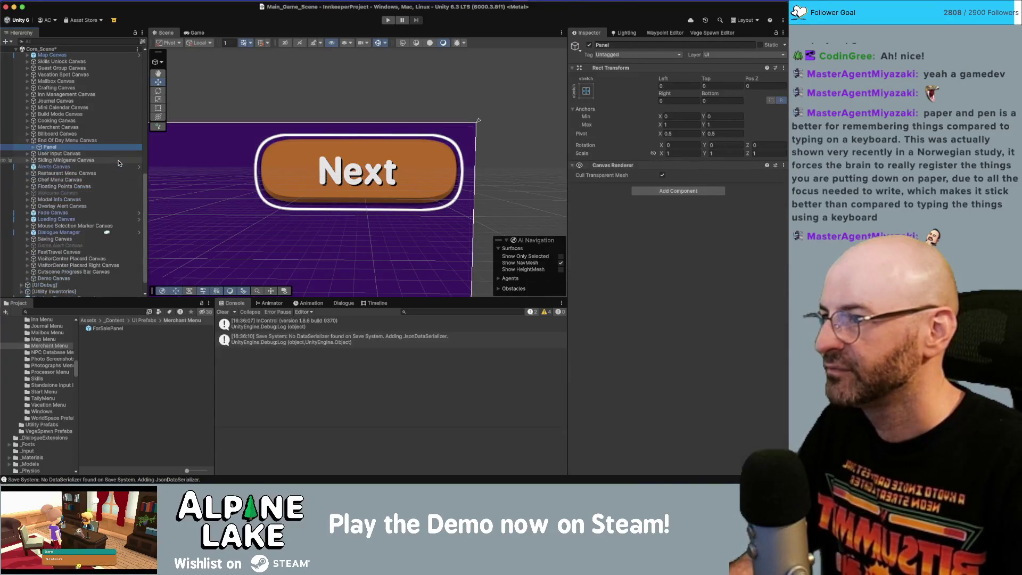
{"action": "key", "text": "Down"}
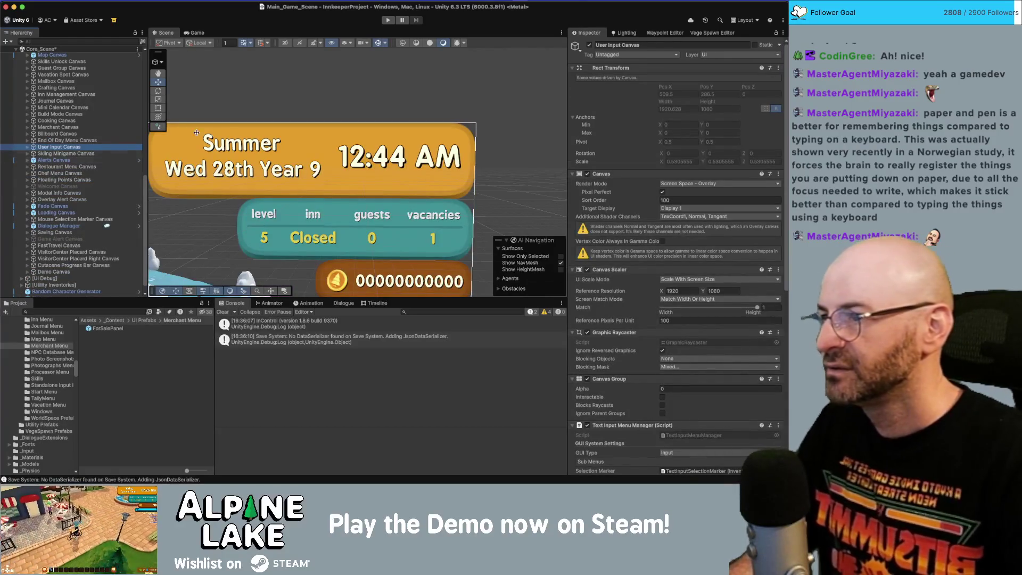
Step: Zoom onto the question dialog and expand User Input Canvas to Text Input Fields
{"action": "scroll", "coordinate": [356, 166], "scroll_direction": "down", "scroll_amount": 10}
{"action": "scroll", "coordinate": [356, 166], "scroll_direction": "down", "scroll_amount": 5}
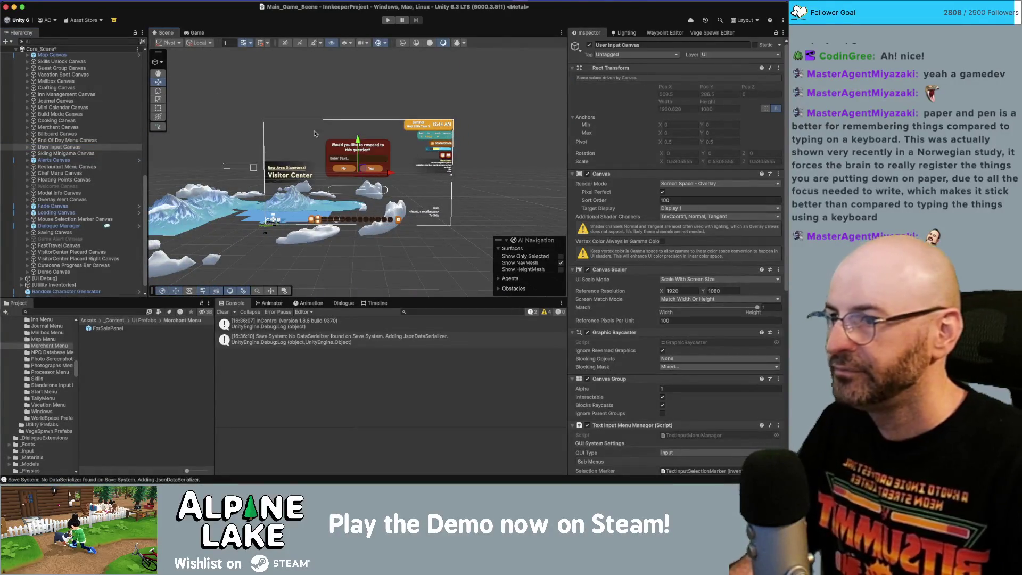
{"action": "scroll", "coordinate": [364, 160], "scroll_direction": "up", "scroll_amount": 5}
{"action": "left_click", "coordinate": [106, 140]}
{"action": "left_click", "coordinate": [107, 146]}
{"action": "key", "text": "Right"}
{"action": "key", "text": "Down"}
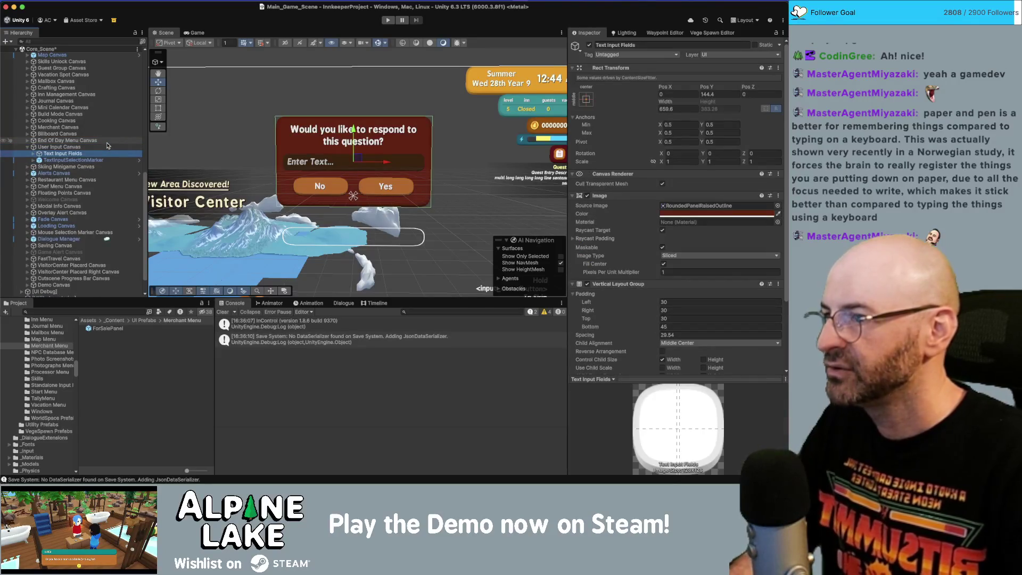
Step: Inspect InputField, Button_Yes, Button_No and the TextInputSelectionMarker image
{"action": "key", "text": "Right"}
{"action": "key", "text": "Down"}
{"action": "key", "text": "Down"}
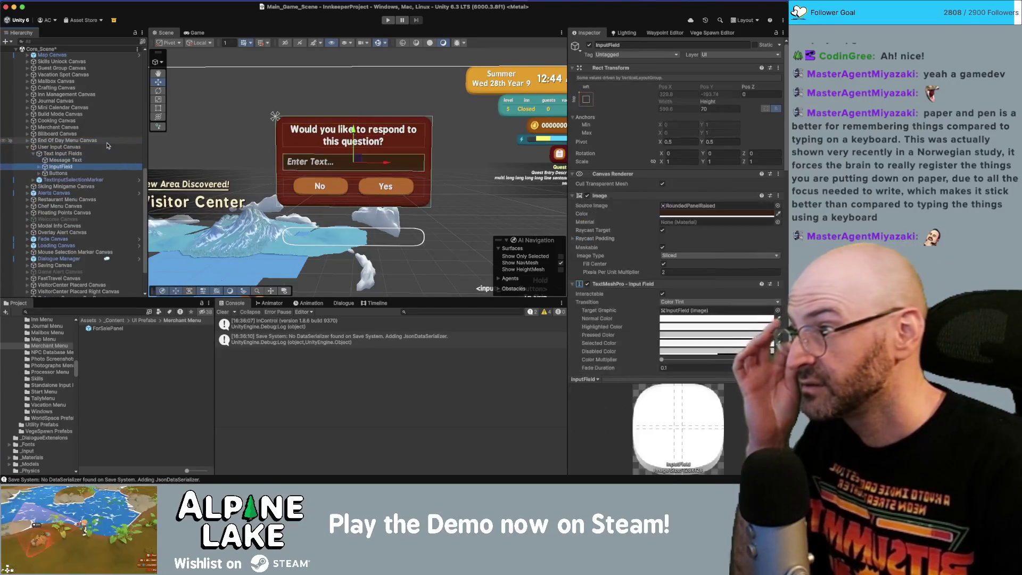
{"action": "key", "text": "Down"}
{"action": "key", "text": "Right"}
{"action": "key", "text": "Down"}
{"action": "key", "text": "Down"}
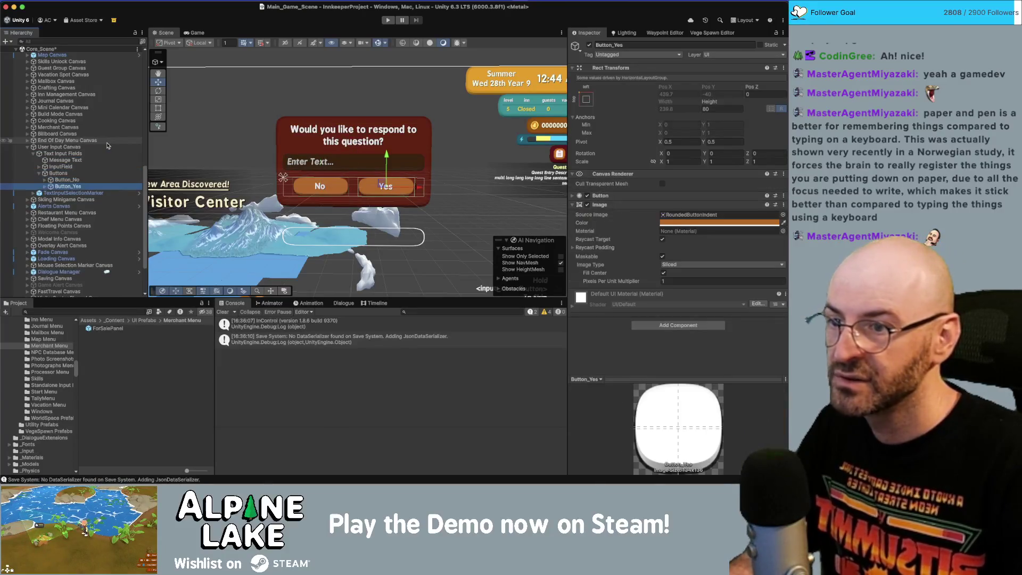
{"action": "key", "text": "Up"}
{"action": "key", "text": "Left"}
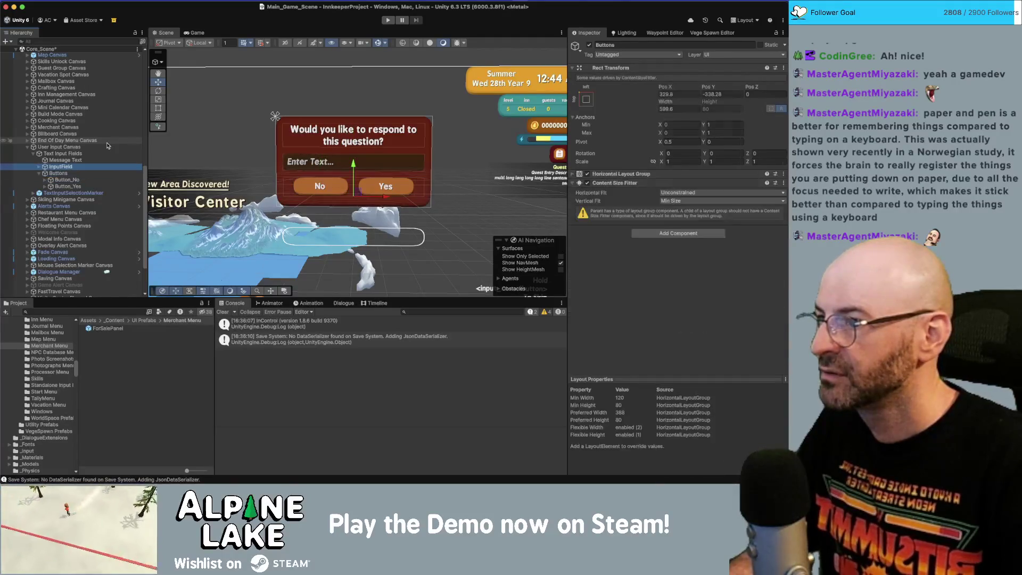
{"action": "key", "text": "Left"}
{"action": "key", "text": "Down"}
{"action": "key", "text": "Right"}
{"action": "key", "text": "Down"}
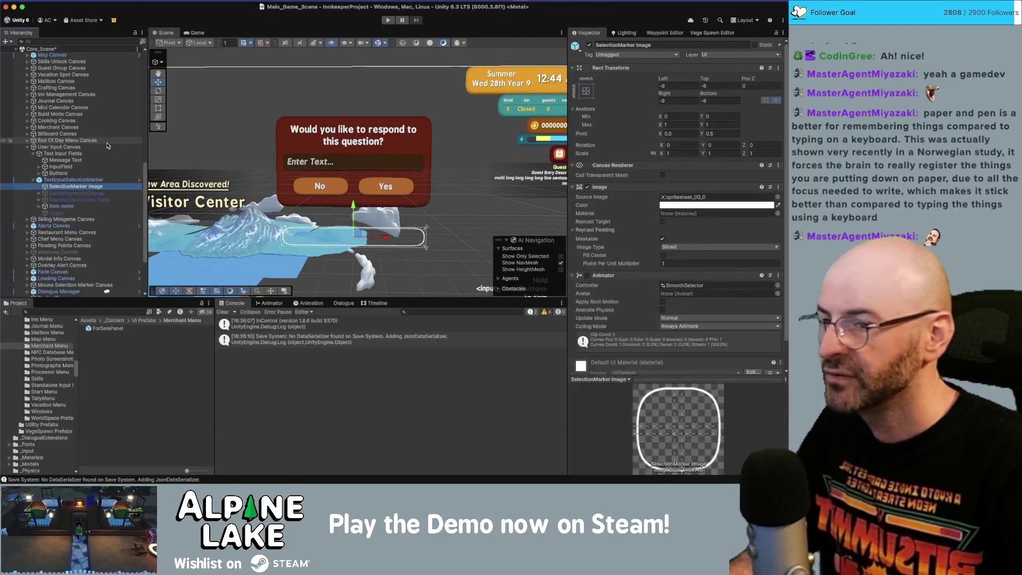
Step: Step down through Build Mode and User Input canvases to the Restaurant Menu Canvas
{"action": "key", "text": "Up"}
{"action": "key", "text": "Up"}
{"action": "key", "text": "Up"}
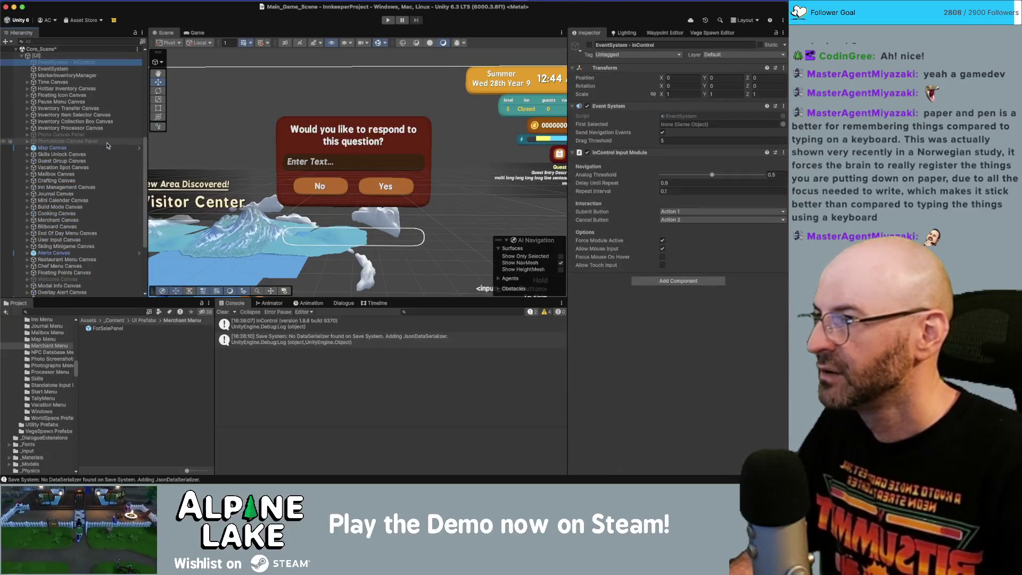
{"action": "scroll", "coordinate": [107, 145], "scroll_direction": "down", "scroll_amount": 1}
{"action": "left_click", "coordinate": [92, 188]}
{"action": "key", "text": "Down"}
{"action": "key", "text": "Down"}
{"action": "key", "text": "Down"}
{"action": "key", "text": "Down"}
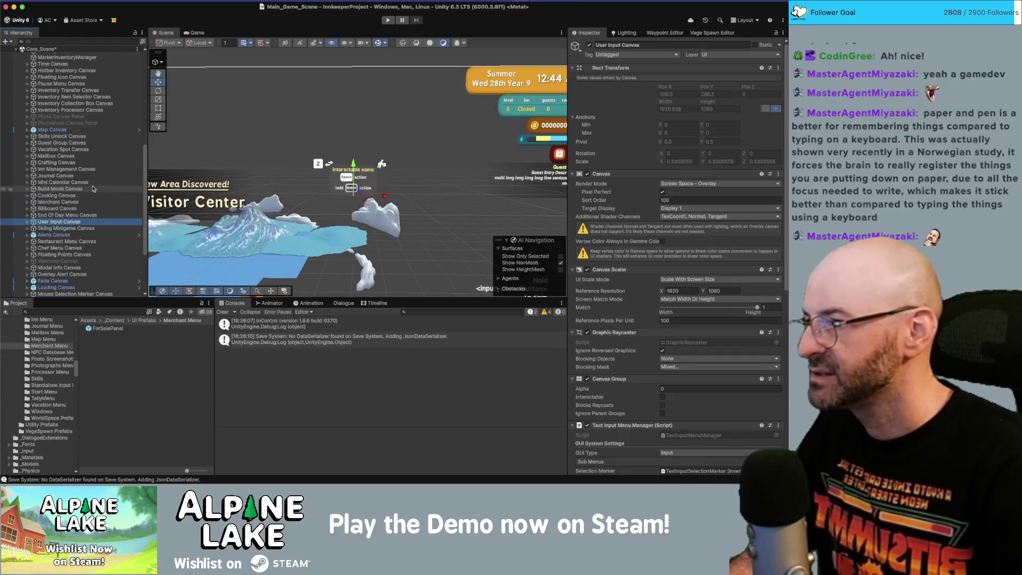
{"action": "key", "text": "Down"}
{"action": "key", "text": "Down"}
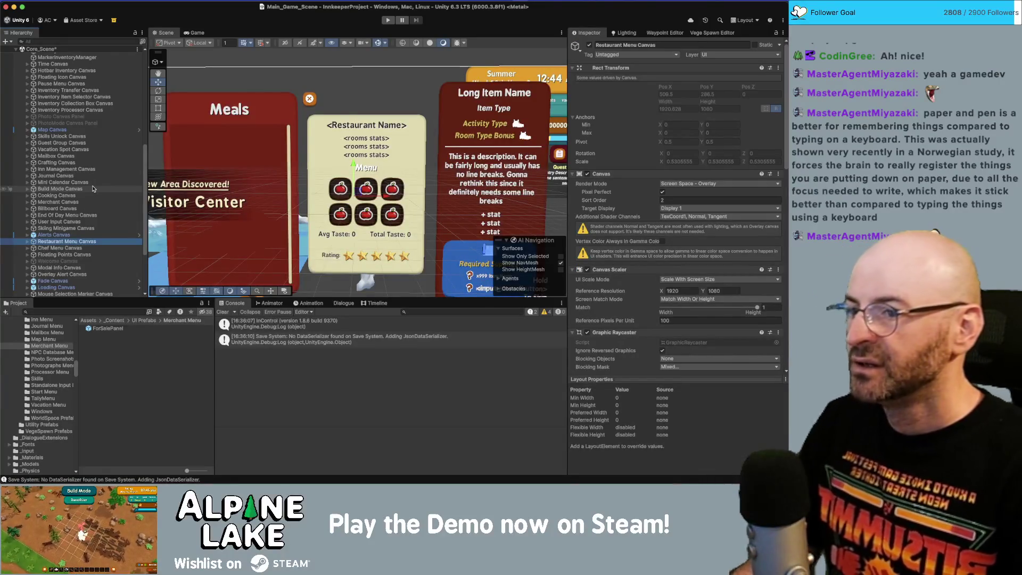
Step: Ping and open the ItemSlot - Add Restaurant Menu prefab, then return to the scene
{"action": "key", "text": "Right"}
{"action": "scroll", "coordinate": [668, 277], "scroll_direction": "down", "scroll_amount": 5}
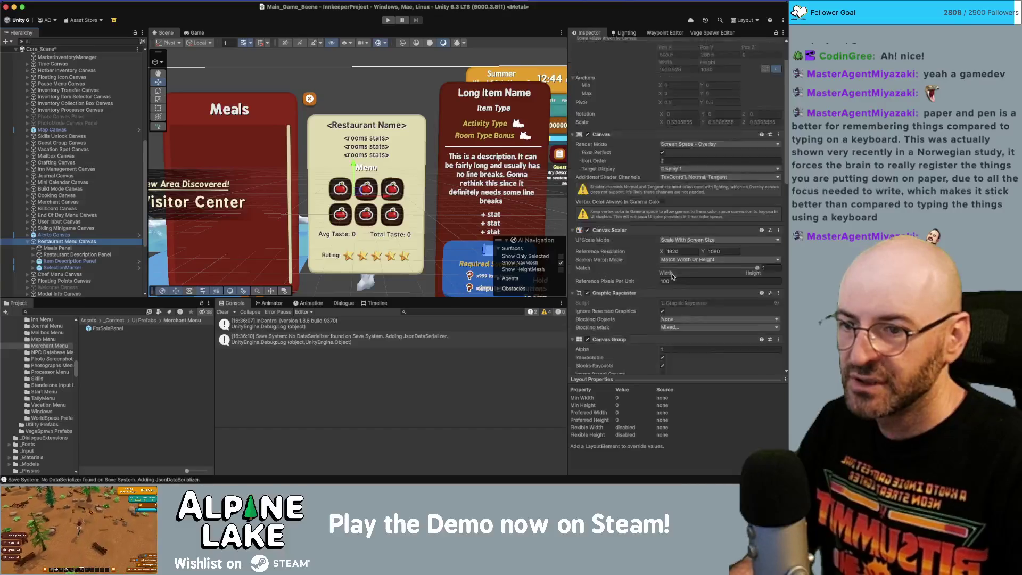
{"action": "scroll", "coordinate": [668, 277], "scroll_direction": "down", "scroll_amount": 15}
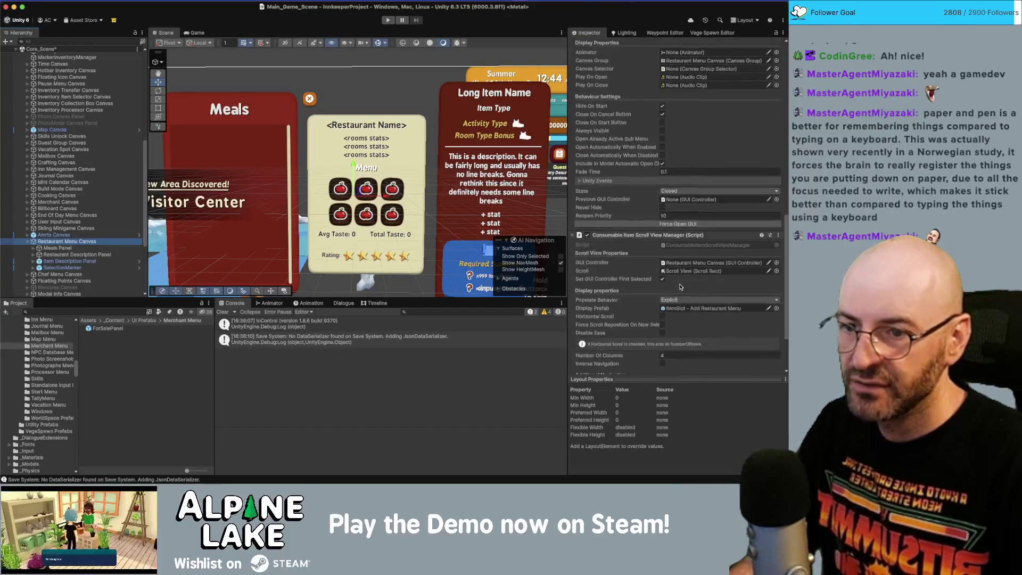
{"action": "left_click", "coordinate": [685, 305]}
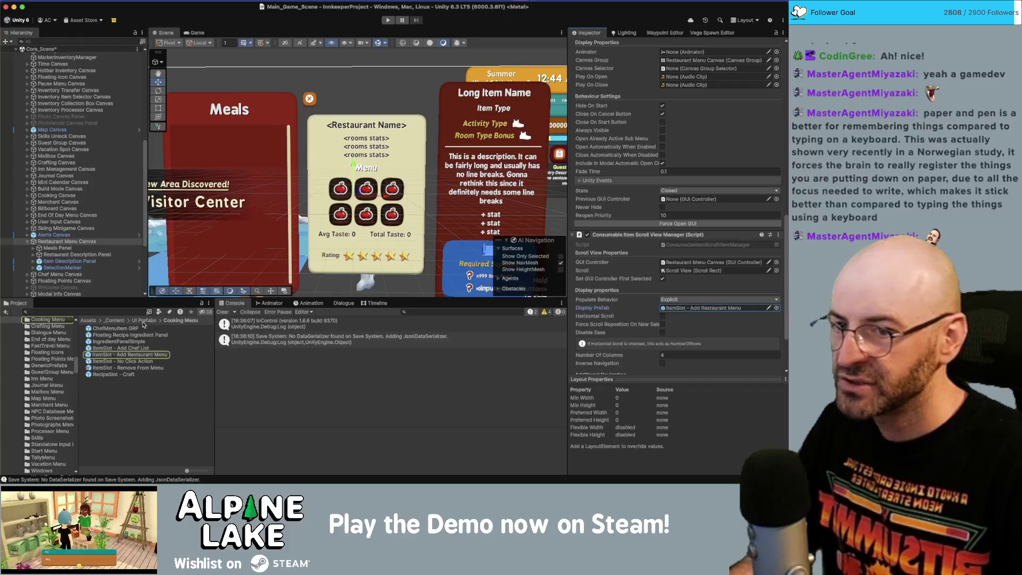
{"action": "double_click", "coordinate": [113, 355]}
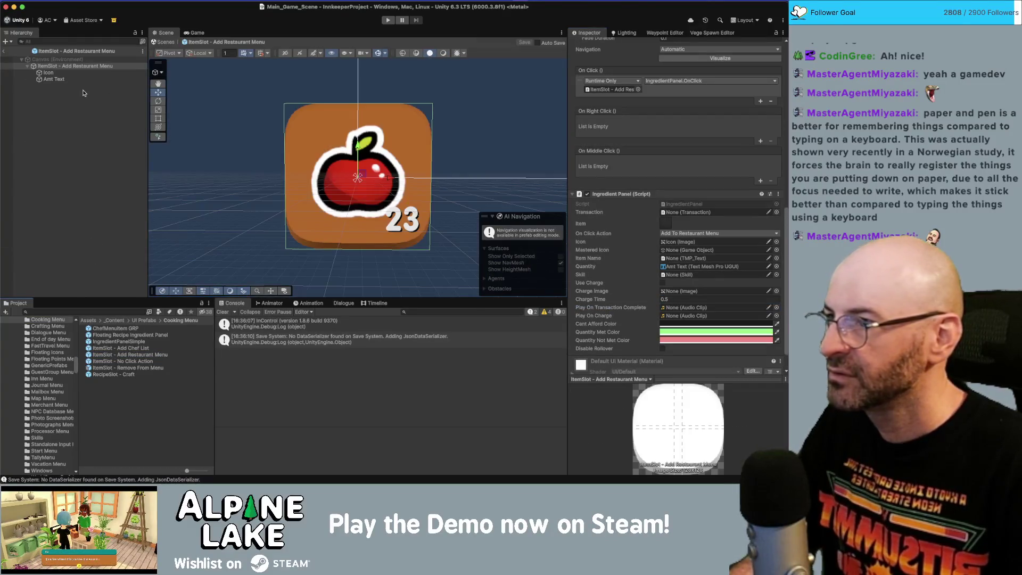
{"action": "scroll", "coordinate": [644, 242], "scroll_direction": "up", "scroll_amount": 5}
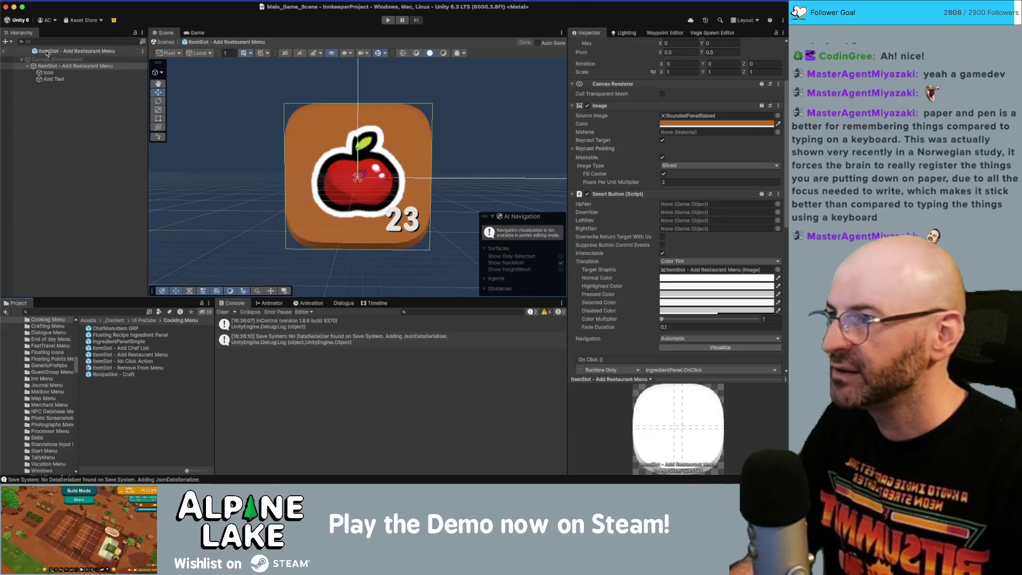
{"action": "left_click", "coordinate": [6, 54]}
Step: Select the Restaurant Menu Canvas's SelectionMarker Image below the Item Description Panel
{"action": "left_click", "coordinate": [94, 257]}
{"action": "key", "text": "Down"}
{"action": "key", "text": "Right"}
{"action": "key", "text": "Down"}
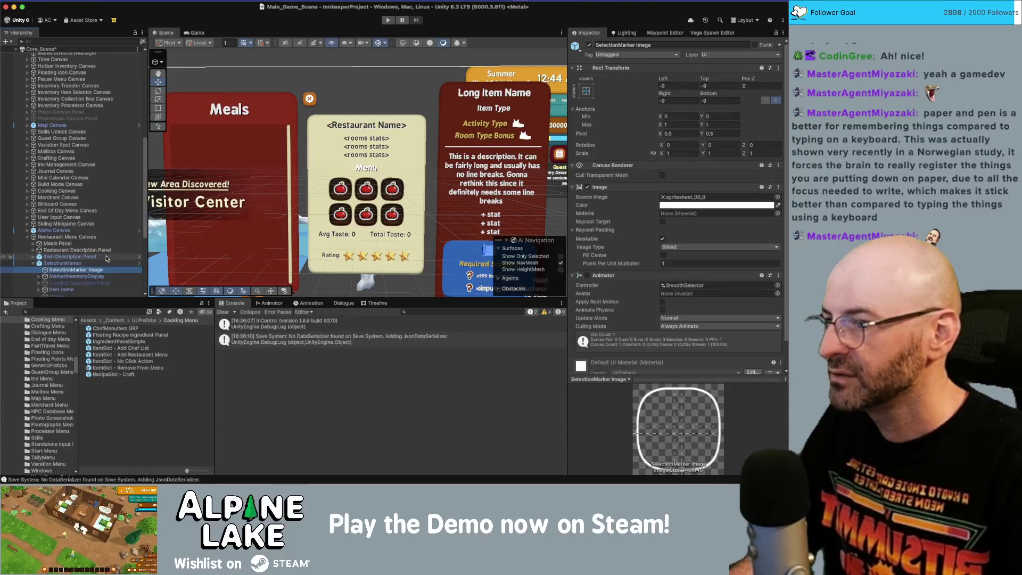
{"action": "type", "text": "2"}
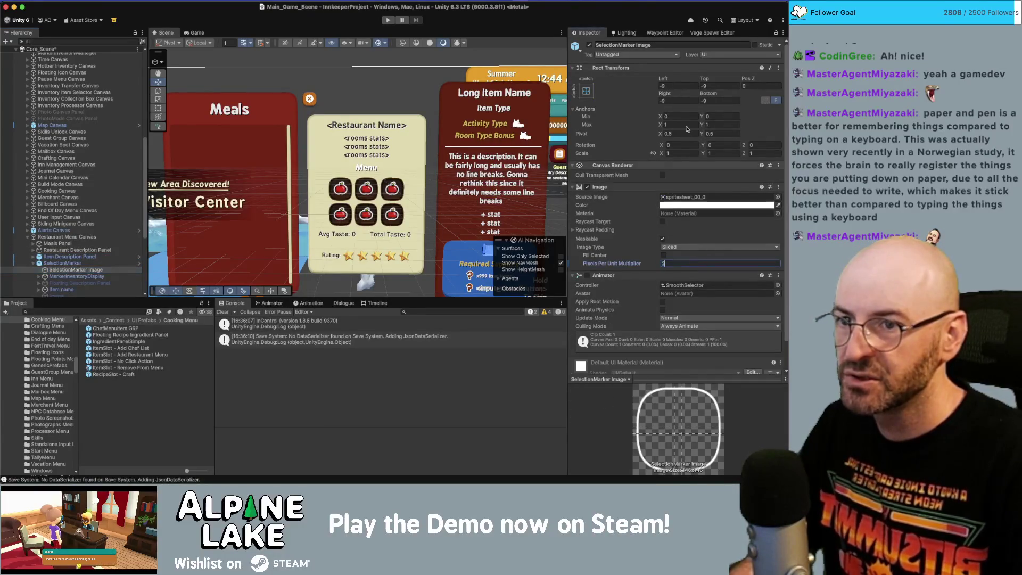
{"action": "left_click", "coordinate": [693, 85]}
{"action": "type", "text": "-4"}
{"action": "left_click", "coordinate": [701, 85]}
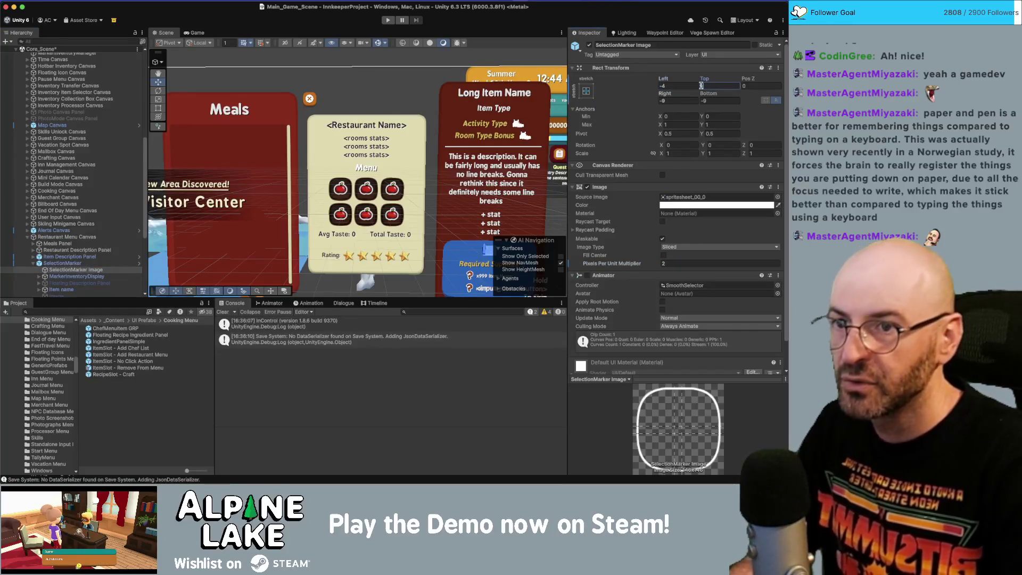
{"action": "left_click", "coordinate": [98, 236]}
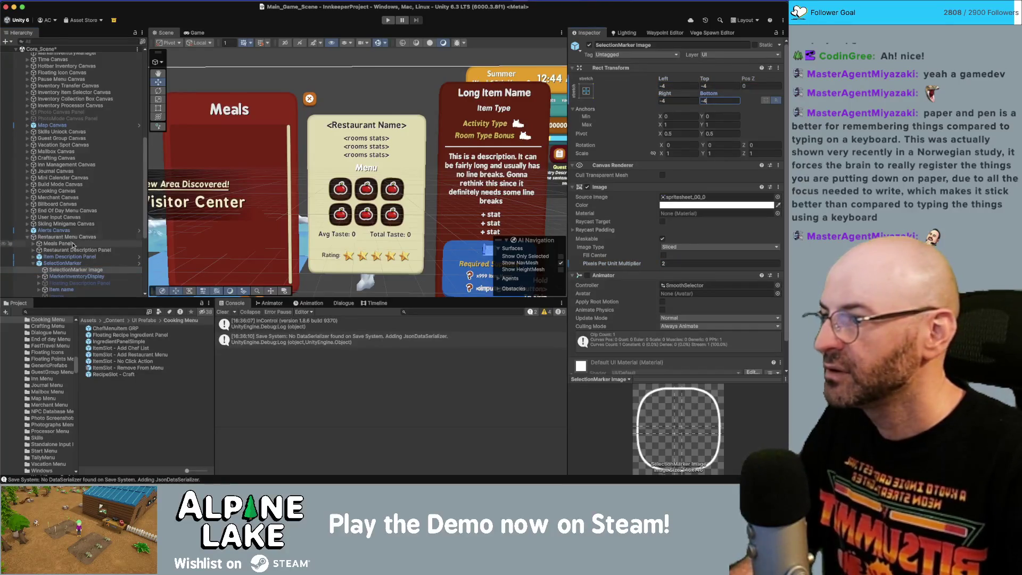
{"action": "key", "text": "Down"}
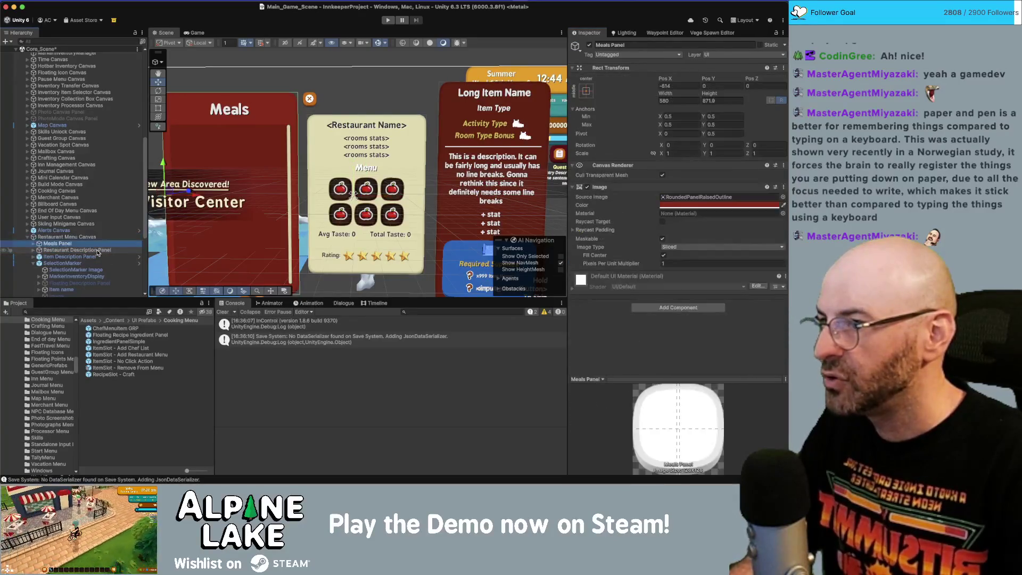
{"action": "key", "text": "Right"}
{"action": "key", "text": "Down"}
{"action": "key", "text": "Right"}
{"action": "key", "text": "Down"}
{"action": "key", "text": "Down"}
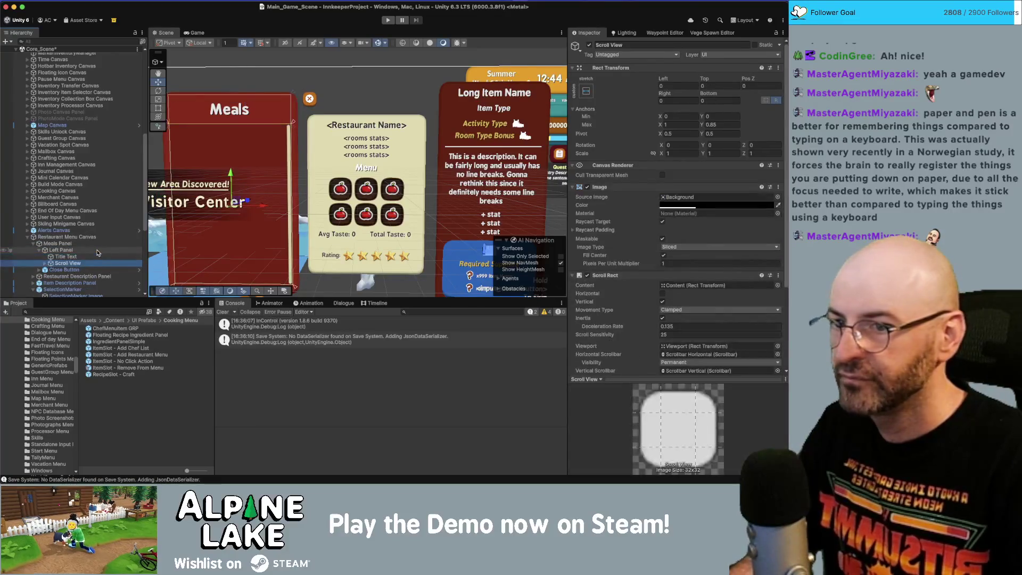
{"action": "scroll", "coordinate": [699, 210], "scroll_direction": "down", "scroll_amount": 4}
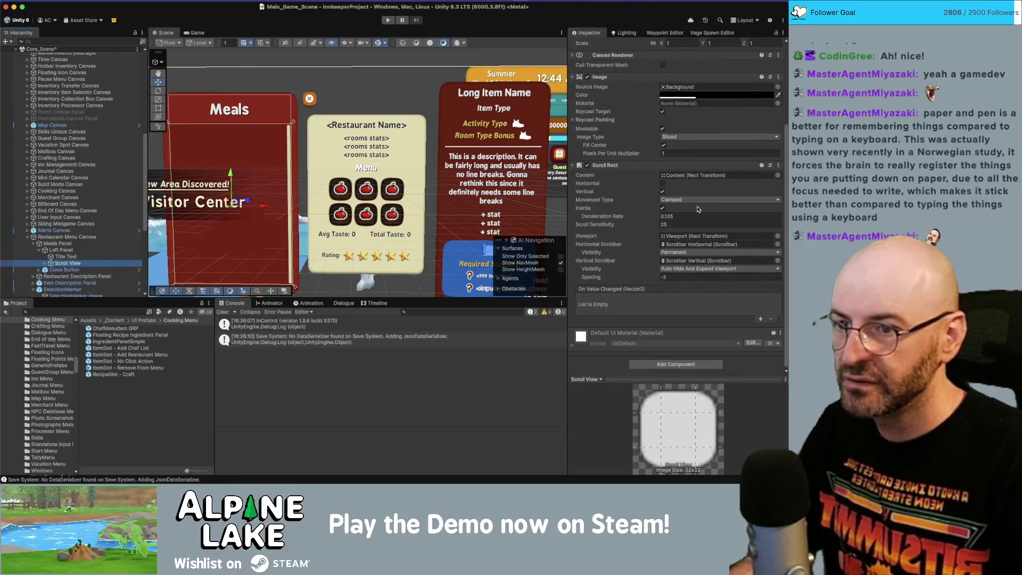
{"action": "key", "text": "Right"}
{"action": "key", "text": "Down"}
{"action": "key", "text": "Right"}
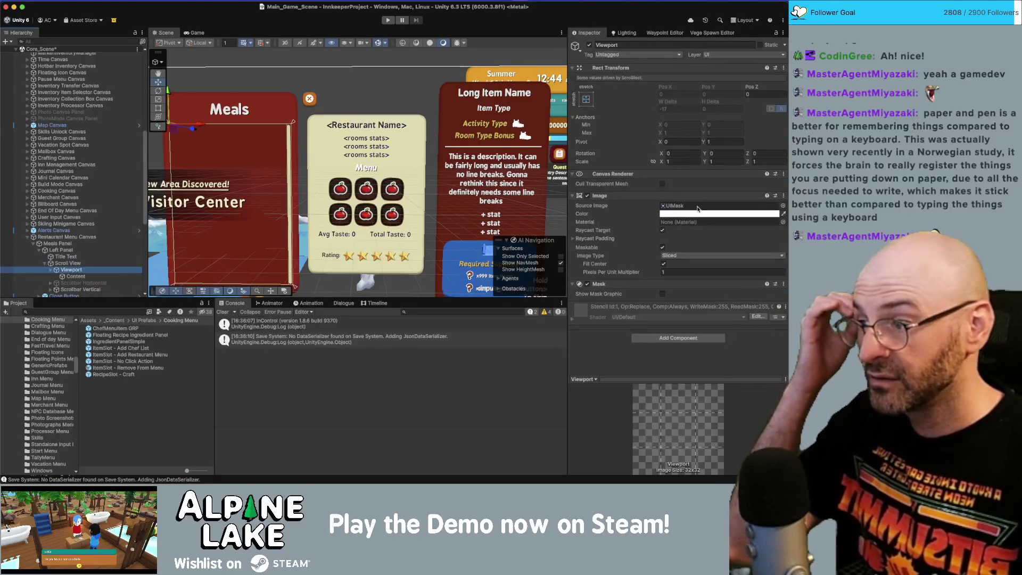
{"action": "key", "text": "Up"}
{"action": "key", "text": "Up"}
{"action": "key", "text": "Up"}
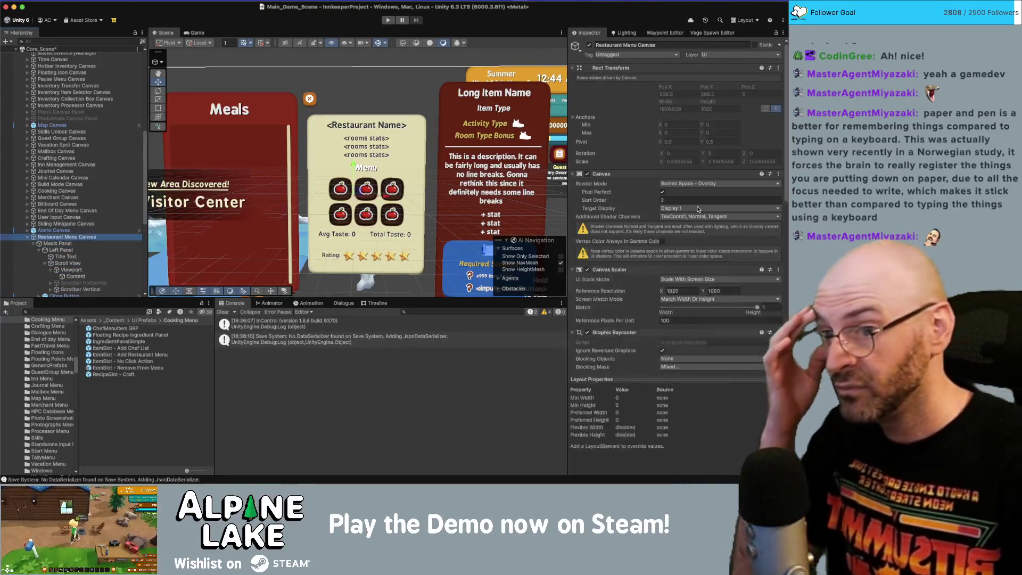
{"action": "scroll", "coordinate": [684, 200], "scroll_direction": "down", "scroll_amount": 10}
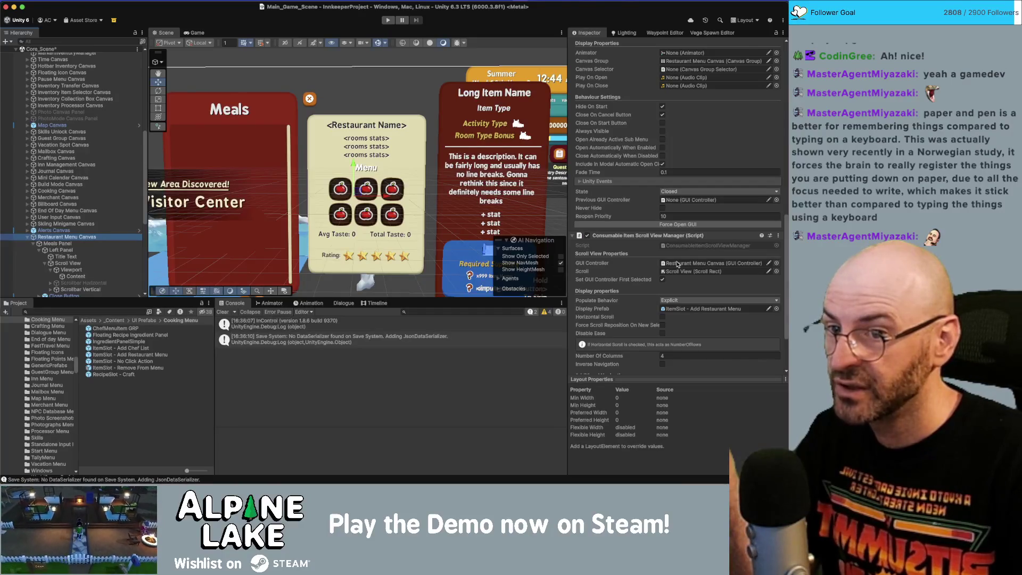
{"action": "left_click", "coordinate": [678, 271]}
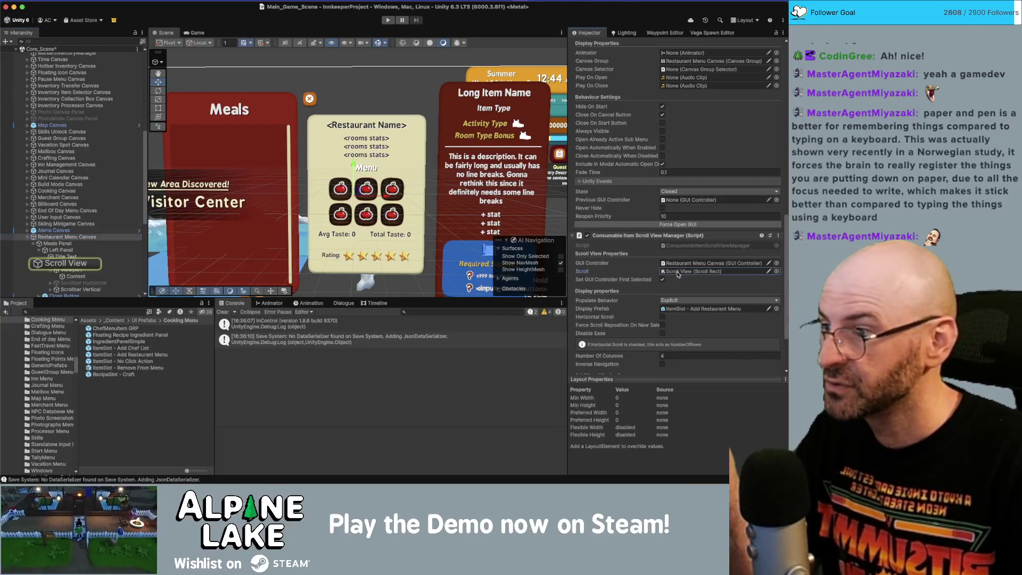
{"action": "left_click", "coordinate": [47, 237]}
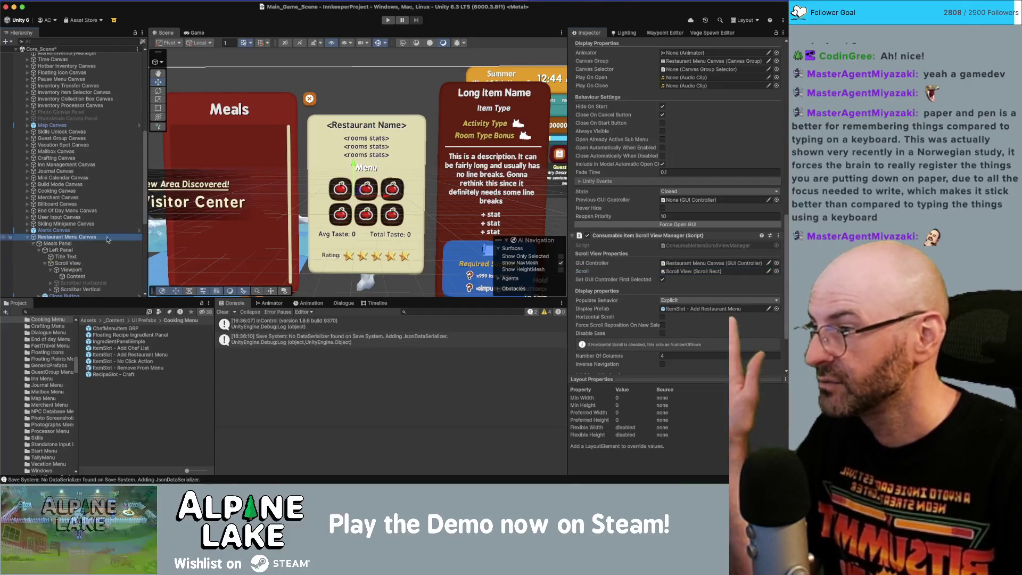
{"action": "left_click", "coordinate": [69, 238]}
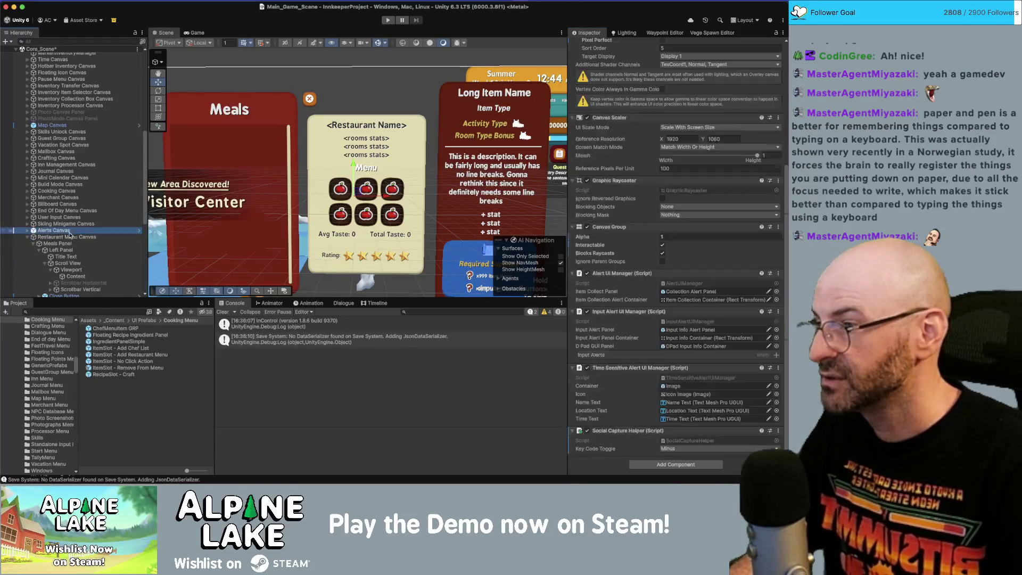
Step: Hide the Restaurant Menu Canvas, unhide the Chef Menu Canvas and frame its ingredient rows
{"action": "key", "text": "Left"}
{"action": "key", "text": "Down"}
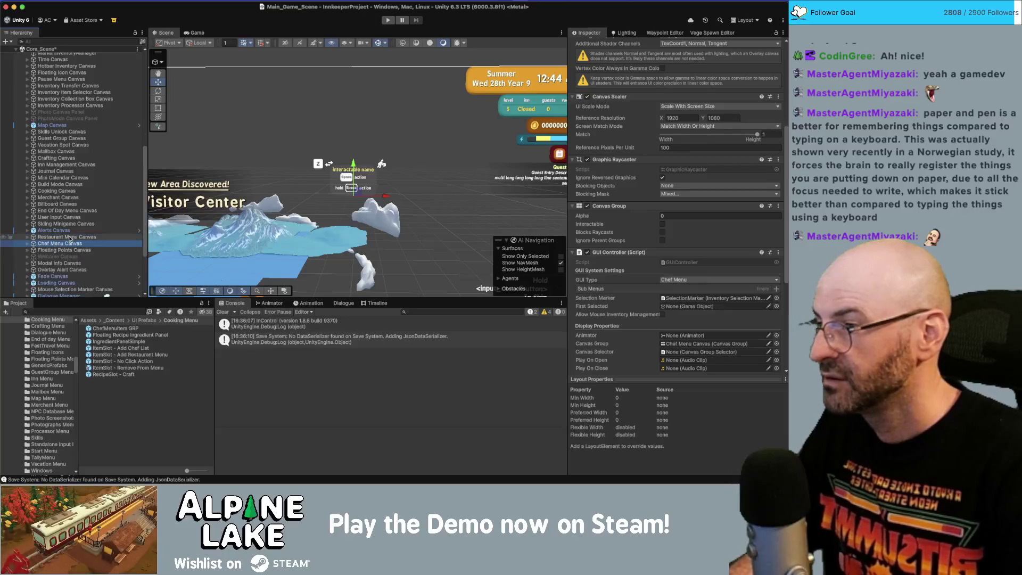
{"action": "key", "text": "Right"}
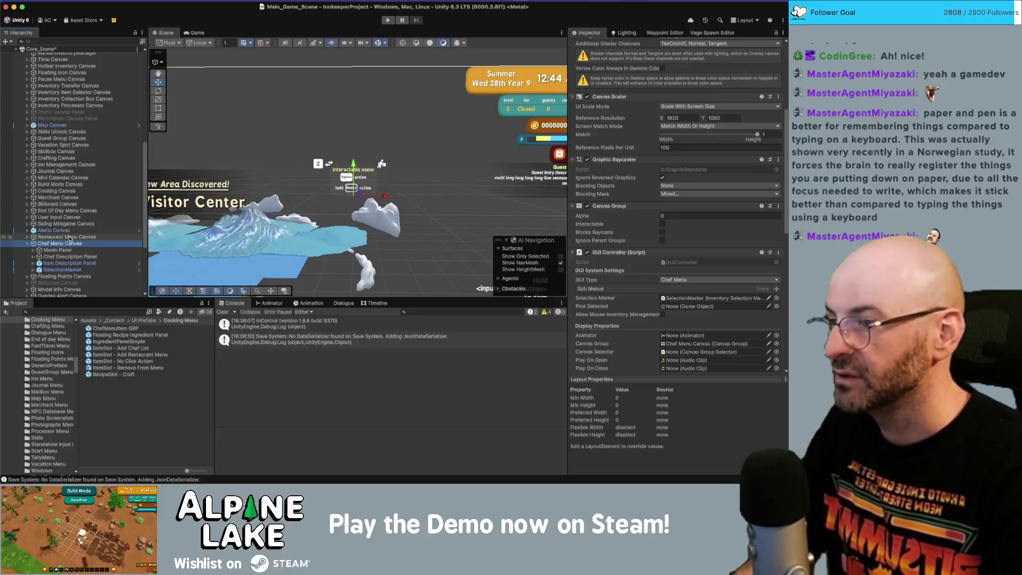
{"action": "key", "text": "ctrl+h"}
{"action": "scroll", "coordinate": [447, 168], "scroll_direction": "up", "scroll_amount": 3}
{"action": "scroll", "coordinate": [386, 133], "scroll_direction": "up", "scroll_amount": 6}
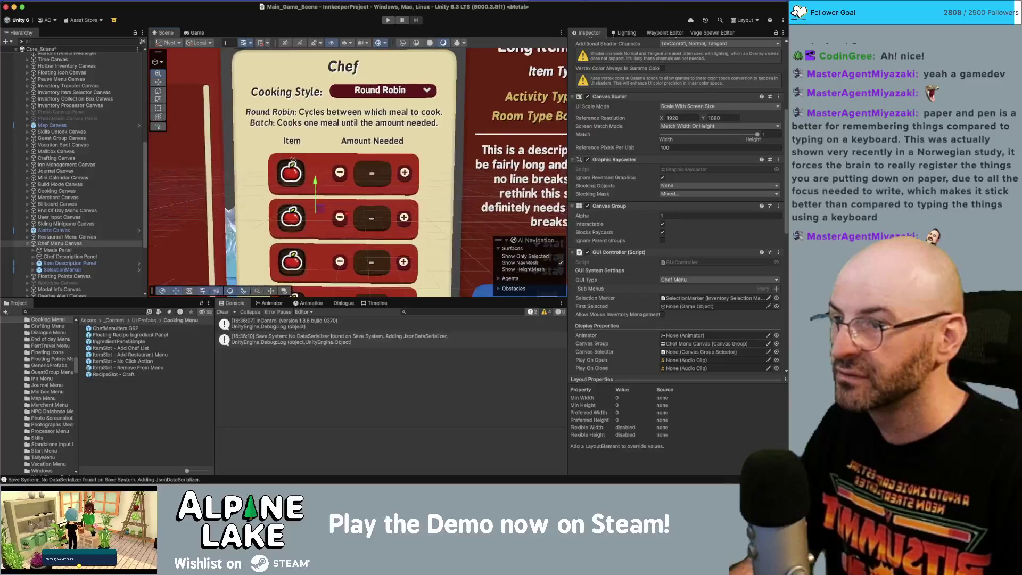
{"action": "left_click_drag", "start_coordinate": [358, 230], "coordinate": [356, 196]}
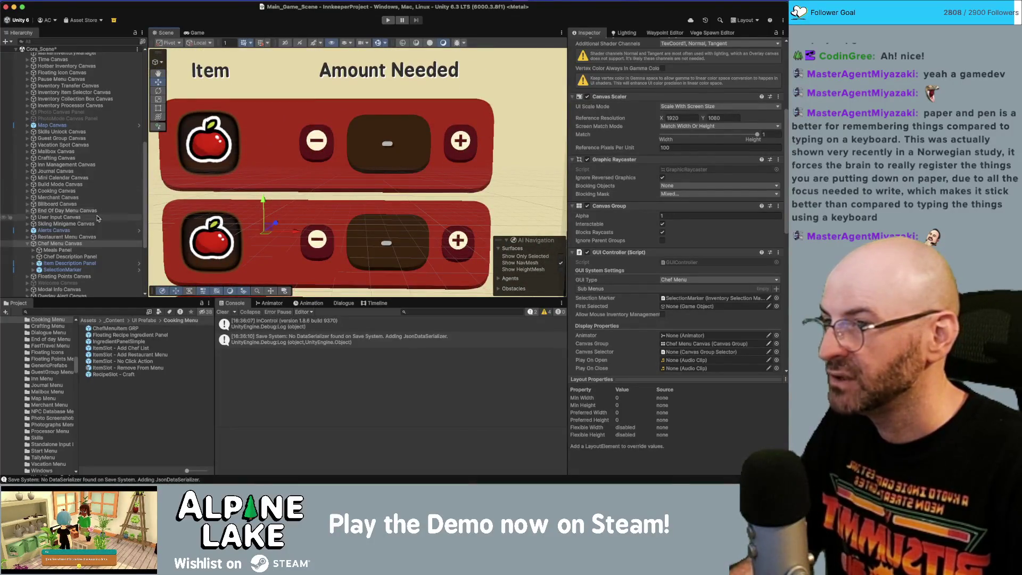
Step: Navigate the Chef Menu Canvas hierarchy to the SelectionMarker Image
{"action": "left_click", "coordinate": [79, 237]}
{"action": "left_click", "coordinate": [78, 243]}
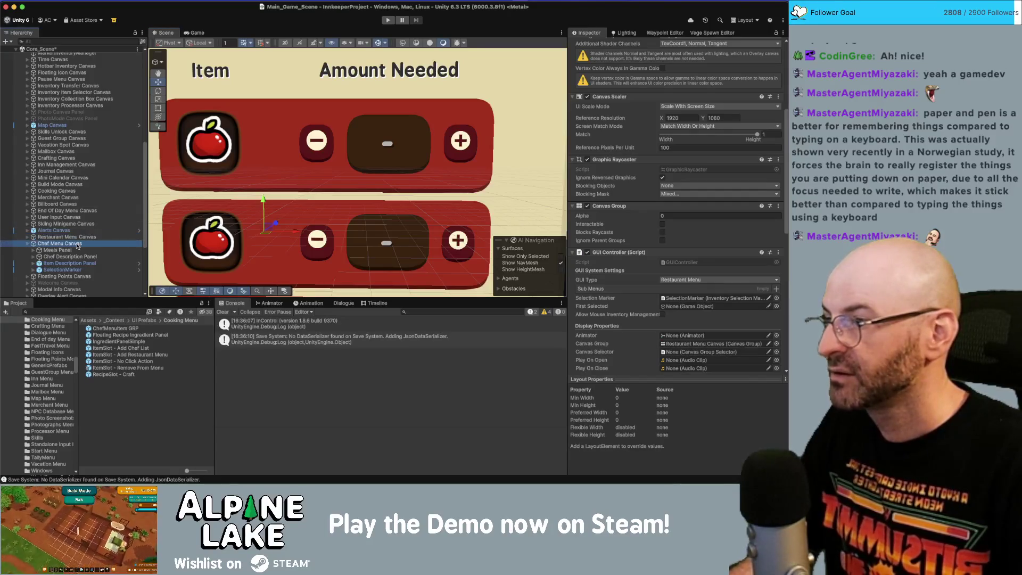
{"action": "key", "text": "Down"}
{"action": "key", "text": "Down"}
{"action": "key", "text": "Right"}
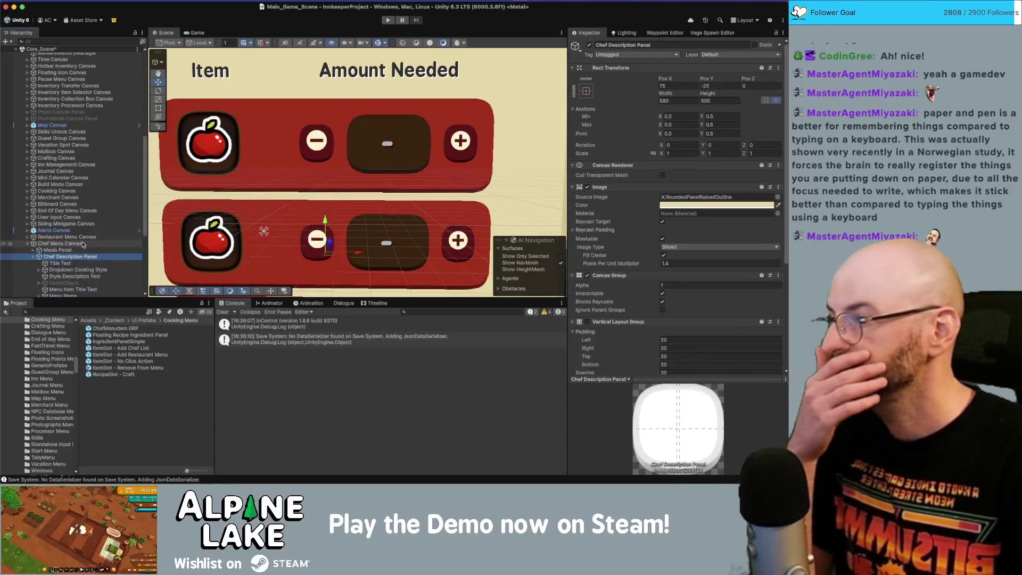
{"action": "key", "text": "Left"}
{"action": "scroll", "coordinate": [106, 229], "scroll_direction": "down", "scroll_amount": 5}
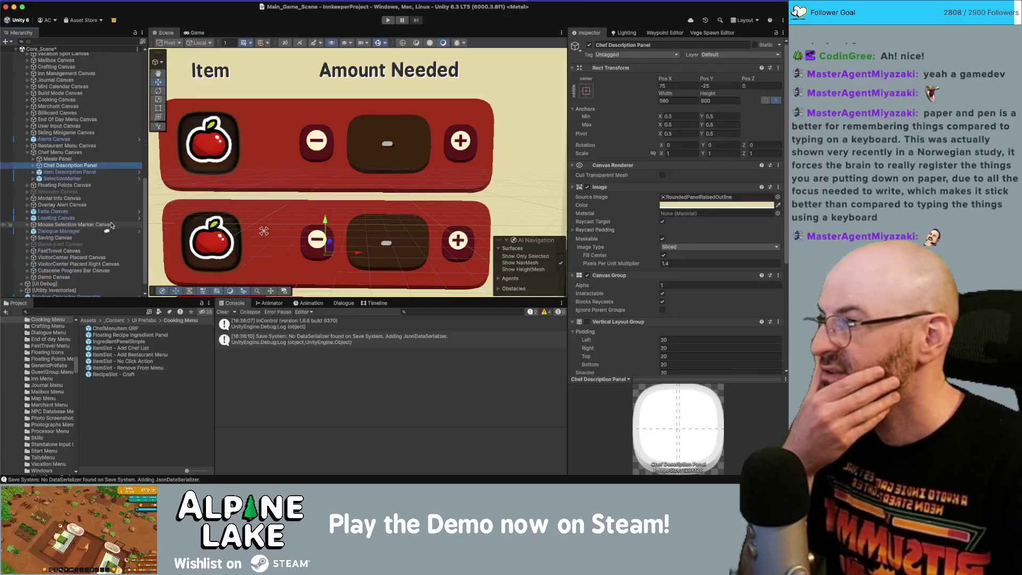
{"action": "key", "text": "Down"}
{"action": "key", "text": "Down"}
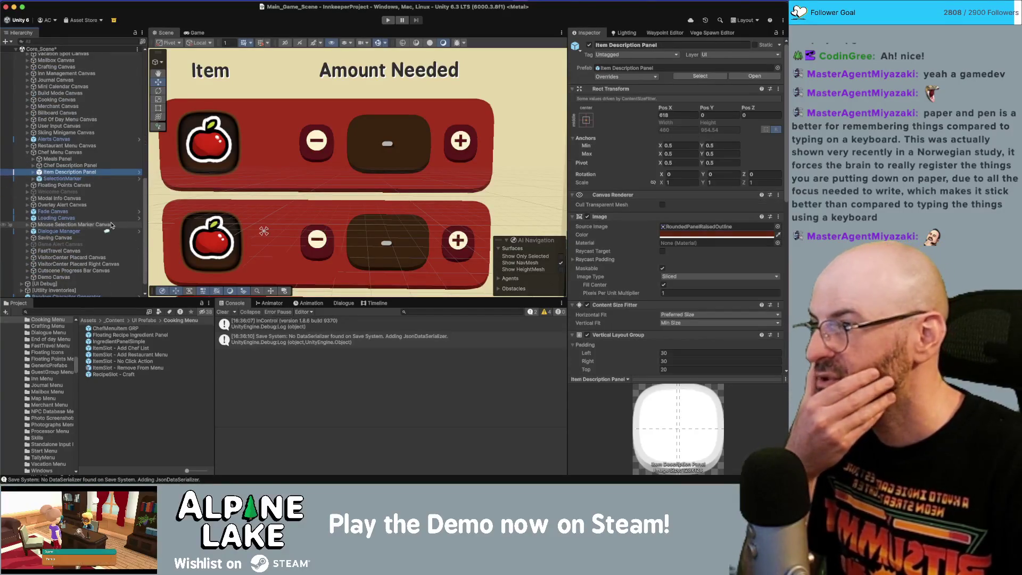
{"action": "key", "text": "Right"}
{"action": "key", "text": "Down"}
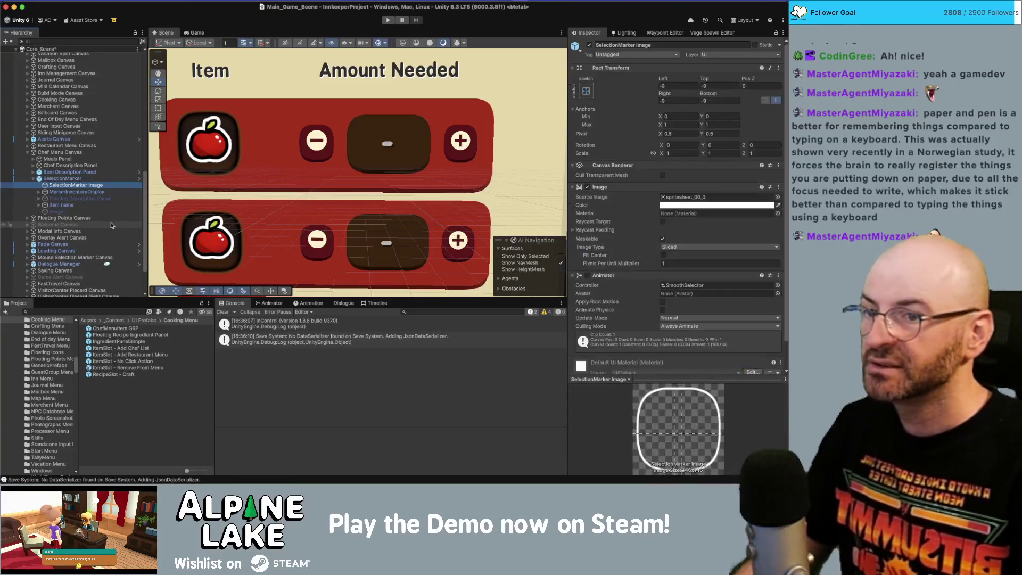
Step: Set the marker image's Pixels Per Unit Multiplier to 2 and all four offsets to -4
{"action": "left_click", "coordinate": [696, 263]}
{"action": "type", "text": "2"}
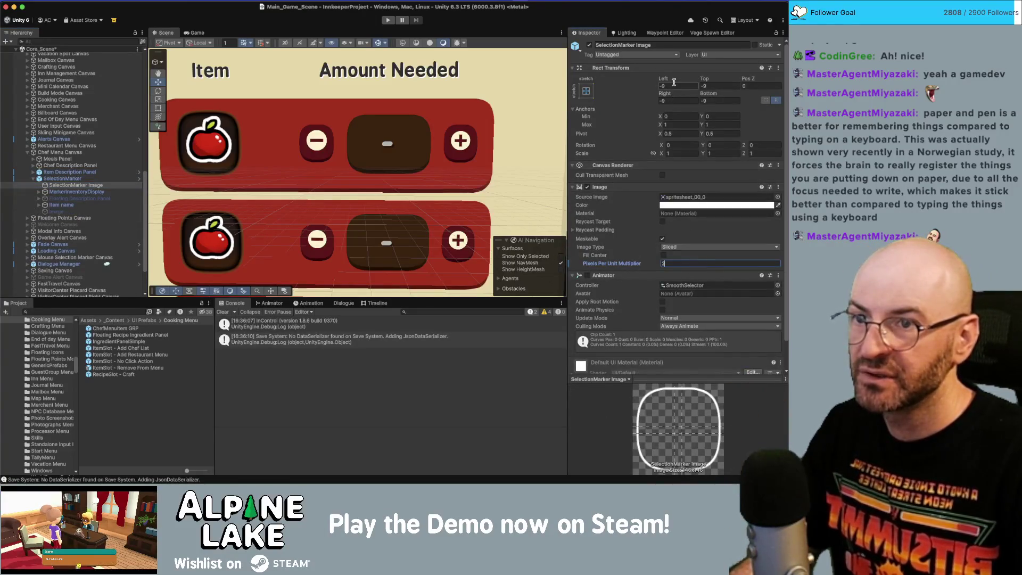
{"action": "left_click", "coordinate": [674, 83]}
{"action": "type", "text": "-4"}
{"action": "key", "text": "Tab"}
{"action": "type", "text": "-4"}
{"action": "key", "text": "Tab"}
{"action": "key", "text": "Tab"}
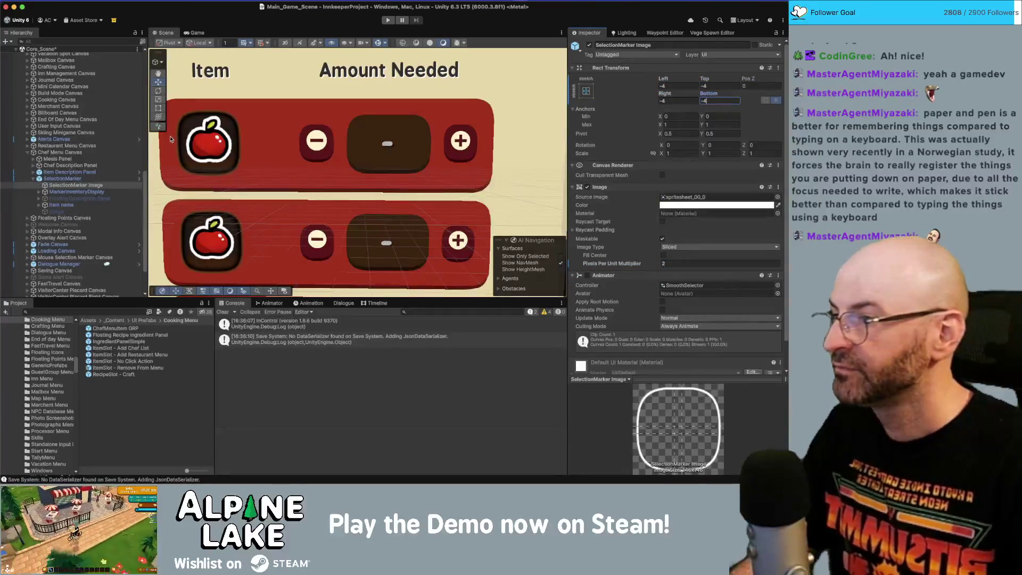
{"action": "left_click", "coordinate": [101, 179]}
{"action": "key", "text": "Up"}
{"action": "key", "text": "Up"}
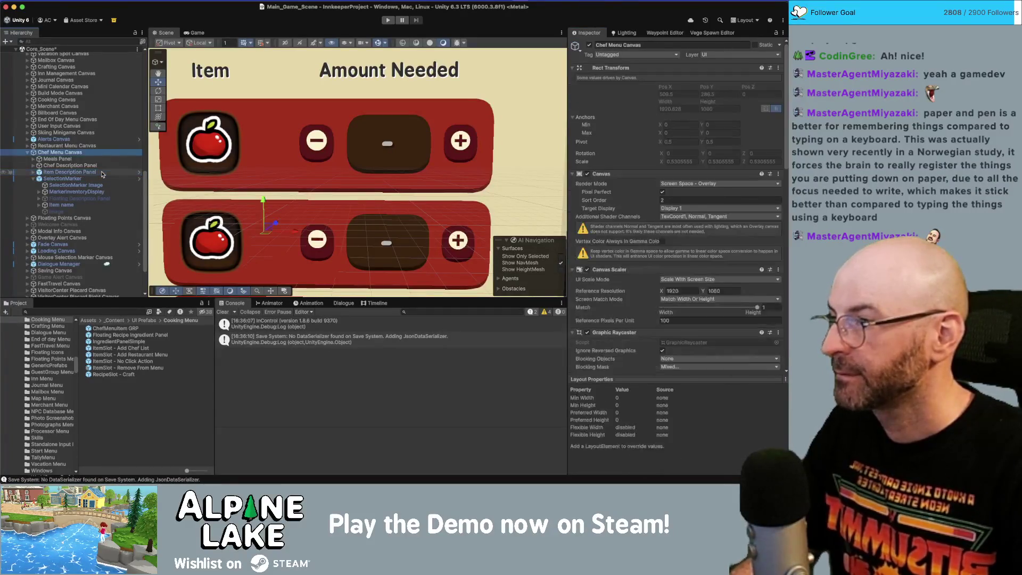
Step: Browse the Meals Panel, Chef Description Panel and Dropdown Cooking Style children
{"action": "key", "text": "Down"}
{"action": "key", "text": "Down"}
{"action": "key", "text": "Left"}
{"action": "key", "text": "Up"}
{"action": "key", "text": "Up"}
{"action": "key", "text": "Up"}
{"action": "key", "text": "Right"}
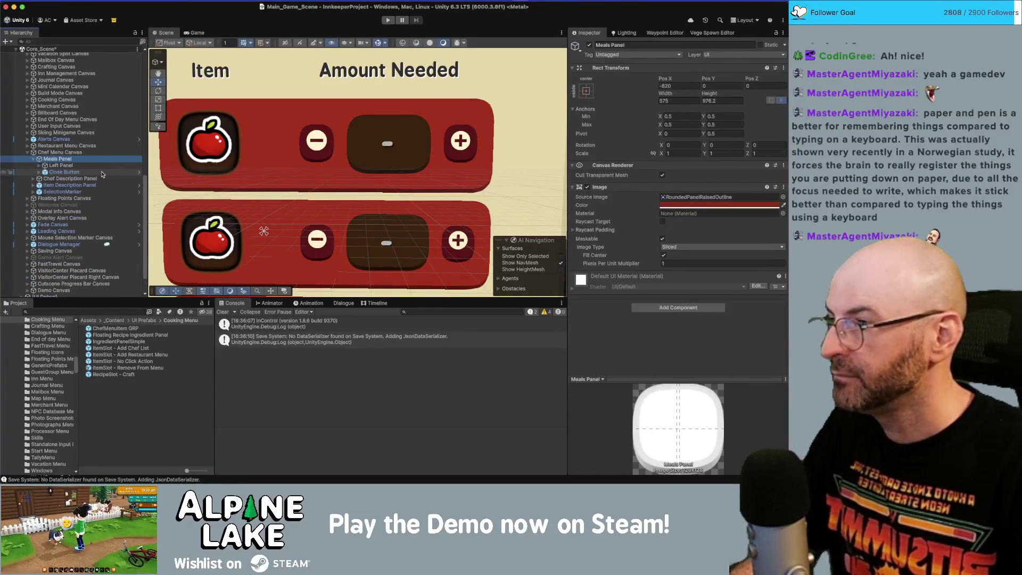
{"action": "key", "text": "Left"}
{"action": "key", "text": "Down"}
{"action": "key", "text": "Right"}
{"action": "key", "text": "Down"}
{"action": "key", "text": "Down"}
{"action": "key", "text": "Down"}
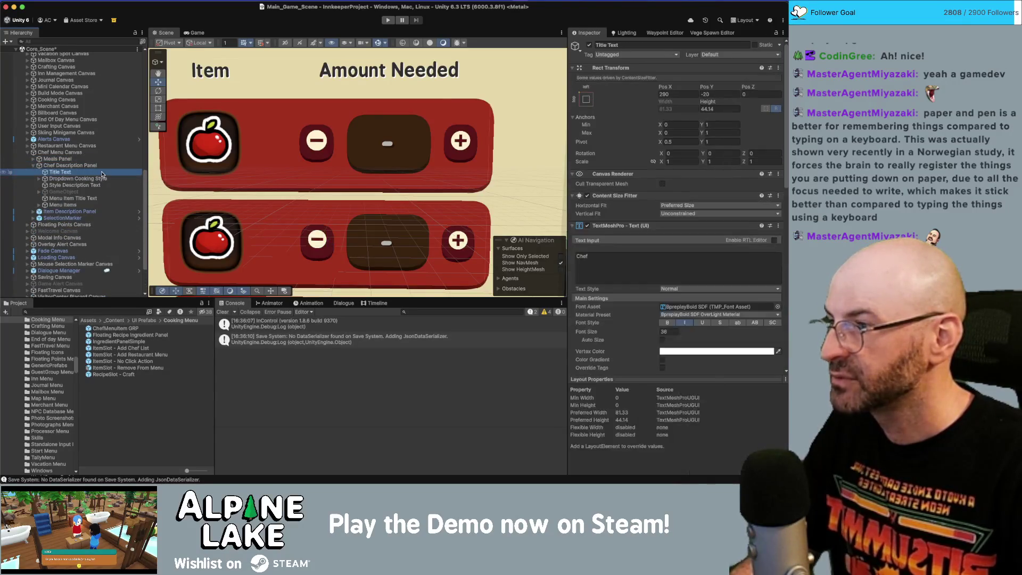
{"action": "key", "text": "Up"}
{"action": "key", "text": "Up"}
{"action": "key", "text": "Up"}
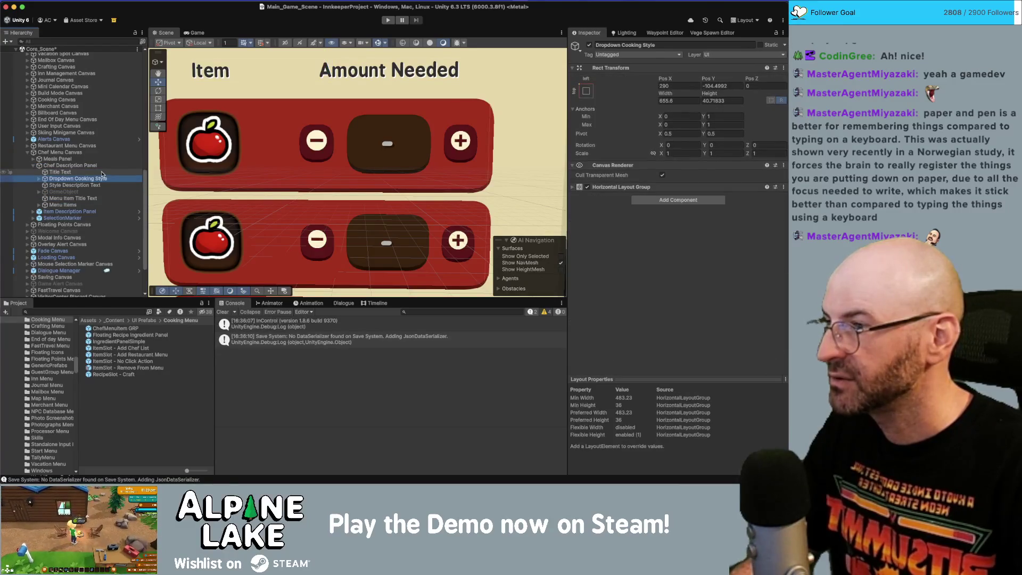
{"action": "key", "text": "Right"}
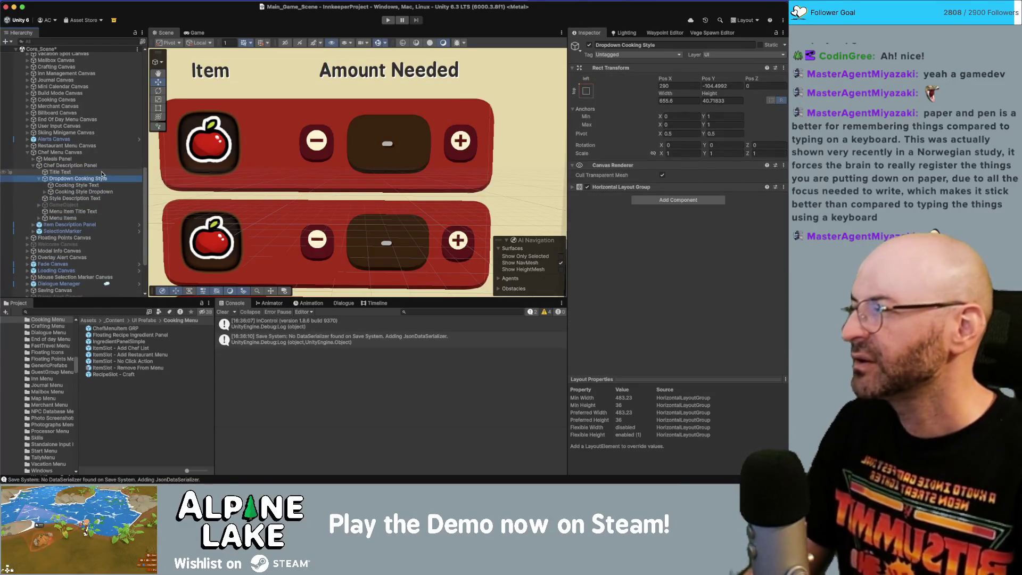
{"action": "key", "text": "Left"}
{"action": "key", "text": "Down"}
{"action": "key", "text": "Down"}
{"action": "key", "text": "Down"}
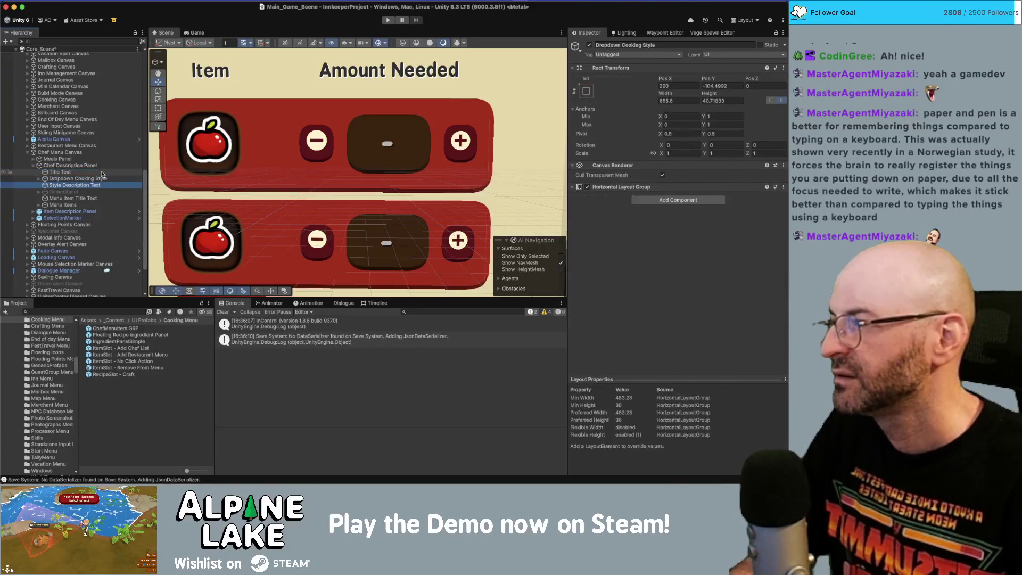
Step: Expand Menu Items and open the first ChefMenuItem GRP prefab in Prefab Mode
{"action": "key", "text": "Down"}
{"action": "key", "text": "Right"}
{"action": "key", "text": "Down"}
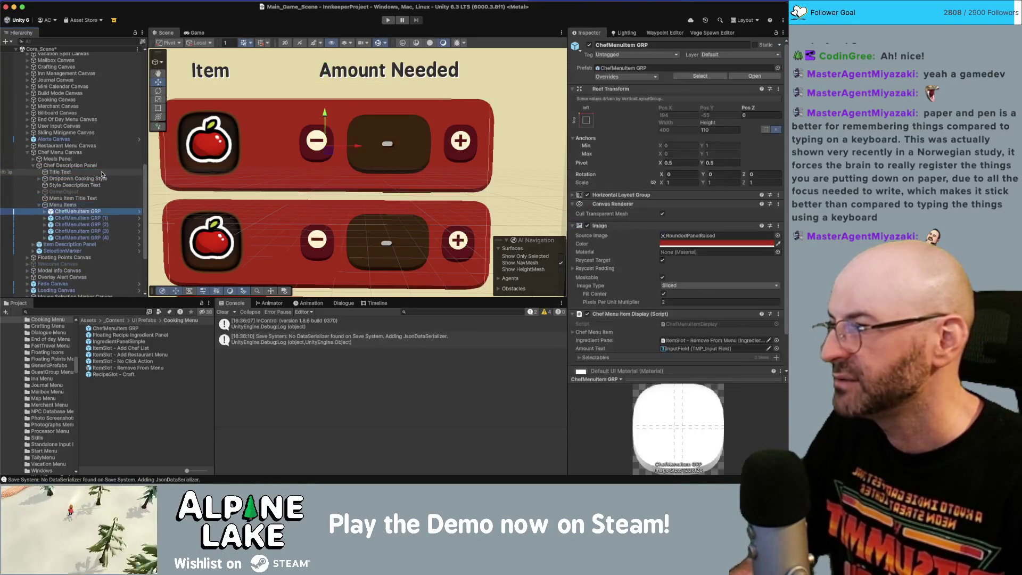
{"action": "key", "text": "Down"}
{"action": "key", "text": "Up"}
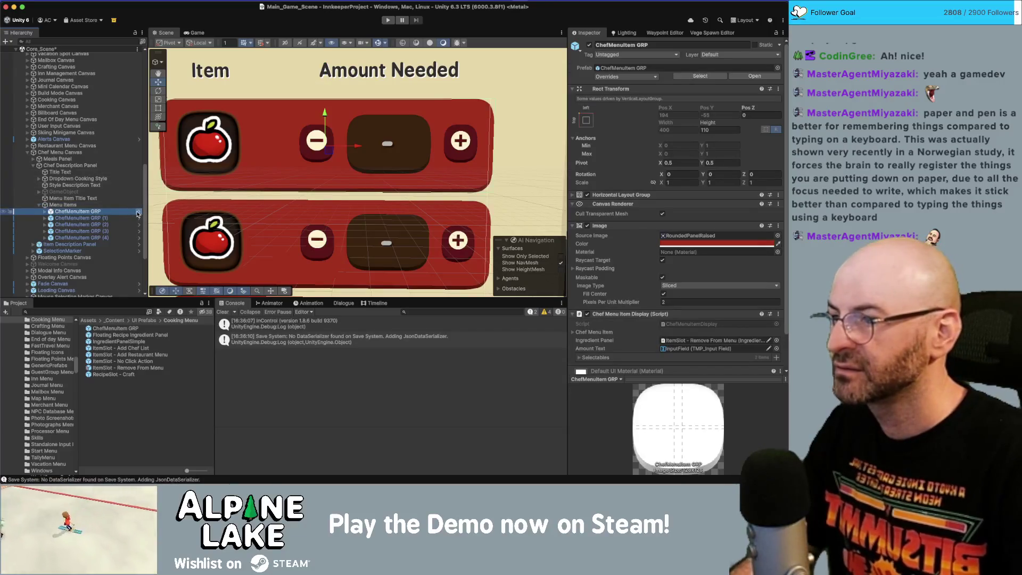
{"action": "left_click", "coordinate": [139, 212]}
{"action": "left_click", "coordinate": [91, 99]}
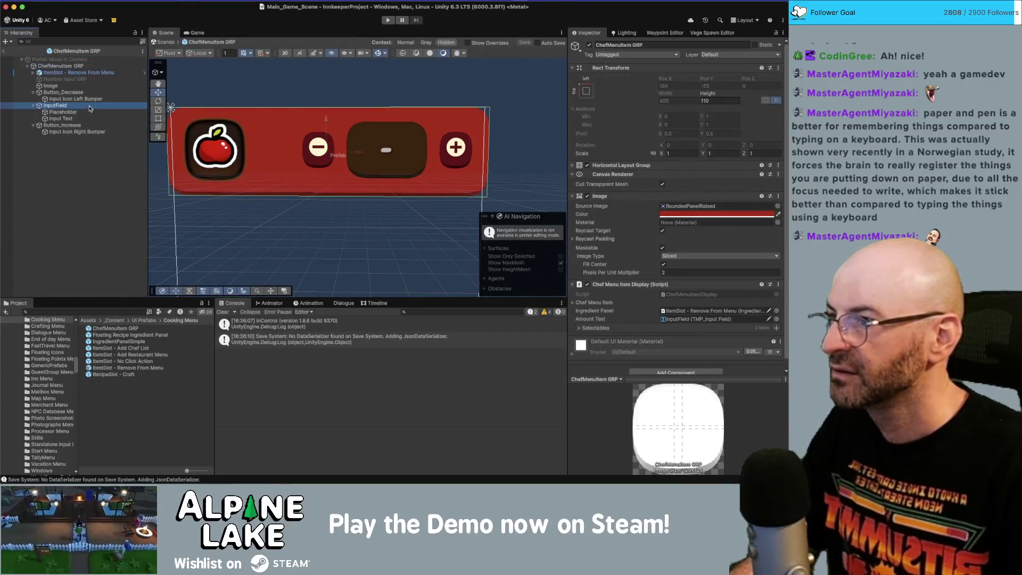
Step: Set both bumper input icons' Pos Y to 0, save the prefab, and return to the scene
{"action": "left_click", "coordinate": [107, 133], "text": "super"}
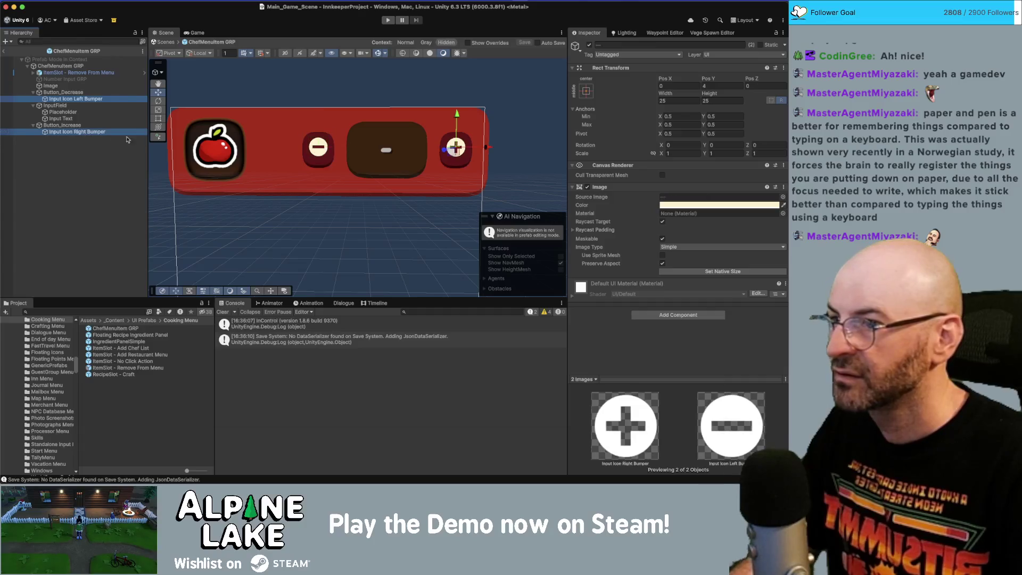
{"action": "left_click", "coordinate": [711, 86]}
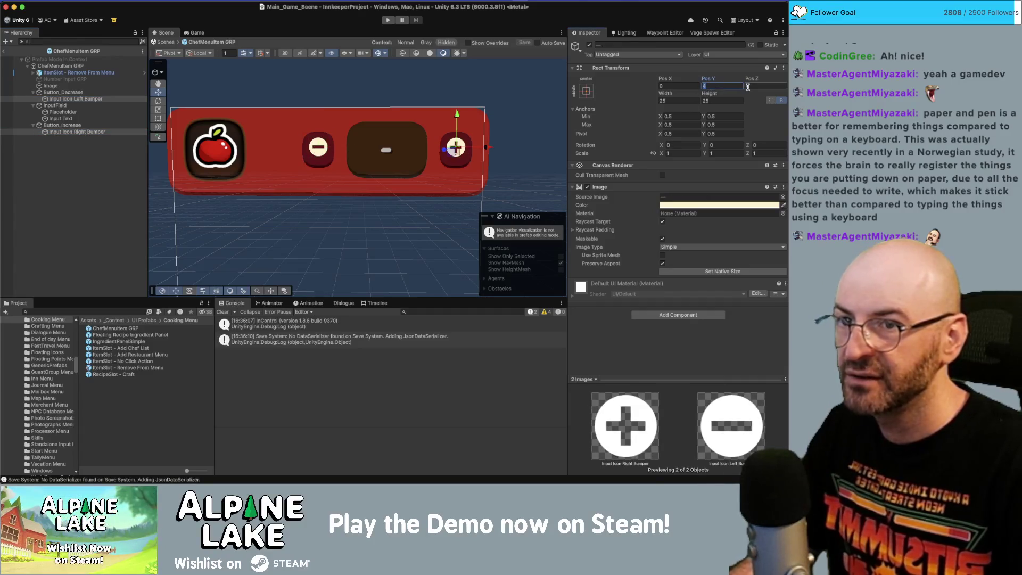
{"action": "key", "text": "BackSpace"}
{"action": "type", "text": "0"}
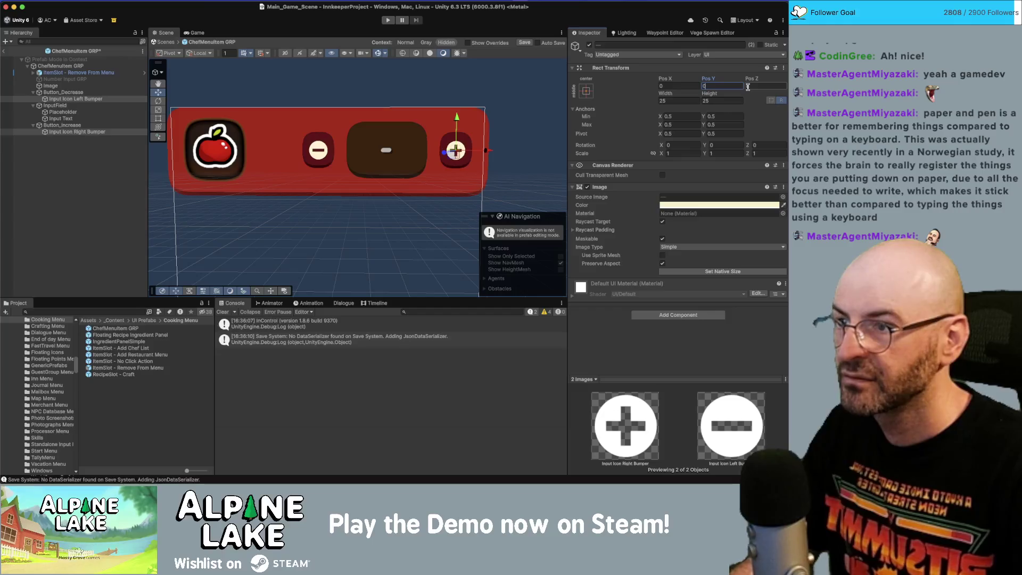
{"action": "type", "text": "2"}
{"action": "key", "text": "super+s"}
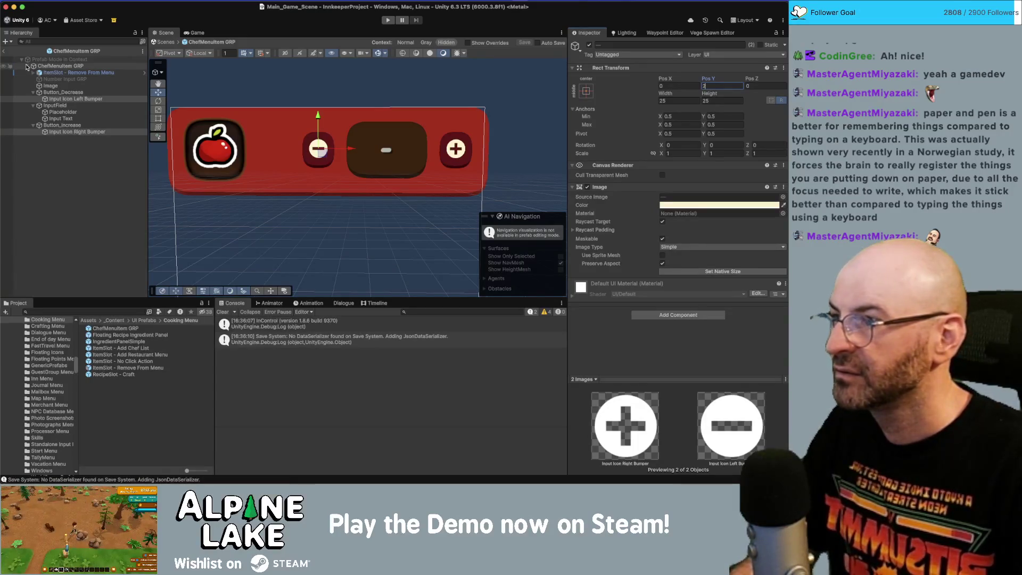
{"action": "left_click", "coordinate": [3, 51]}
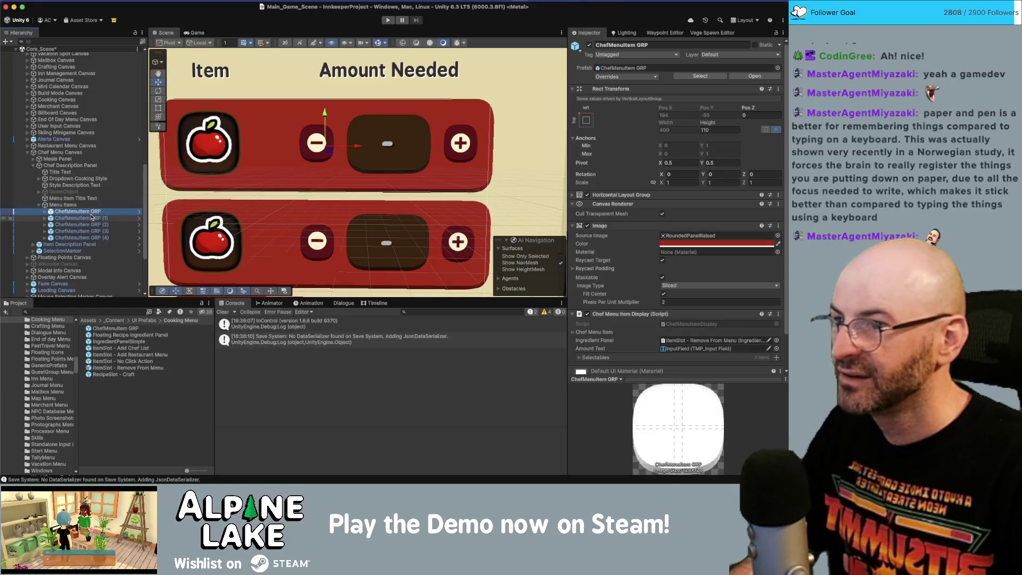
Step: Browse the Hierarchy canvases from Chef Menu Canvas through Modal Info Canvas to Welcome Canvas
{"action": "left_click", "coordinate": [80, 153]}
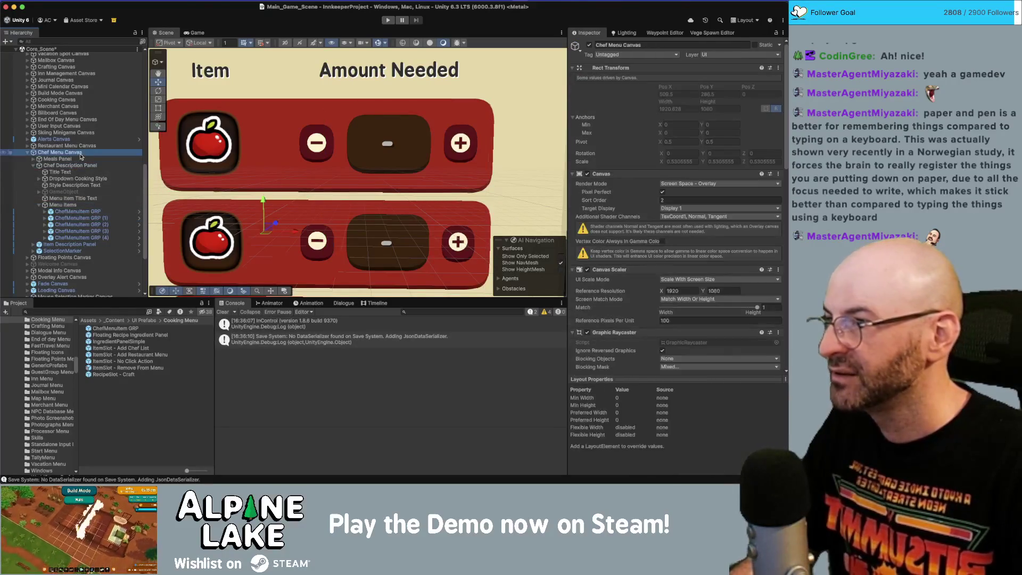
{"action": "key", "text": "Left"}
{"action": "key", "text": "Down"}
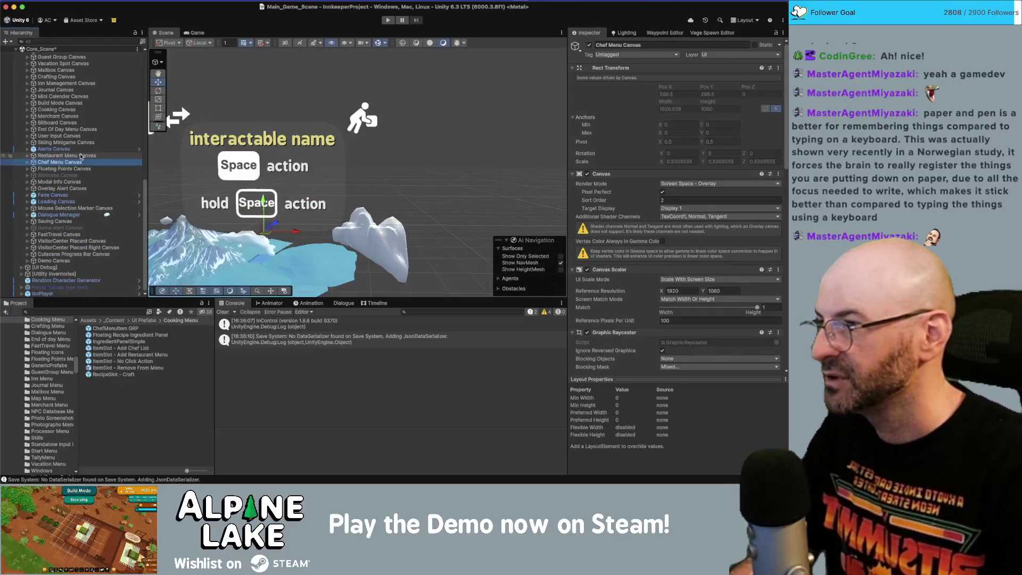
{"action": "left_click", "coordinate": [106, 183]}
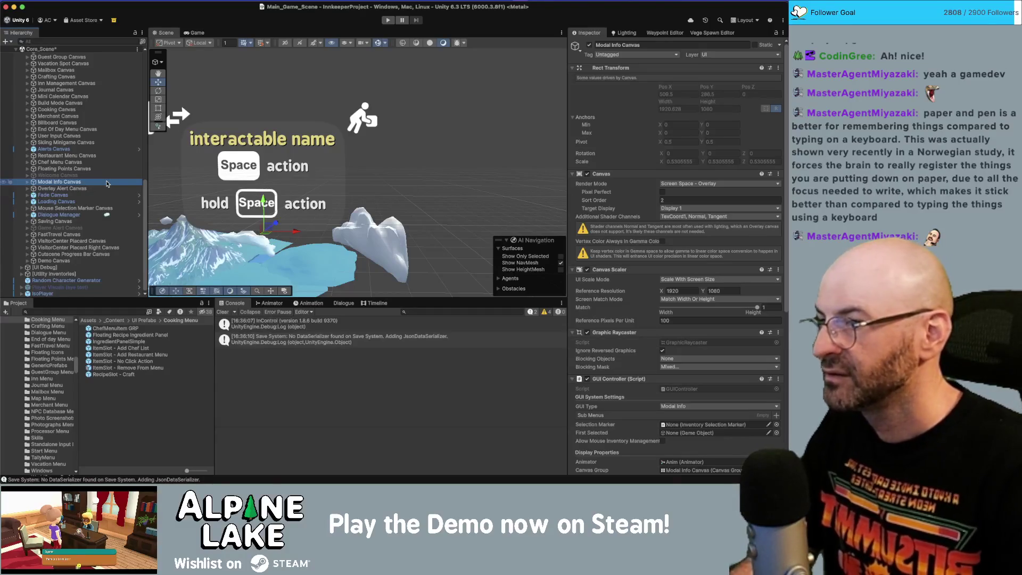
{"action": "scroll", "coordinate": [309, 208], "scroll_direction": "down", "scroll_amount": 6}
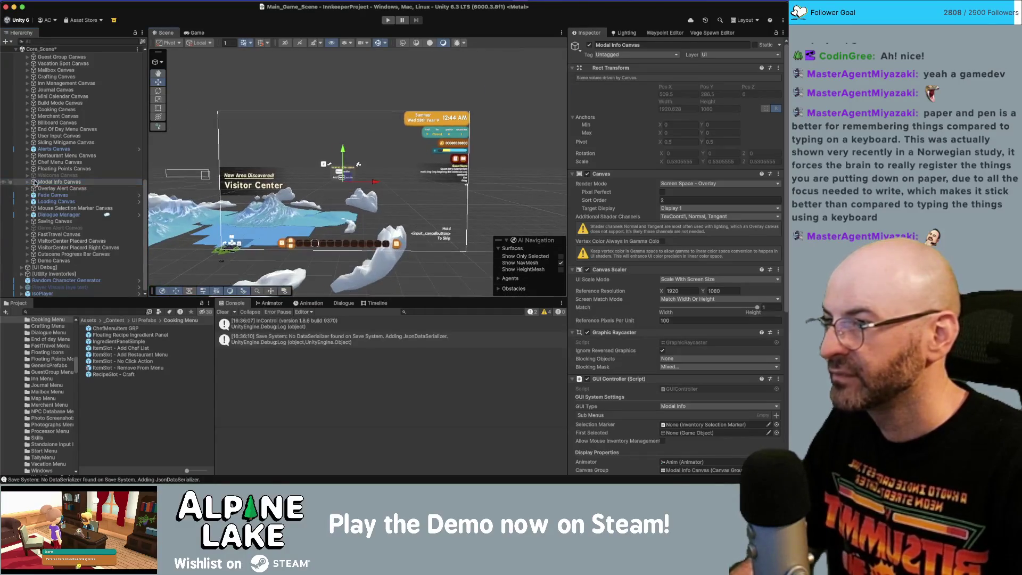
{"action": "left_click", "coordinate": [47, 177]}
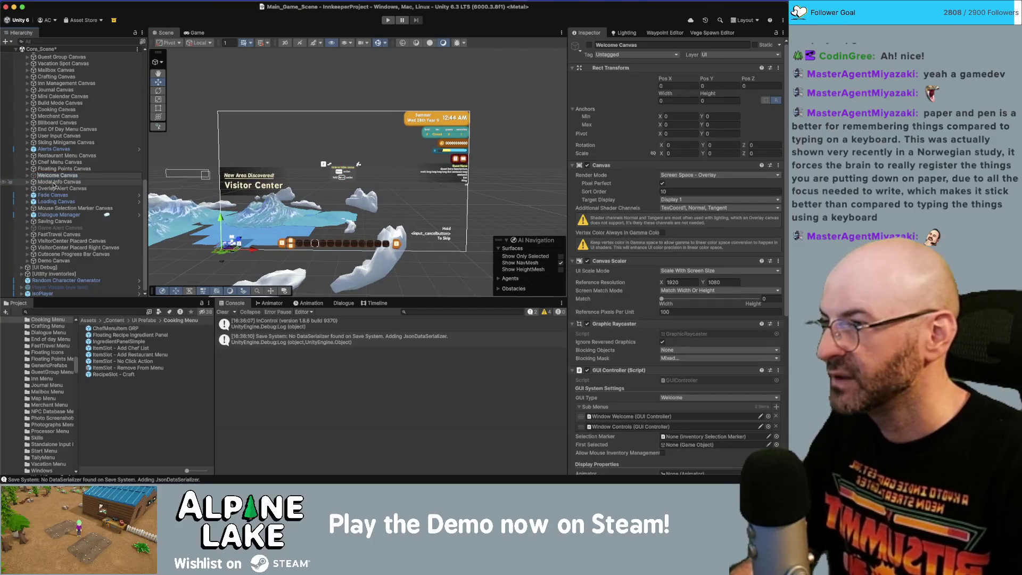
Step: Inspect the Standard Modal Panel against the Hotspot Modal Panel, then select Modal Info Canvas
{"action": "left_click", "coordinate": [54, 183]}
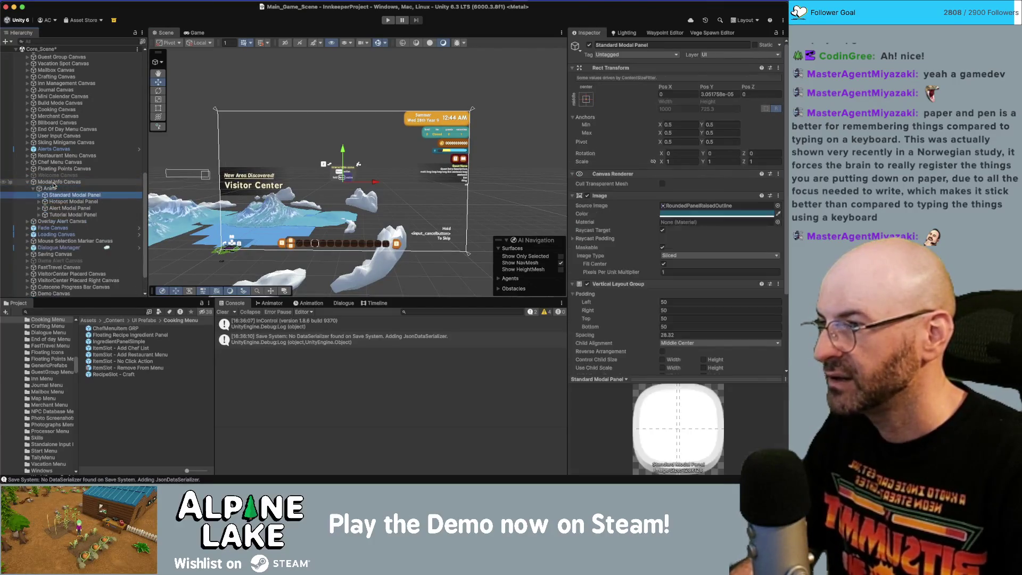
{"action": "left_click", "coordinate": [54, 186]}
{"action": "key", "text": "Down"}
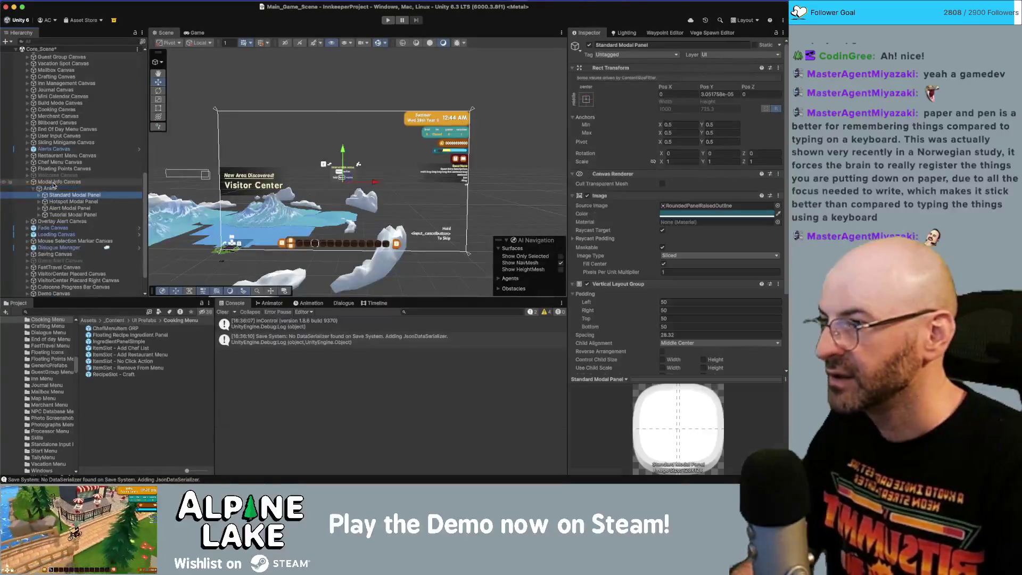
{"action": "scroll", "coordinate": [679, 246], "scroll_direction": "down", "scroll_amount": 10}
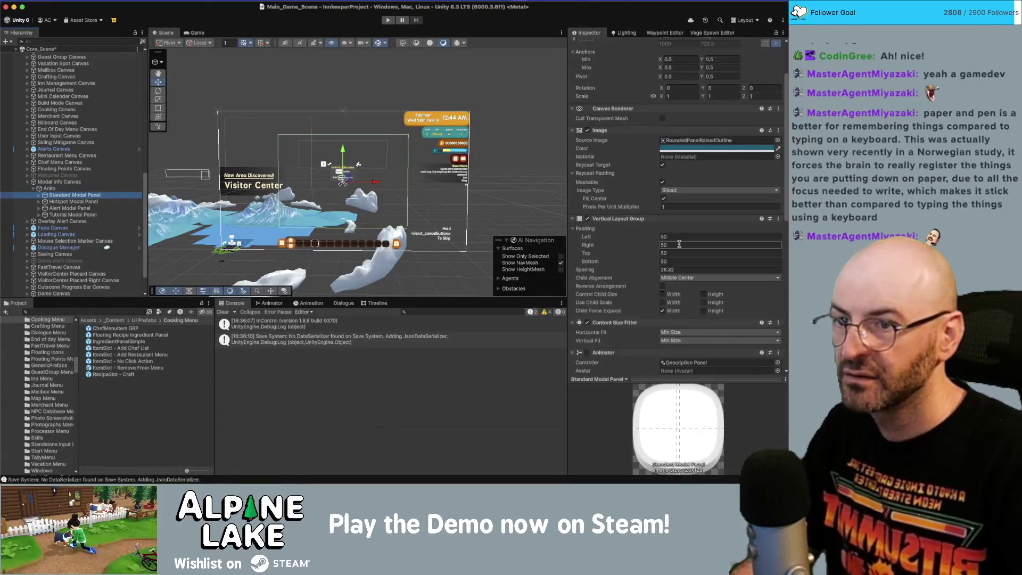
{"action": "scroll", "coordinate": [679, 246], "scroll_direction": "down", "scroll_amount": 2}
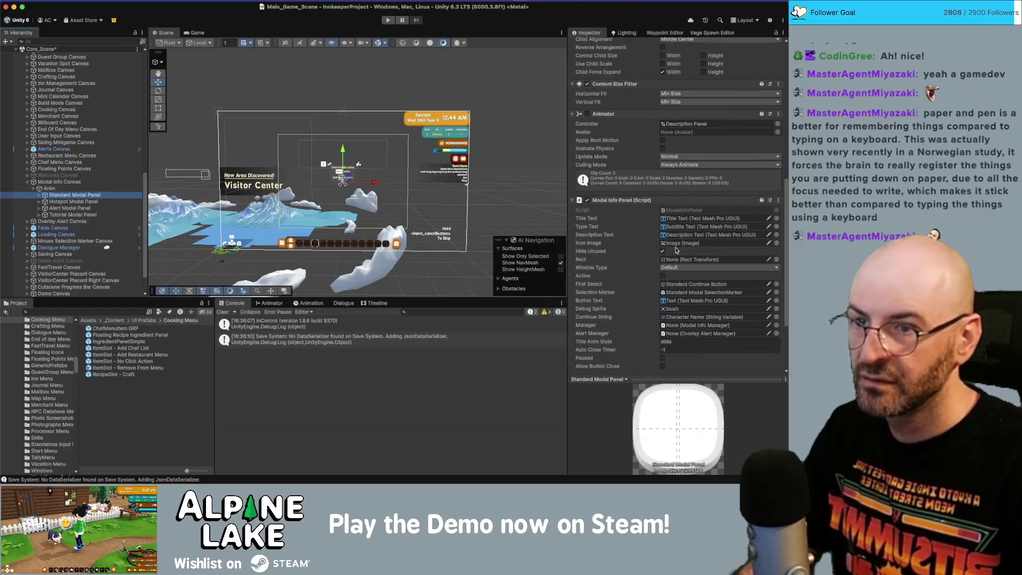
{"action": "scroll", "coordinate": [676, 250], "scroll_direction": "down", "scroll_amount": 4}
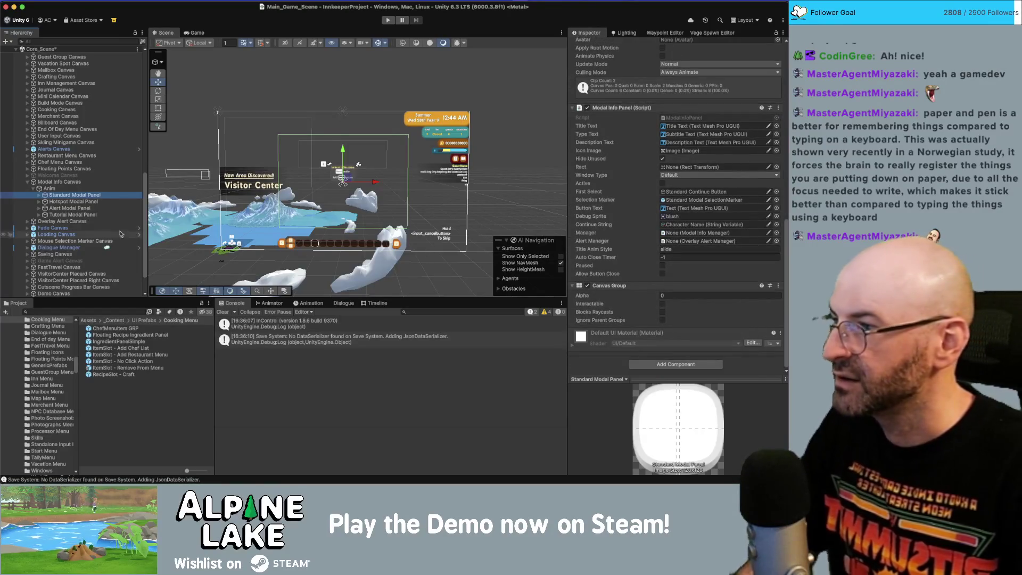
{"action": "left_click", "coordinate": [75, 202]}
{"action": "left_click", "coordinate": [75, 195]}
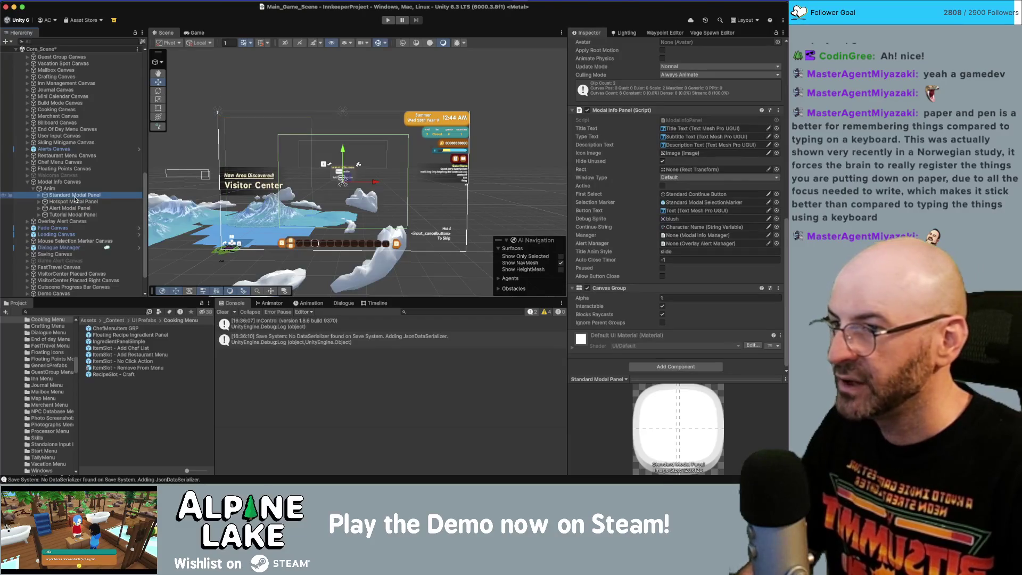
{"action": "left_click", "coordinate": [119, 183]}
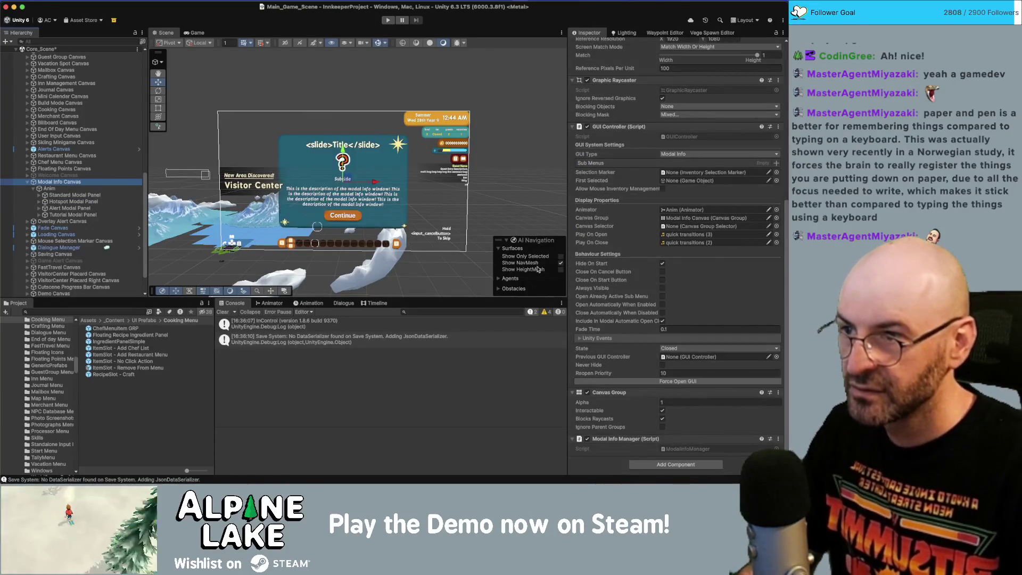
Step: Look through the Standard Modal Panel's children and frame the Standard Continue Button in the scene
{"action": "scroll", "coordinate": [372, 214], "scroll_direction": "up", "scroll_amount": 5}
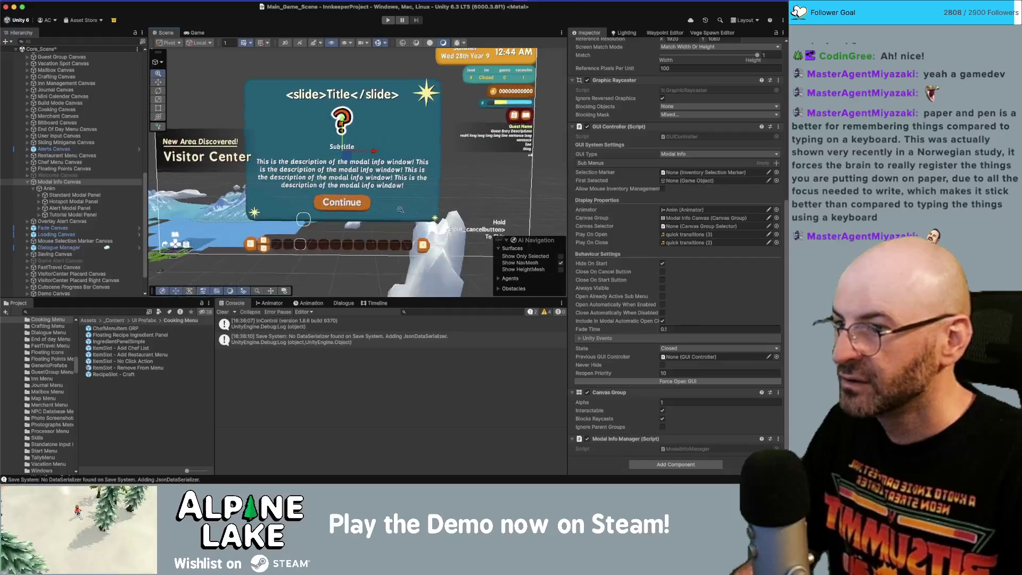
{"action": "left_click", "coordinate": [74, 195]}
{"action": "left_click", "coordinate": [39, 195]}
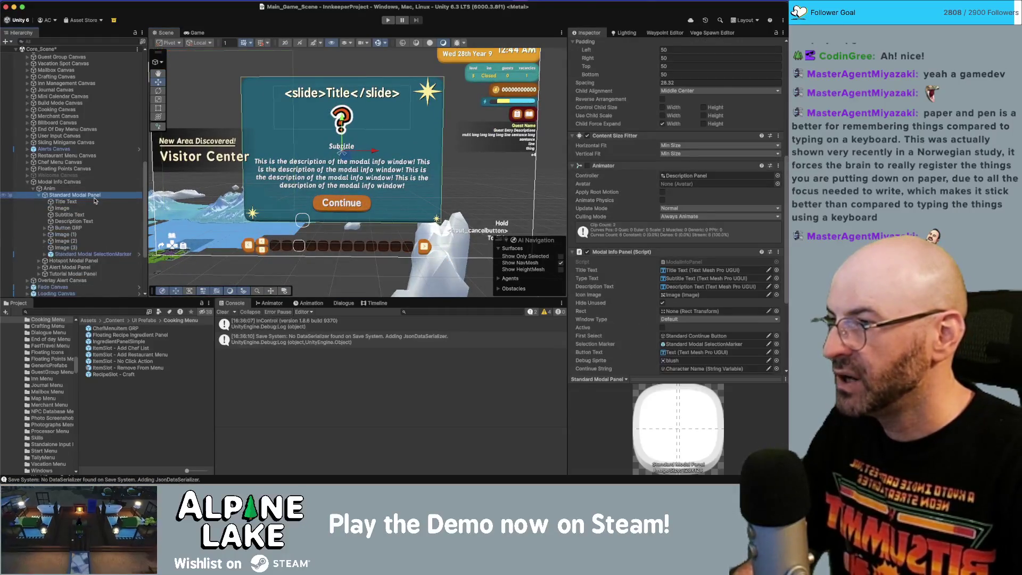
{"action": "left_click", "coordinate": [69, 215]}
{"action": "key", "text": "Down"}
{"action": "key", "text": "Down"}
{"action": "key", "text": "Down"}
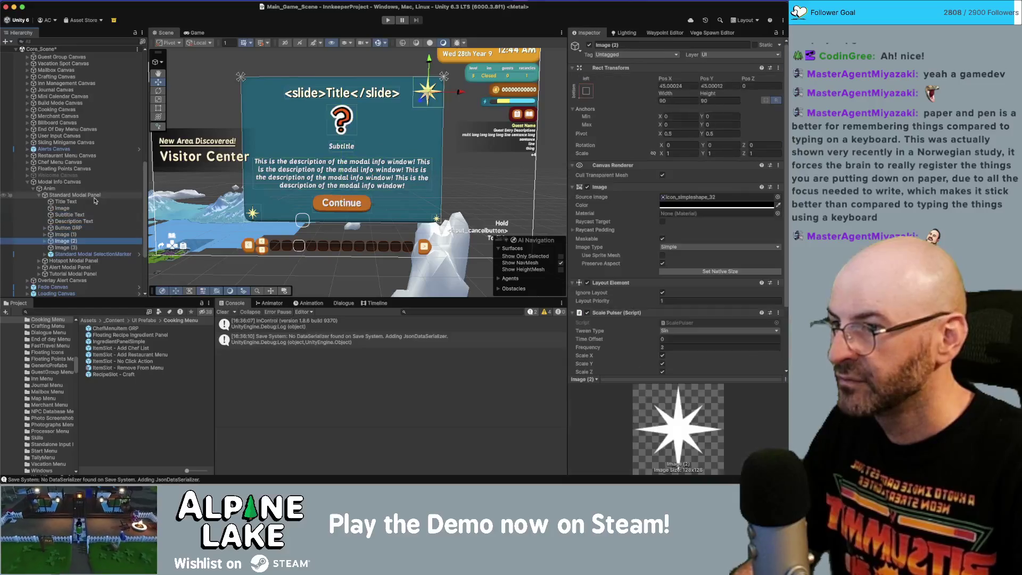
{"action": "key", "text": "Up"}
{"action": "key", "text": "Up"}
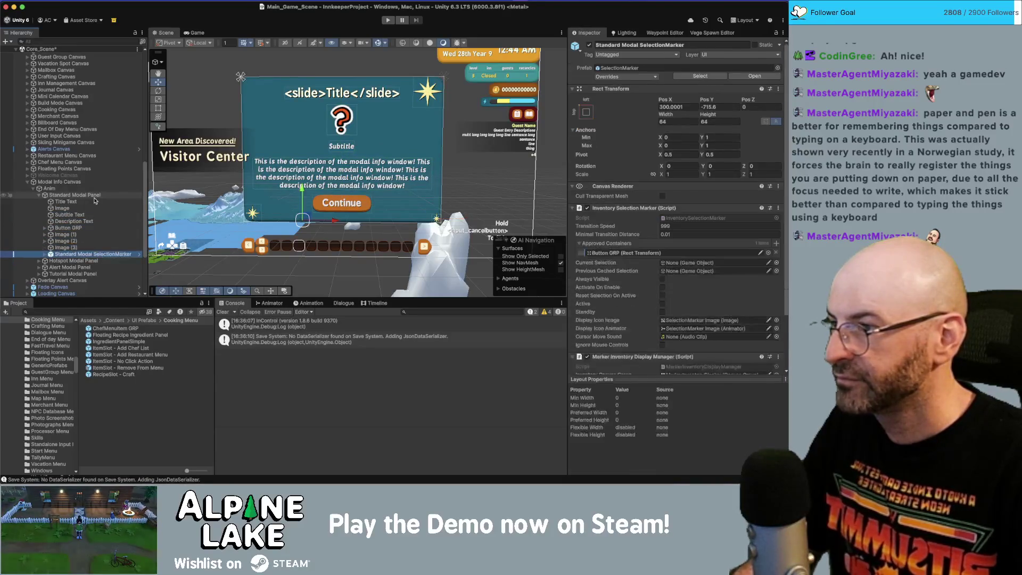
{"action": "key", "text": "Up"}
{"action": "key", "text": "Right"}
{"action": "key", "text": "Down"}
{"action": "key", "text": "Down"}
{"action": "key", "text": "Down"}
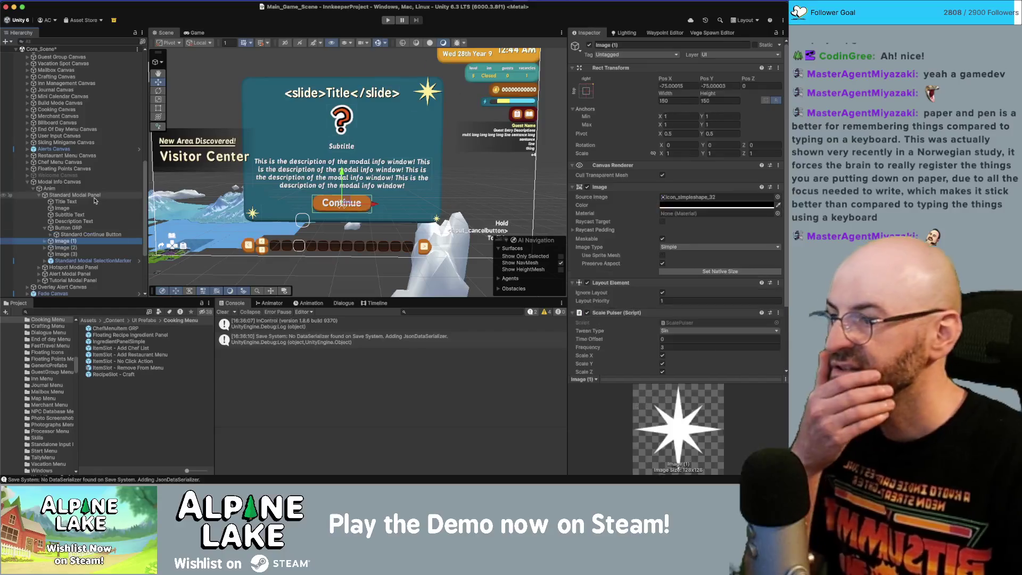
{"action": "key", "text": "Up"}
{"action": "key", "text": "Up"}
{"action": "key", "text": "Up"}
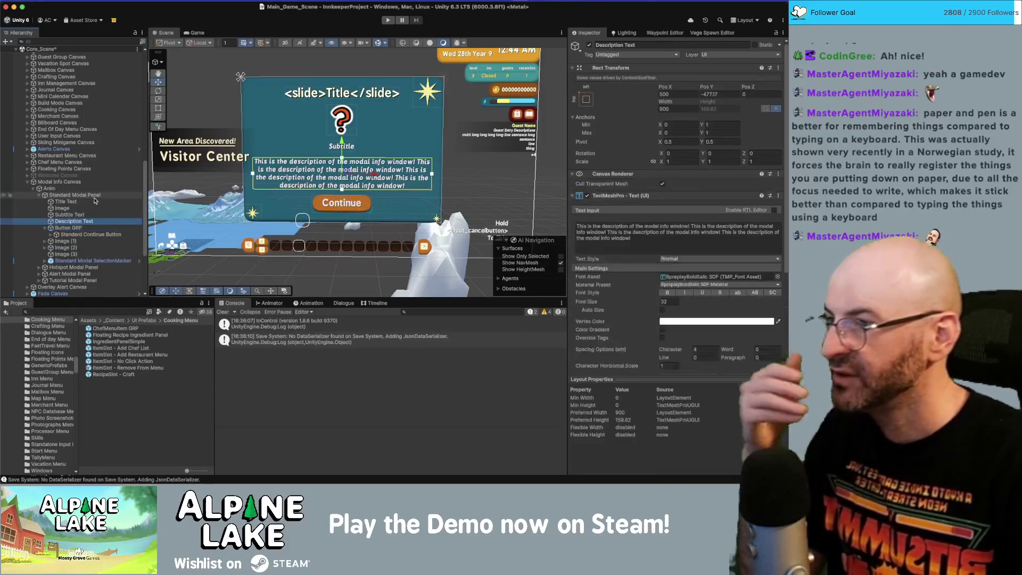
{"action": "key", "text": "Down"}
{"action": "key", "text": "Down"}
{"action": "key", "text": "Down"}
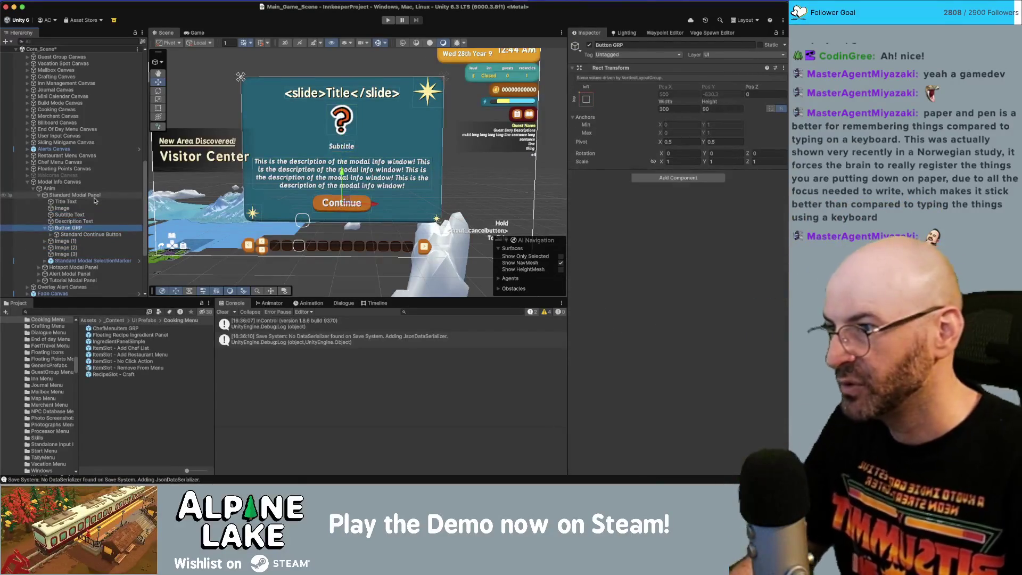
{"action": "key", "text": "f"}
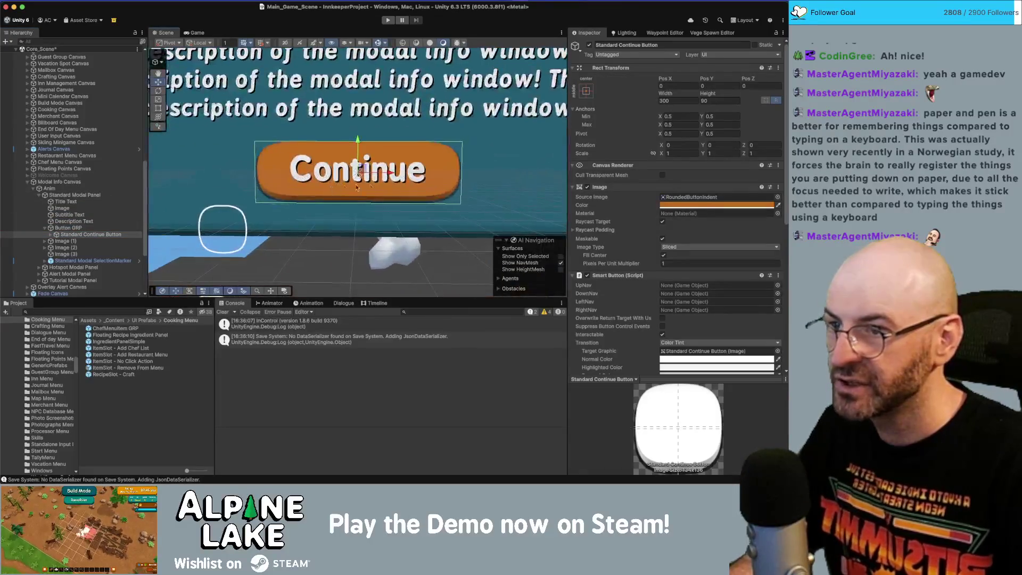
Step: Give the Standard Modal SelectionMarker Image a 1.5 multiplier and -5 offsets on all four sides
{"action": "type", "text": "1.5"}
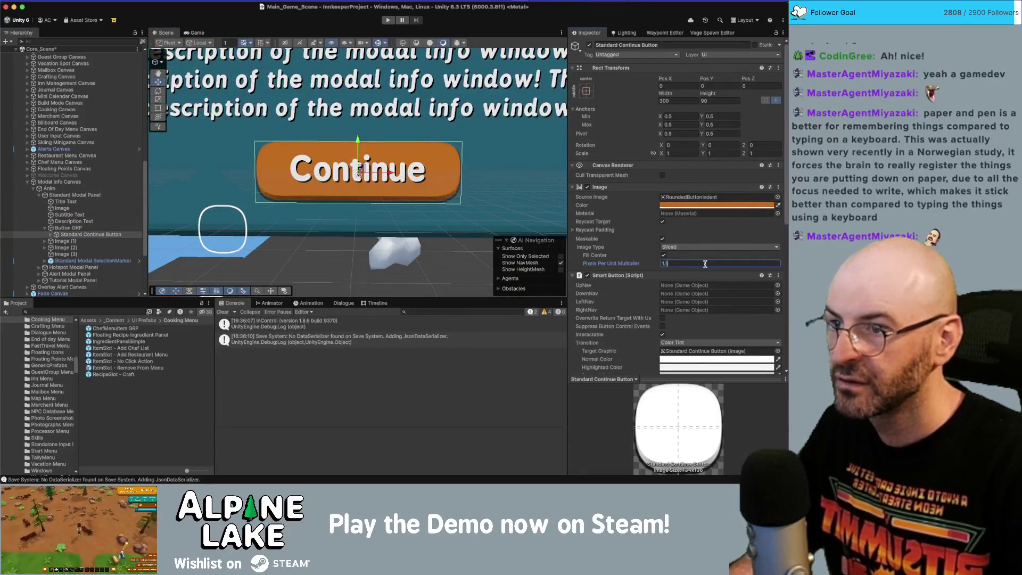
{"action": "left_click", "coordinate": [223, 229]}
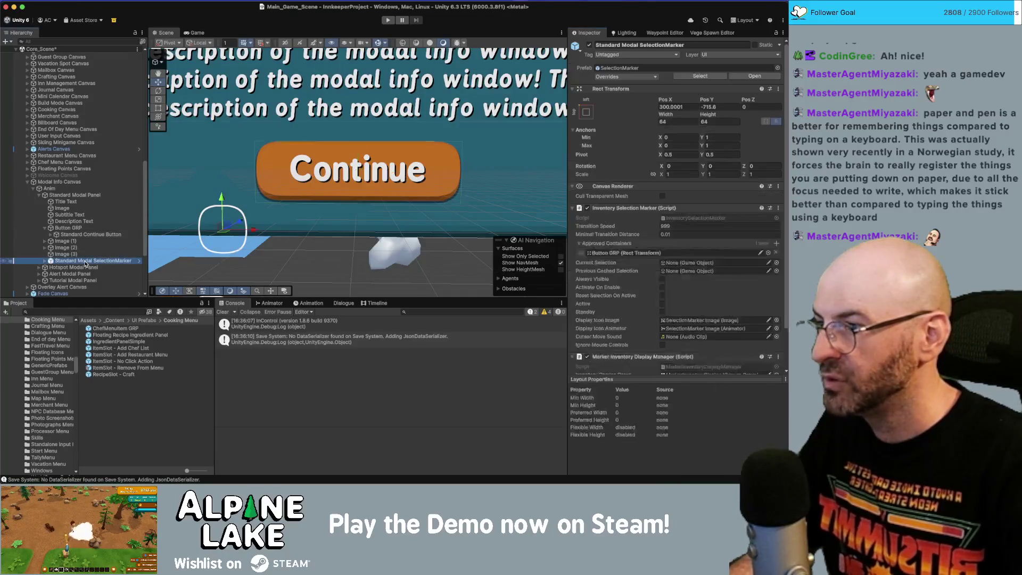
{"action": "left_click", "coordinate": [674, 263]}
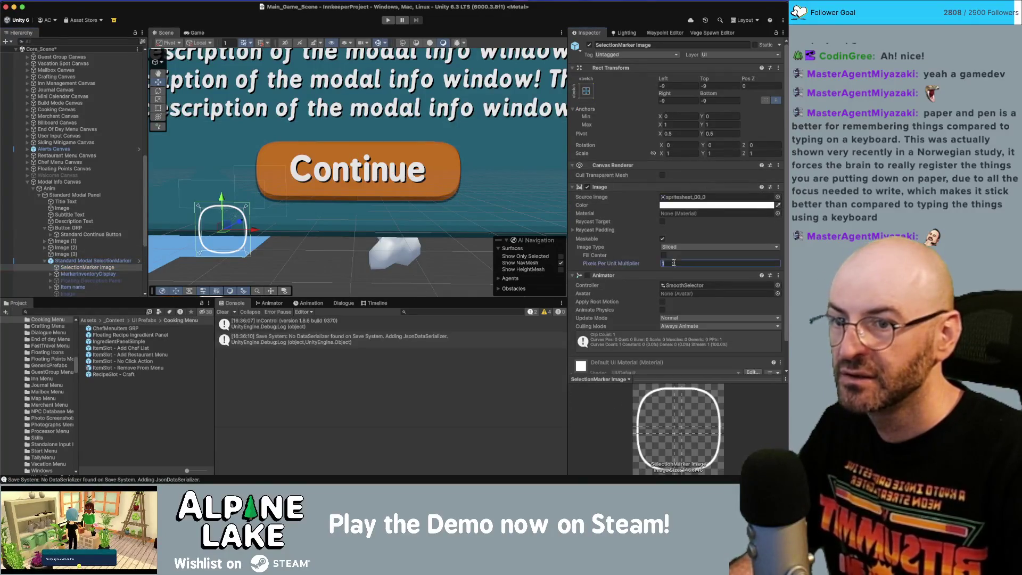
{"action": "type", "text": "1.5"}
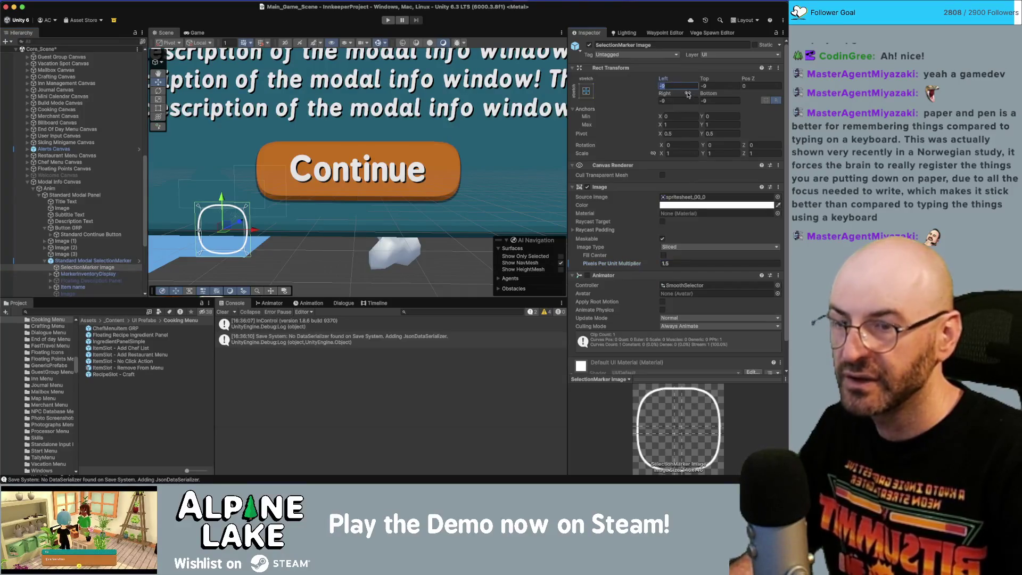
{"action": "type", "text": "5"}
{"action": "key", "text": "Tab"}
{"action": "type", "text": "-5"}
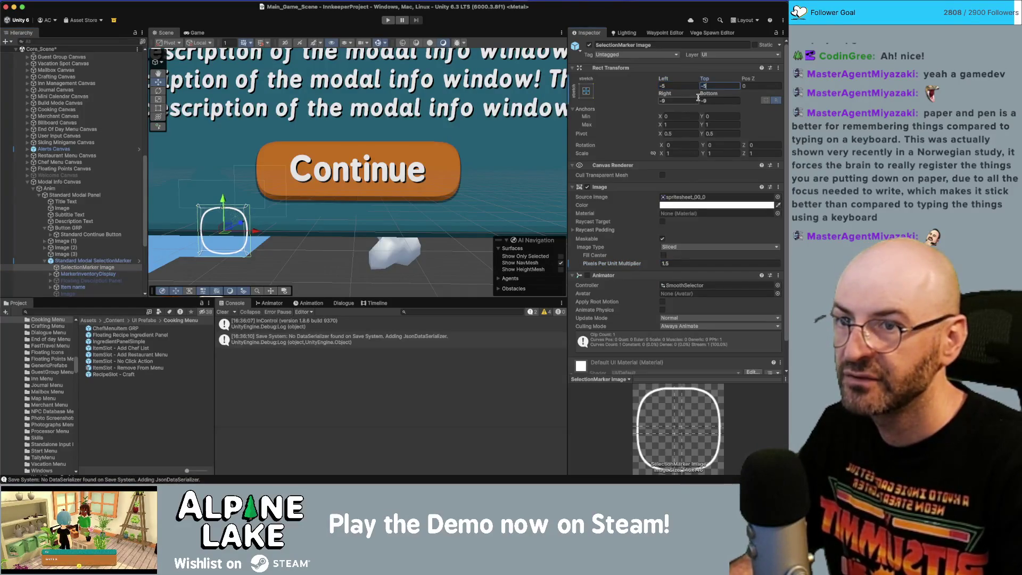
{"action": "type", "text": "-5"}
{"action": "key", "text": "Tab"}
{"action": "type", "text": "-5"}
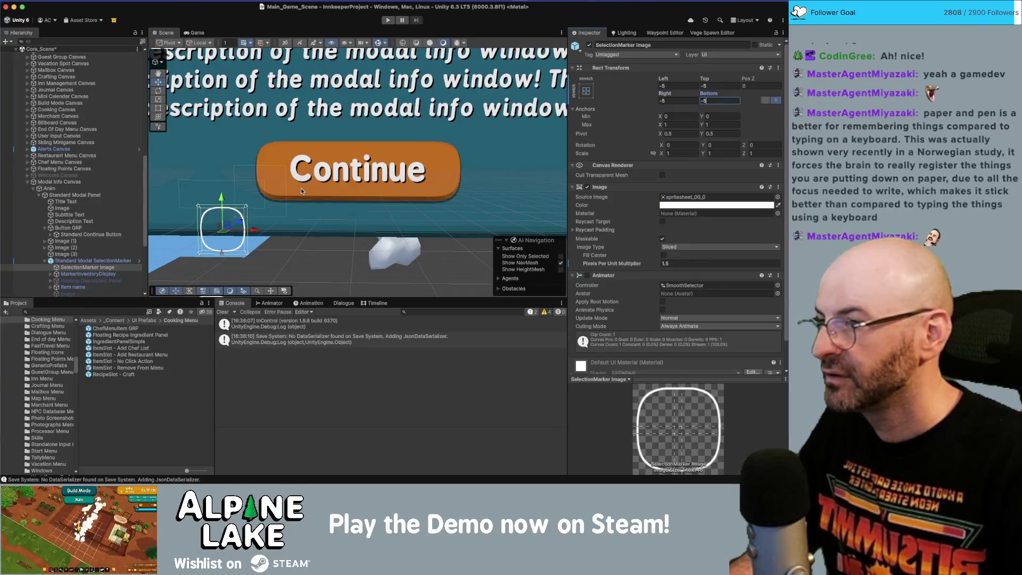
{"action": "key", "text": "Return"}
{"action": "scroll", "coordinate": [282, 184], "scroll_direction": "down", "scroll_amount": 5}
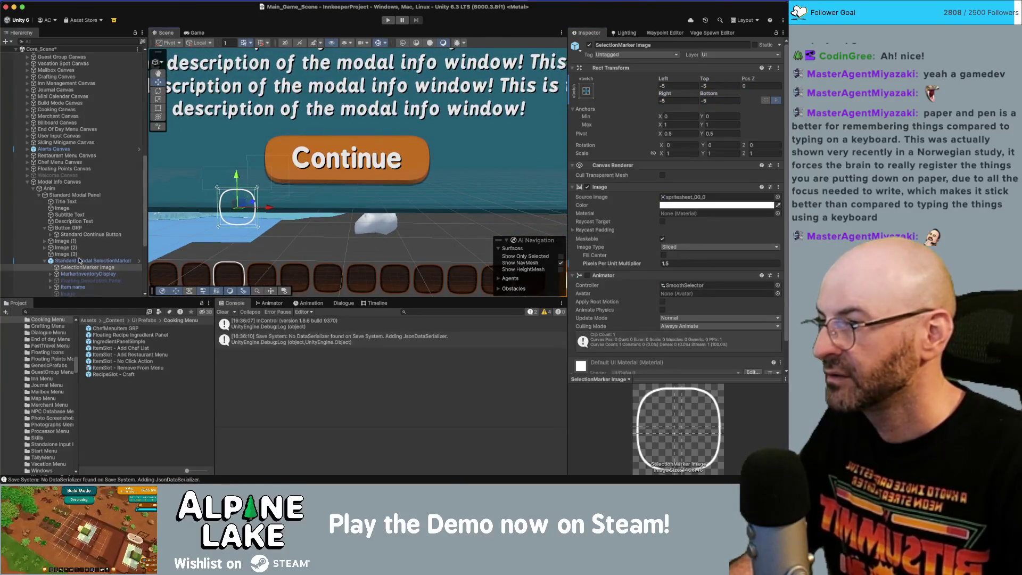
{"action": "left_click", "coordinate": [45, 261]}
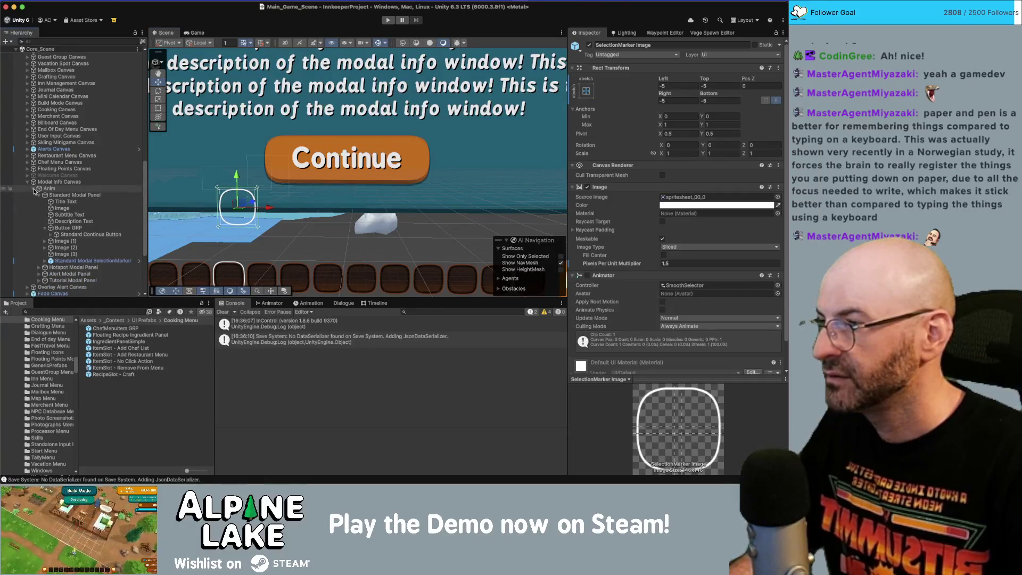
{"action": "left_click", "coordinate": [38, 196]}
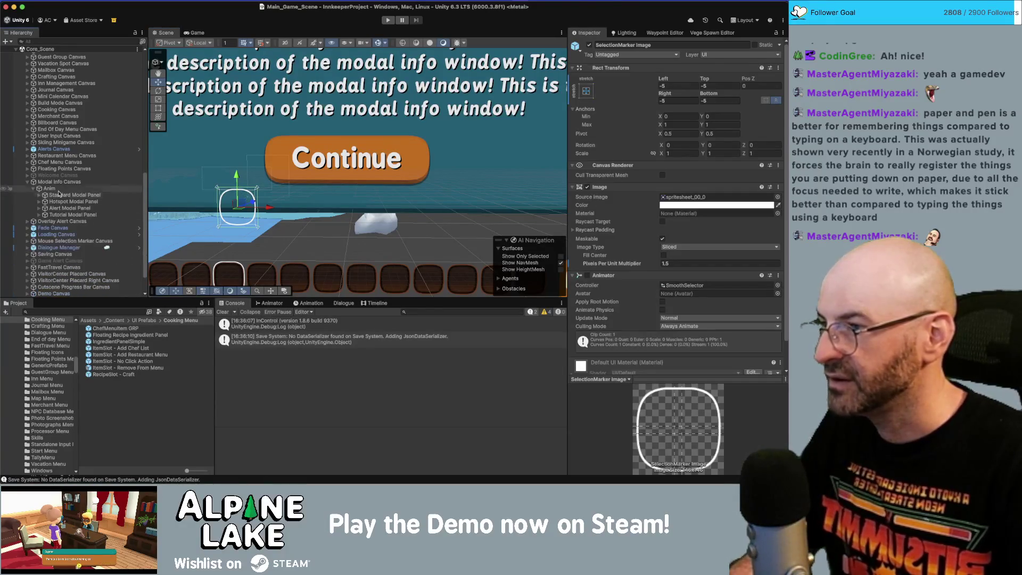
Step: Frame and inspect the Hotspot Modal Panel, then check the Alert Modal Panel
{"action": "left_click", "coordinate": [61, 195]}
{"action": "left_click", "coordinate": [63, 202]}
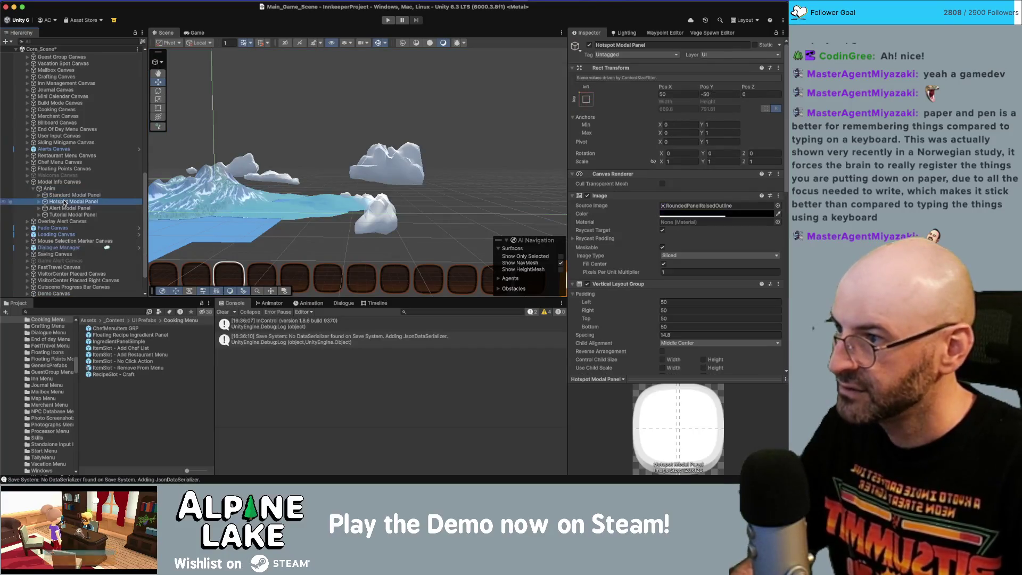
{"action": "key", "text": "f"}
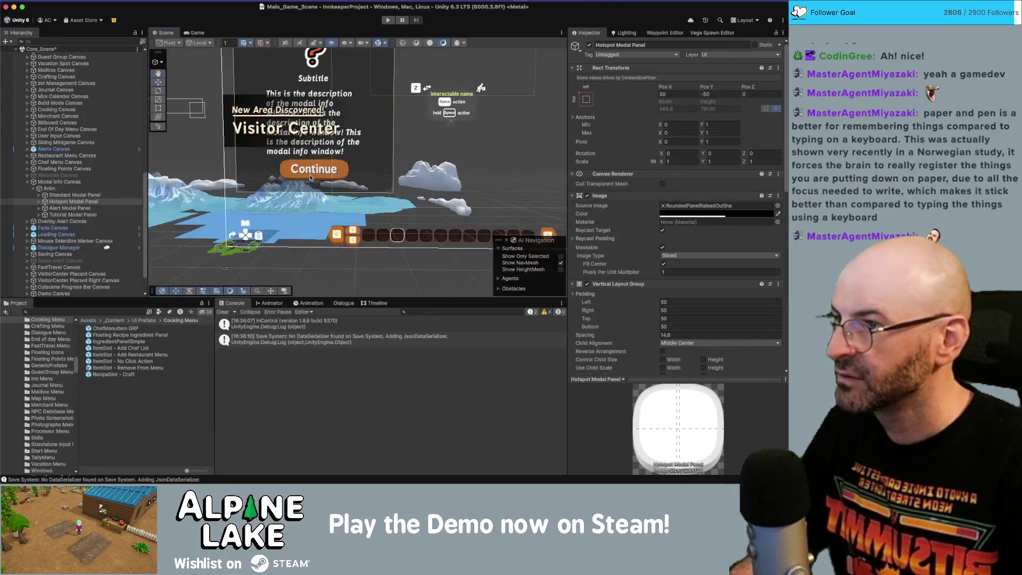
{"action": "left_click", "coordinate": [80, 189]}
{"action": "left_click", "coordinate": [83, 203]}
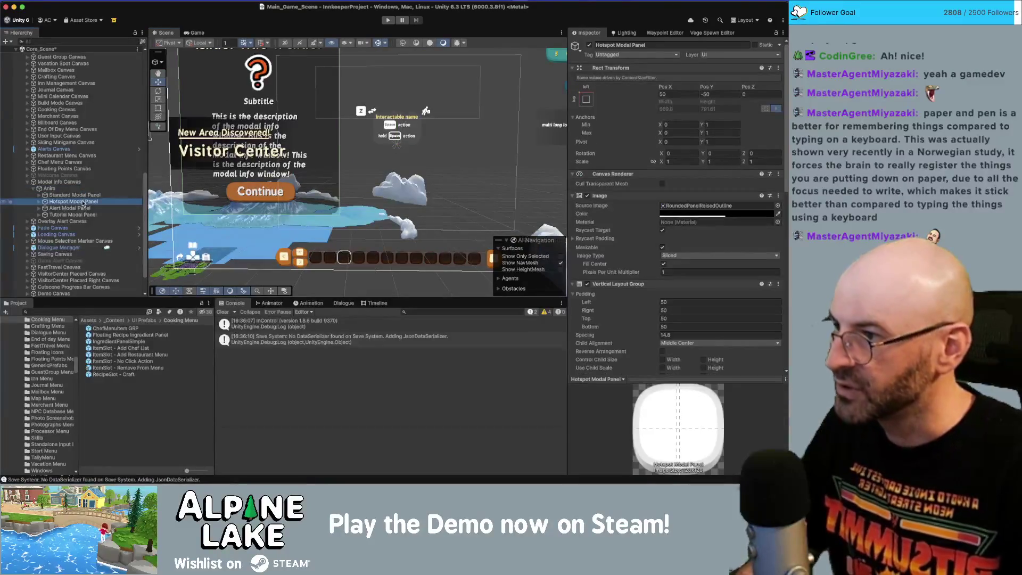
{"action": "left_click", "coordinate": [83, 208]}
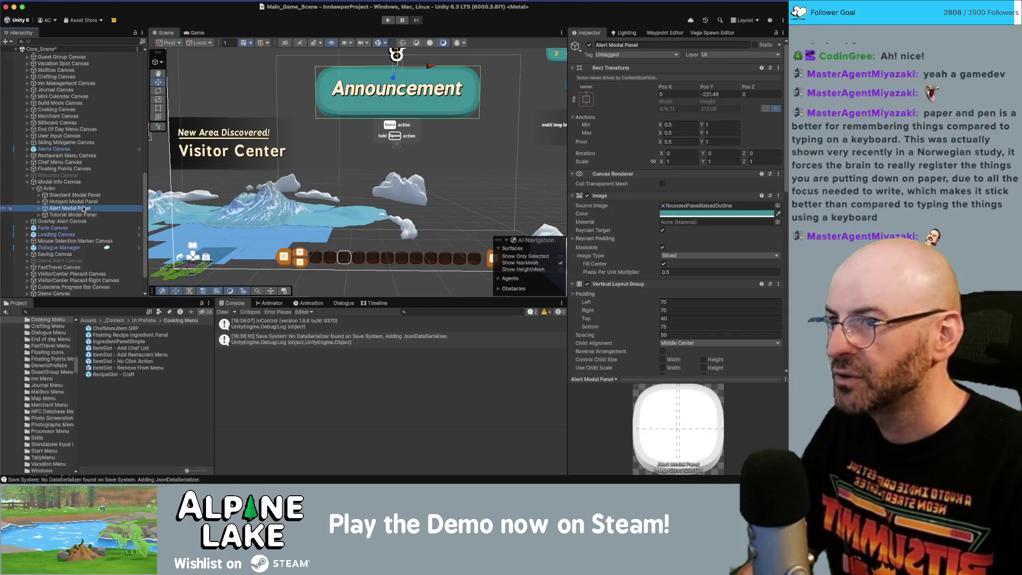
Step: Expand Tutorial Modal Panel, check the Tutorial Continue Button, and select the SelectionMarker Image
{"action": "left_click", "coordinate": [81, 215]}
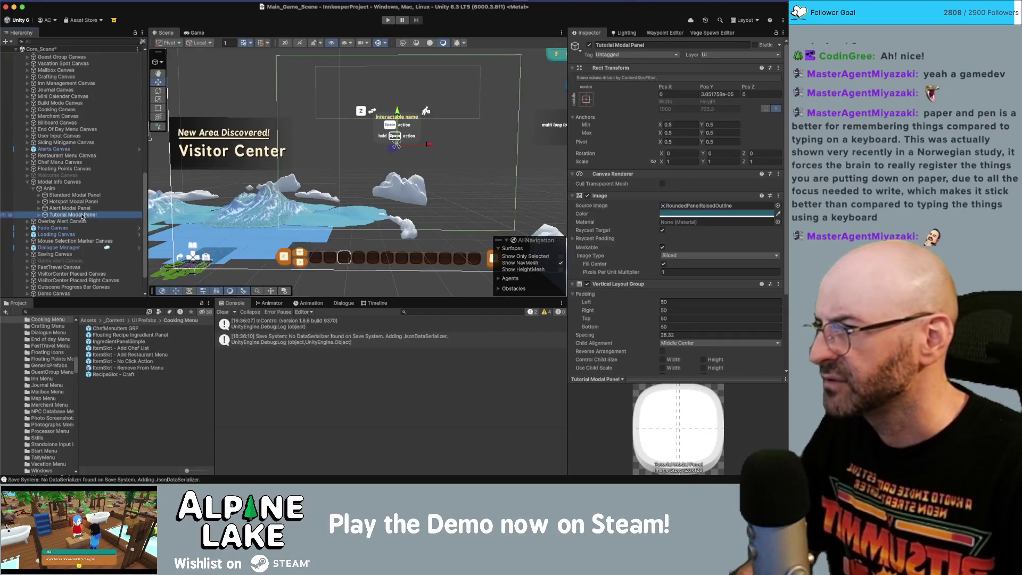
{"action": "key", "text": "Right"}
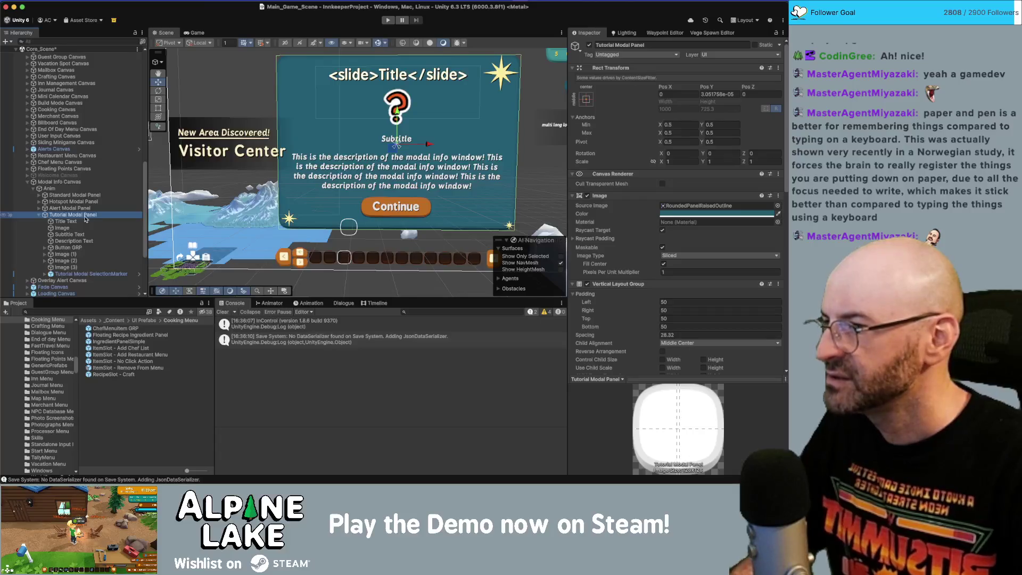
{"action": "left_click", "coordinate": [392, 208]}
{"action": "left_click", "coordinate": [391, 207]}
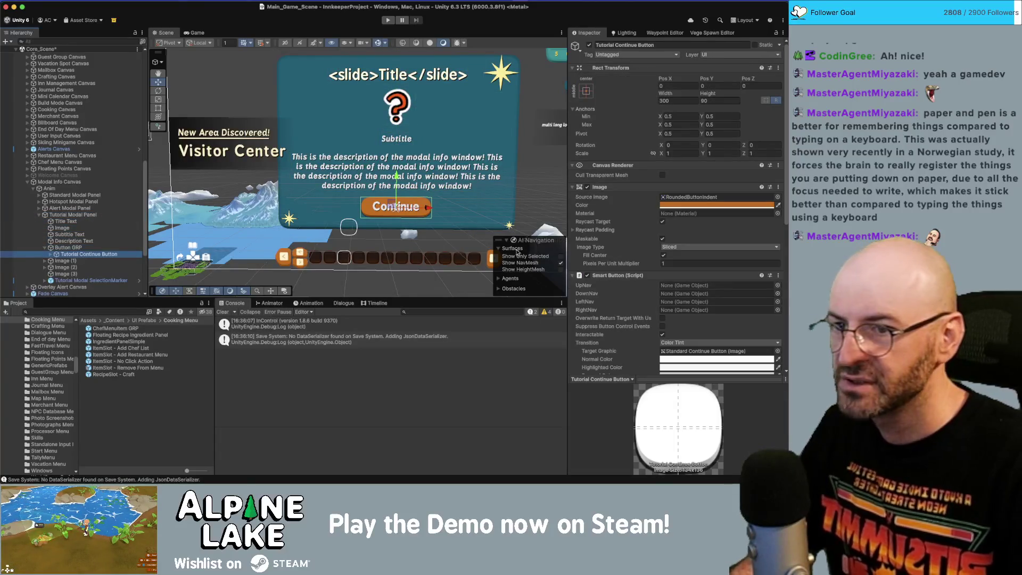
{"action": "left_click", "coordinate": [701, 263]}
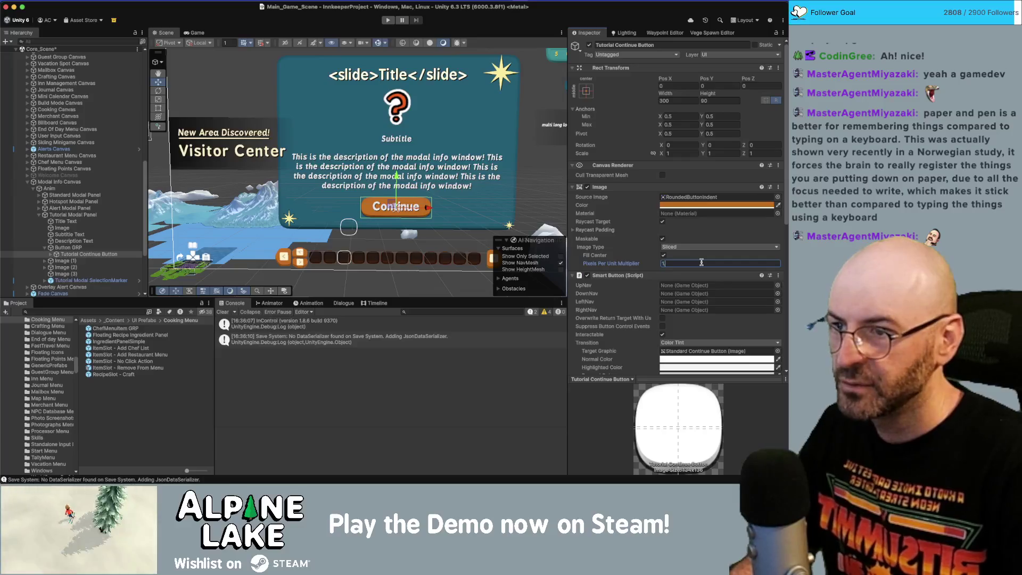
{"action": "type", "text": ".5"}
{"action": "left_click", "coordinate": [94, 281]}
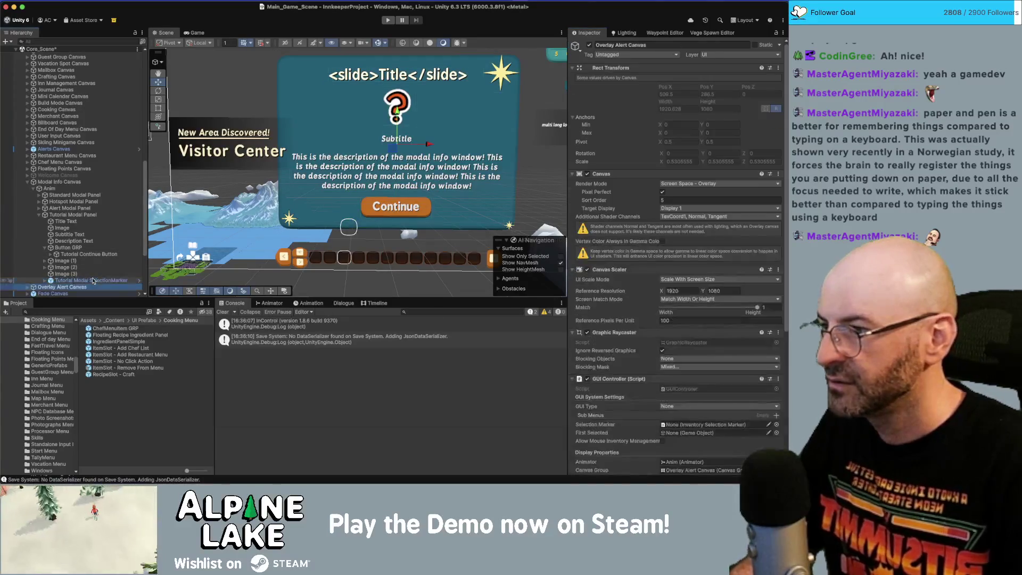
{"action": "key", "text": "Right"}
{"action": "key", "text": "Down"}
Step: Set the tutorial marker image's multiplier to 1.5 and Left, Top, Right, Bottom to -5, keeping Pos Z 0
{"action": "left_click", "coordinate": [685, 269]}
{"action": "type", "text": ".5"}
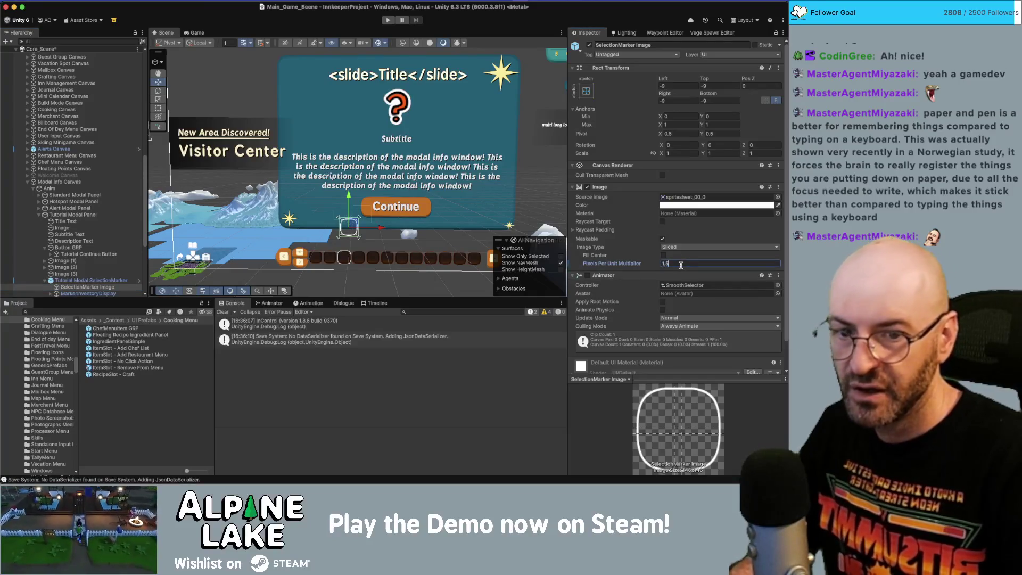
{"action": "left_click", "coordinate": [676, 87]}
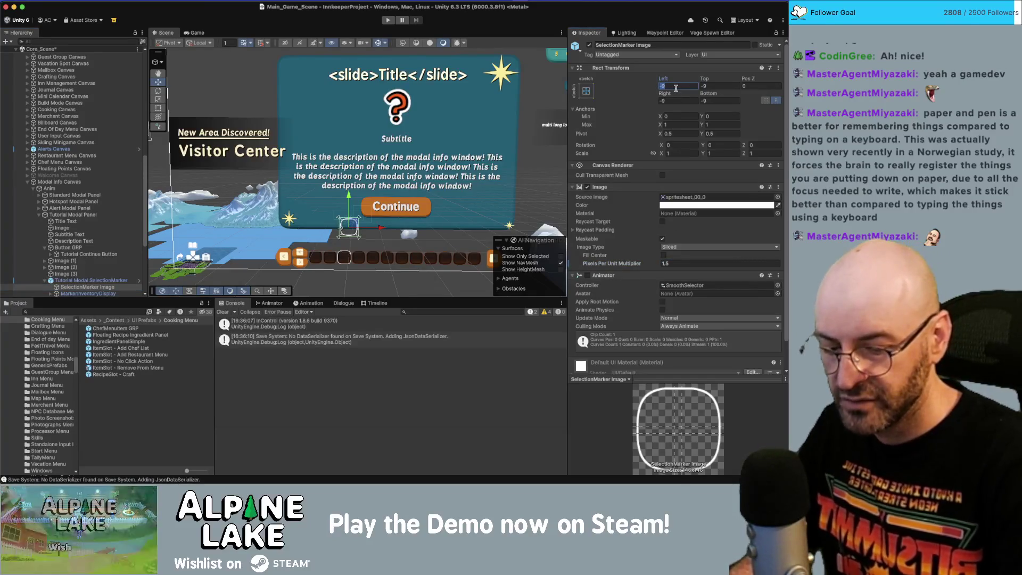
{"action": "type", "text": "-5"}
{"action": "key", "text": "Tab"}
{"action": "type", "text": "-5"}
{"action": "key", "text": "Tab"}
{"action": "type", "text": "-5"}
{"action": "key", "text": "BackSpace"}
{"action": "key", "text": "BackSpace"}
{"action": "type", "text": "0"}
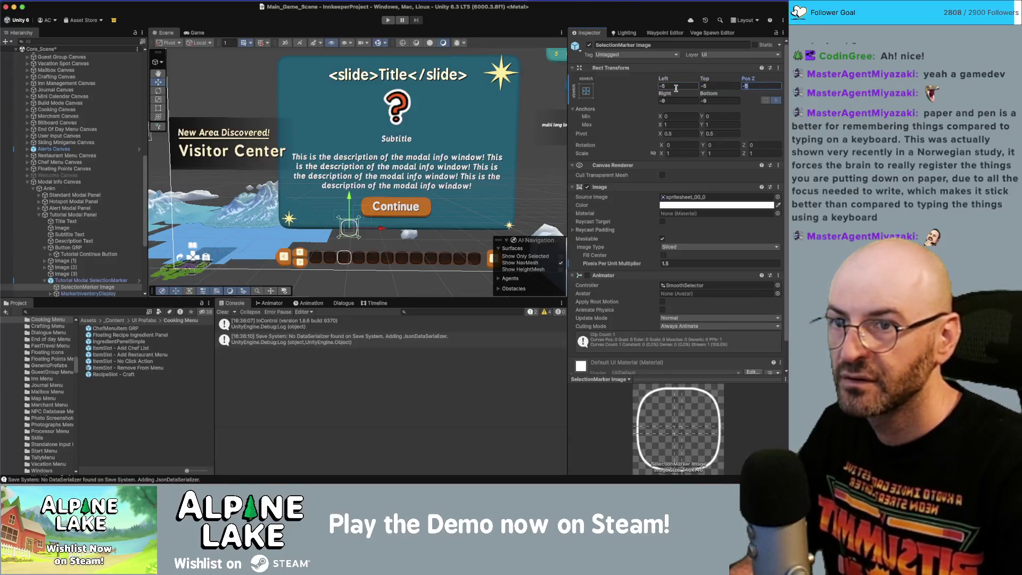
{"action": "key", "text": "Tab"}
{"action": "type", "text": "-5"}
{"action": "key", "text": "Tab"}
{"action": "type", "text": "-5"}
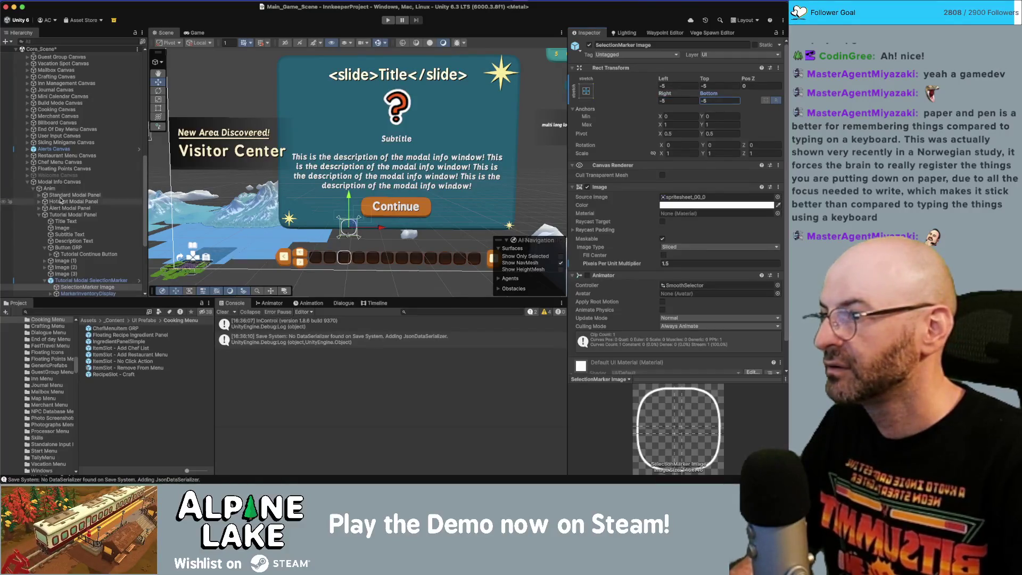
Step: Collapse the Modal Info Canvas in the Hierarchy
{"action": "left_click", "coordinate": [69, 214]}
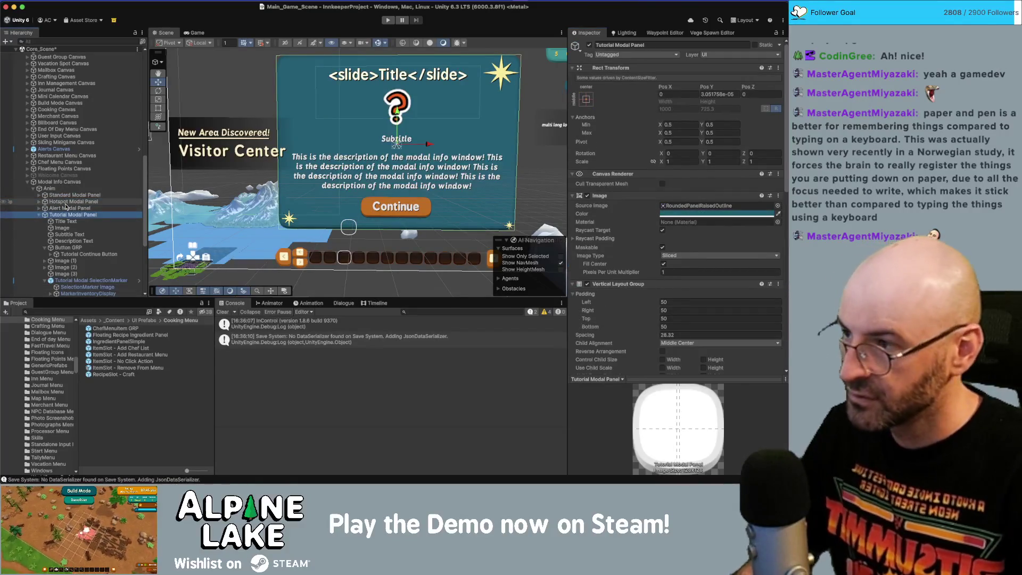
{"action": "key", "text": "Left"}
{"action": "key", "text": "Left"}
{"action": "key", "text": "Left"}
{"action": "key", "text": "Down"}
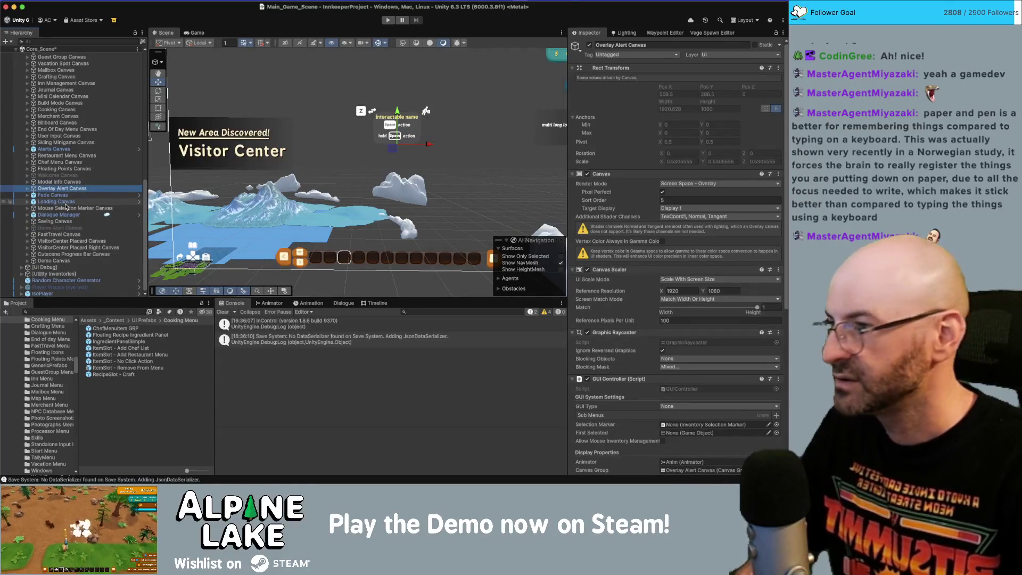
Step: Step through the remaining canvases, from Mouse Selection Marker Canvas to the Demo Canvas
{"action": "key", "text": "Down"}
{"action": "key", "text": "Down"}
{"action": "key", "text": "Down"}
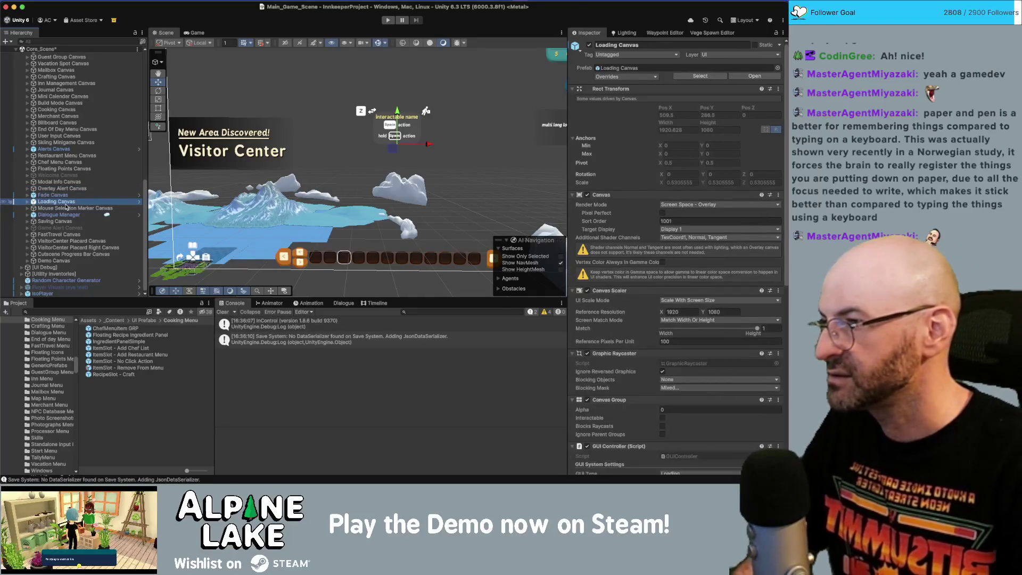
{"action": "key", "text": "Down"}
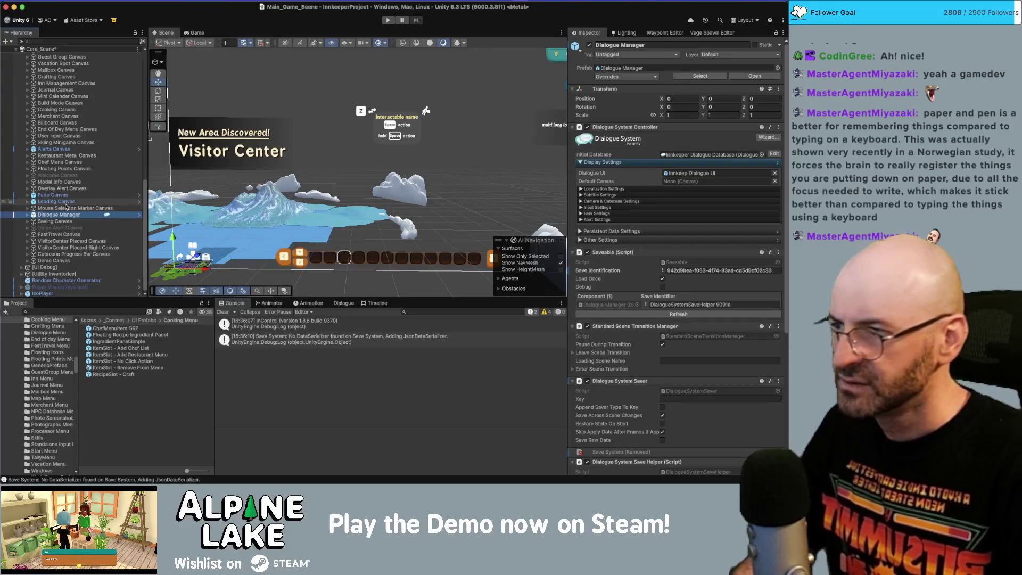
{"action": "key", "text": "Down"}
{"action": "key", "text": "Down"}
{"action": "key", "text": "Down"}
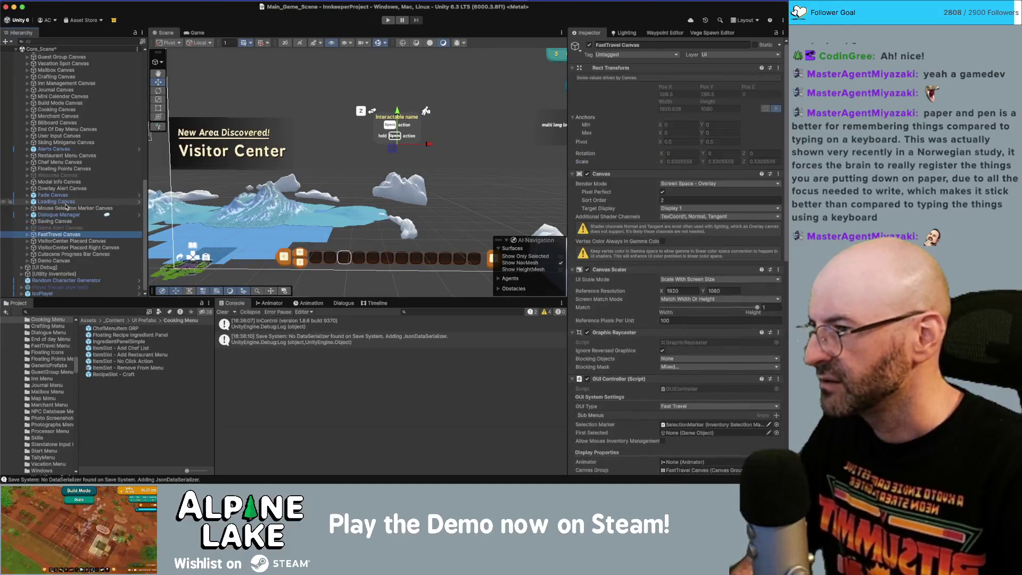
{"action": "key", "text": "Down"}
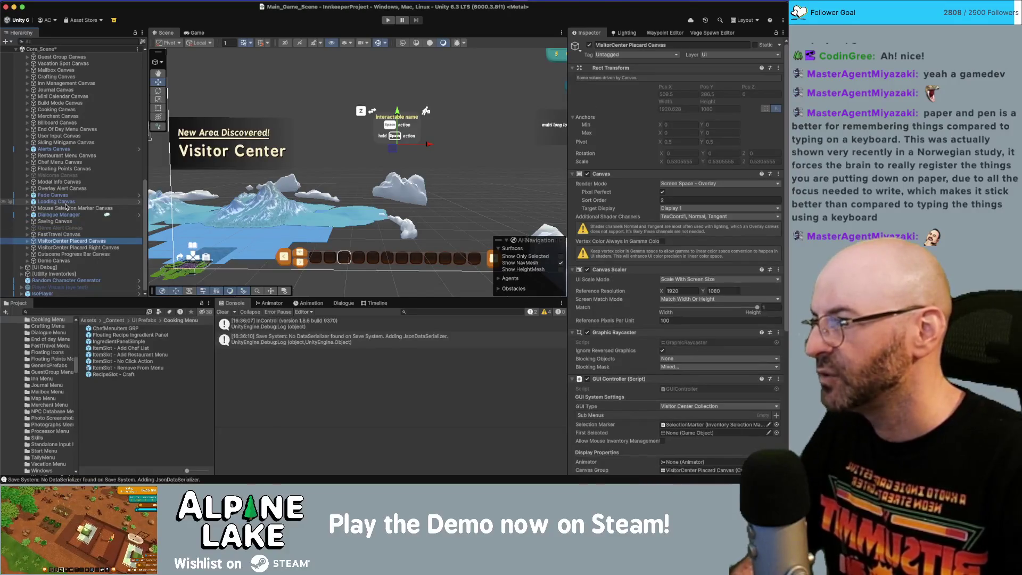
{"action": "key", "text": "Right"}
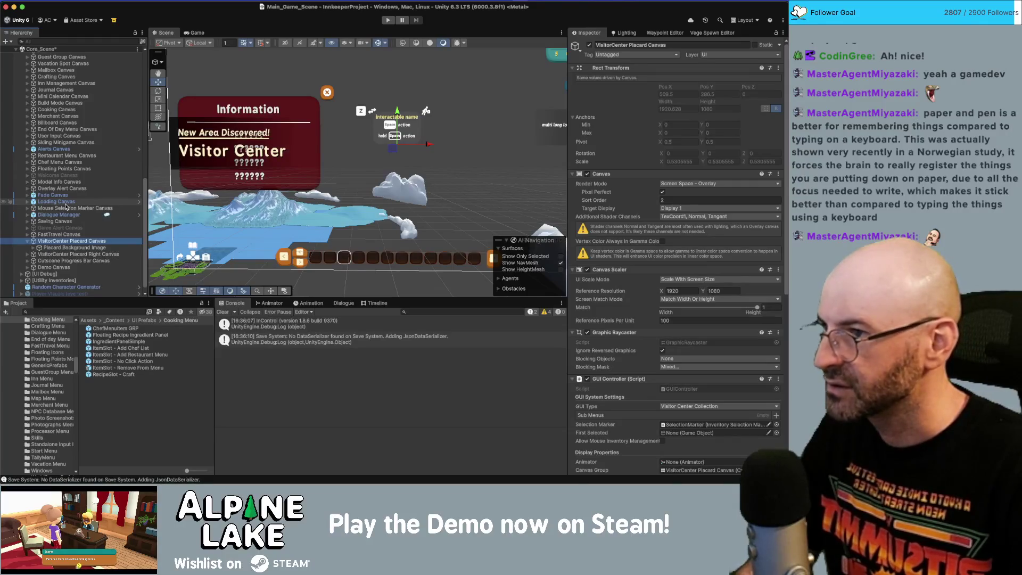
{"action": "key", "text": "Left"}
{"action": "key", "text": "Down"}
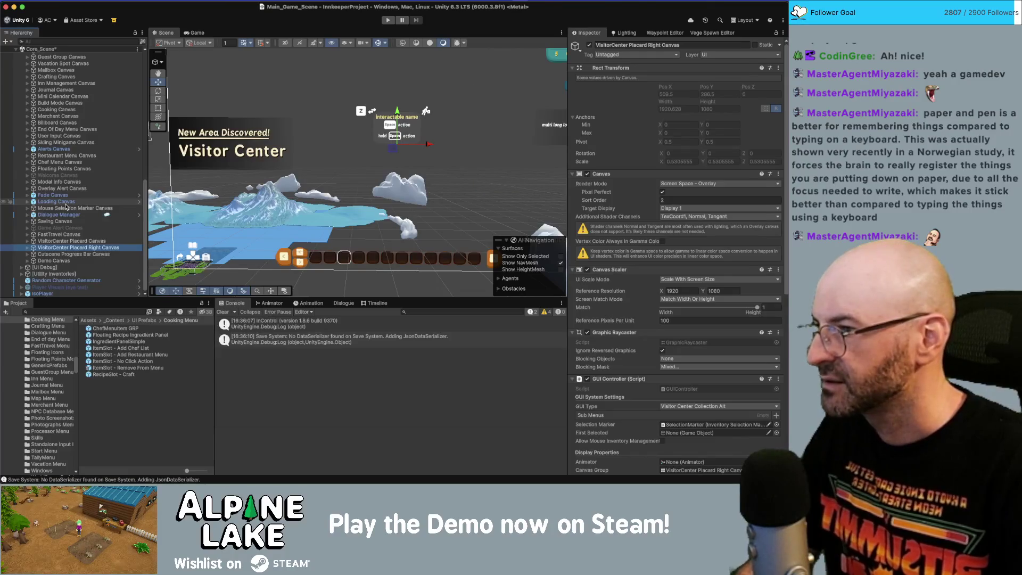
{"action": "key", "text": "Down"}
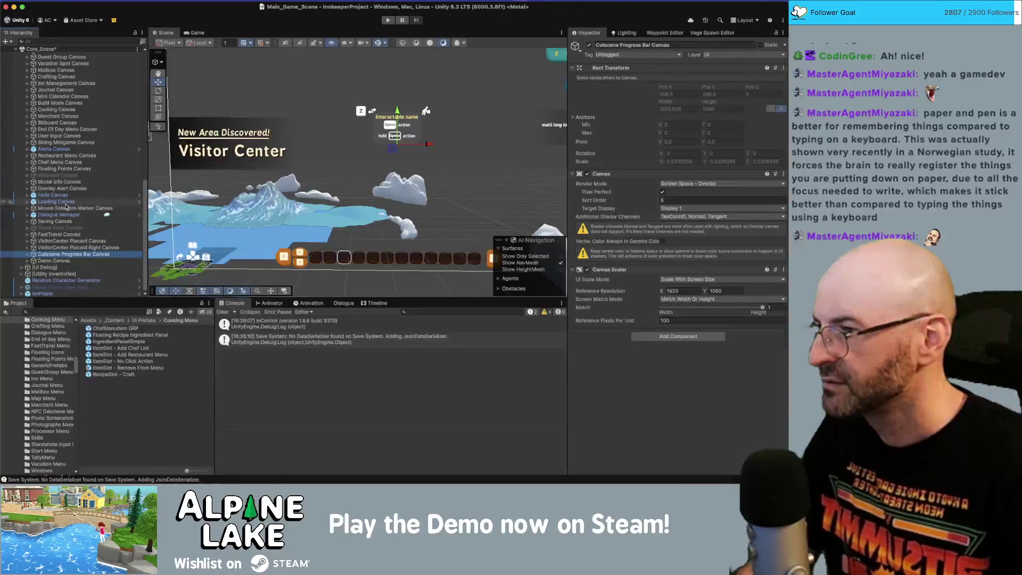
{"action": "key", "text": "Down"}
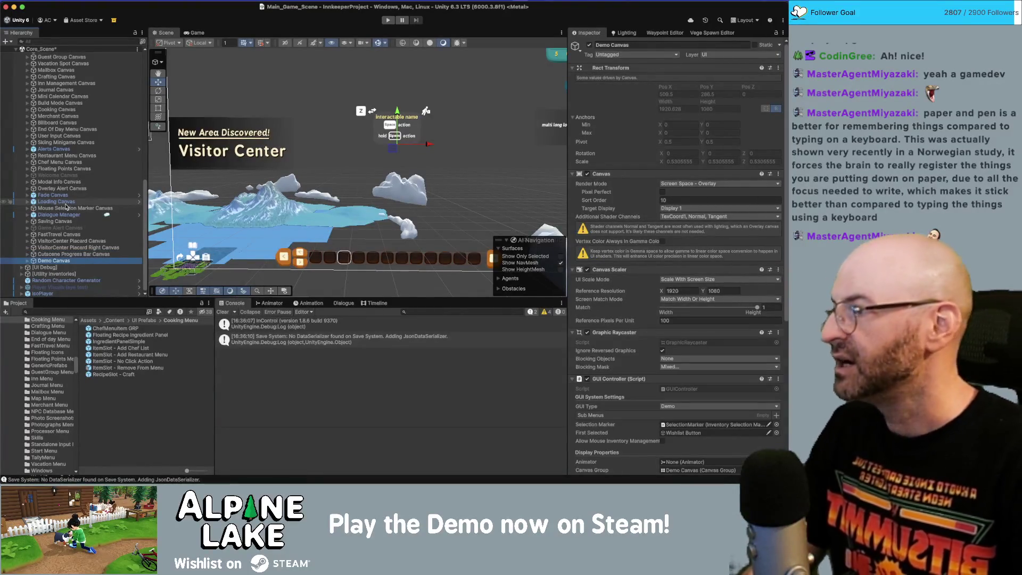
Step: Expand Demo Canvas > Contents > Thank You Window down to the SelectionMarker Image
{"action": "key", "text": "Right"}
{"action": "key", "text": "Down"}
{"action": "key", "text": "Right"}
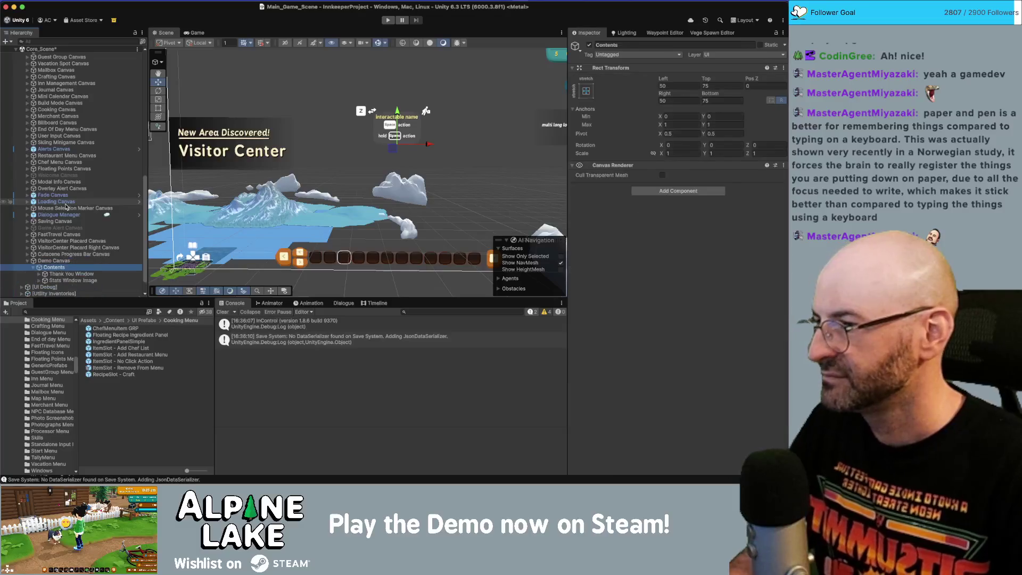
{"action": "key", "text": "Down"}
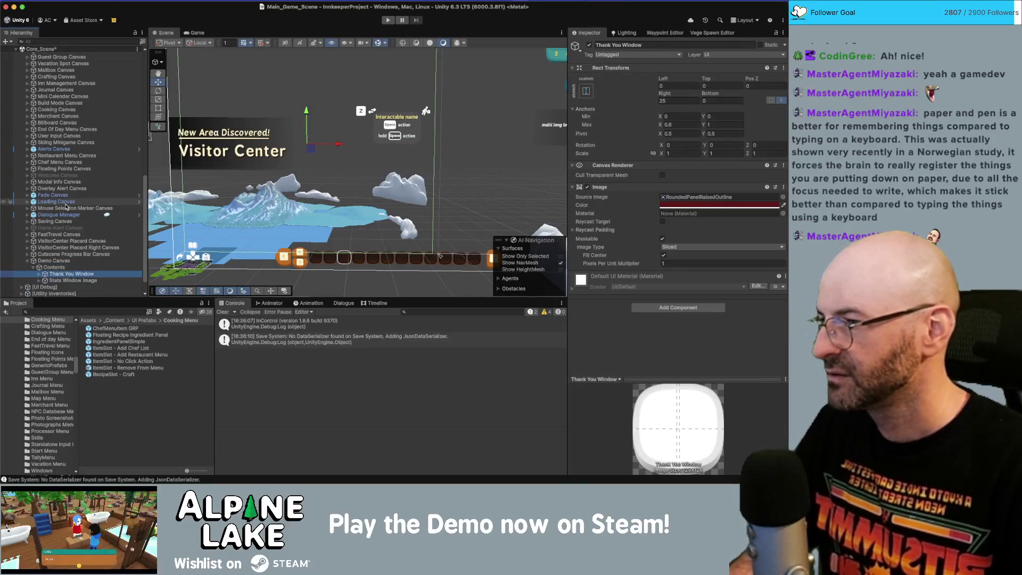
{"action": "key", "text": "Right"}
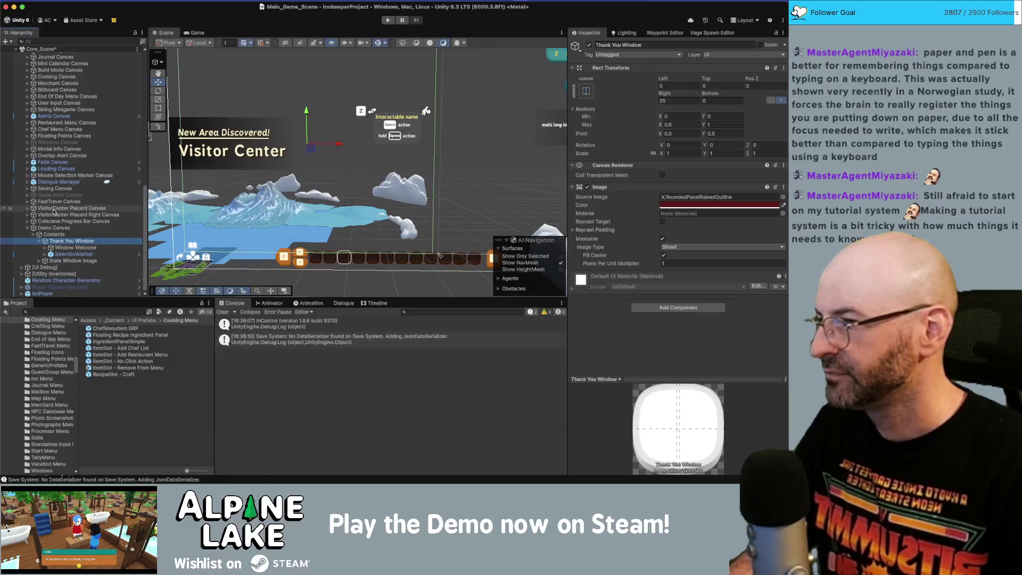
{"action": "key", "text": "Down"}
{"action": "key", "text": "Right"}
{"action": "key", "text": "Down"}
{"action": "key", "text": "Down"}
{"action": "key", "text": "Down"}
{"action": "key", "text": "Right"}
{"action": "key", "text": "Down"}
{"action": "key", "text": "Down"}
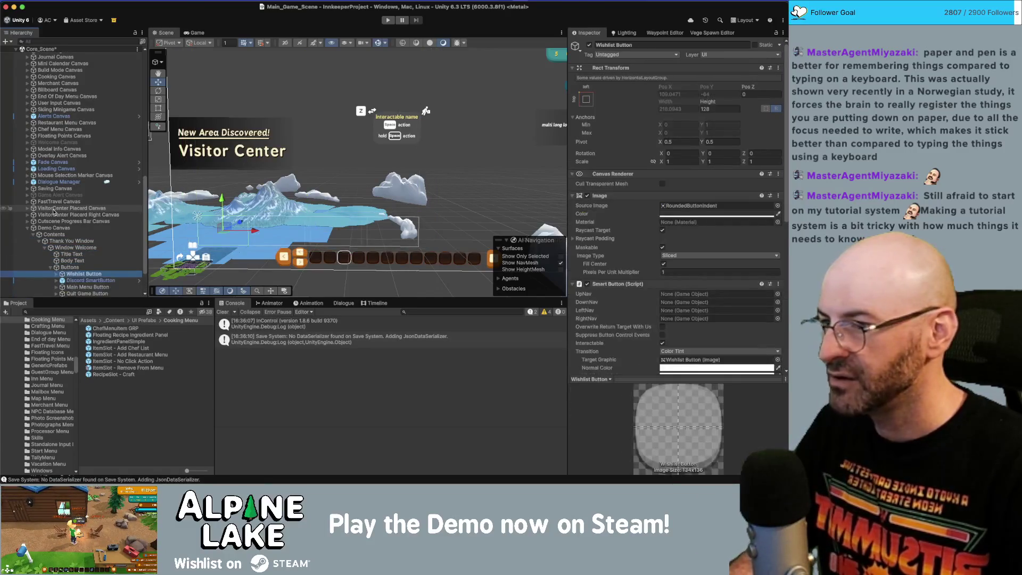
{"action": "key", "text": "Down"}
{"action": "key", "text": "Down"}
{"action": "key", "text": "Down"}
{"action": "key", "text": "Left"}
{"action": "key", "text": "Left"}
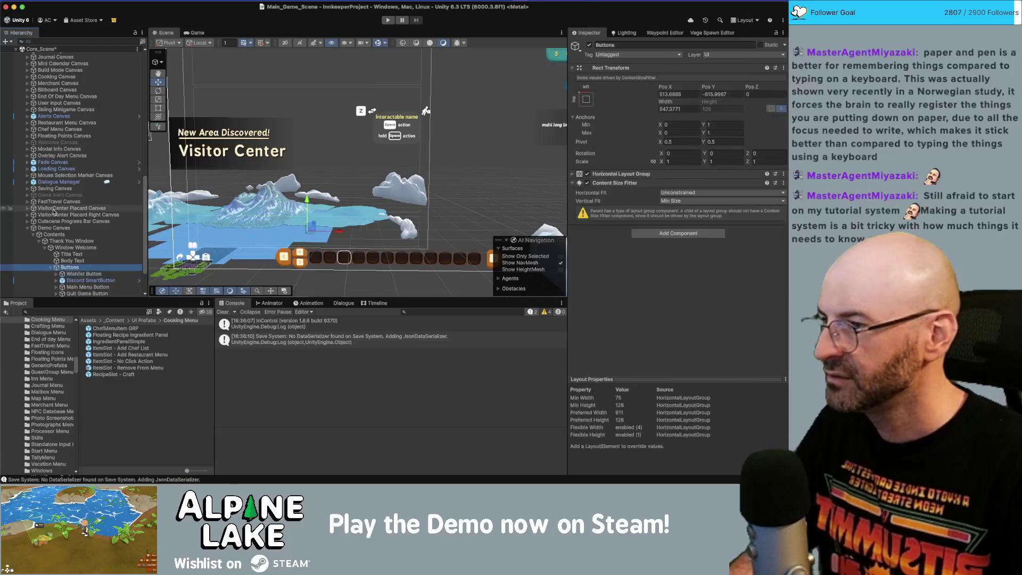
{"action": "key", "text": "Down"}
{"action": "key", "text": "Right"}
{"action": "key", "text": "Down"}
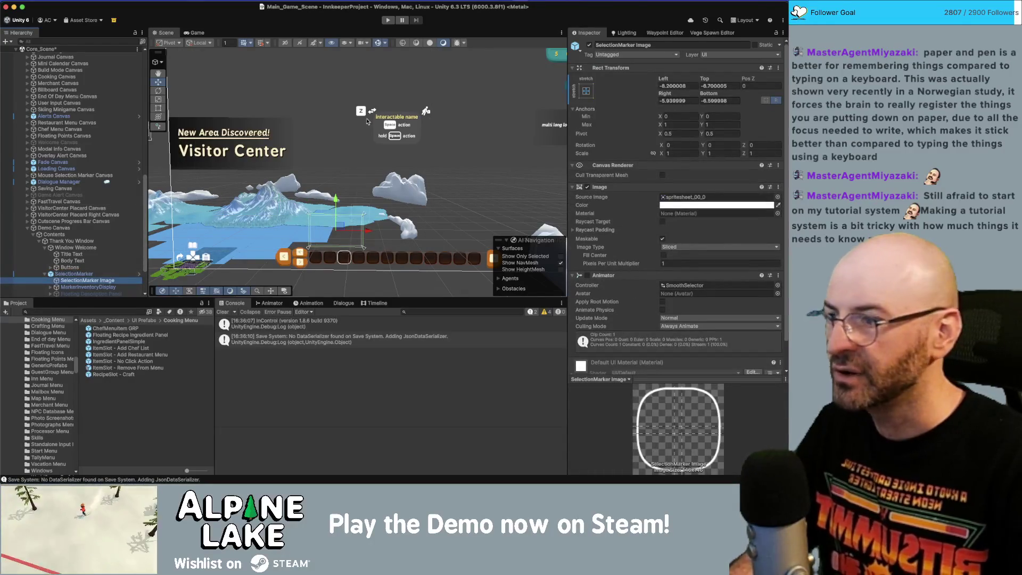
Step: Set the Demo Canvas marker image's Left offset to -5
{"action": "left_click", "coordinate": [684, 87]}
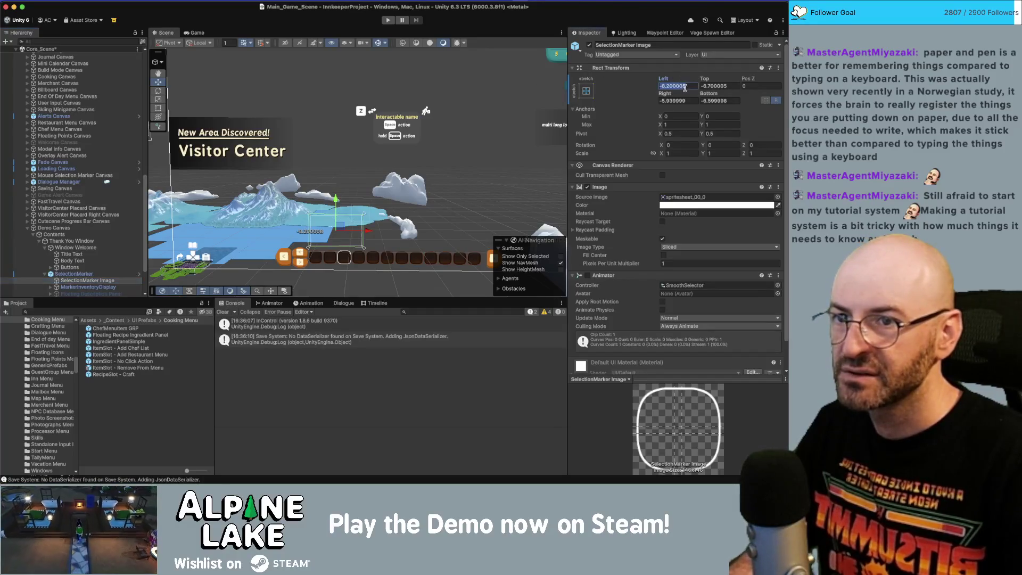
{"action": "type", "text": "-5"}
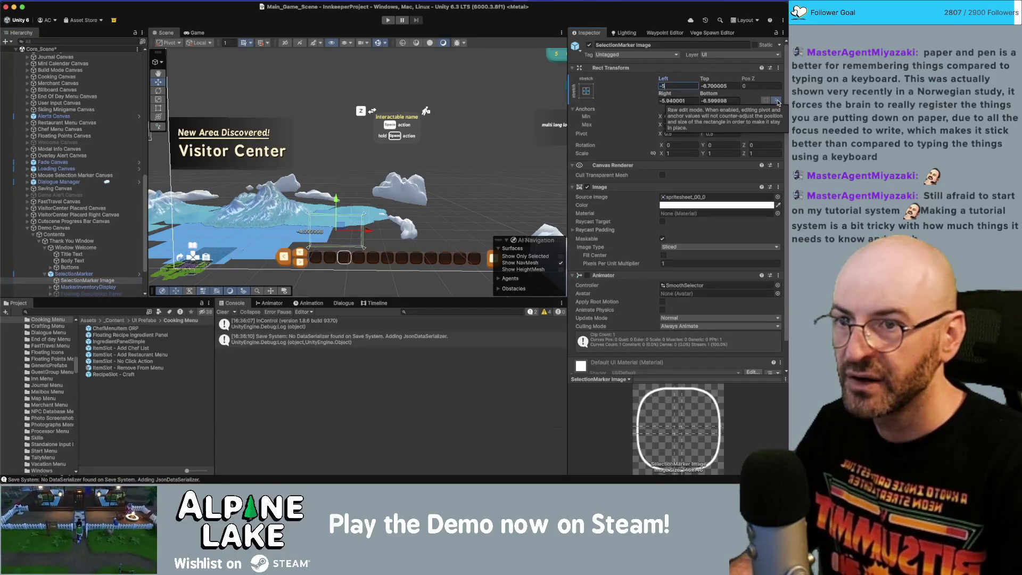
{"action": "key", "text": "Tab"}
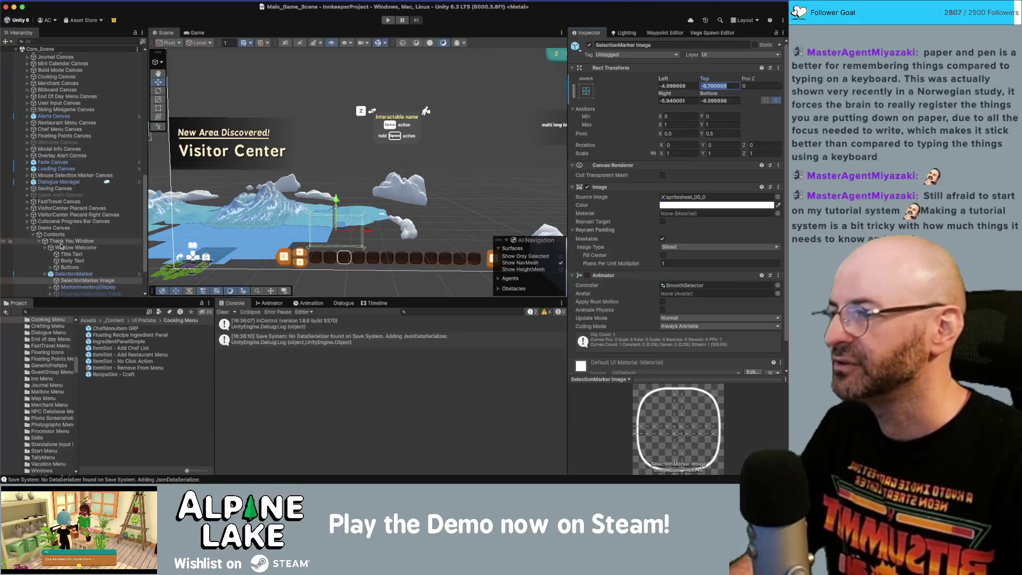
Step: Collapse the Demo Canvas and the [UI] object in the Hierarchy
{"action": "left_click", "coordinate": [27, 228]}
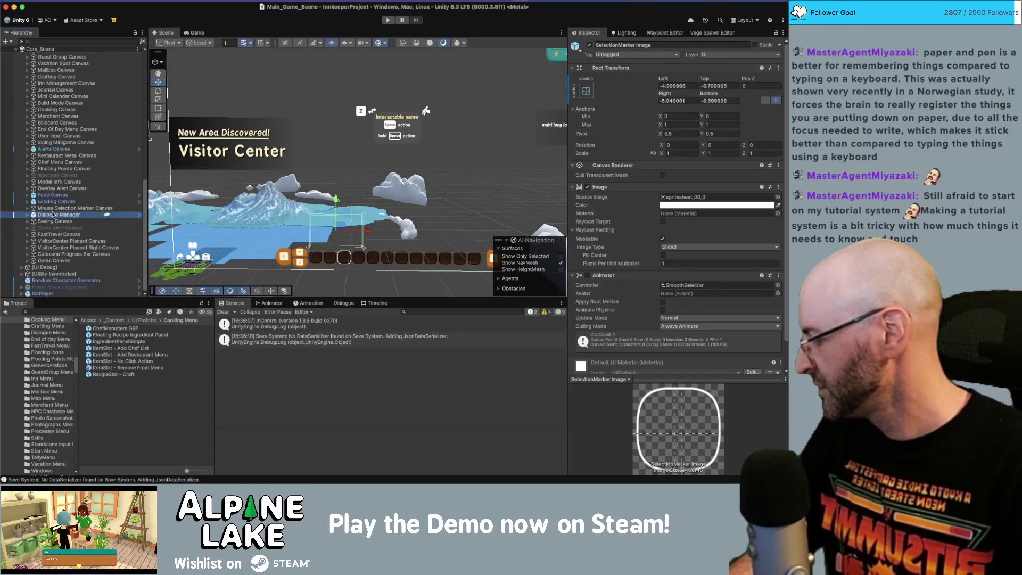
{"action": "left_click", "coordinate": [75, 218]}
{"action": "key", "text": "Left"}
{"action": "key", "text": "Left"}
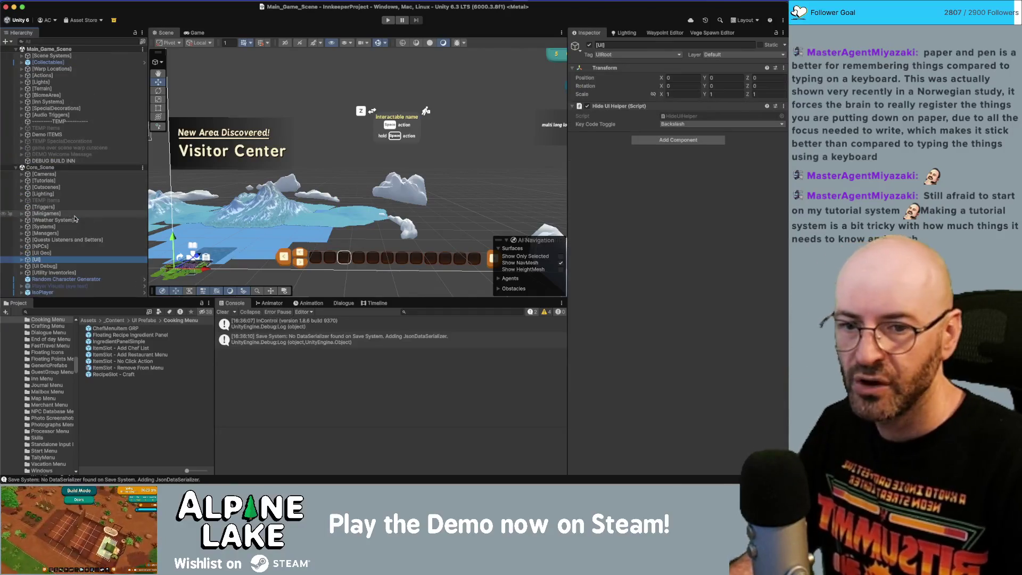